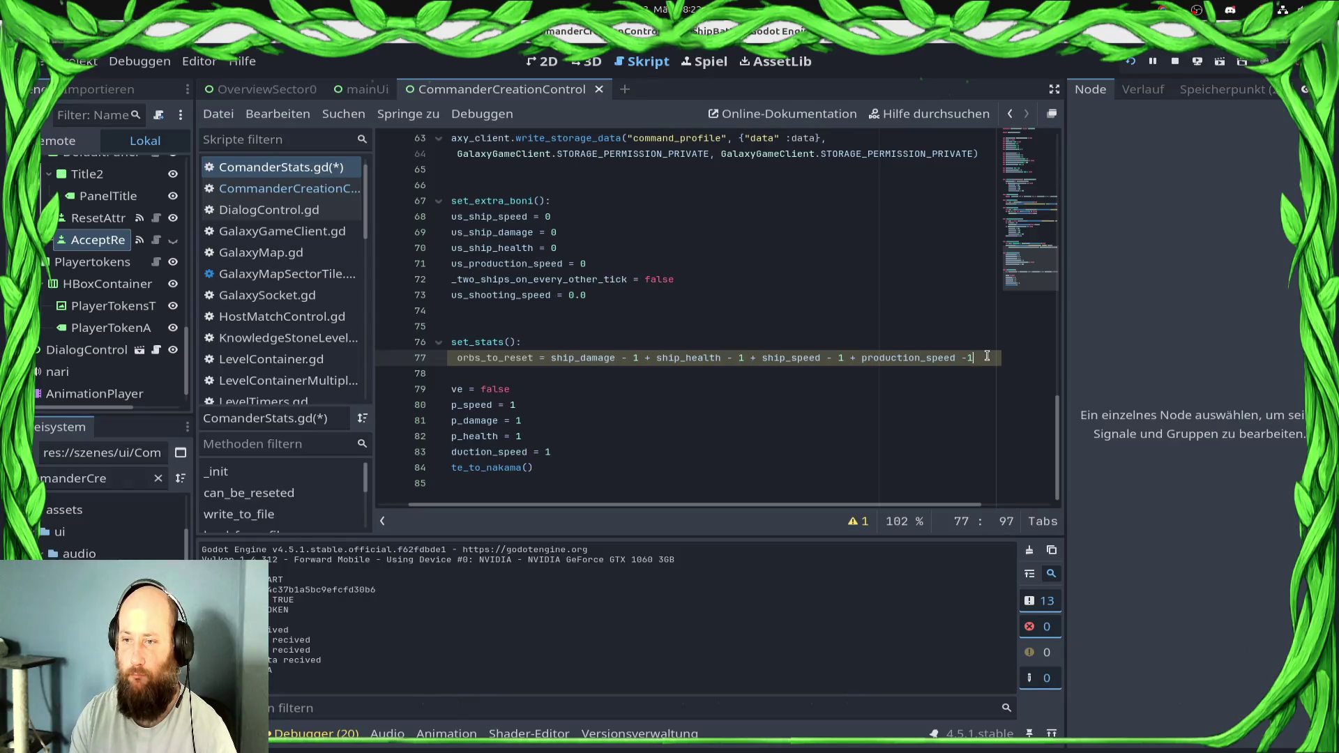
Fix the spacing of the final subtraction on line 77 of ComanderStats.gd and save
key("Left")
key("ctrl+s")
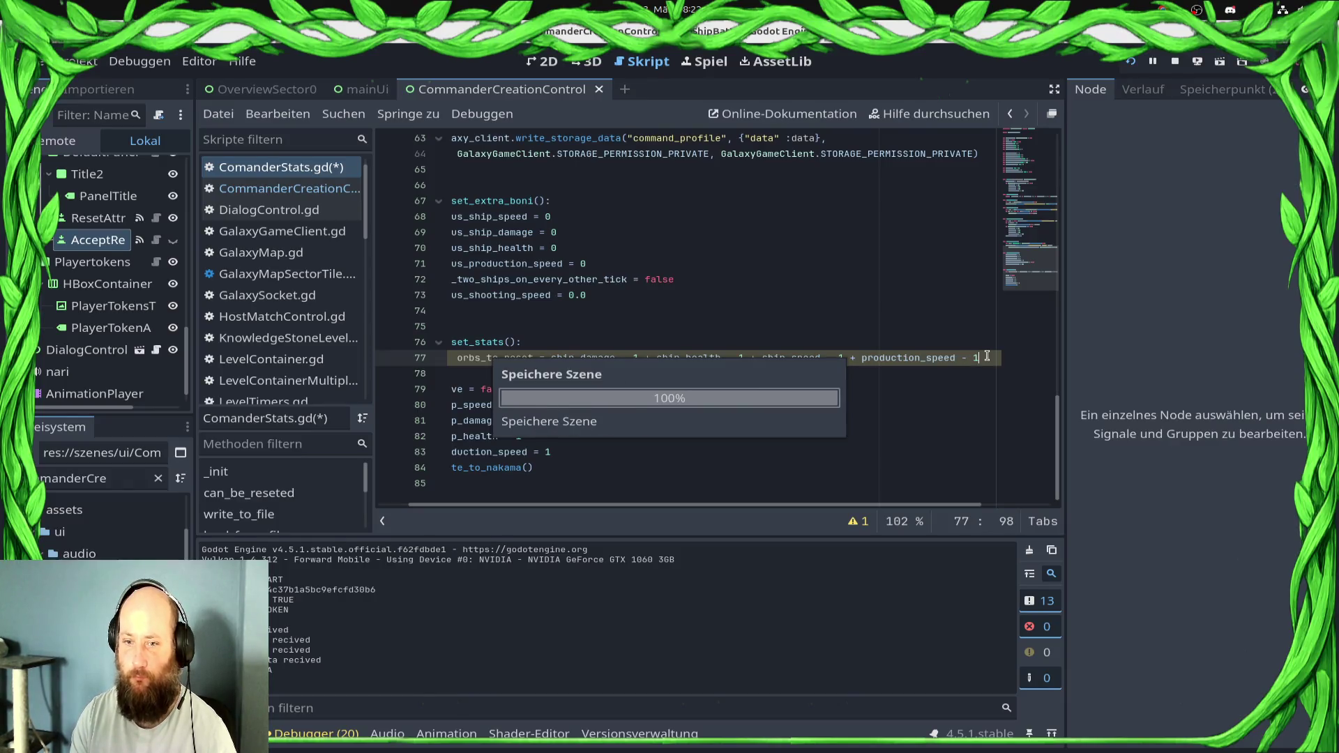
key("Home")
key("Down")
key("Down")
key("Down")
Add 'return orbs_to_reset' after write_to_nakama() at the end of reset_stats and save
key("Home")
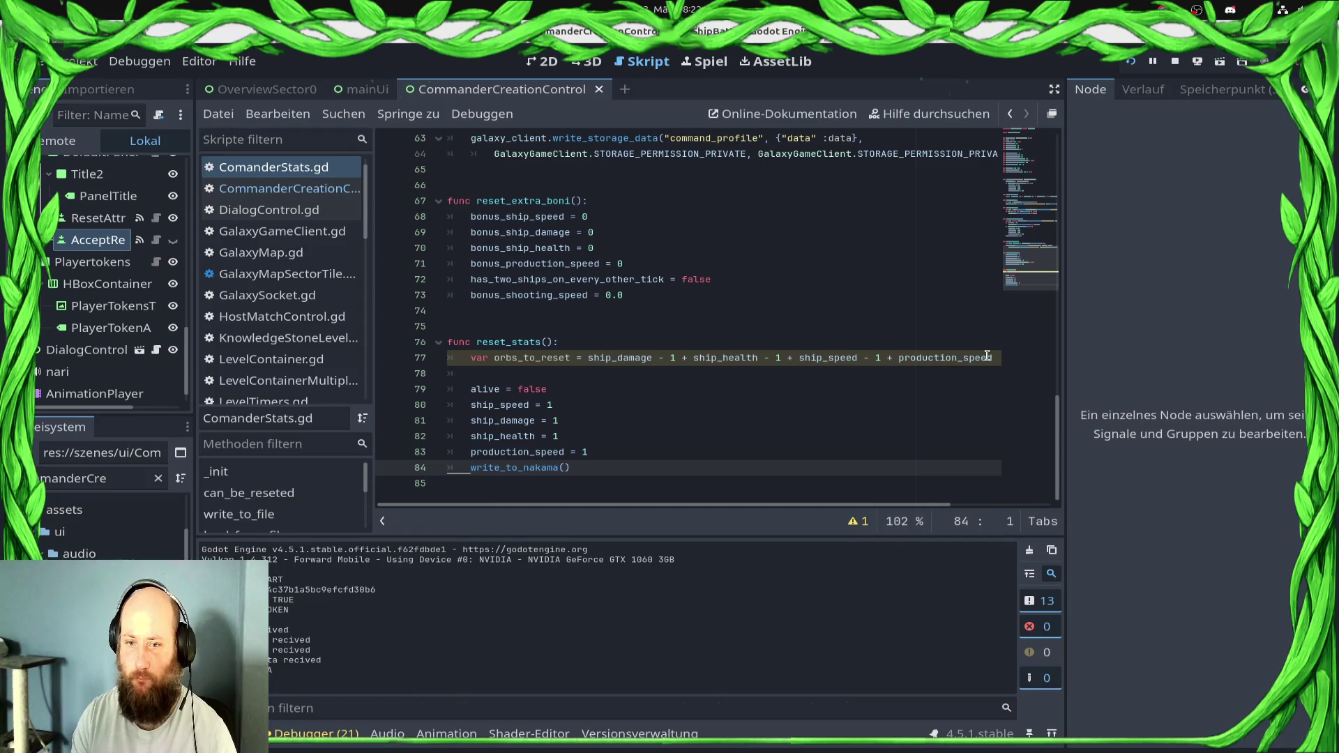
key("Return")
type("re")
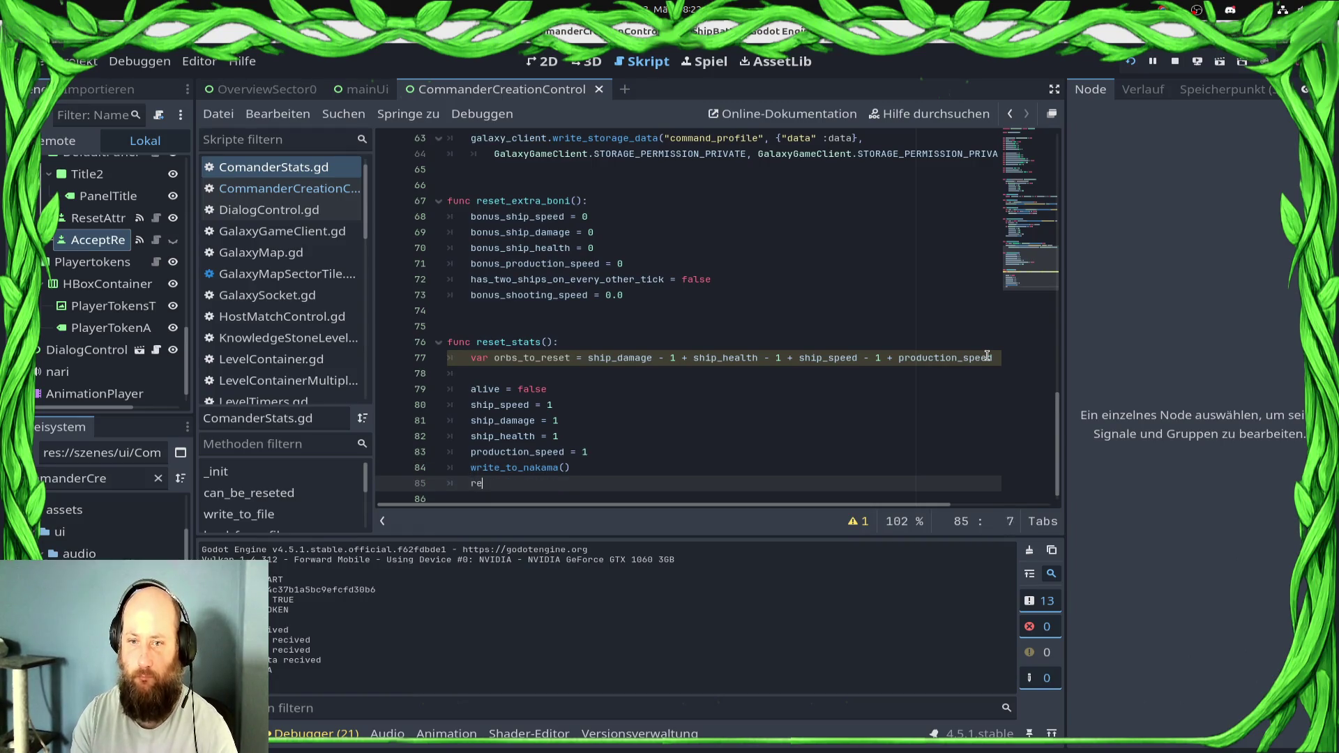
type("turn orb")
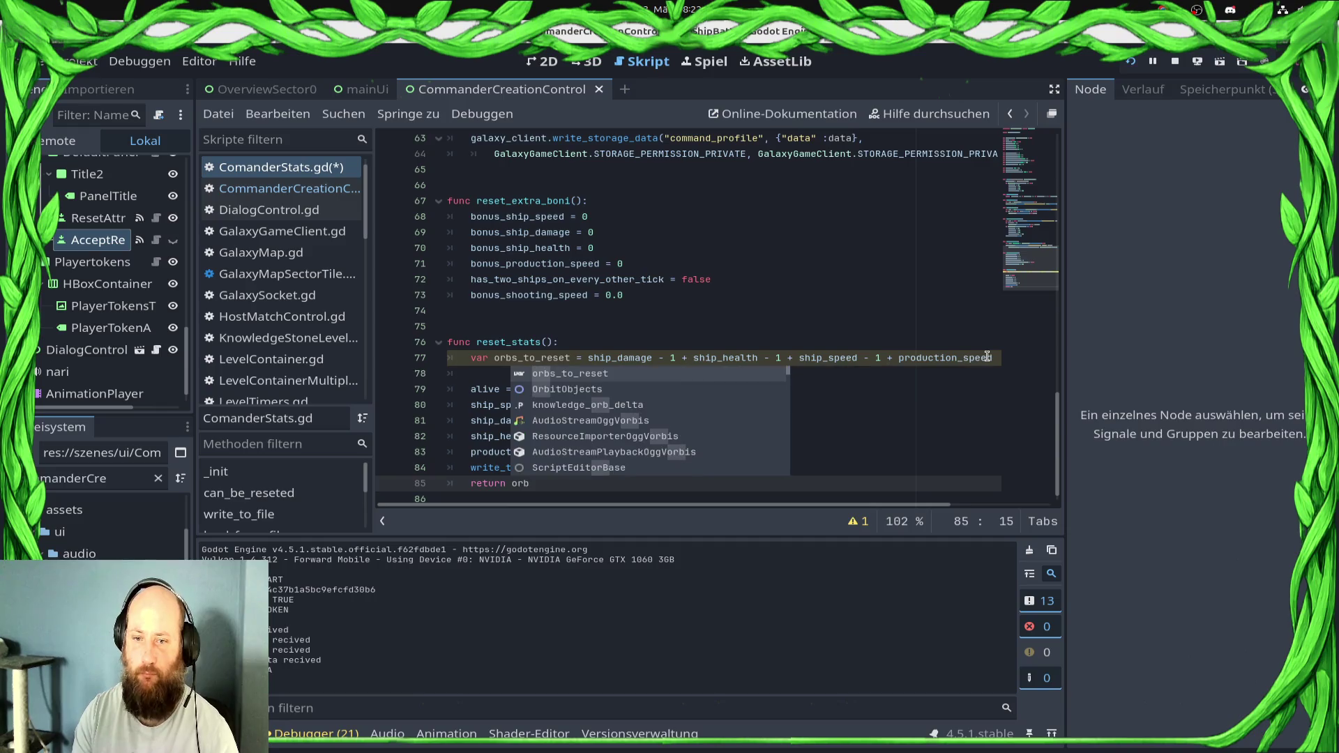
key("Return")
key("ctrl+s")
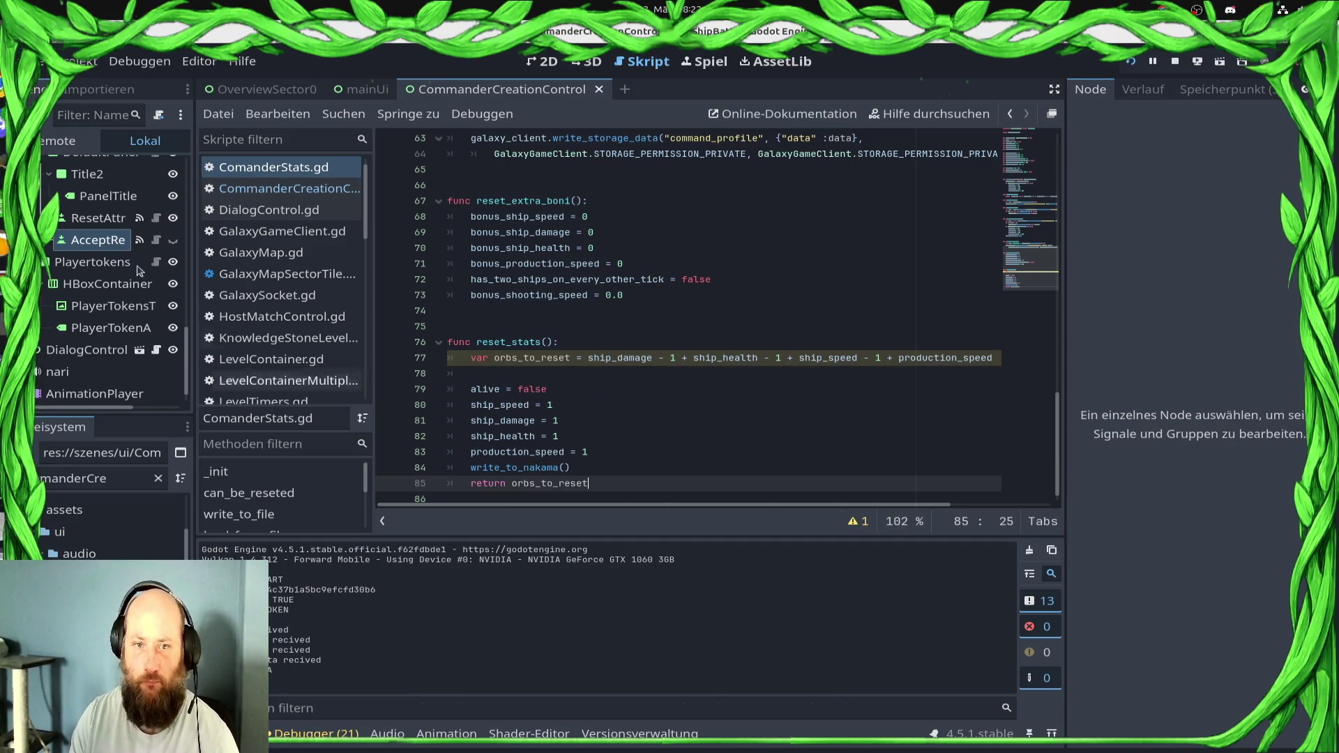
scroll(300, 213, "up", 1)
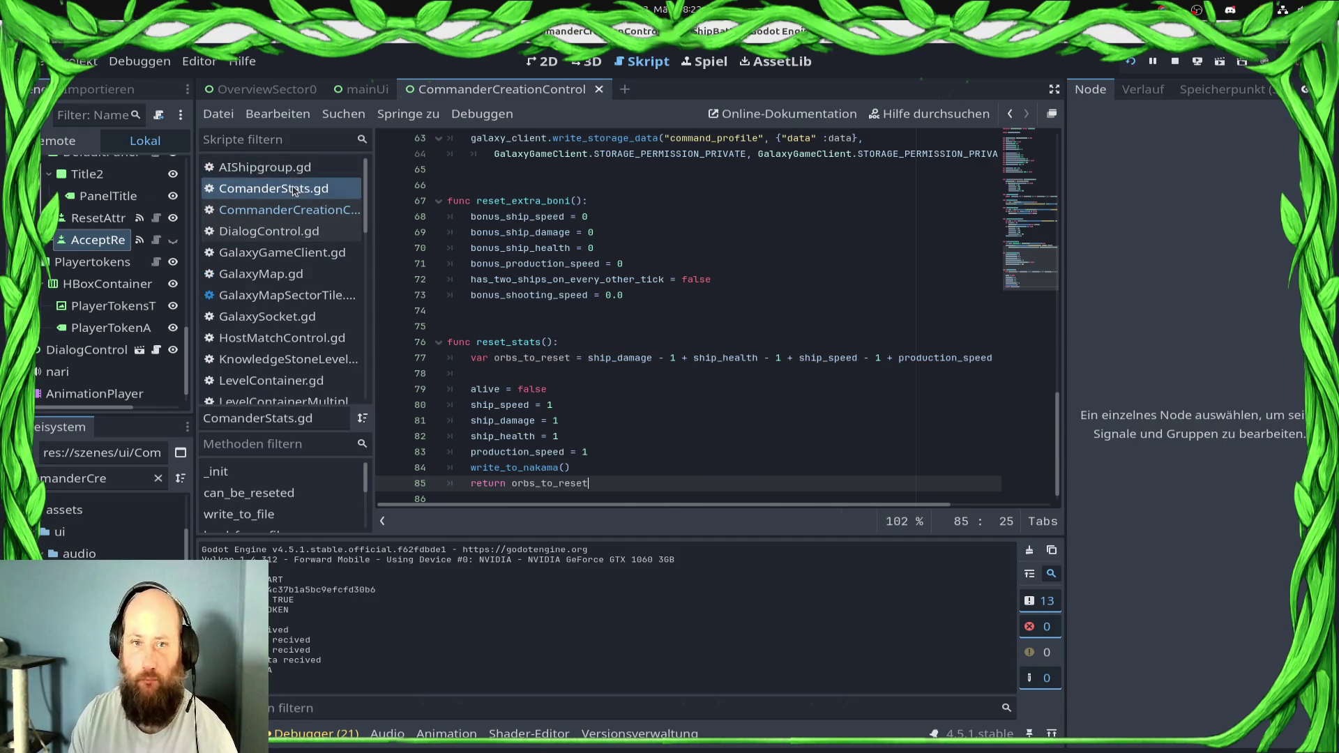
left_click(300, 211)
In reset_commander_stats, store the reset_stats() result in 'var orbs_to_revocer' and save
left_click(716, 377, "ctrl")
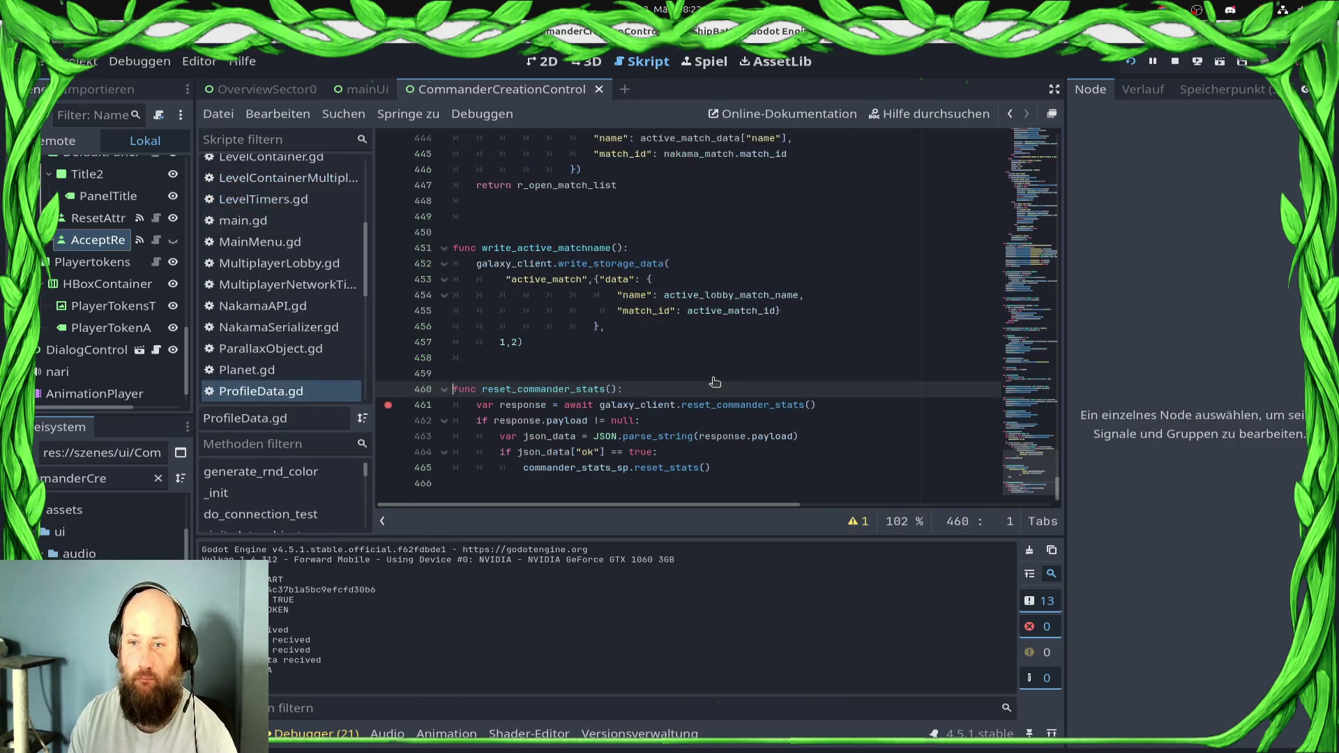
left_click(774, 464)
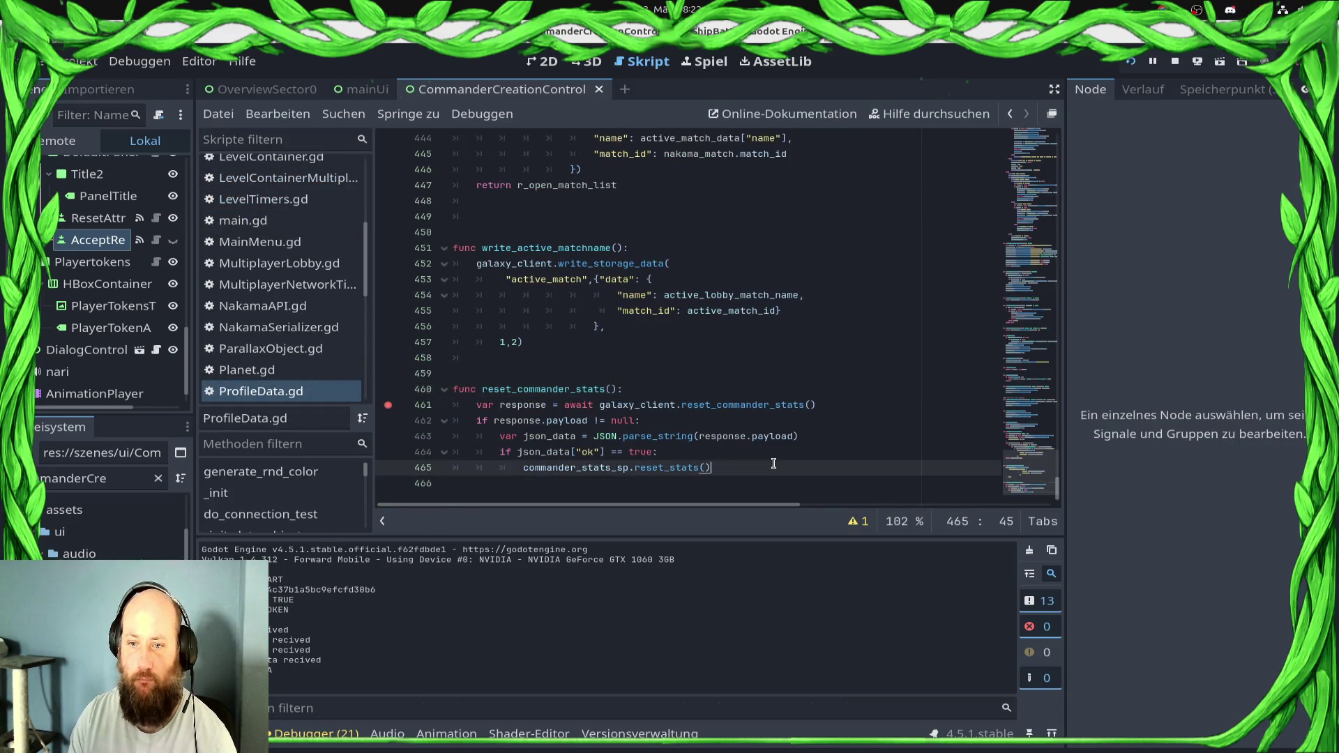
left_click(700, 453)
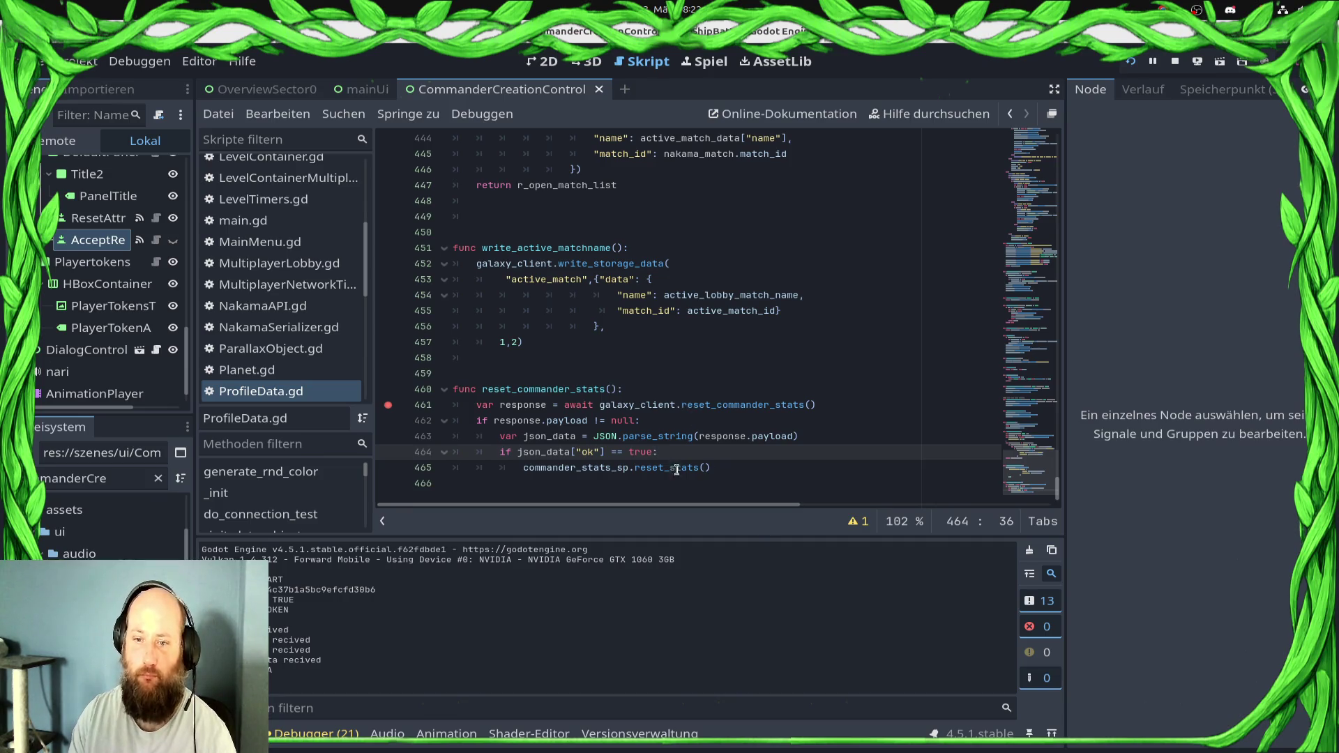
left_click(523, 469)
type("var or")
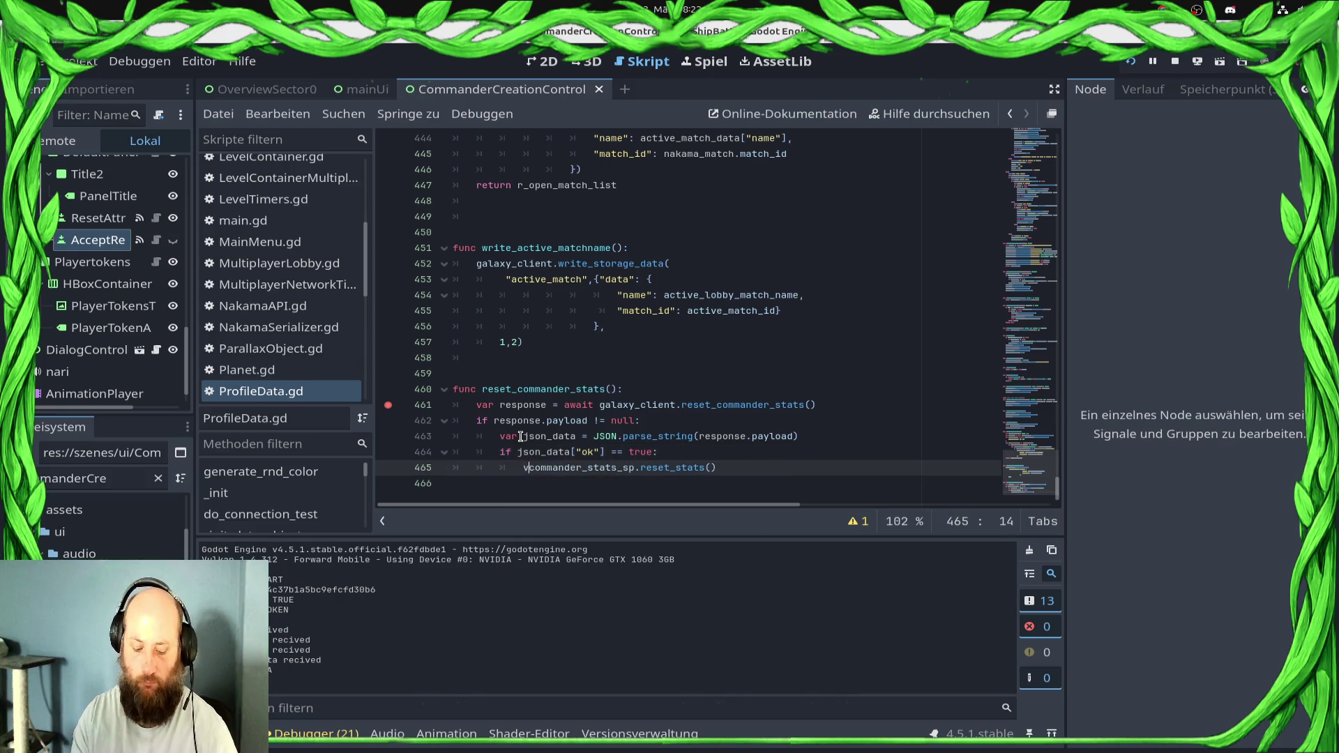
type("g")
key("Left")
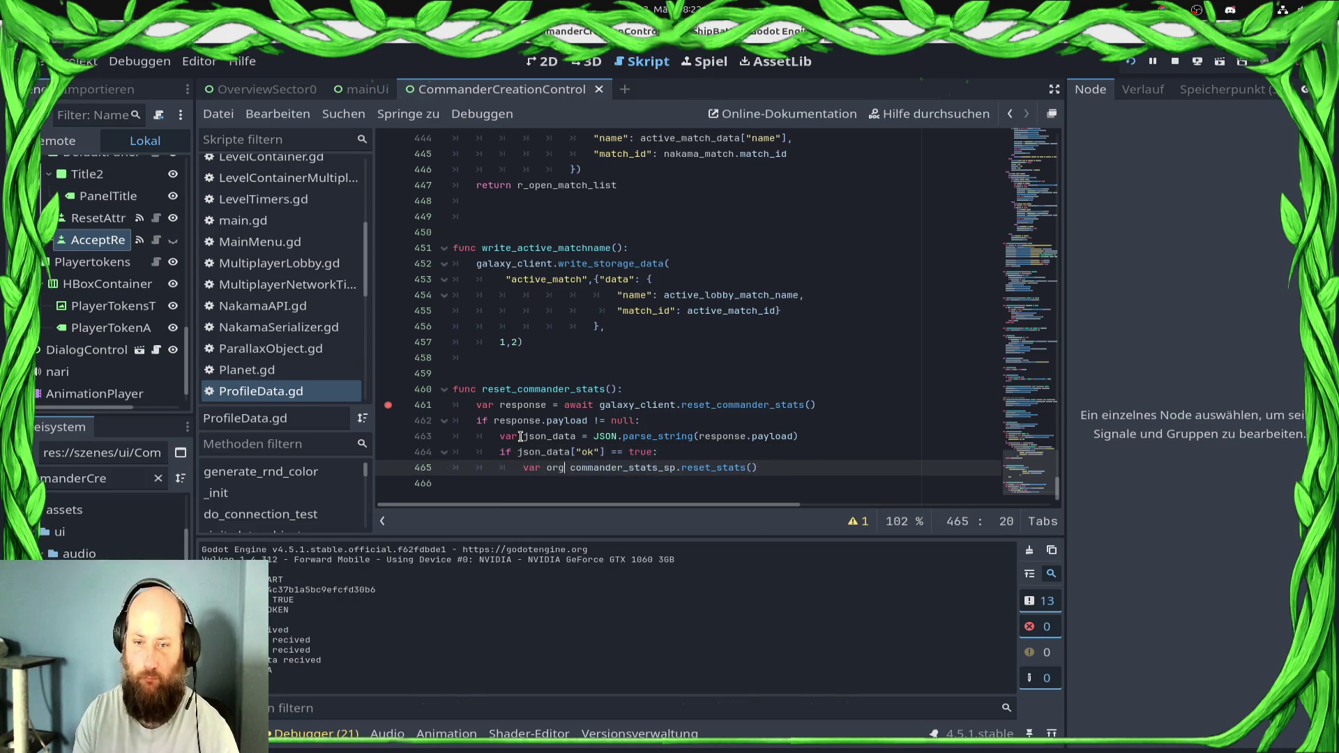
type("s_to_re")
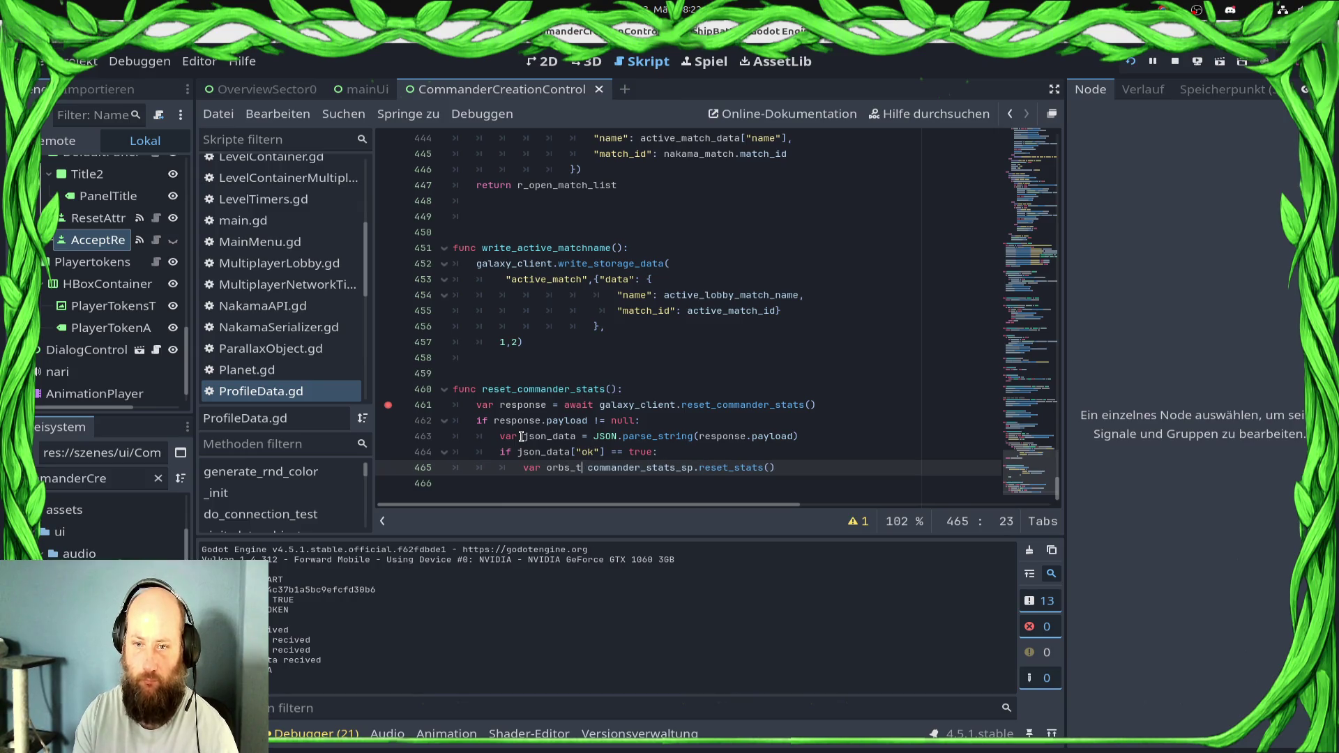
type("vocer =")
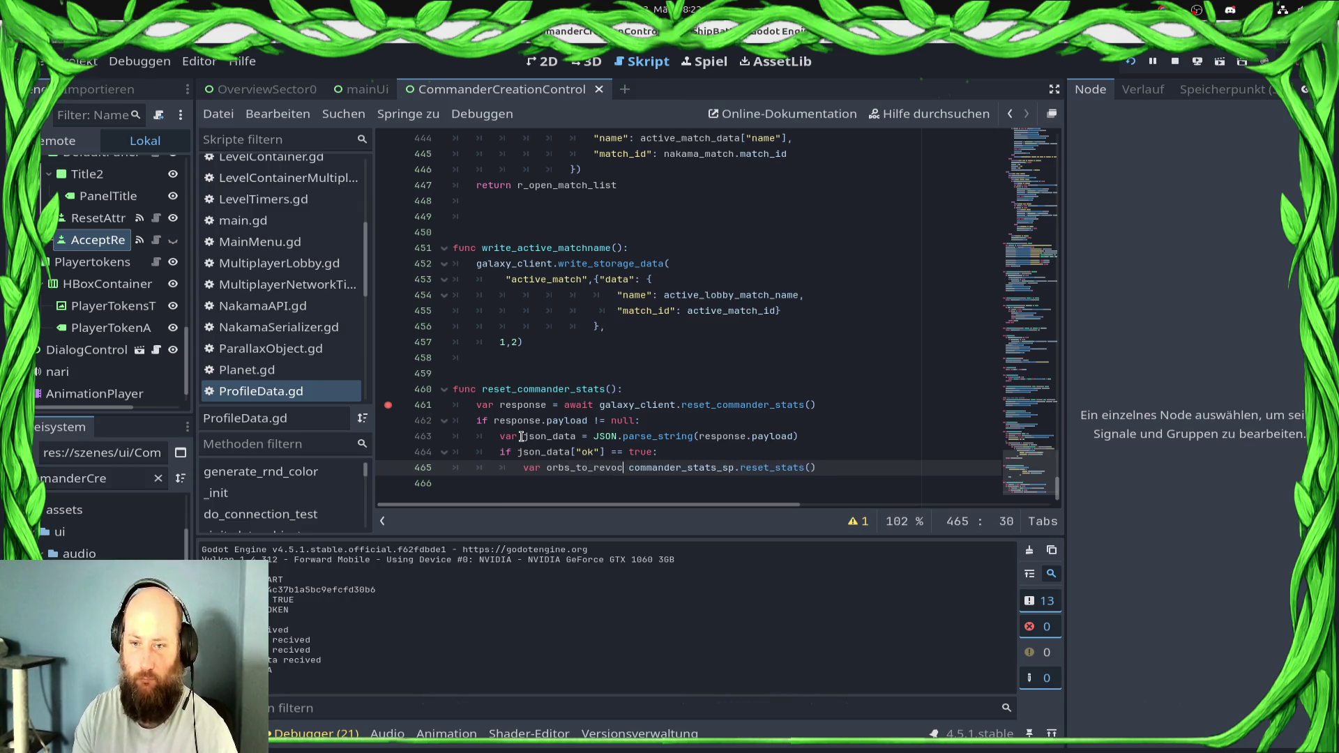
key("ctrl+s")
key("End")
Add a galaxy_client.add_knowleage_orbs_with_ad() call below the orbs_to_revocer assignment
key("Return")
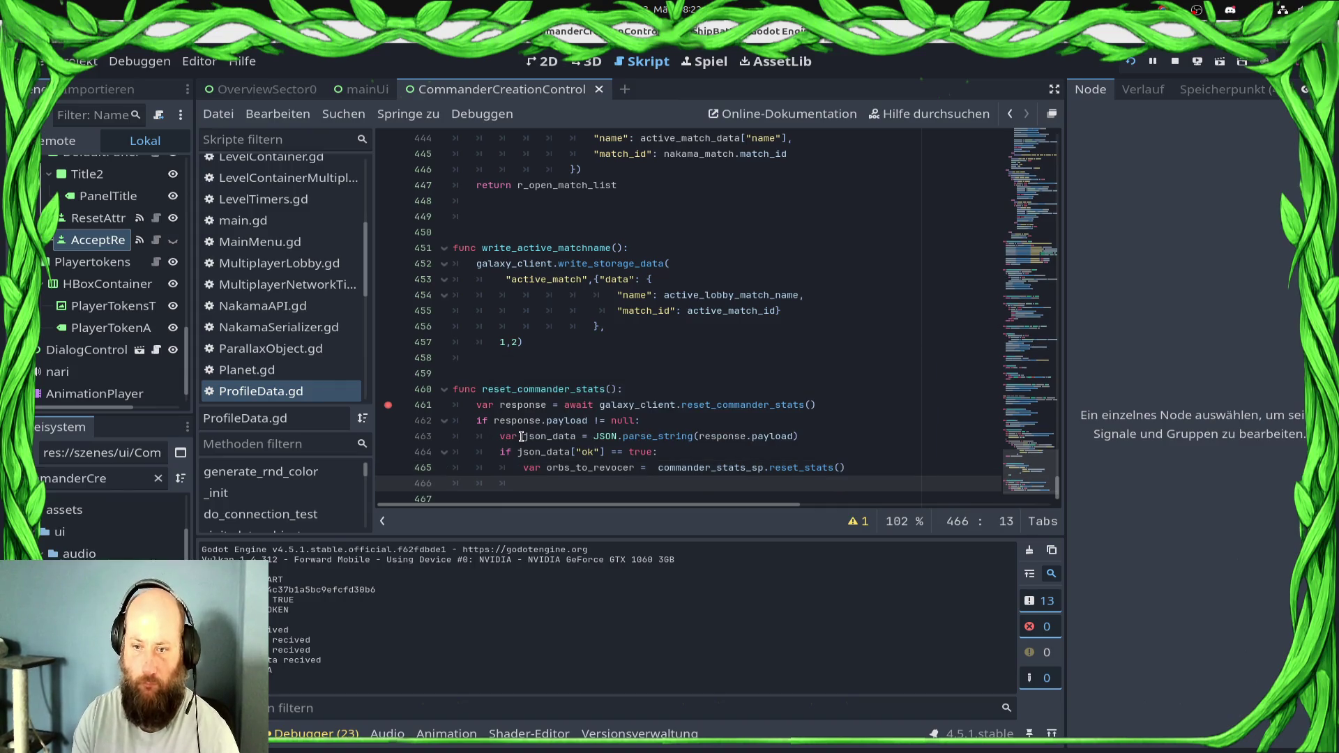
scroll(522, 436, "up", 10)
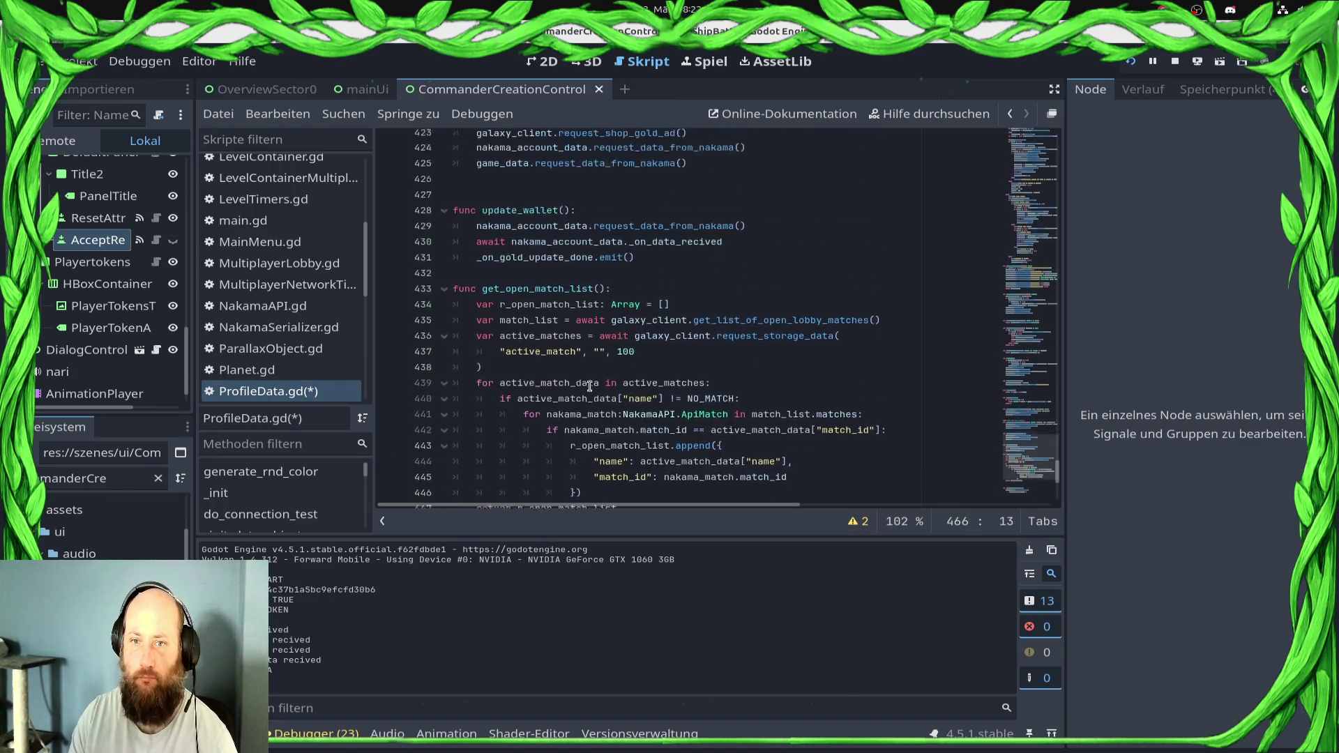
scroll(590, 387, "down", 10)
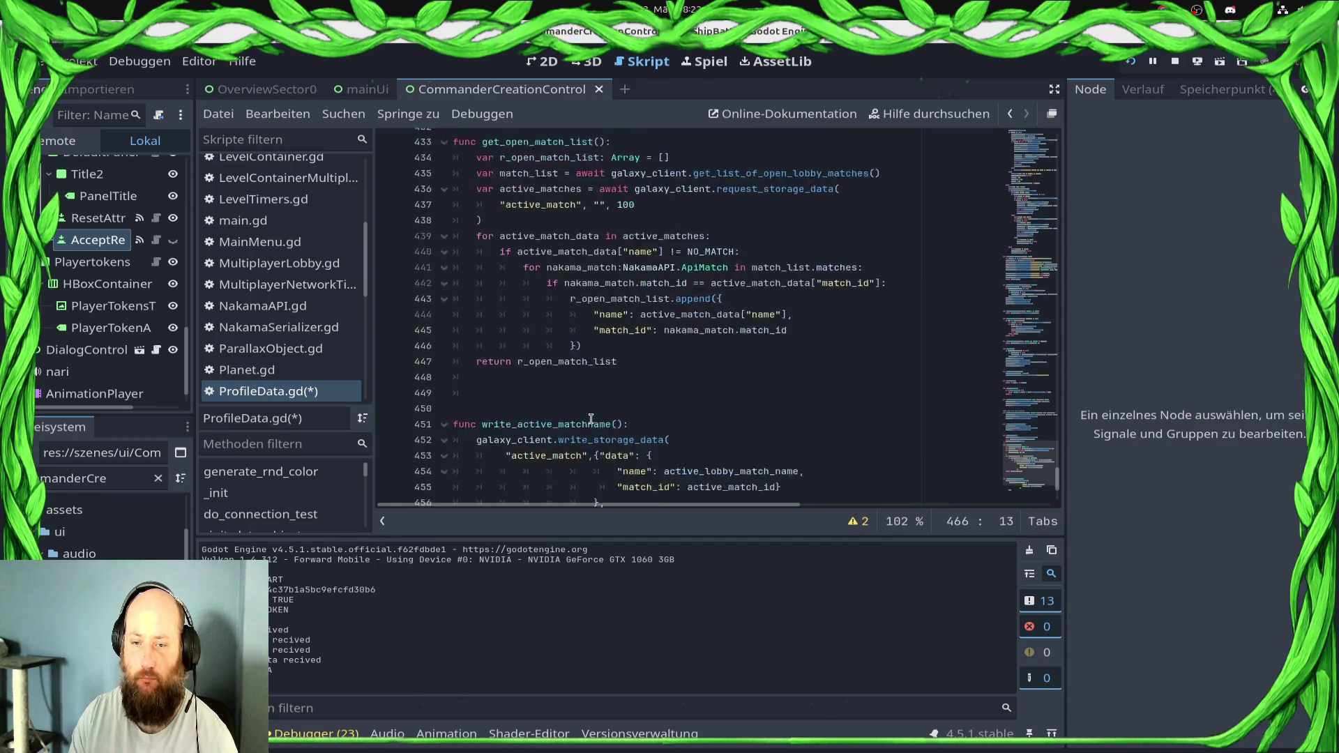
type("gama")
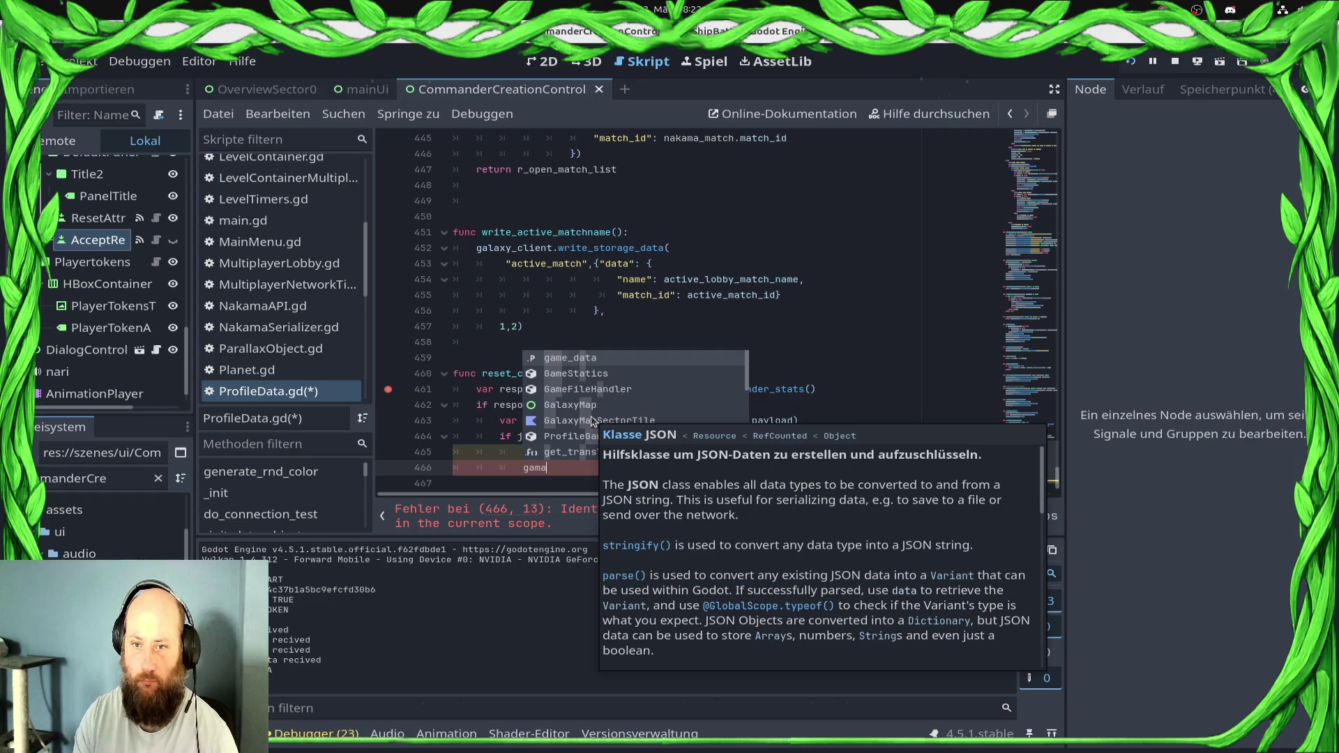
key("BackSpace")
key("BackSpace")
key("BackSpace")
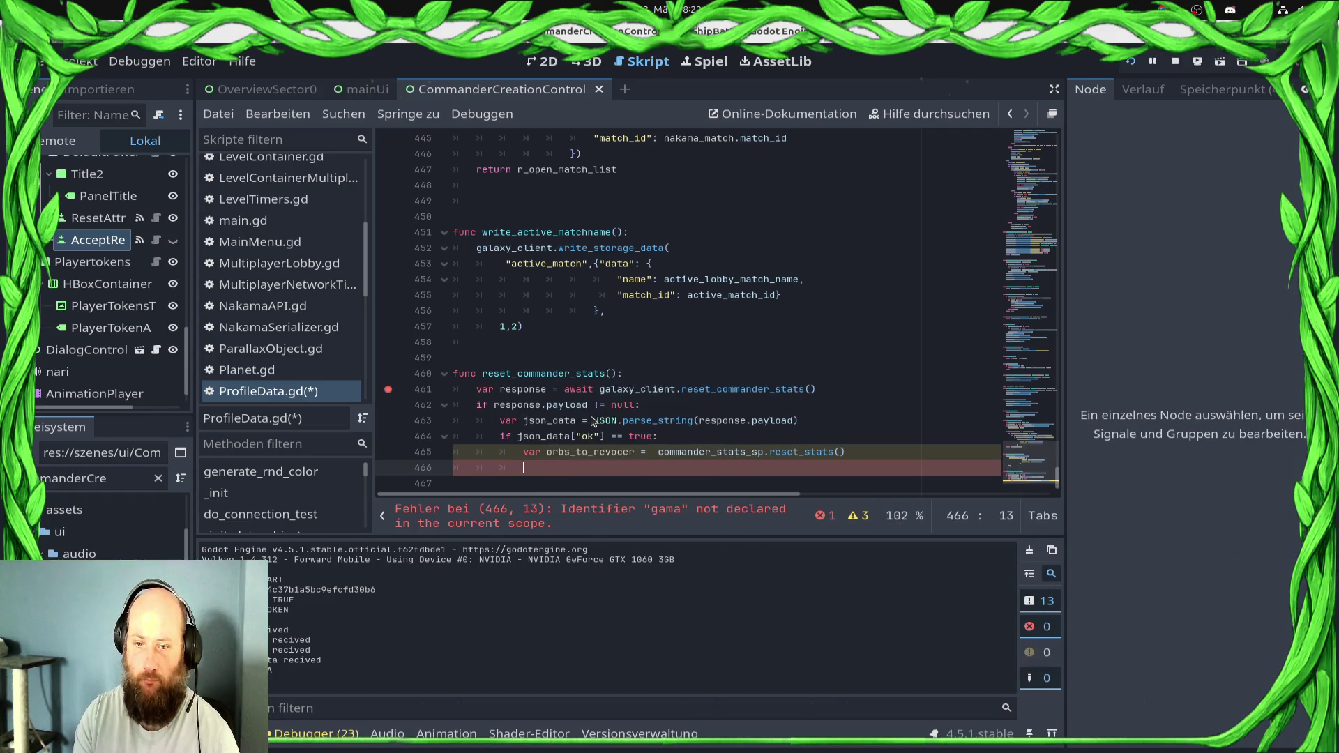
type("web")
key("BackSpace")
key("BackSpace")
key("BackSpace")
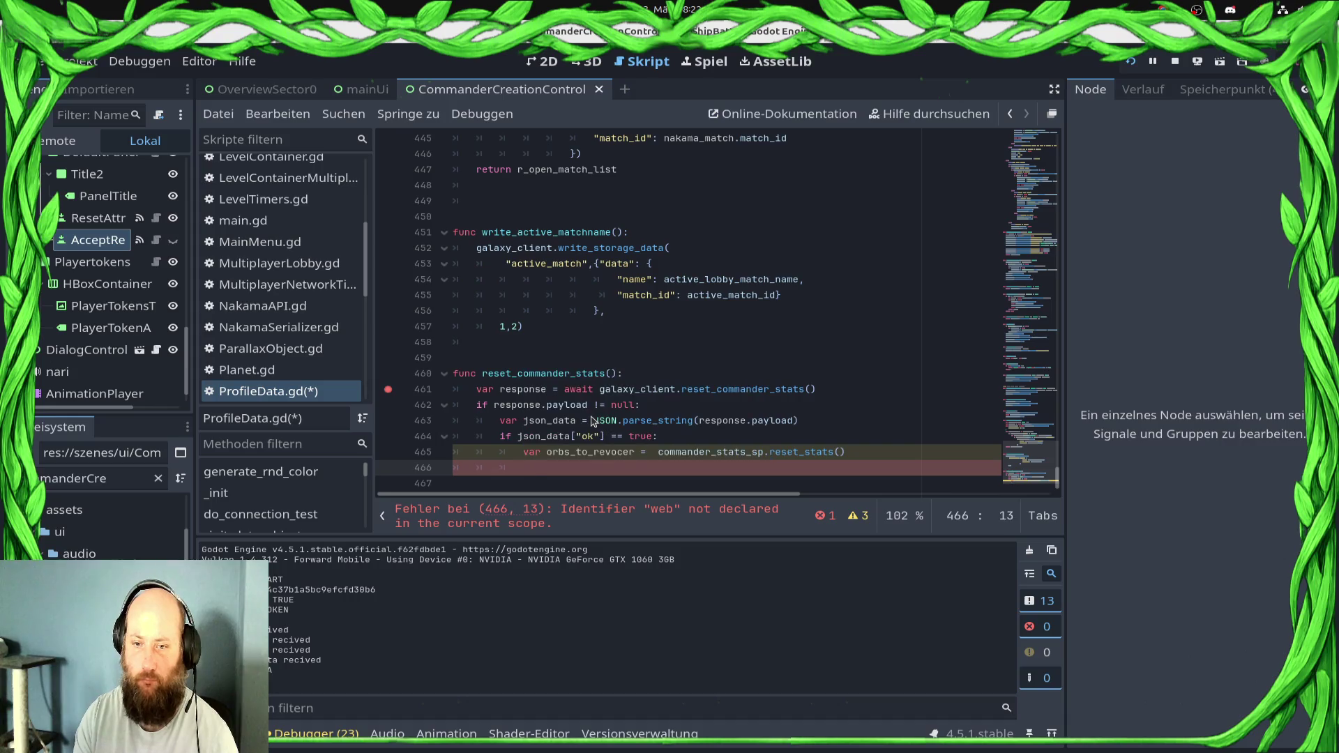
type("gala")
key("Return")
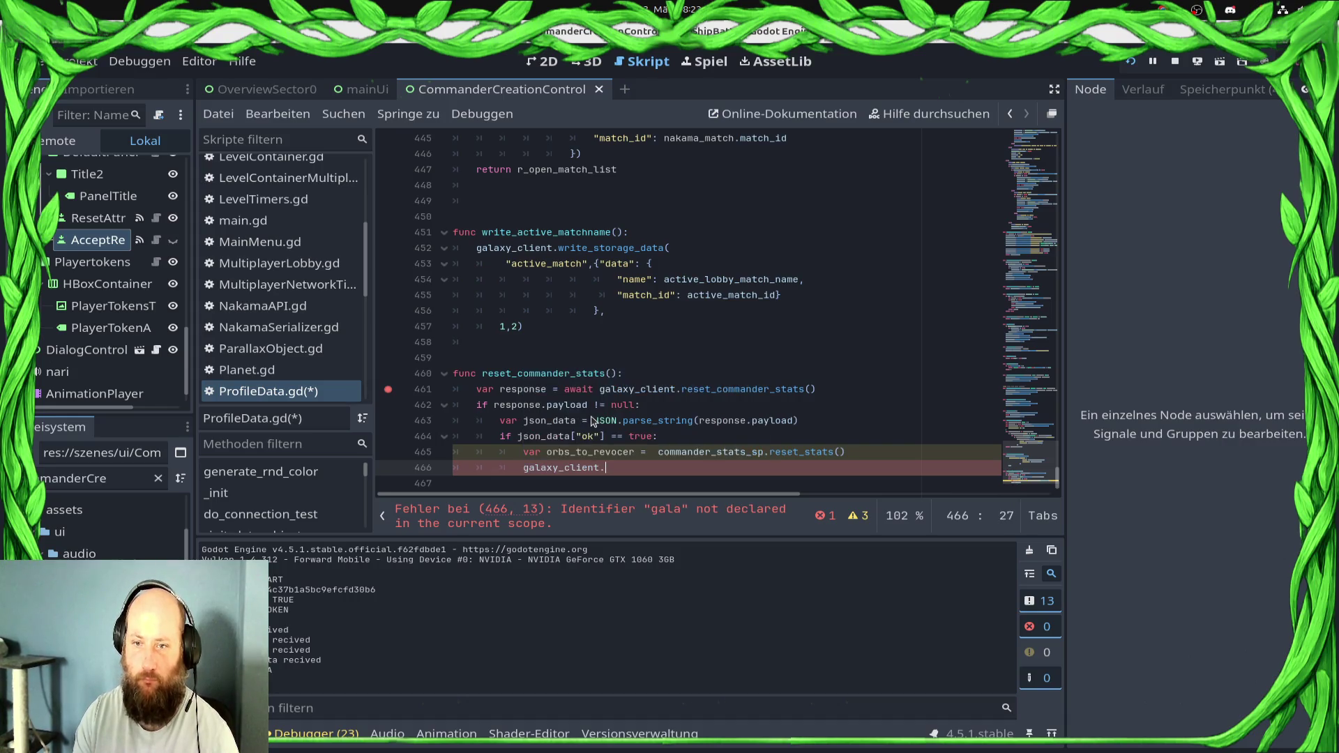
type(".")
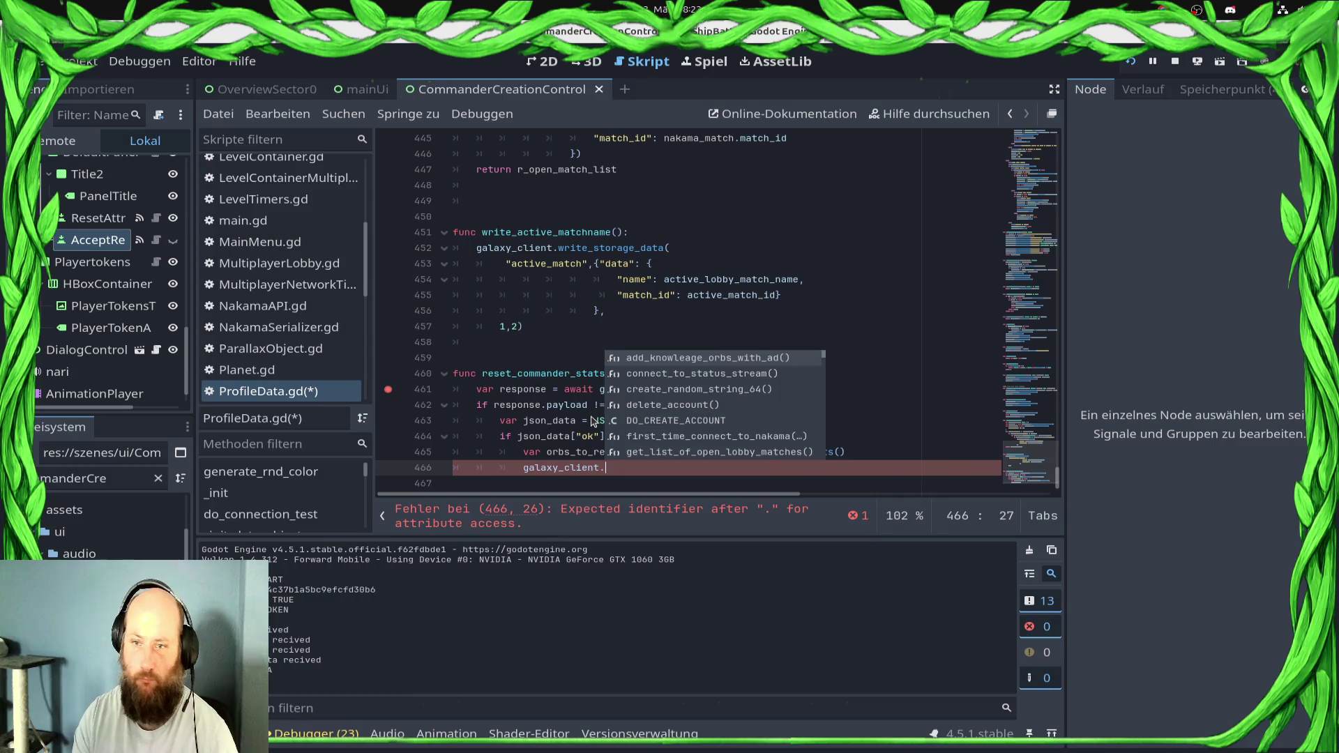
key("Return")
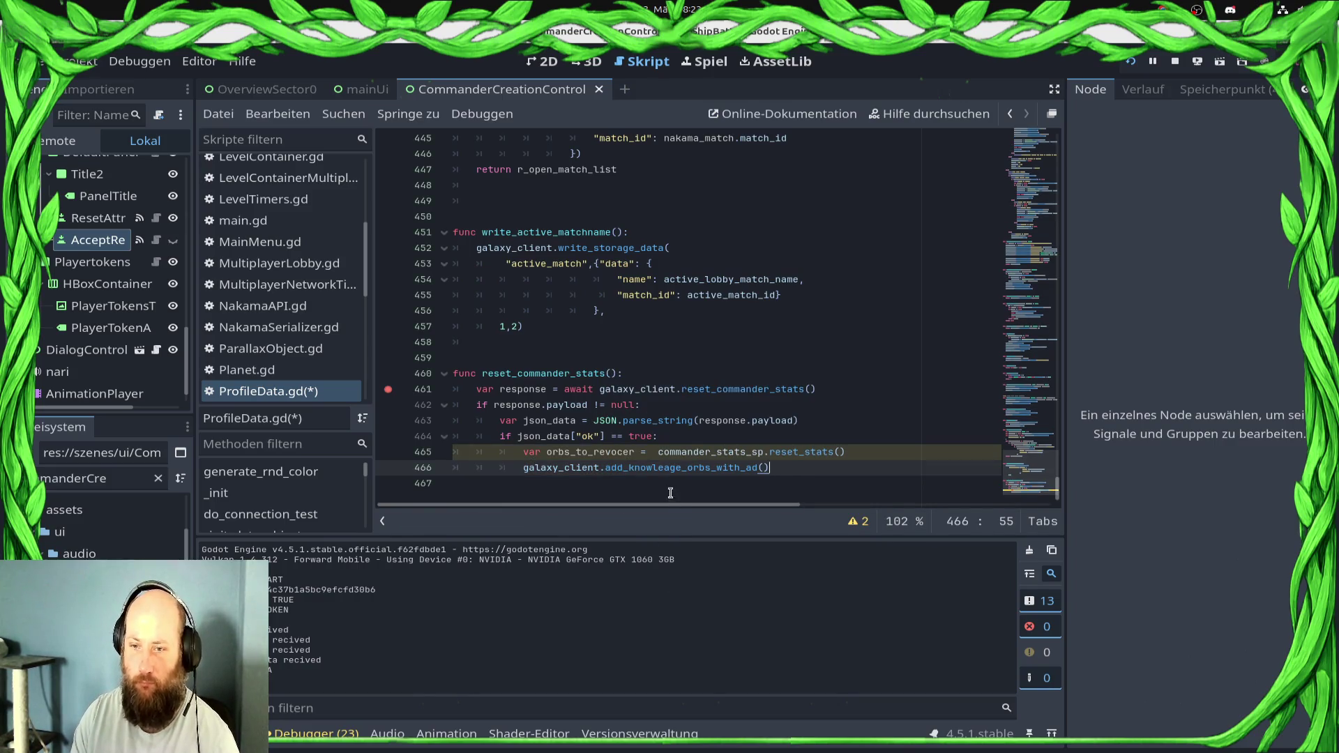
left_click(669, 469, "ctrl")
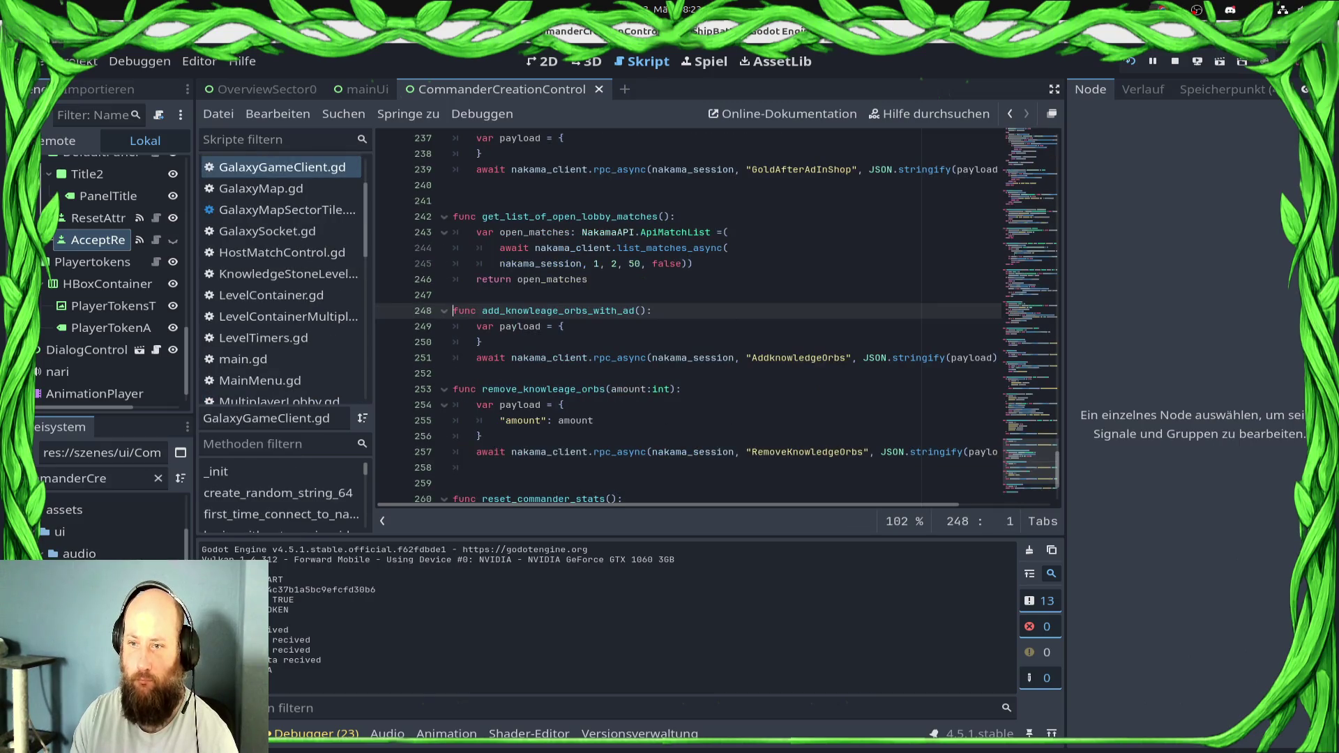
Wrap the add_knowleage_orbs_with_ad() call in 'for i in range(0, orbs_to_revocer):' and save
left_click(1009, 115)
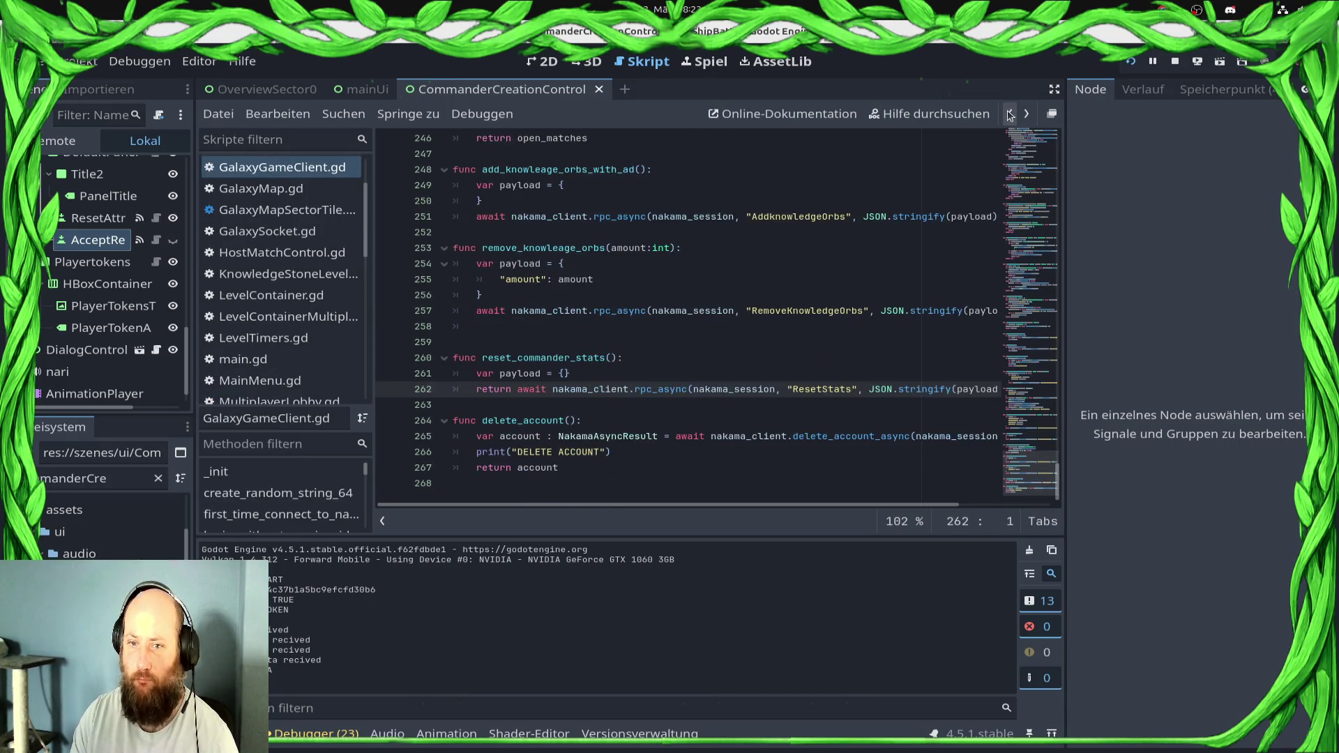
left_click(1010, 115)
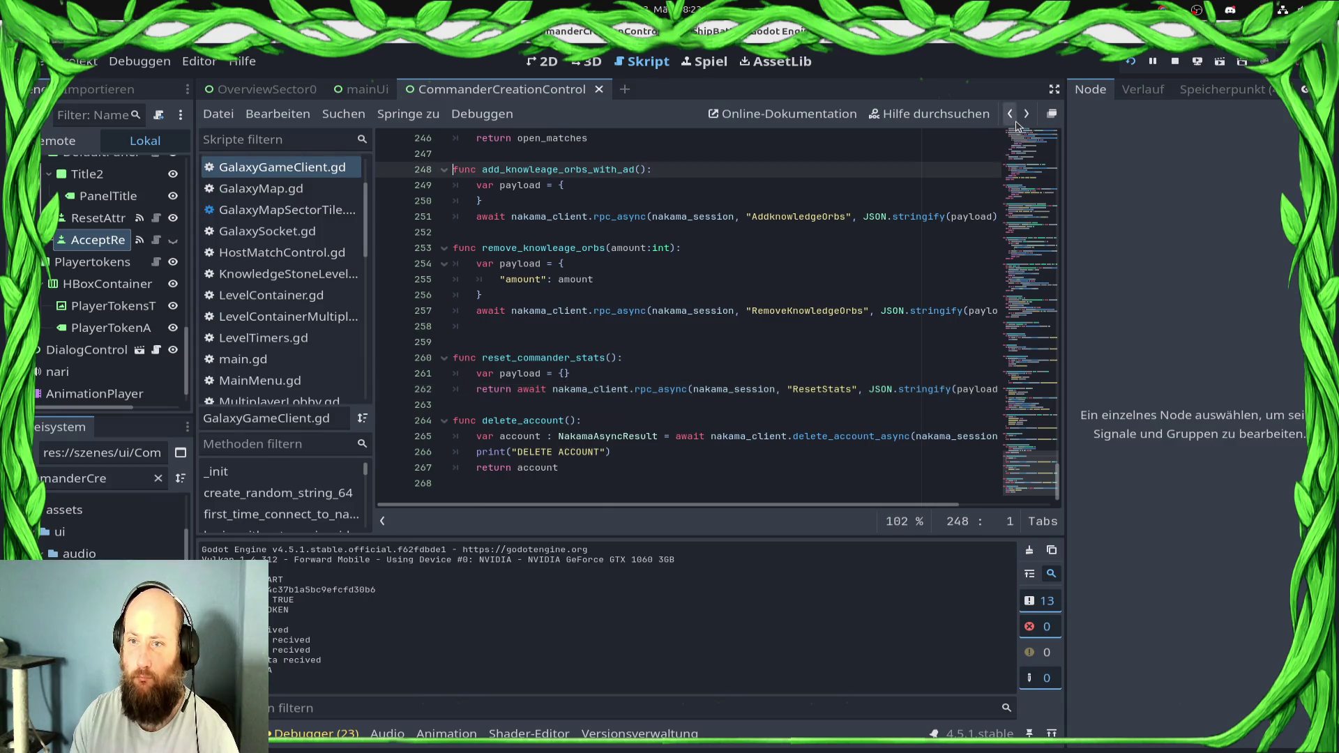
left_click(1010, 115)
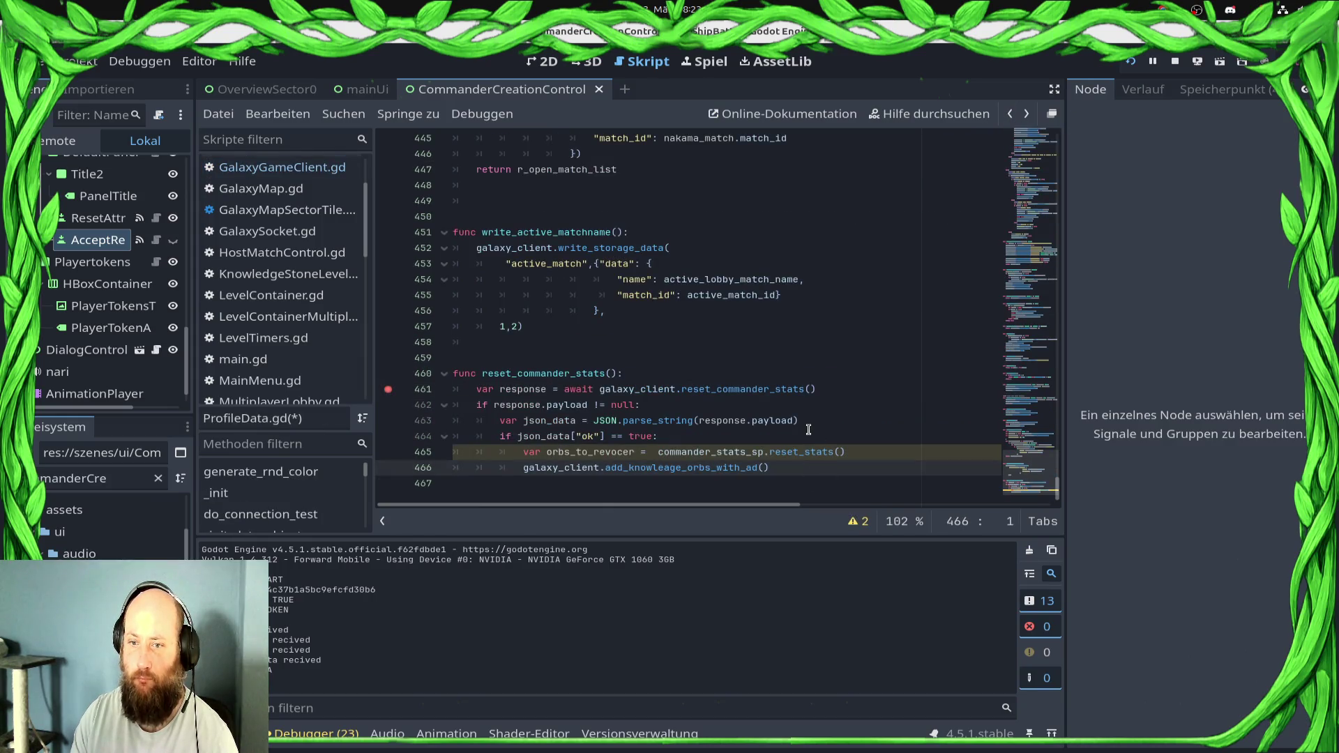
key("Up")
key("End")
key("Return")
type("f")
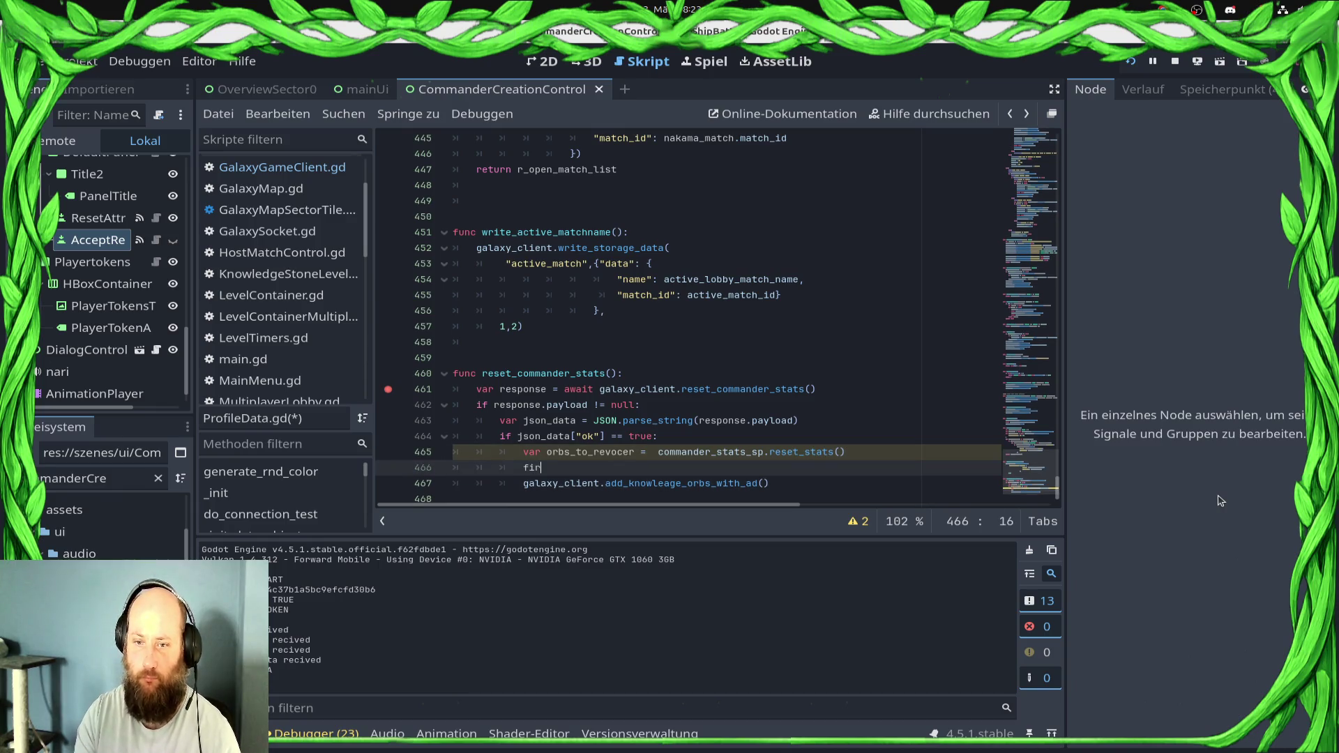
type("or i in range(09")
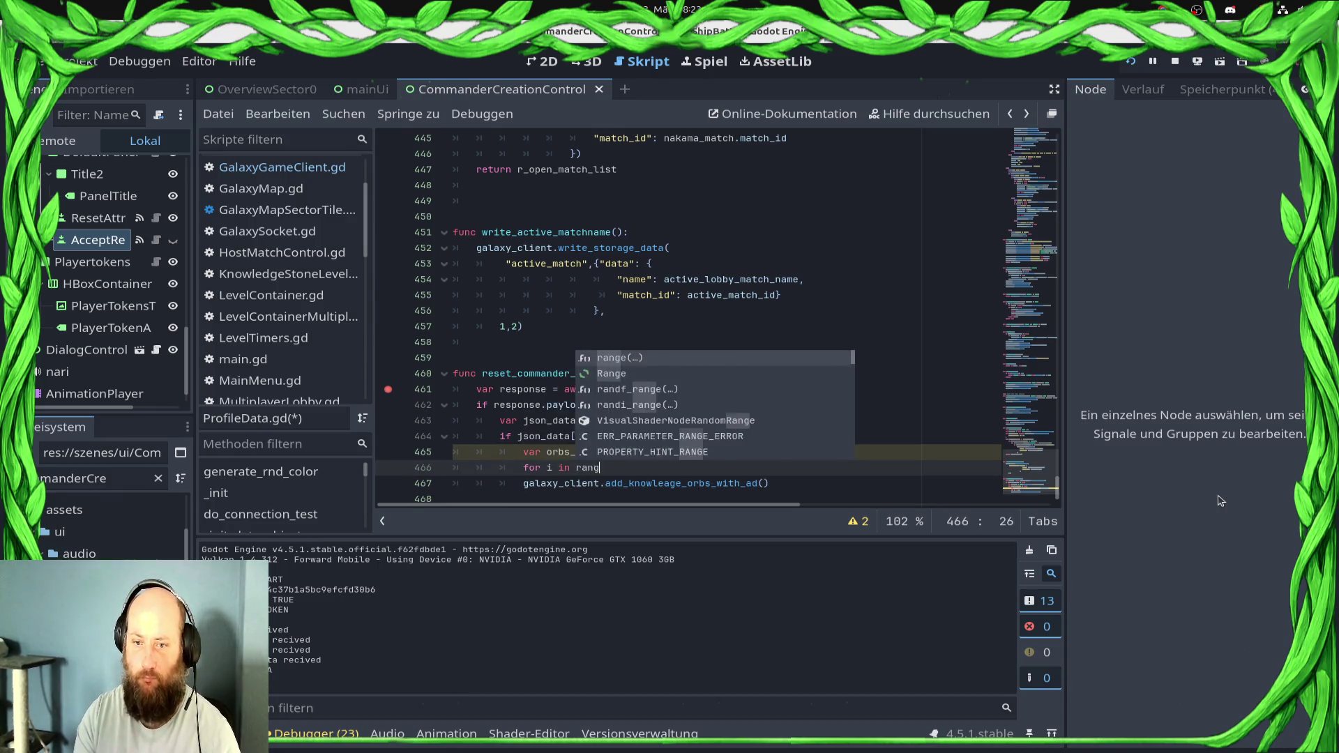
key("BackSpace")
type(", orb")
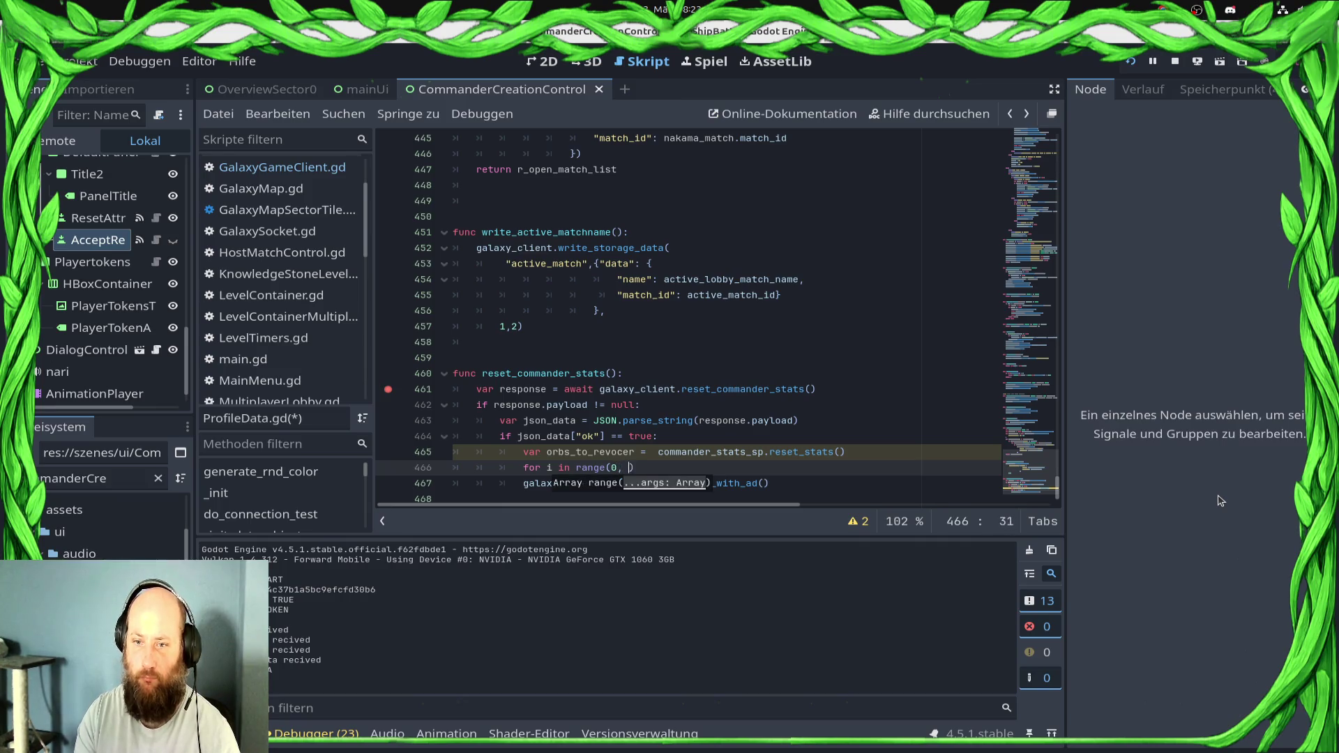
key("Return")
key("End")
type(":")
key("Down")
key("Home")
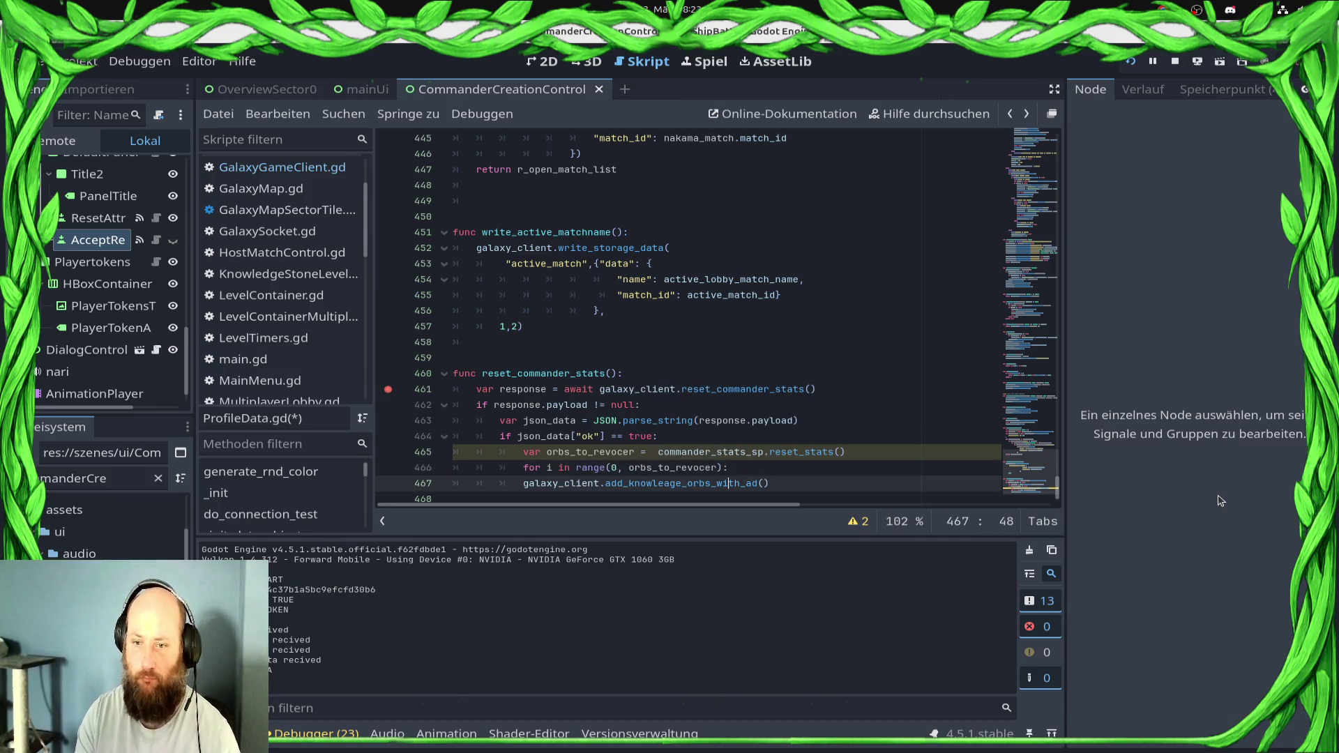
key("Tab")
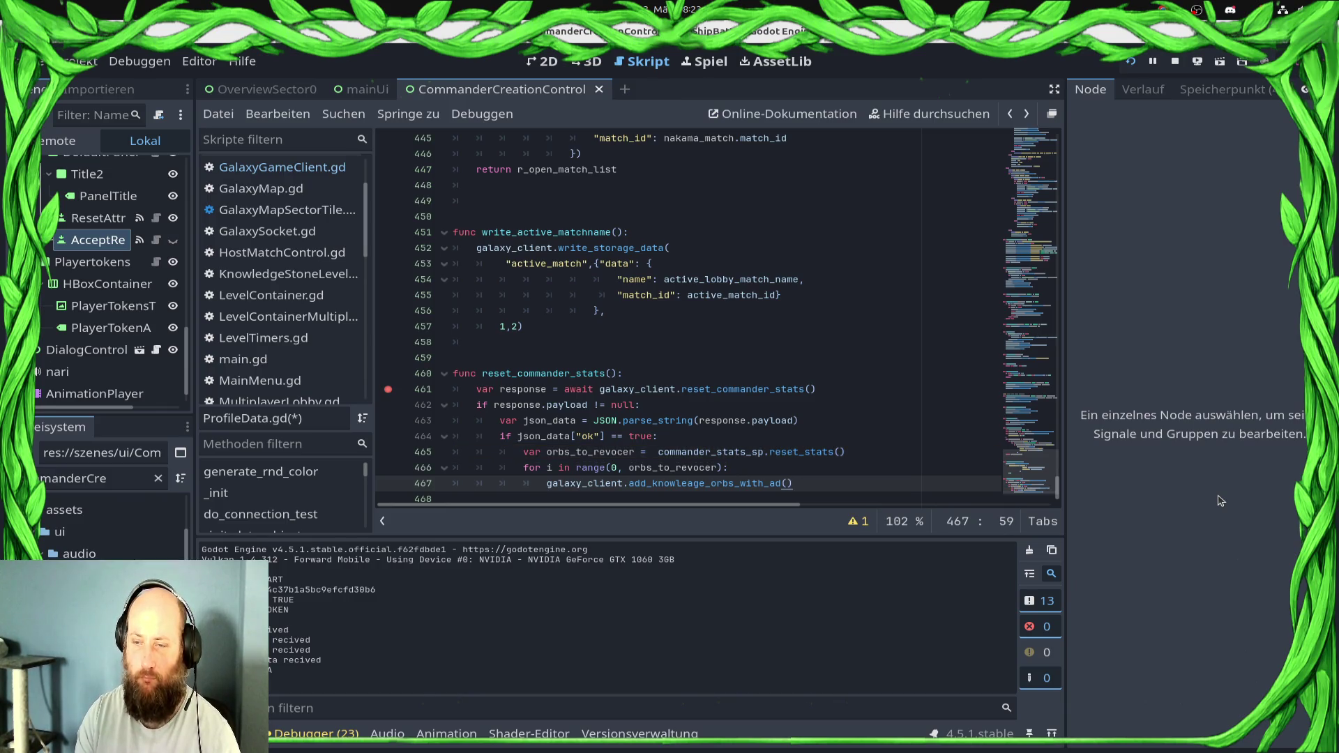
key("ctrl+s")
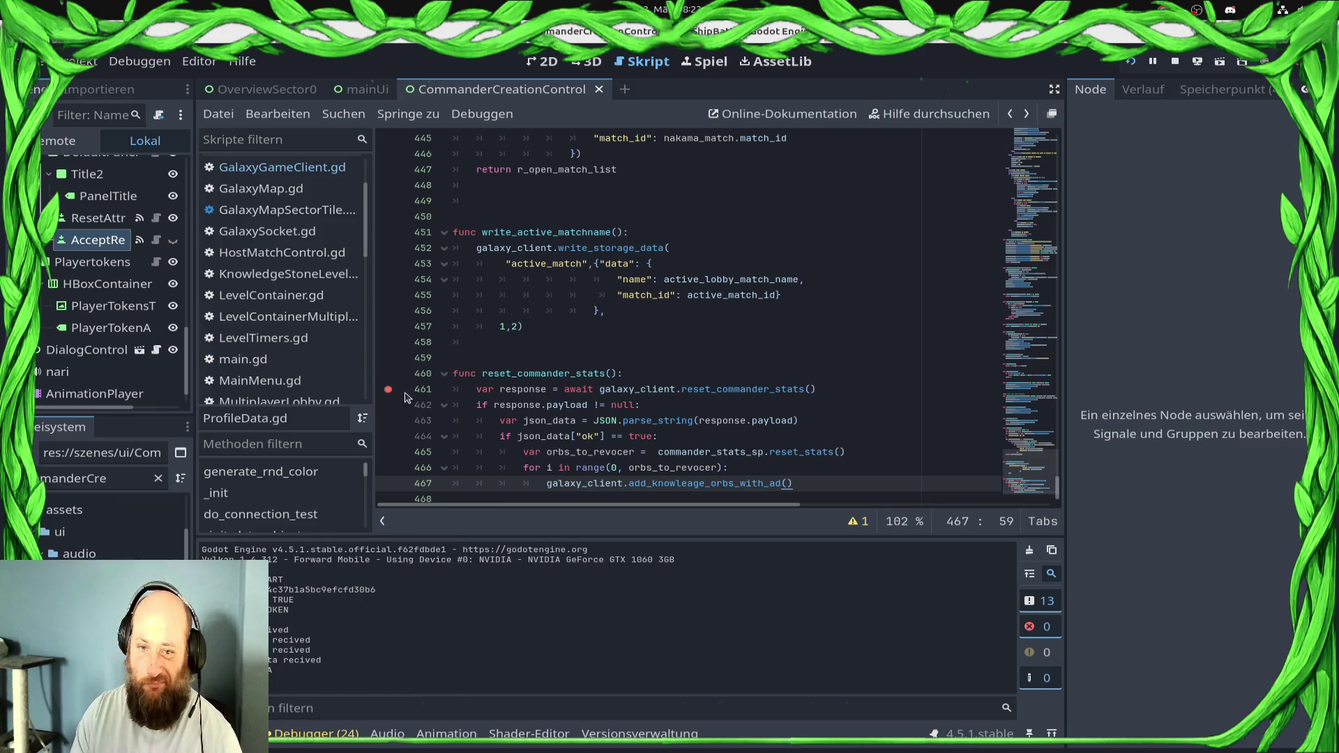
After the ok check on line 464, add print("RESET WENT WELL")
left_click(661, 438)
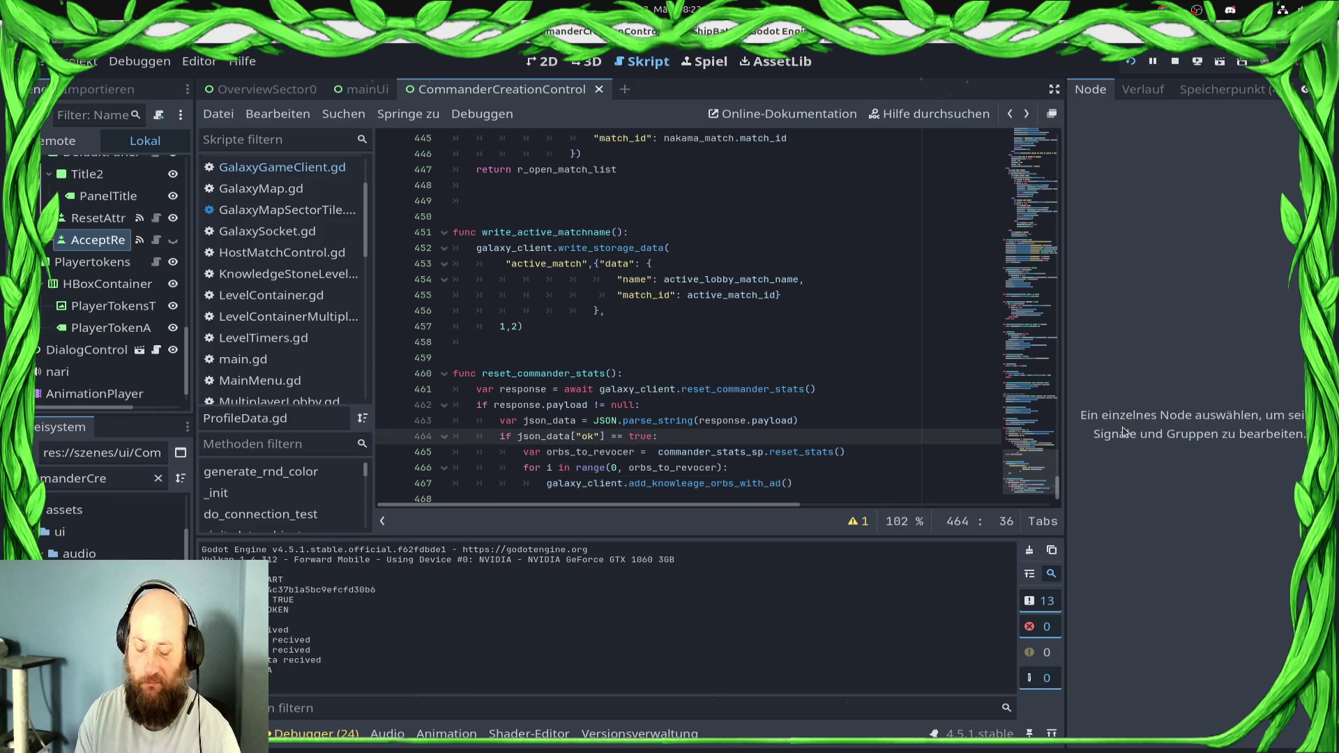
key("Return")
type("print(\"R")
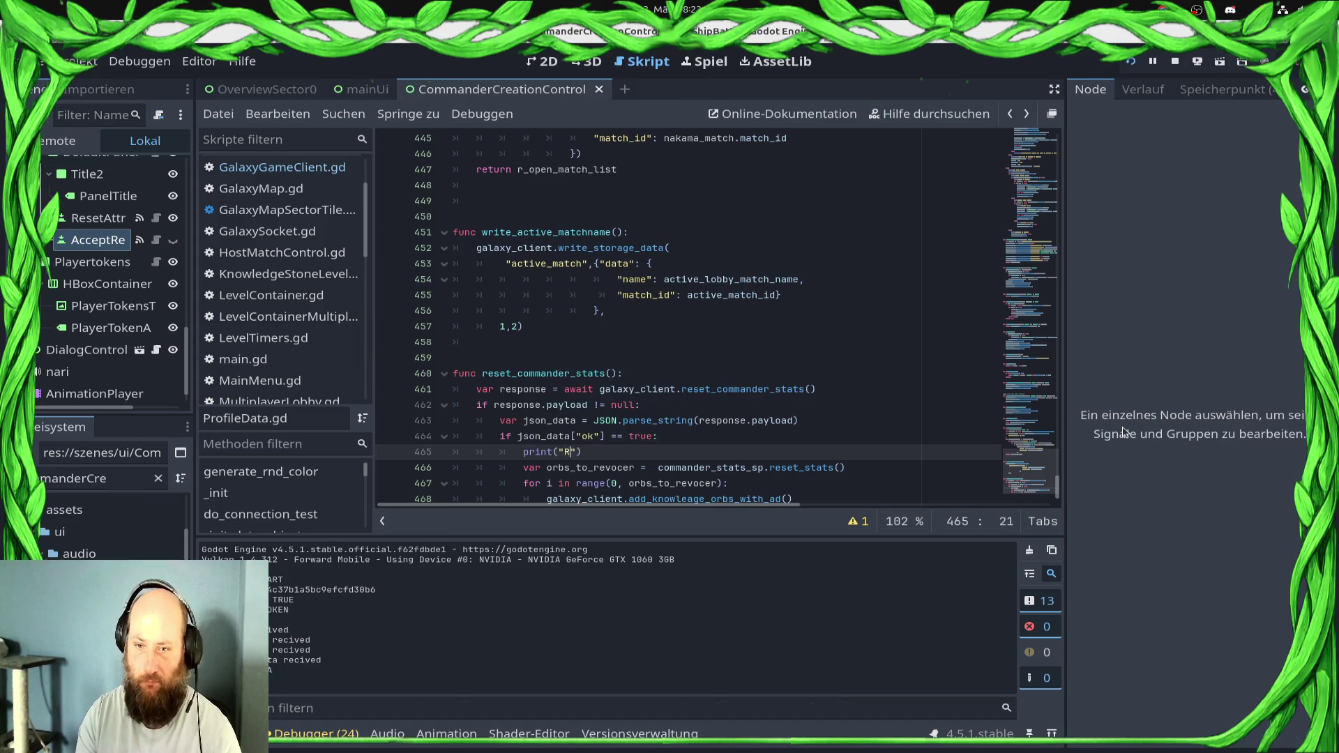
type("ESET WENT ")
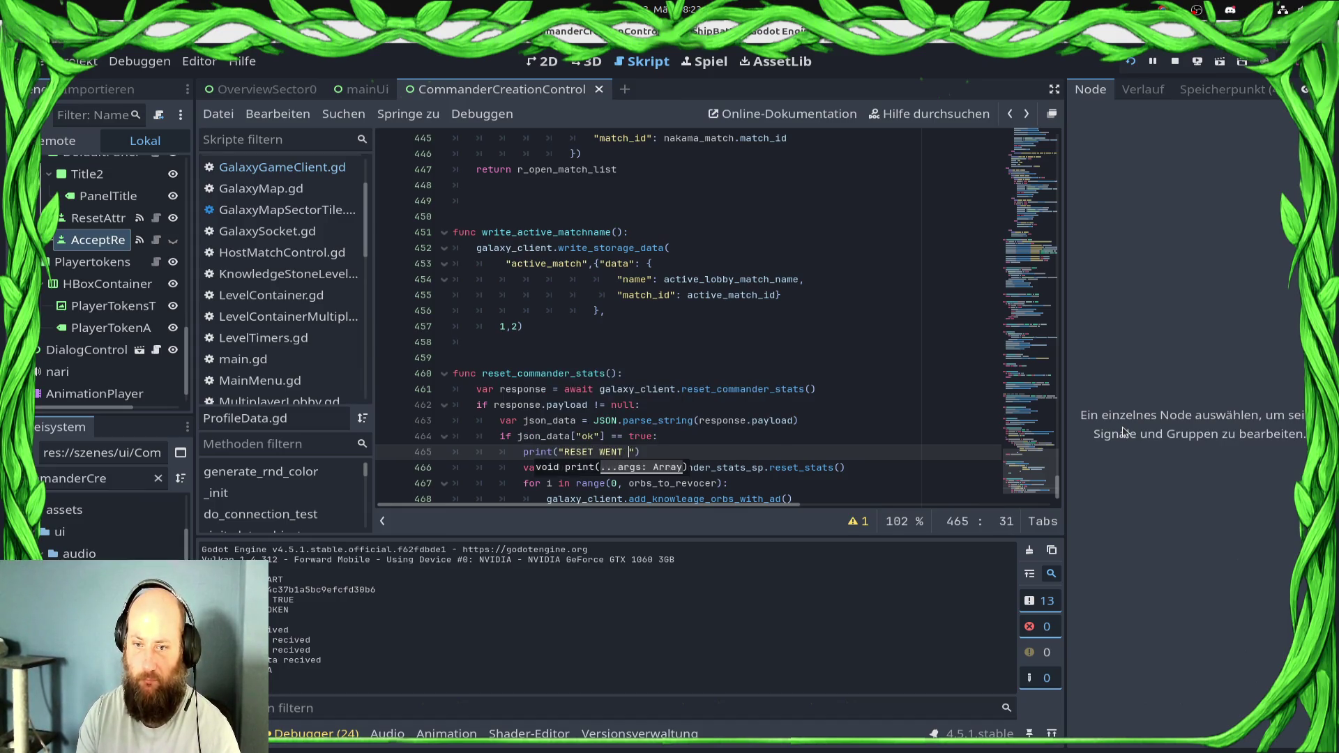
type("WELL")
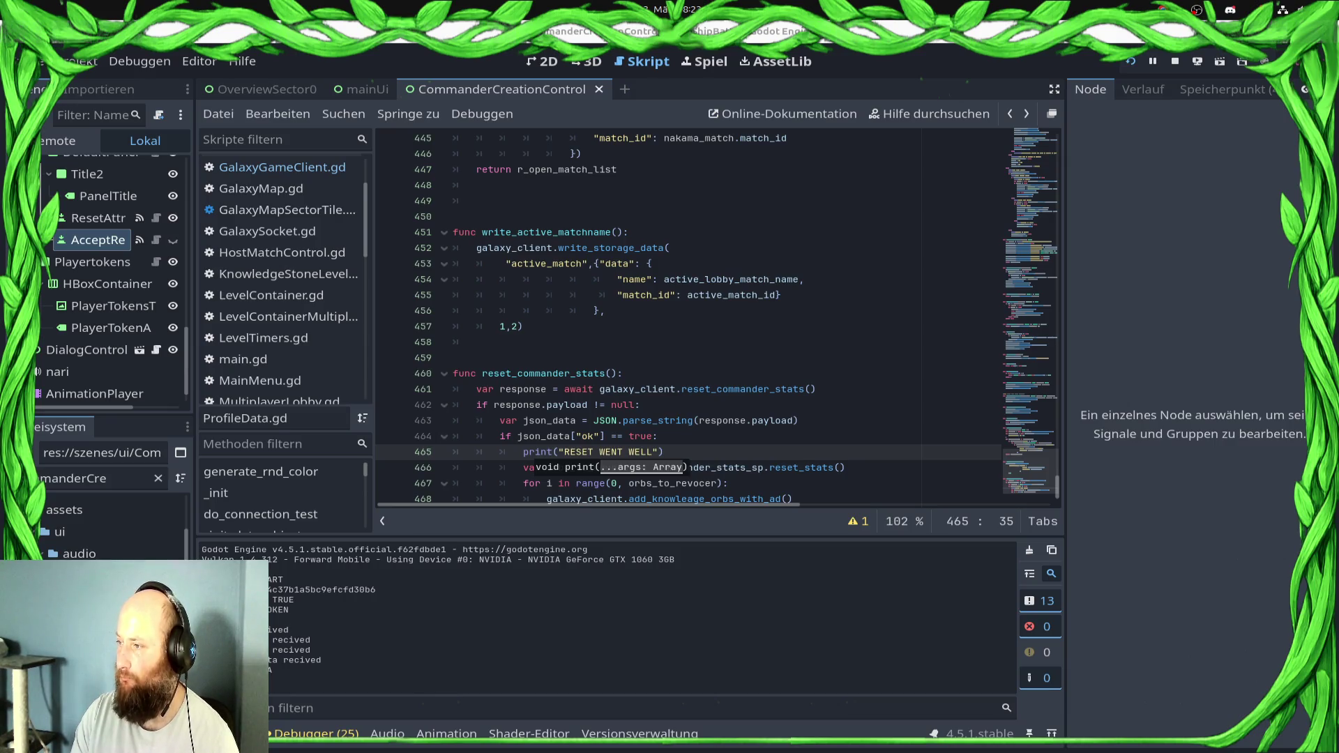
Restart the game and raise Ship Damage, Production Speed, Ship Hitpoints and Ship Speed, then confirm the commander
left_click(1131, 61)
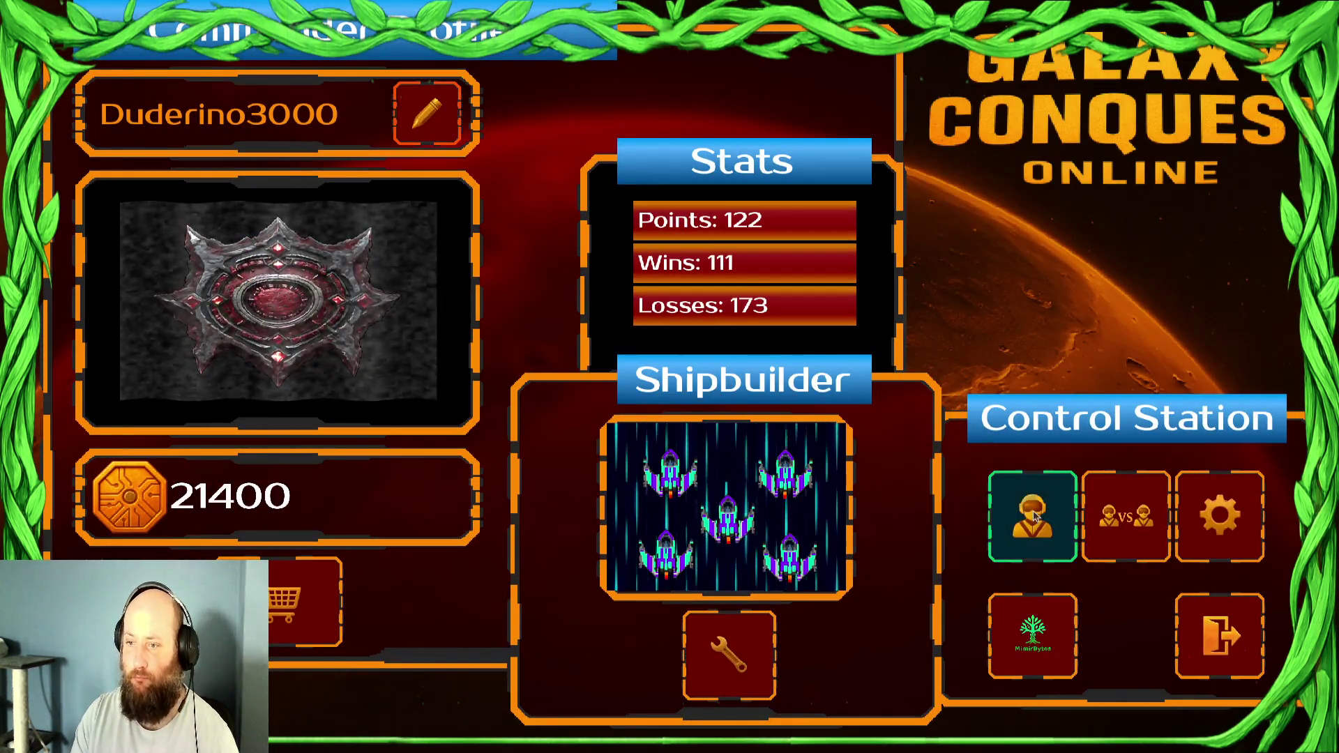
left_click(1035, 515)
triple_click(605, 367)
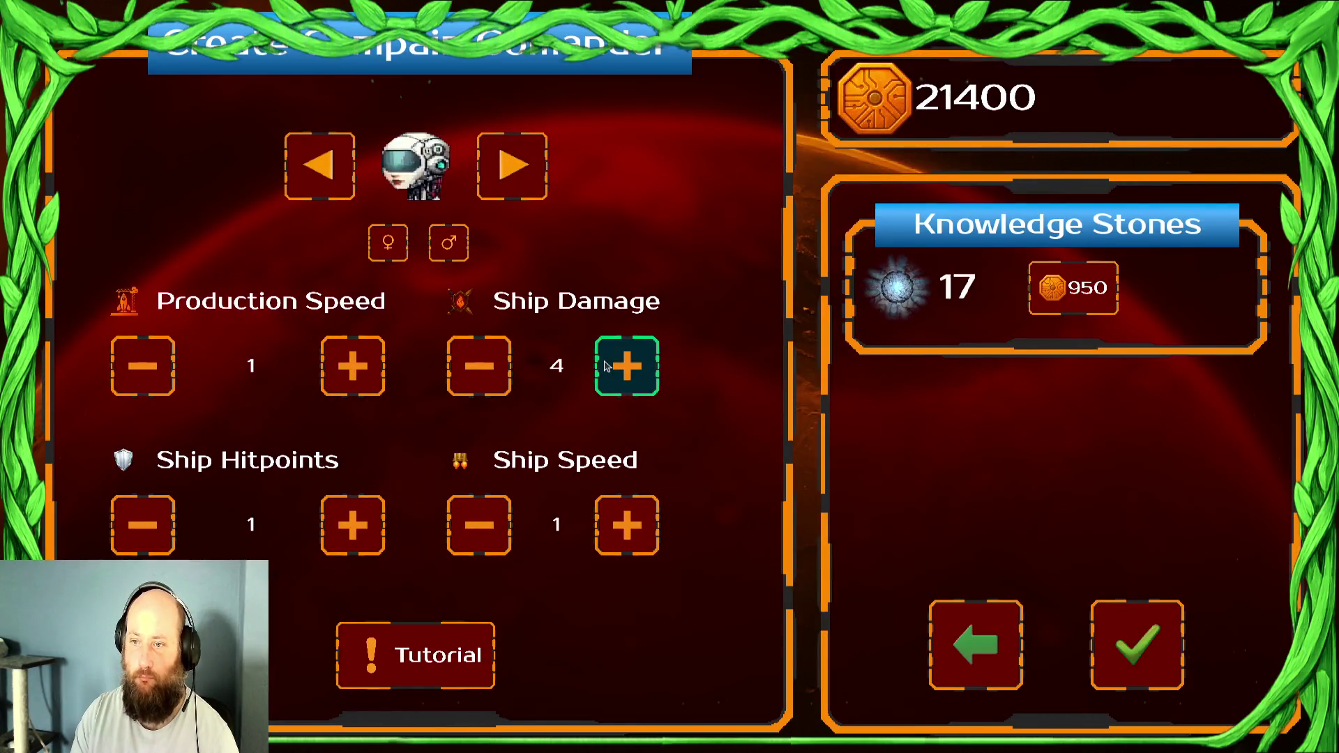
double_click(606, 367)
double_click(606, 367)
triple_click(352, 366)
left_click(352, 366)
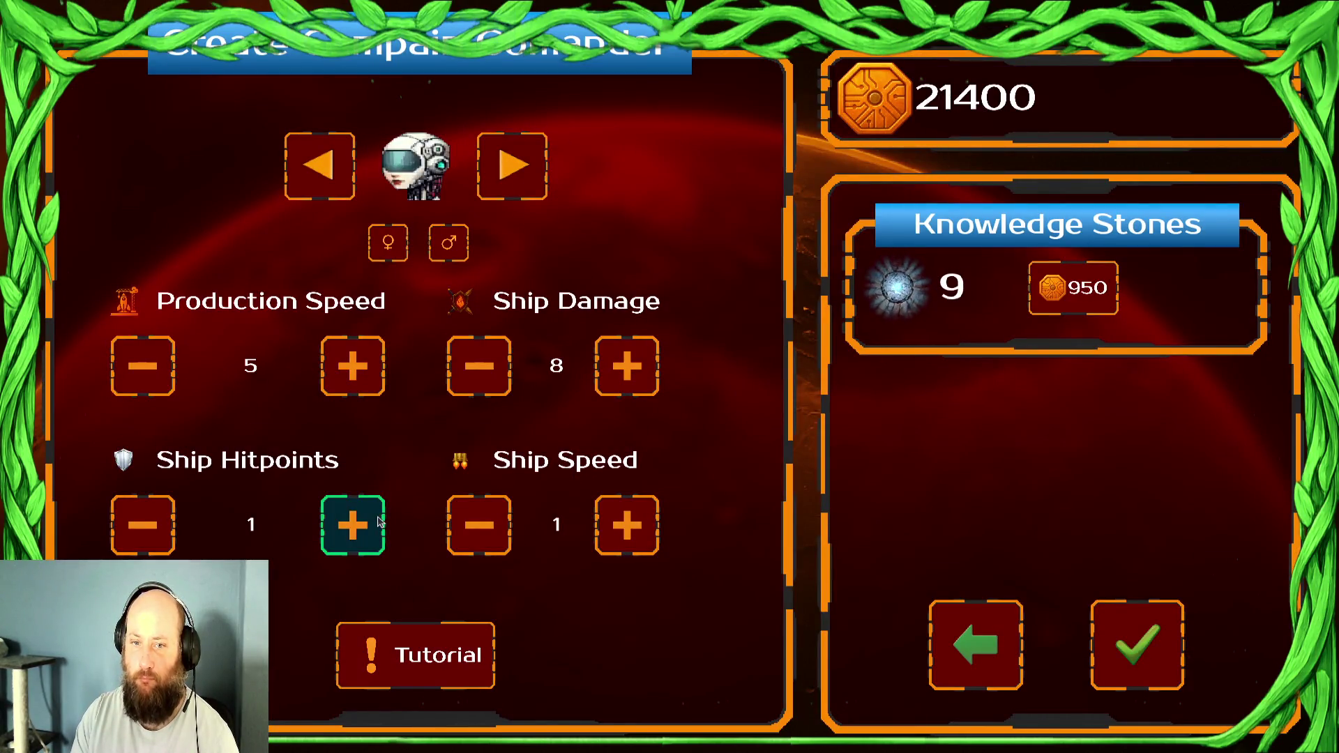
triple_click(352, 524)
left_click(352, 525)
triple_click(627, 525)
left_click(1128, 652)
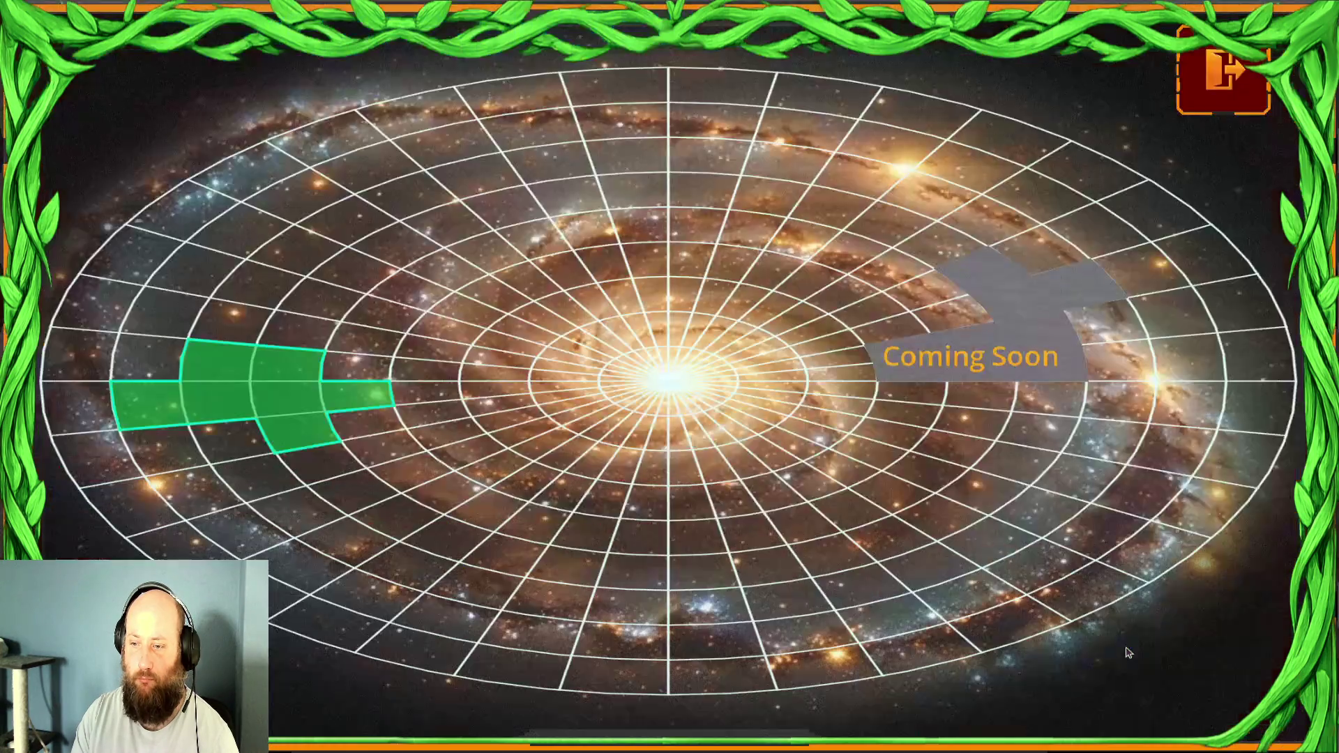
Skip the Draxal Homesector tutorial, take the Knowledge Stones bonus, start the next mission and surrender
left_click(320, 361)
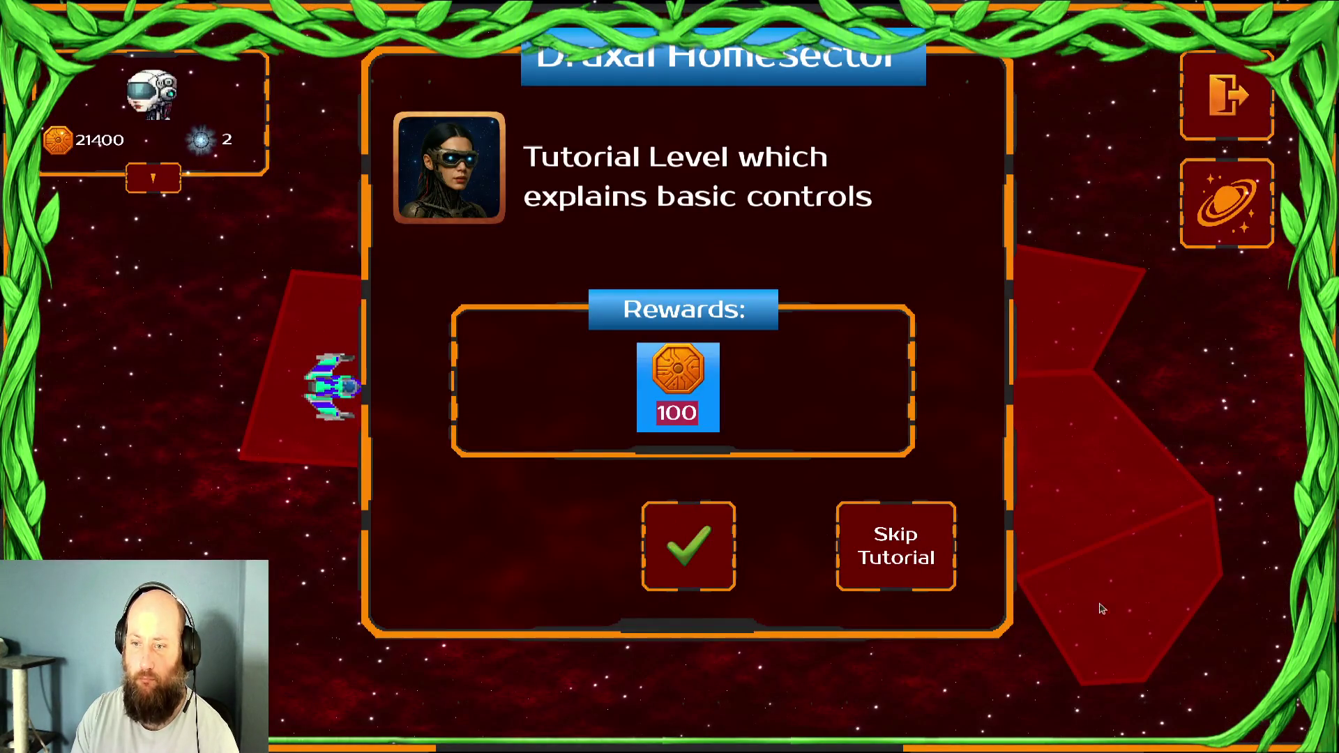
left_click(916, 551)
left_click(588, 428)
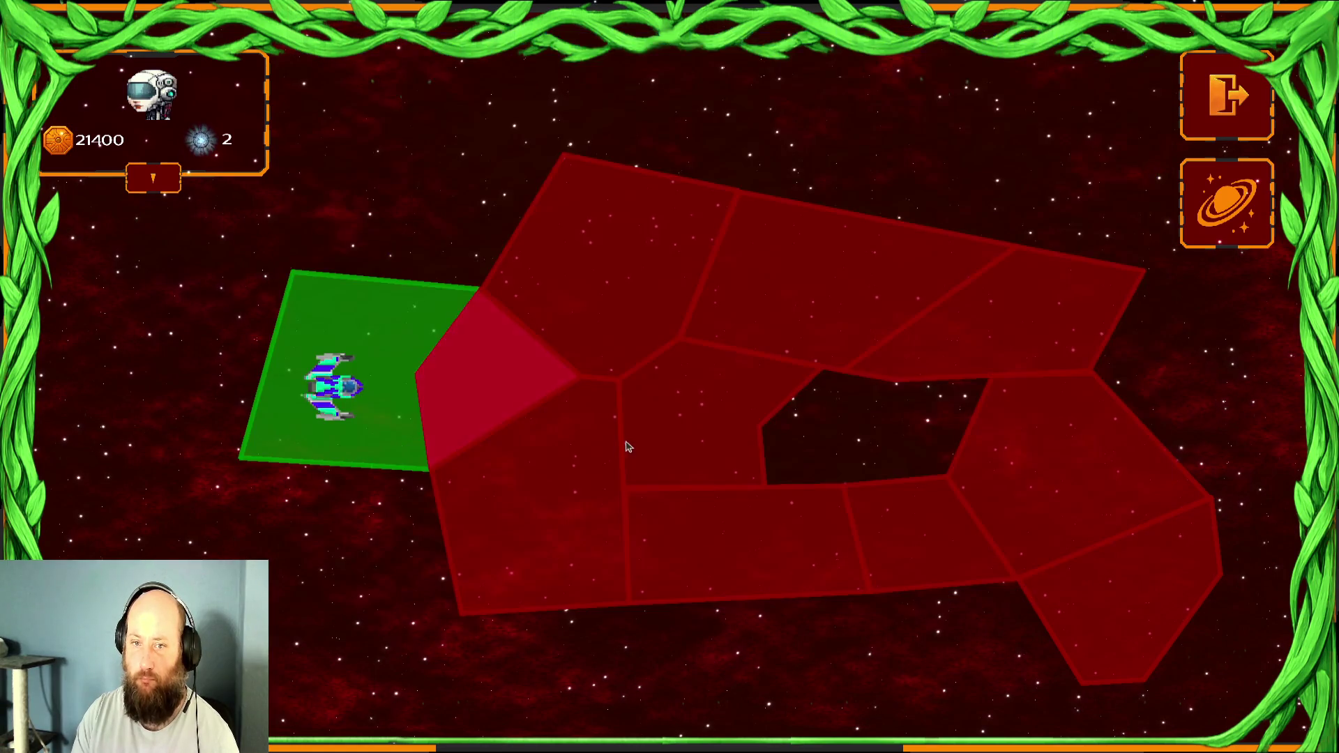
left_click(460, 395)
left_click(669, 545)
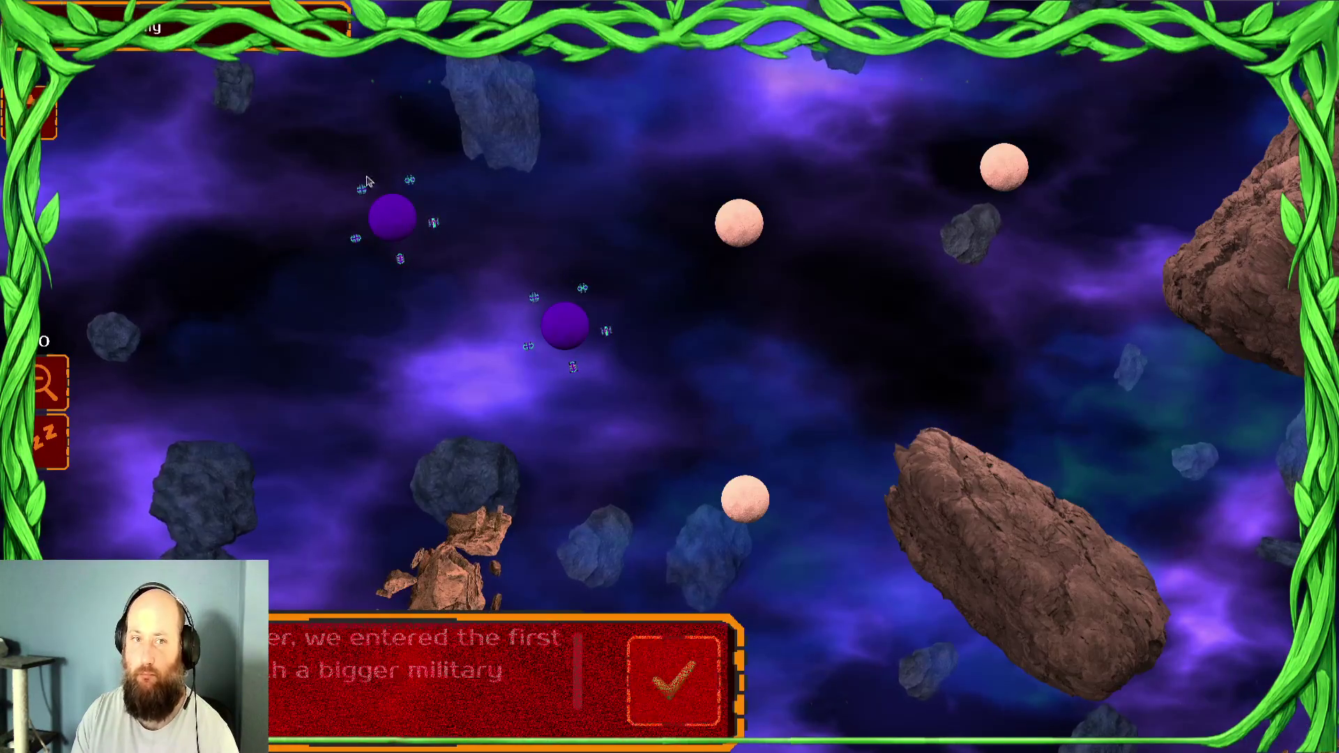
key("Escape")
key("Escape")
left_click(639, 503)
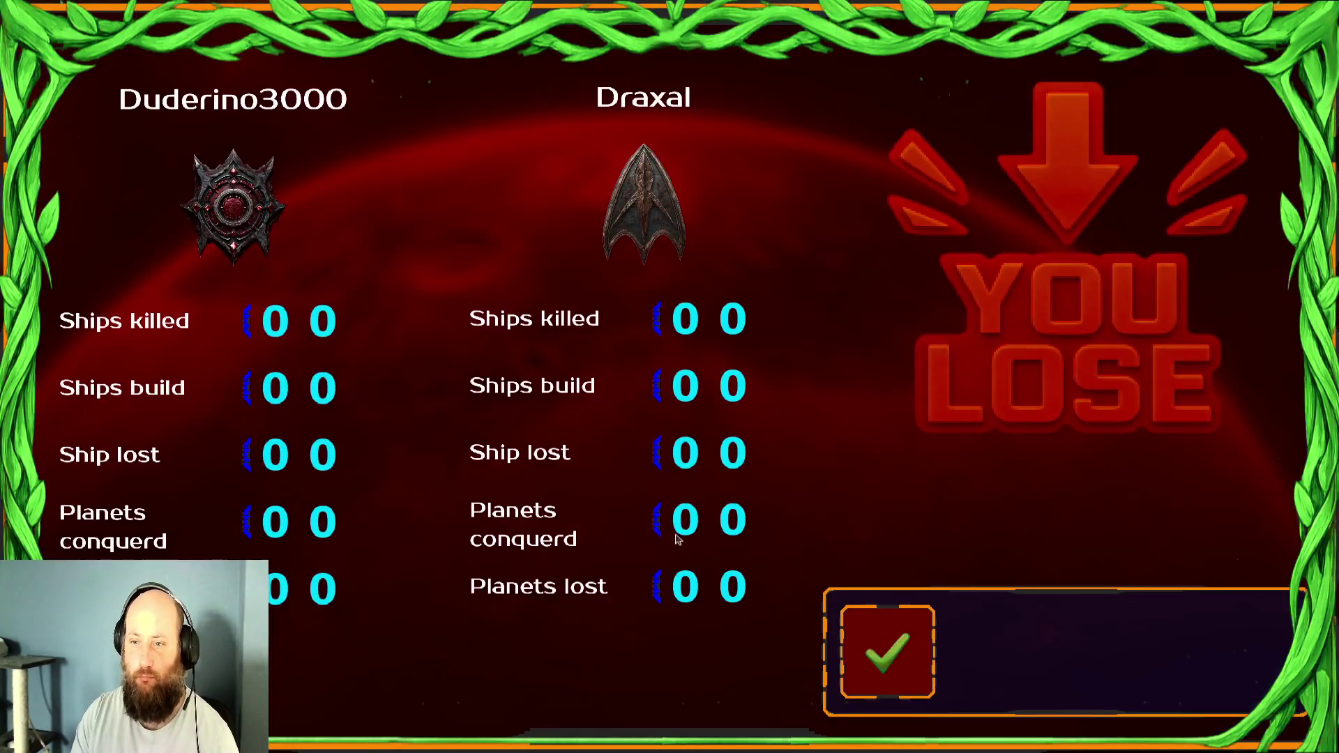
left_click(871, 646)
Reset the commander attributes for 2000 gold, return to the profile screen and close the game
left_click(606, 421)
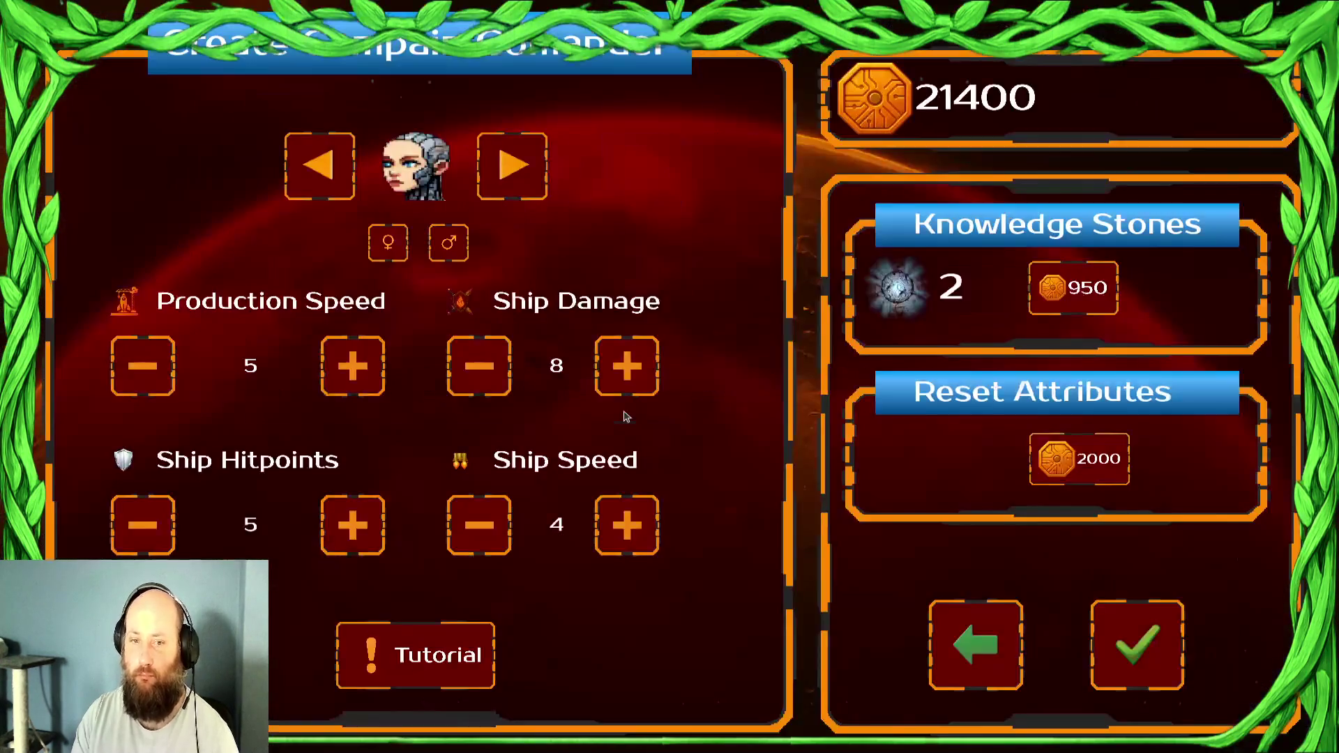
left_click(1080, 459)
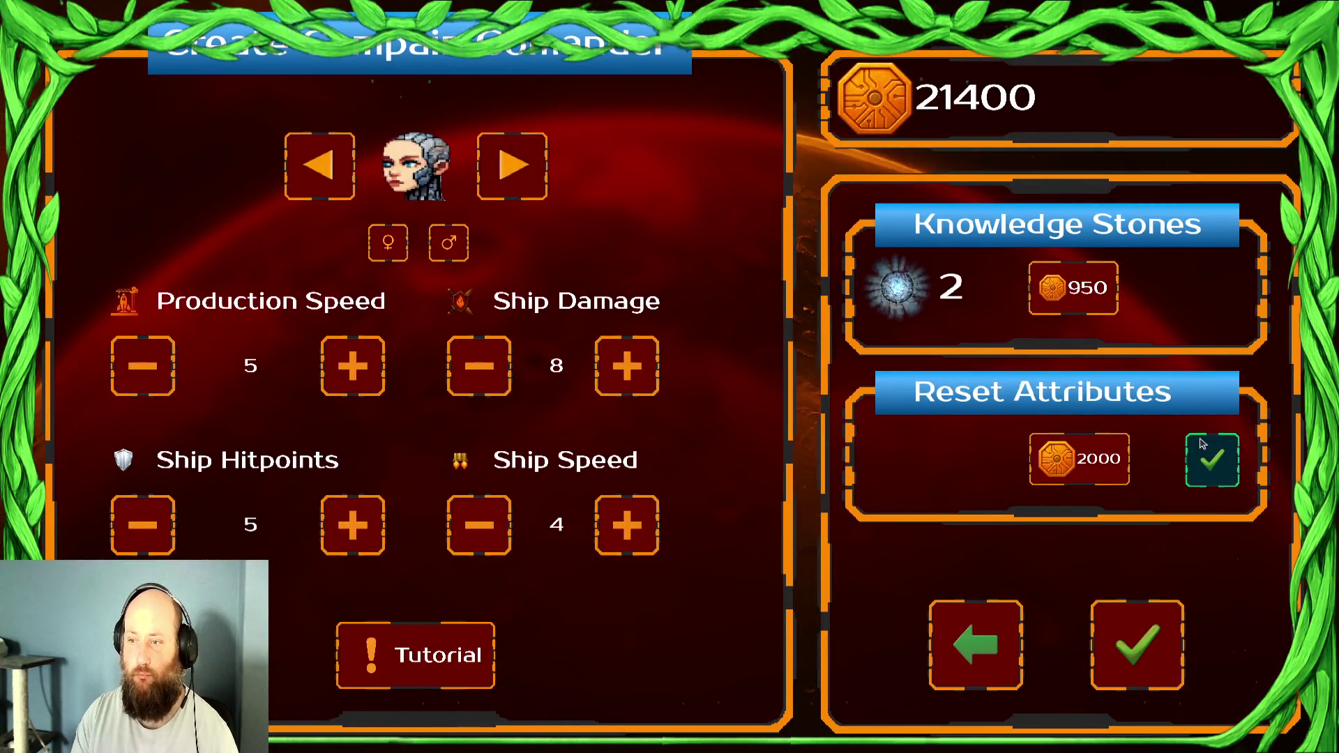
left_click(1205, 464)
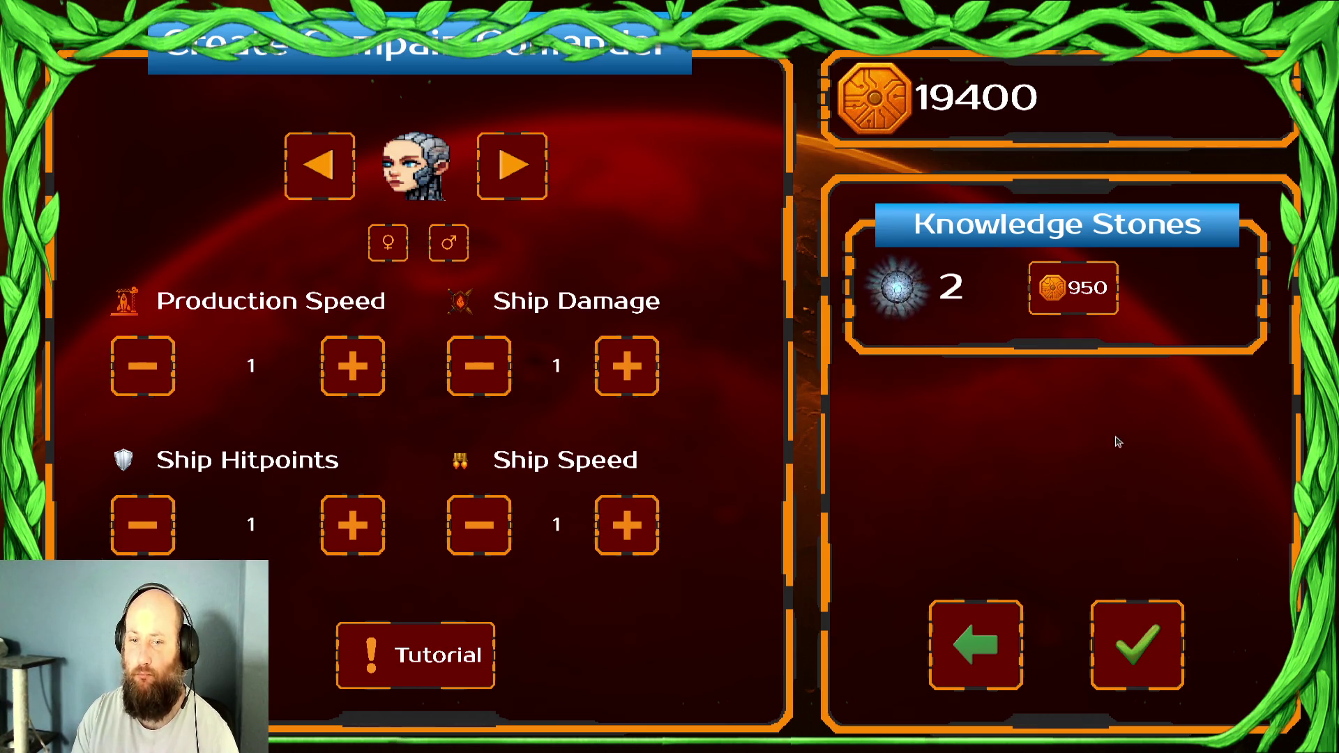
left_click(991, 677)
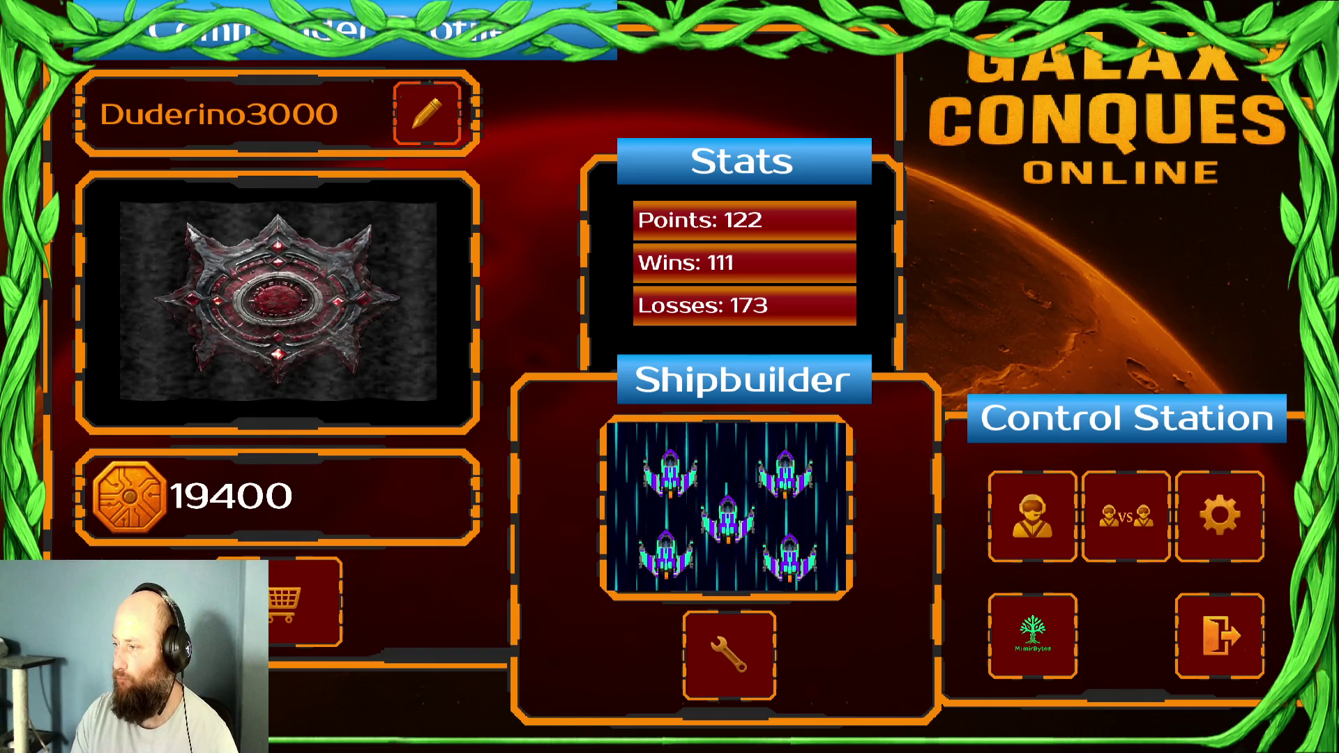
left_click(1016, 513)
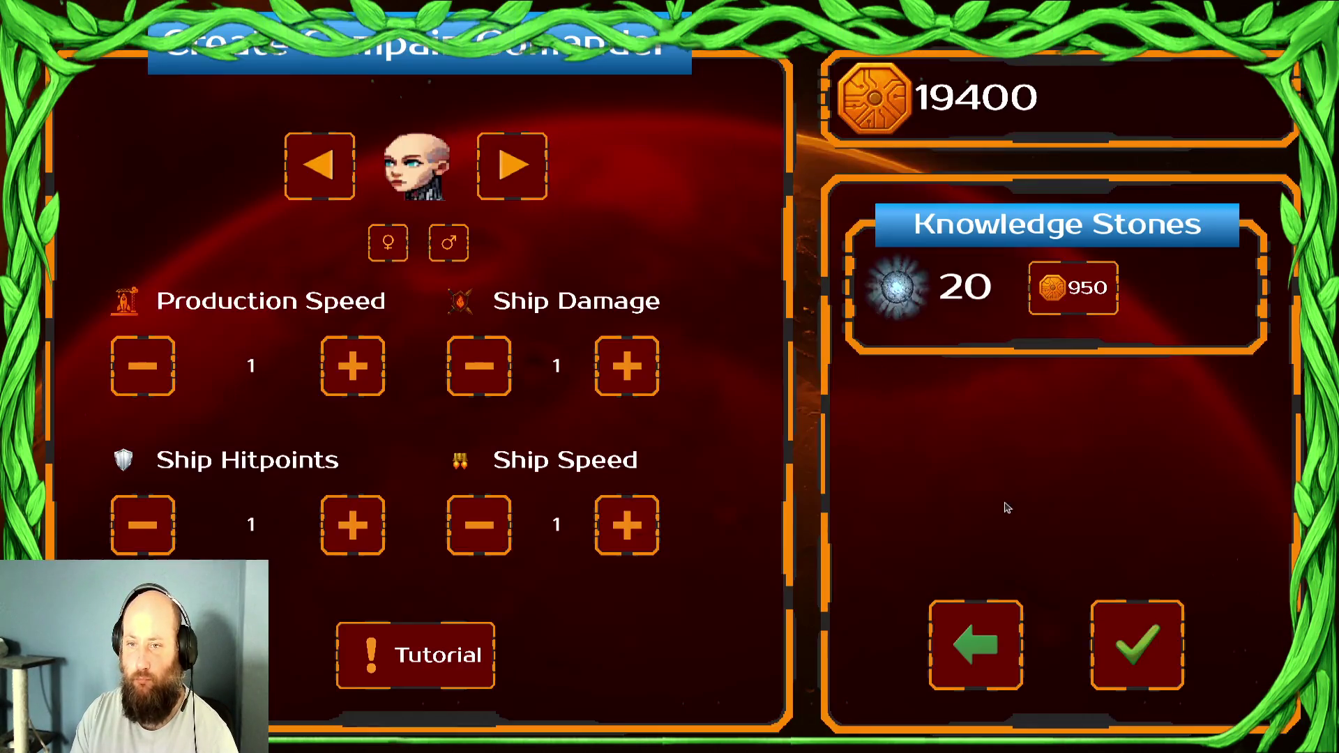
left_click(984, 642)
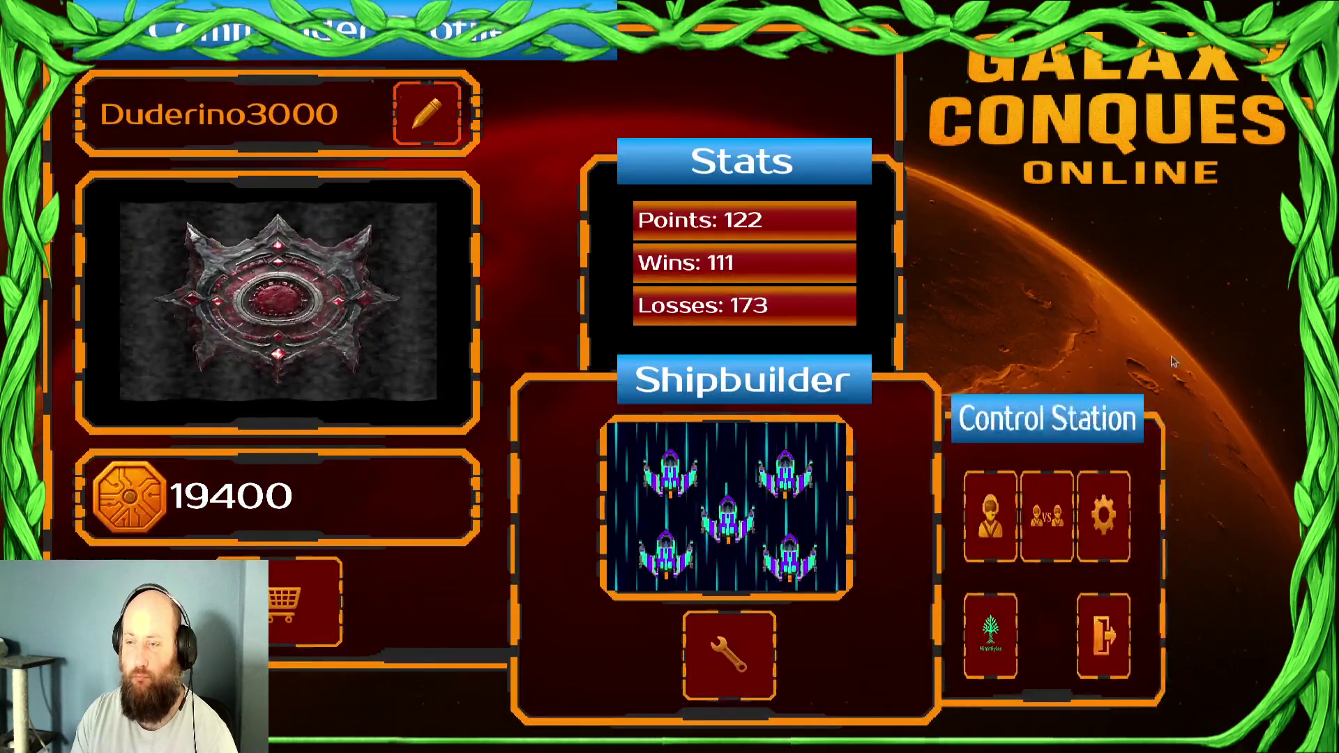
left_click(1200, 668)
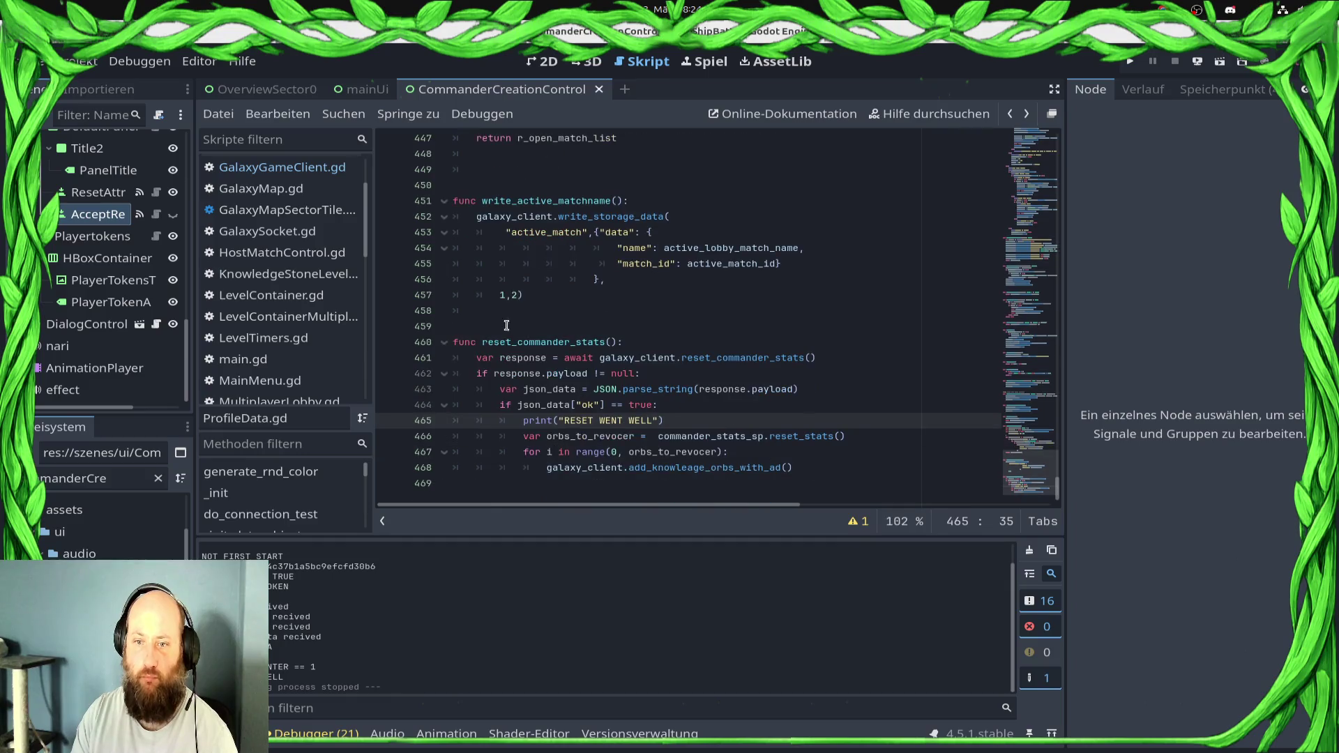
Review GalaxyGameClient.gd and CommanderCreationControl, then follow reset_commander_stats on line 143 into ProfileData.gd
left_click(328, 171)
scroll(332, 182, "up", 4)
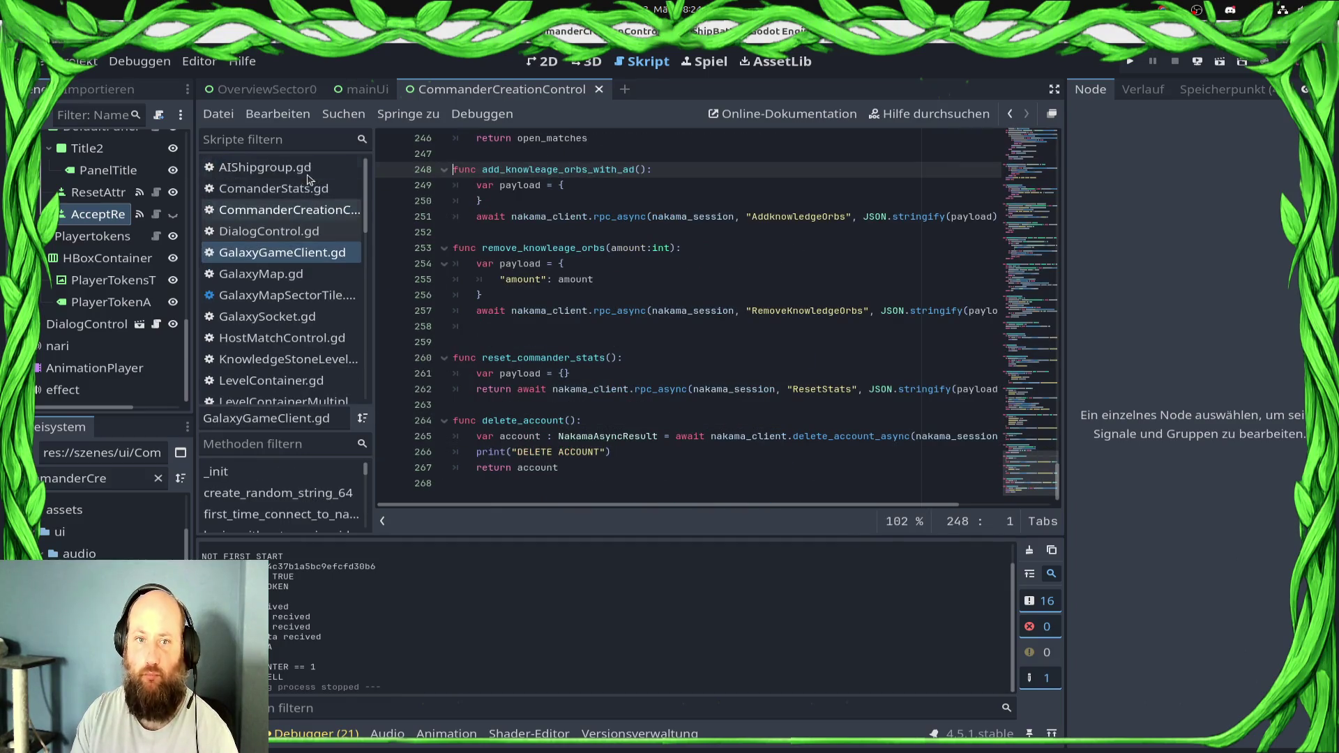
left_click(322, 210)
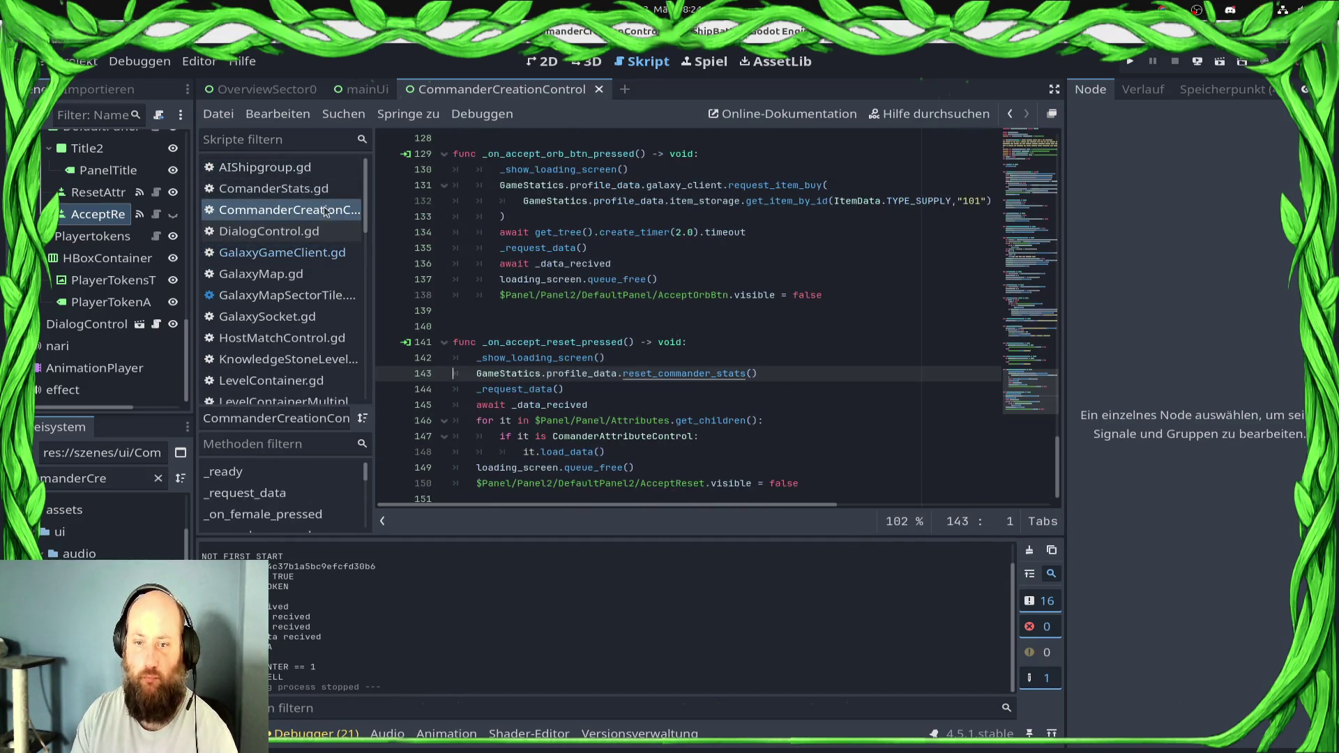
left_click(523, 388, "ctrl")
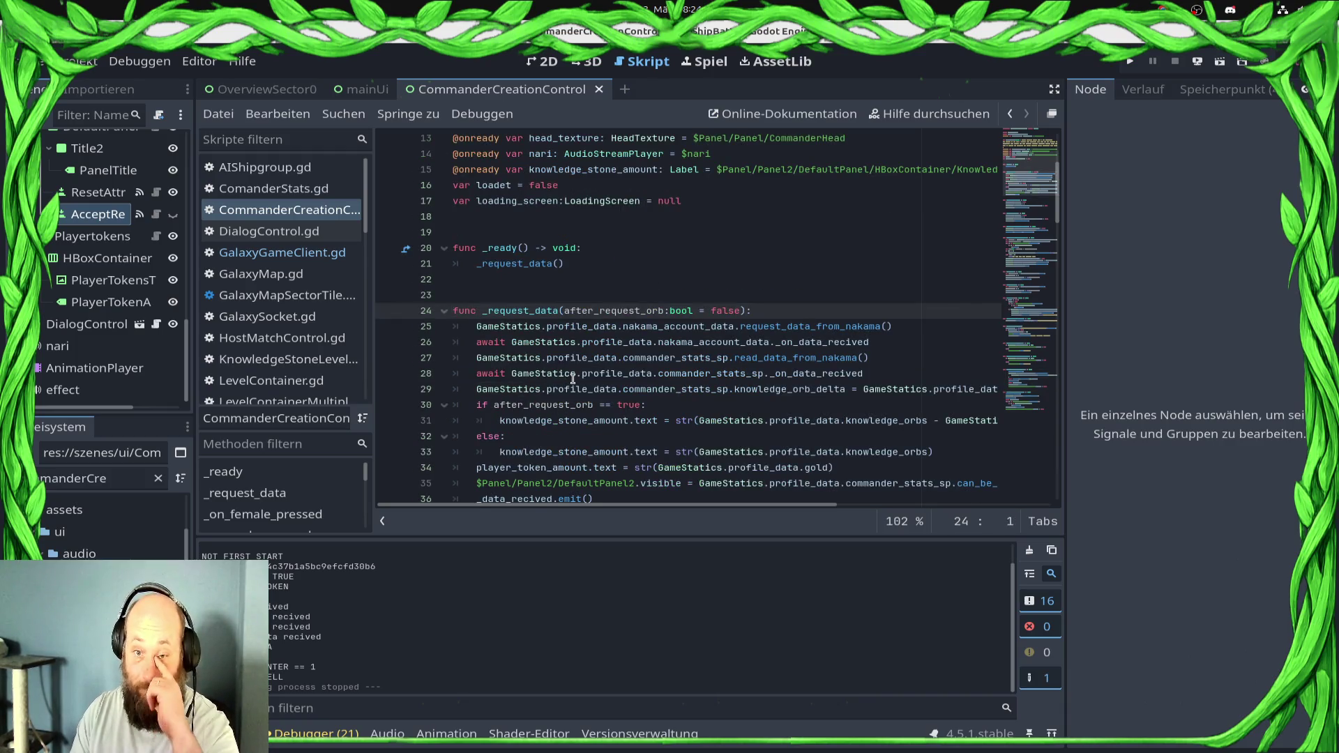
scroll(574, 370, "down", 3)
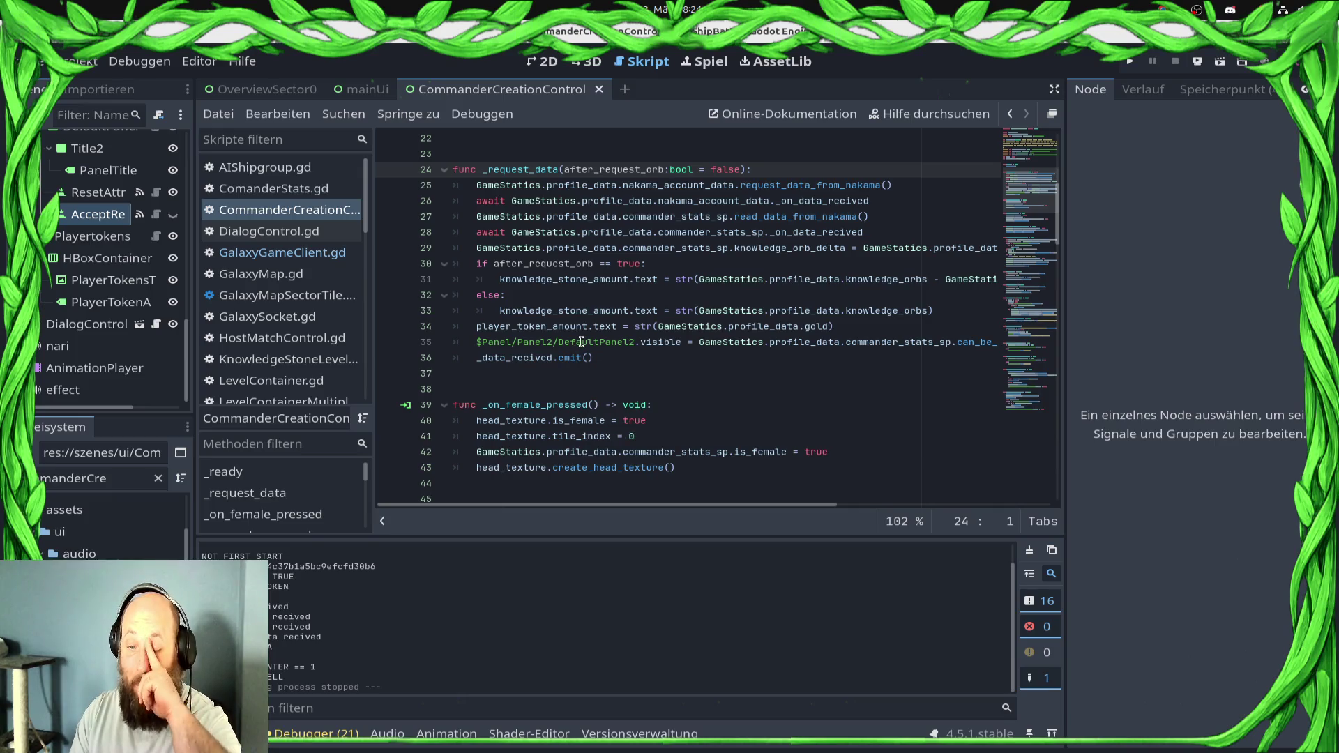
scroll(581, 342, "up", 3)
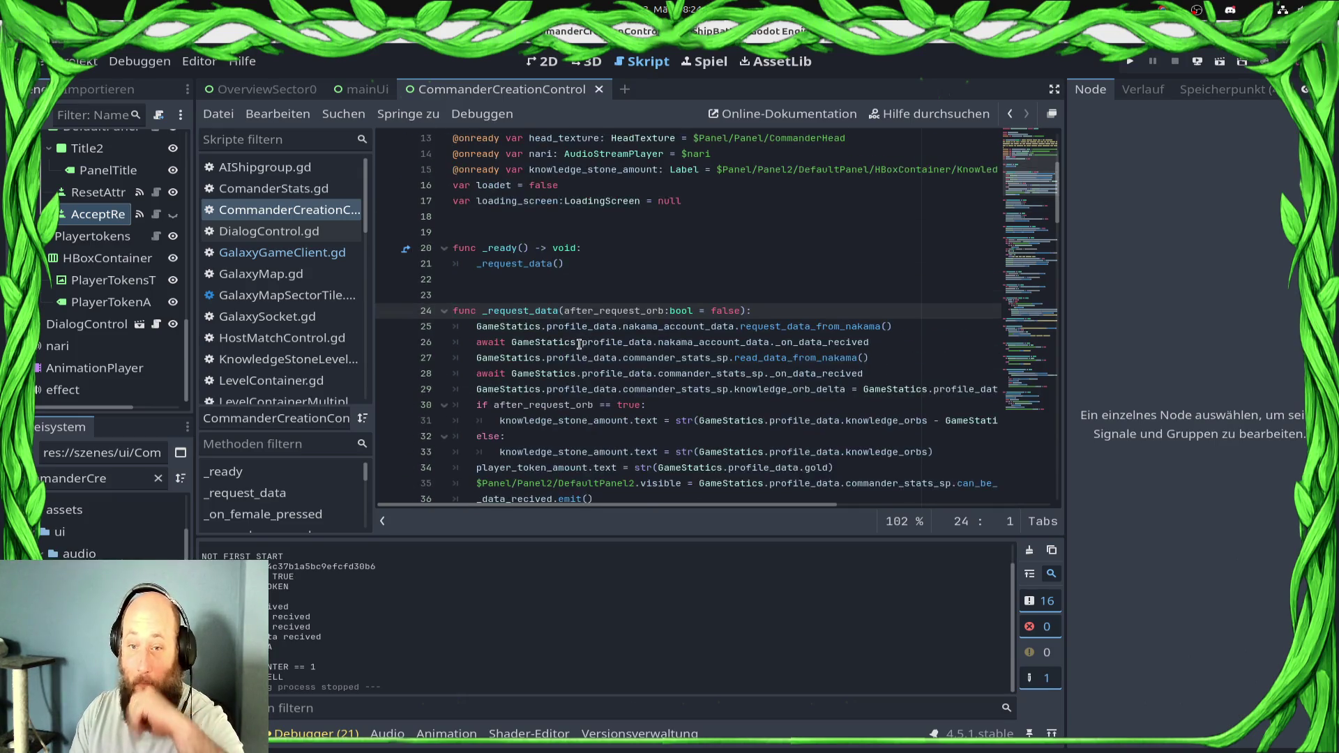
scroll(581, 341, "down", 3)
double_click(525, 357)
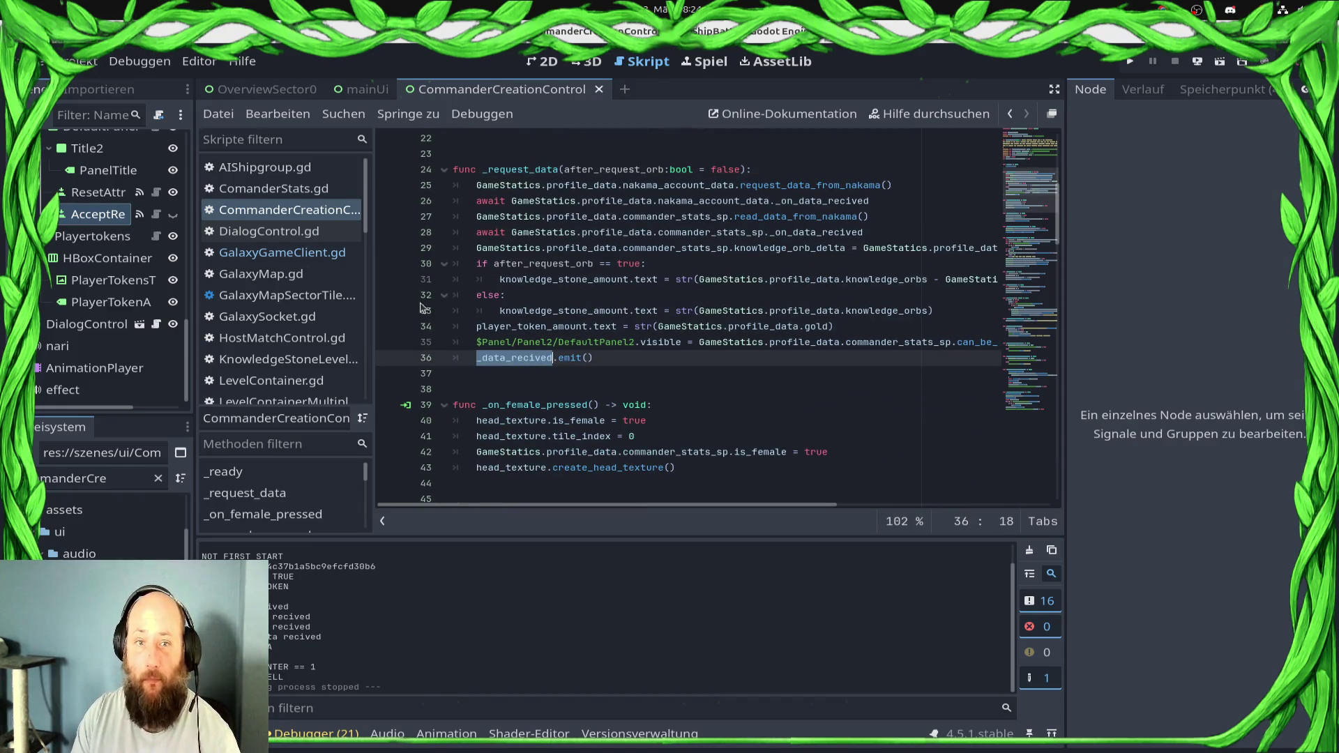
left_click(339, 257)
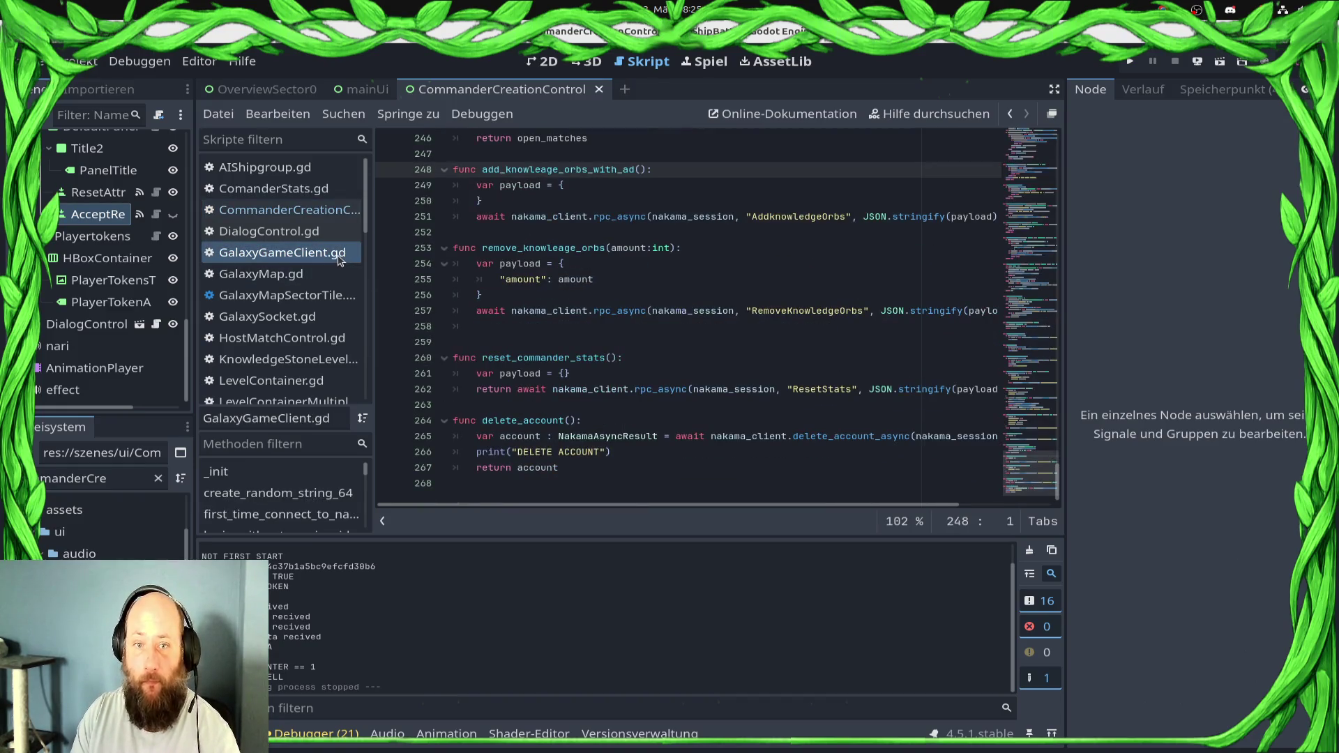
left_click(286, 210)
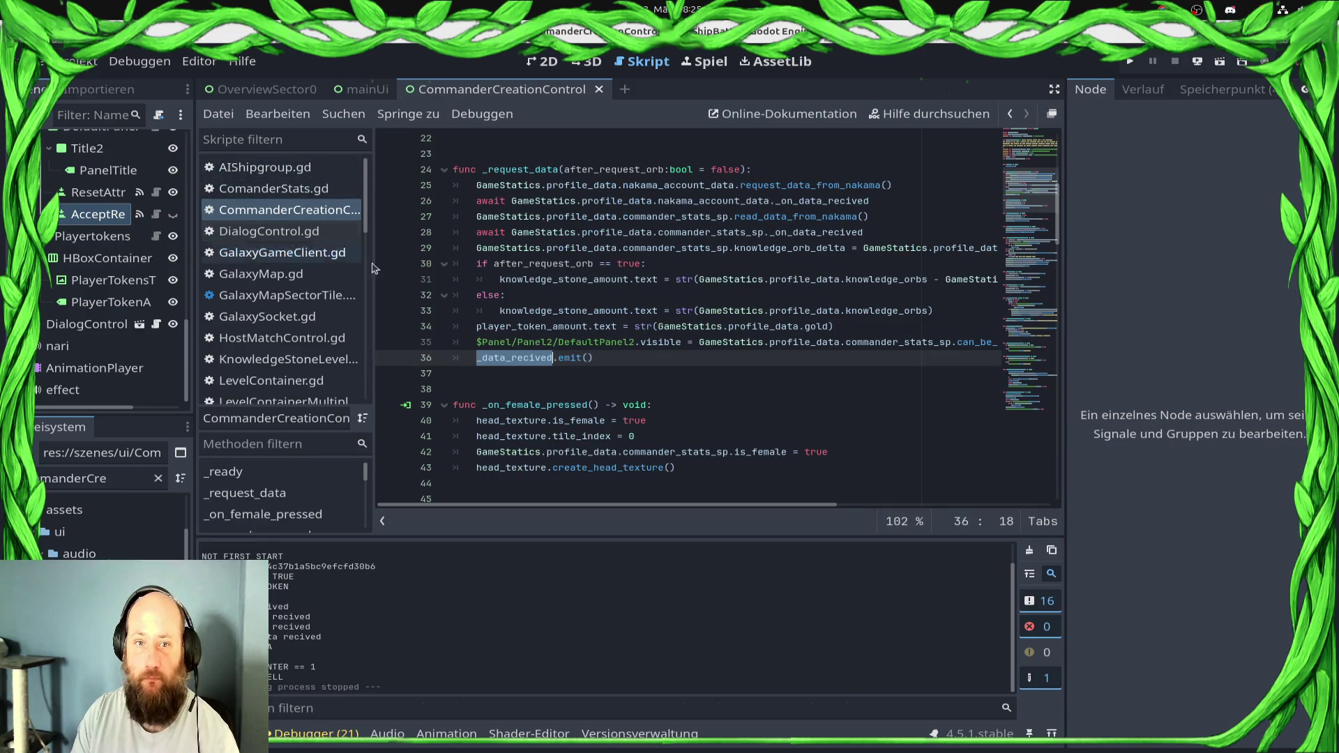
scroll(535, 377, "down", 15)
scroll(535, 376, "down", 20)
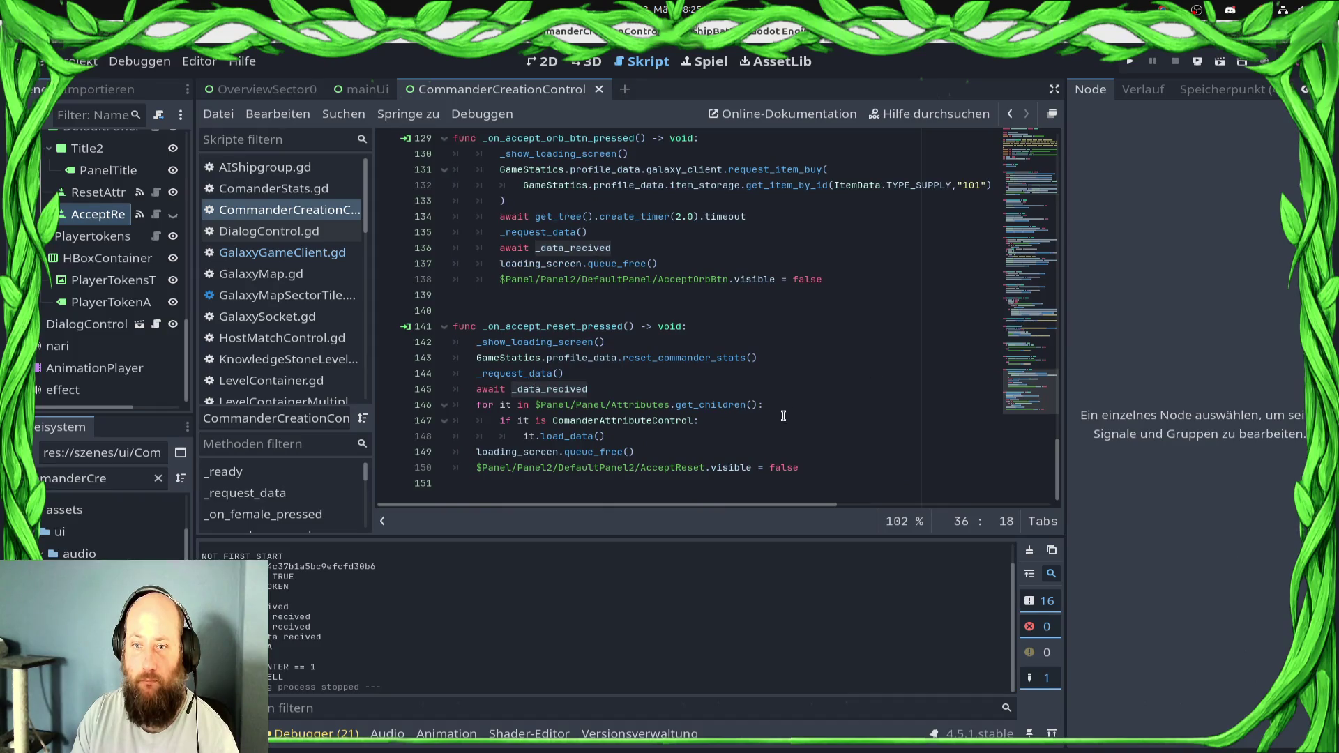
left_click(691, 358, "ctrl")
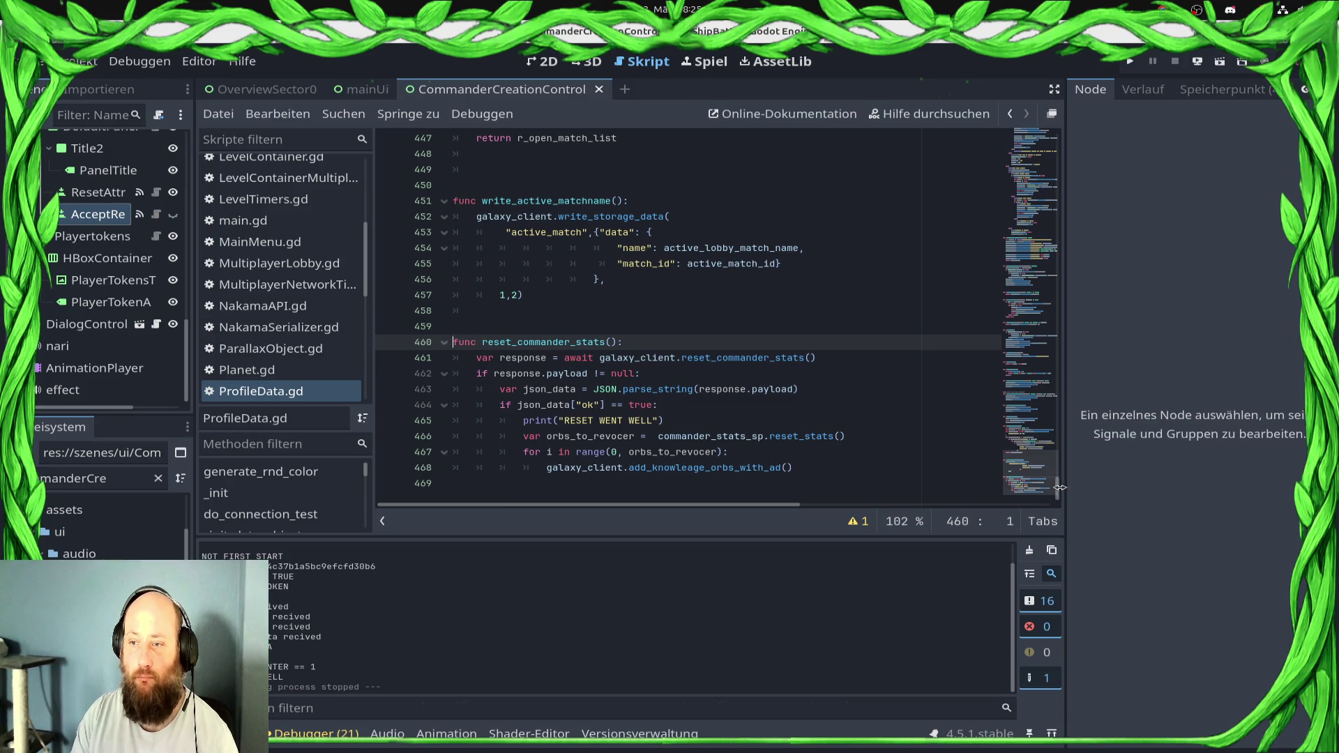
Declare 'signal _on_stat_reset_done()' below the existing signals in ProfileData.gd and save
left_click_drag(1057, 489, 1100, 142)
left_click(799, 256)
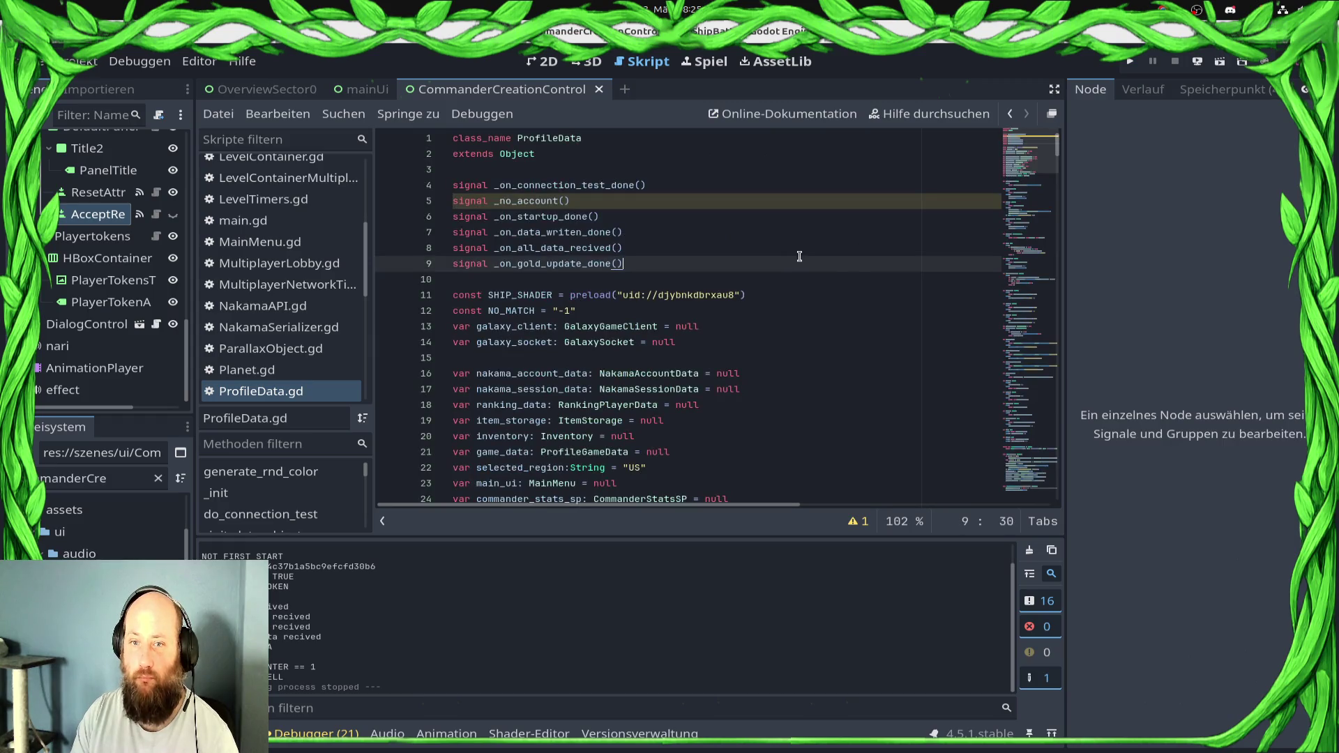
key("Return")
type("singal _")
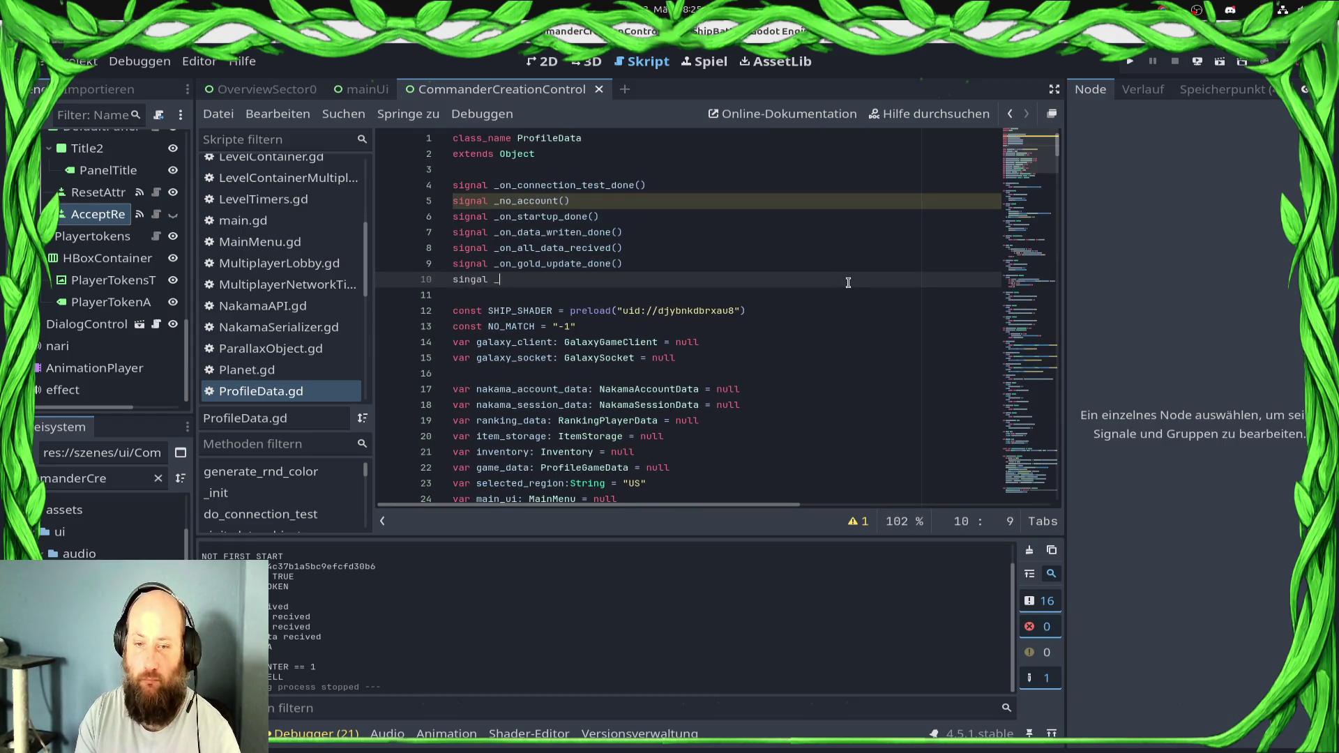
type("gnal _on_rese")
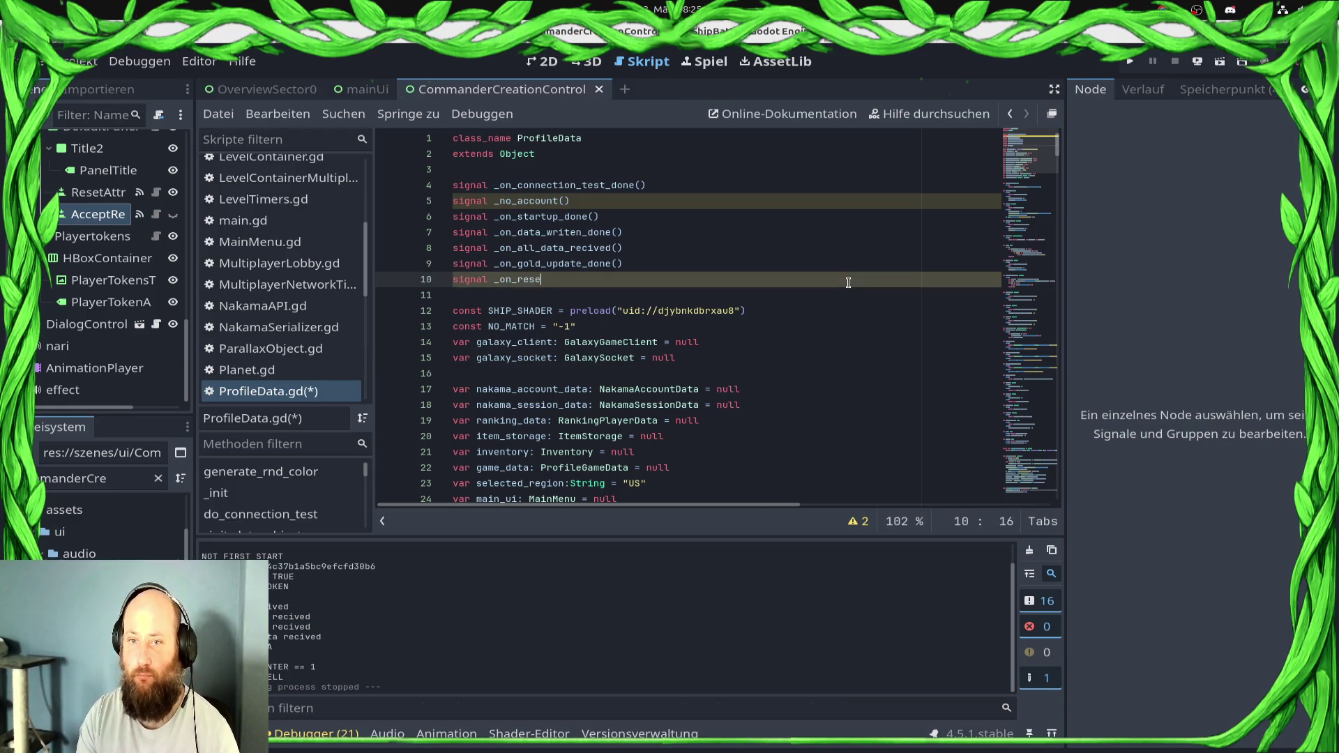
key("BackSpace")
type("star")
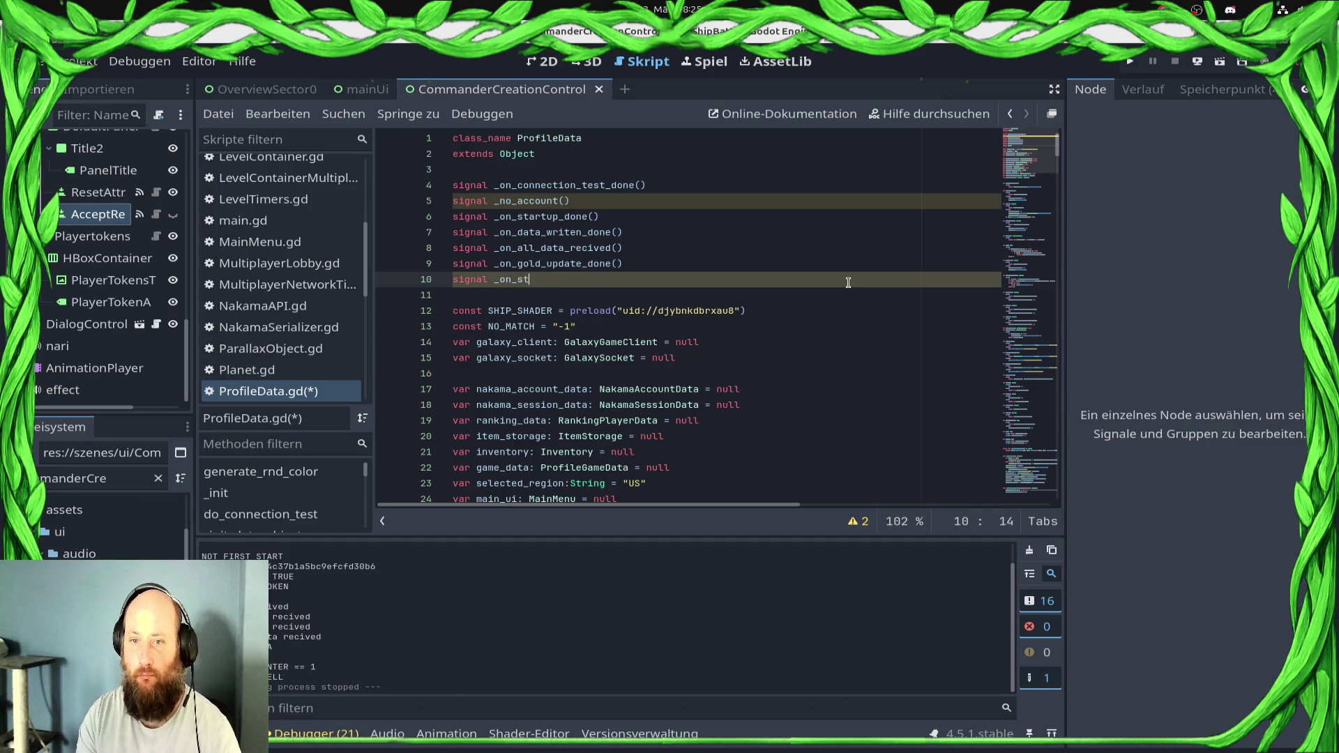
key("BackSpace")
type("t_rese")
type("t_done(")
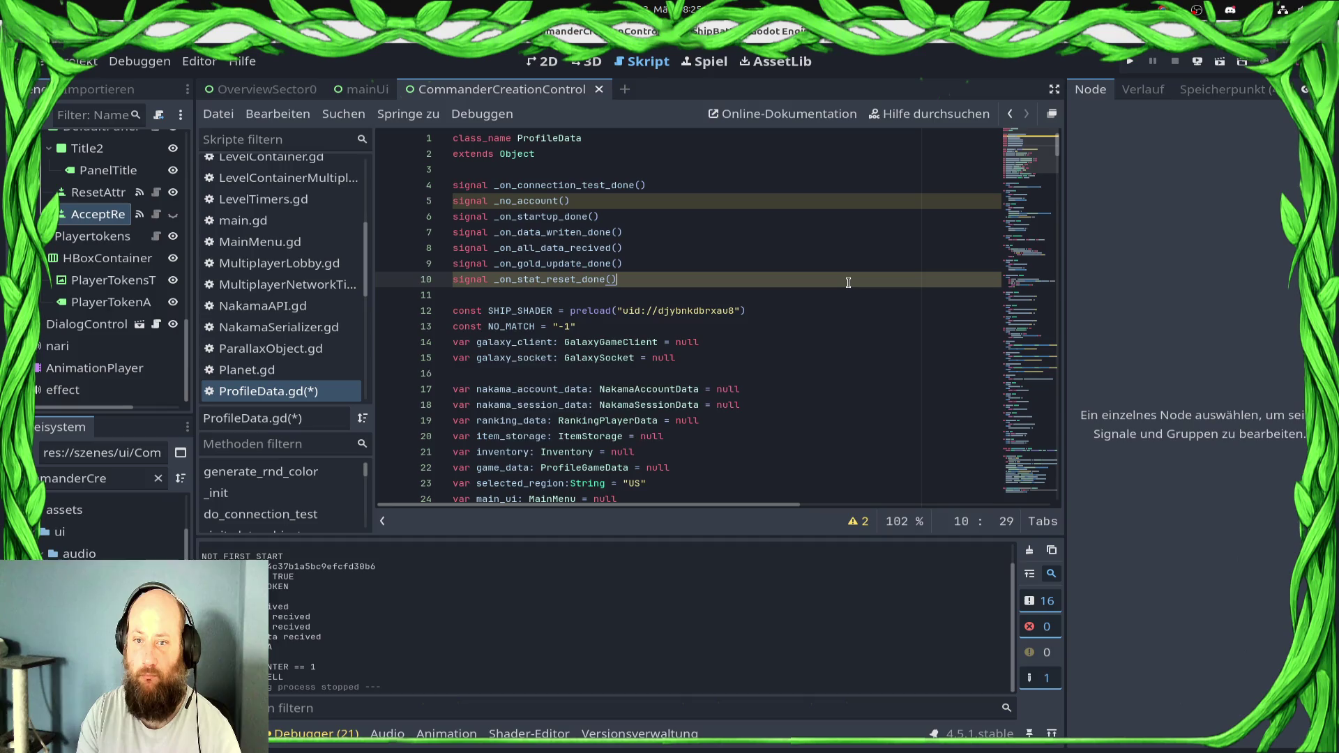
key("ctrl+s")
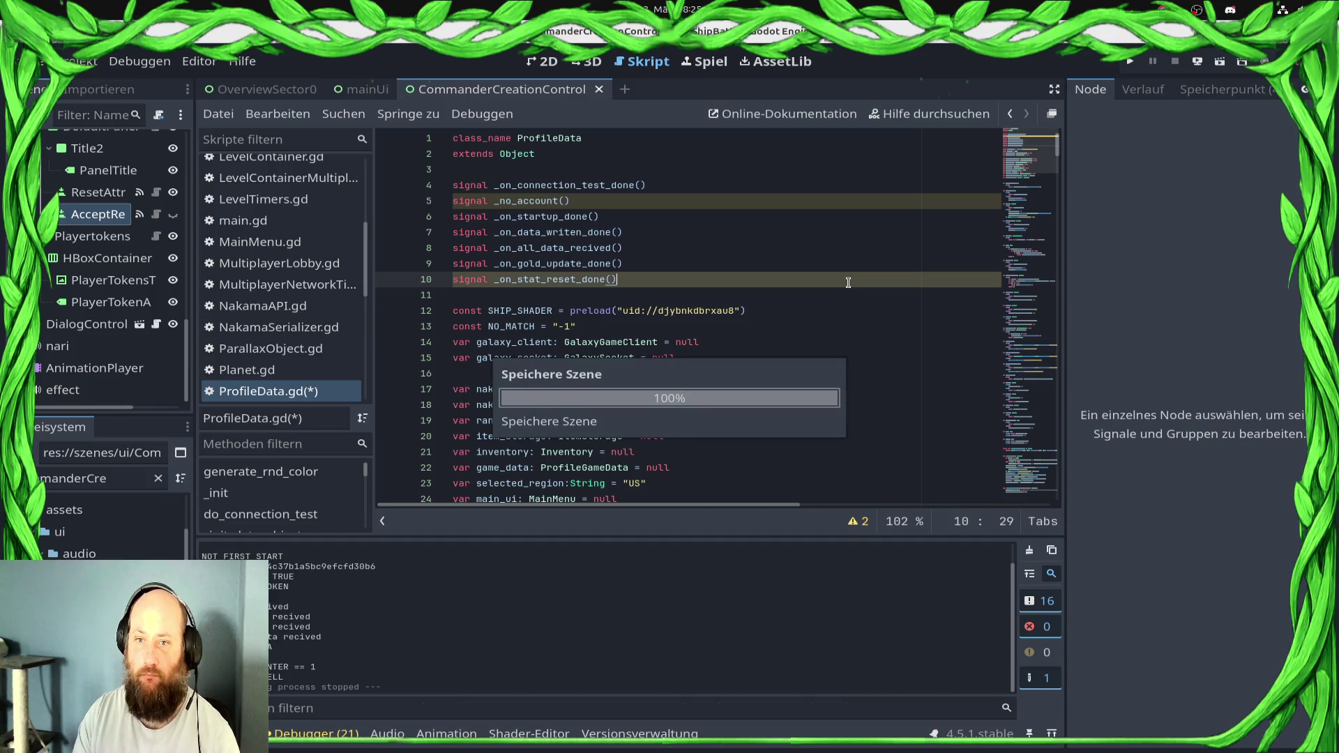
Emit _on_stat_reset_done.emit() after the orb-refund loop in reset_commander_stats and save
double_click(594, 279)
key("ctrl+c")
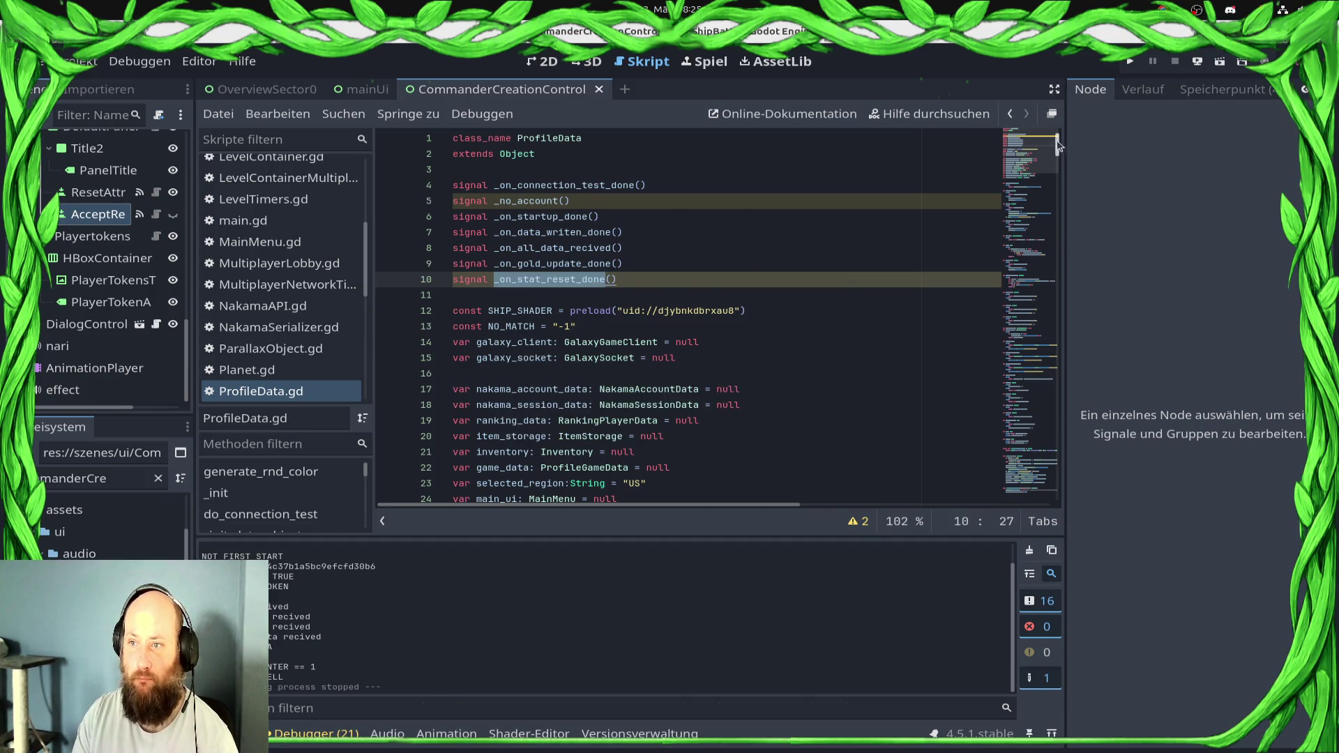
left_click_drag(1058, 145, 1058, 488)
left_click(900, 468)
key("Return")
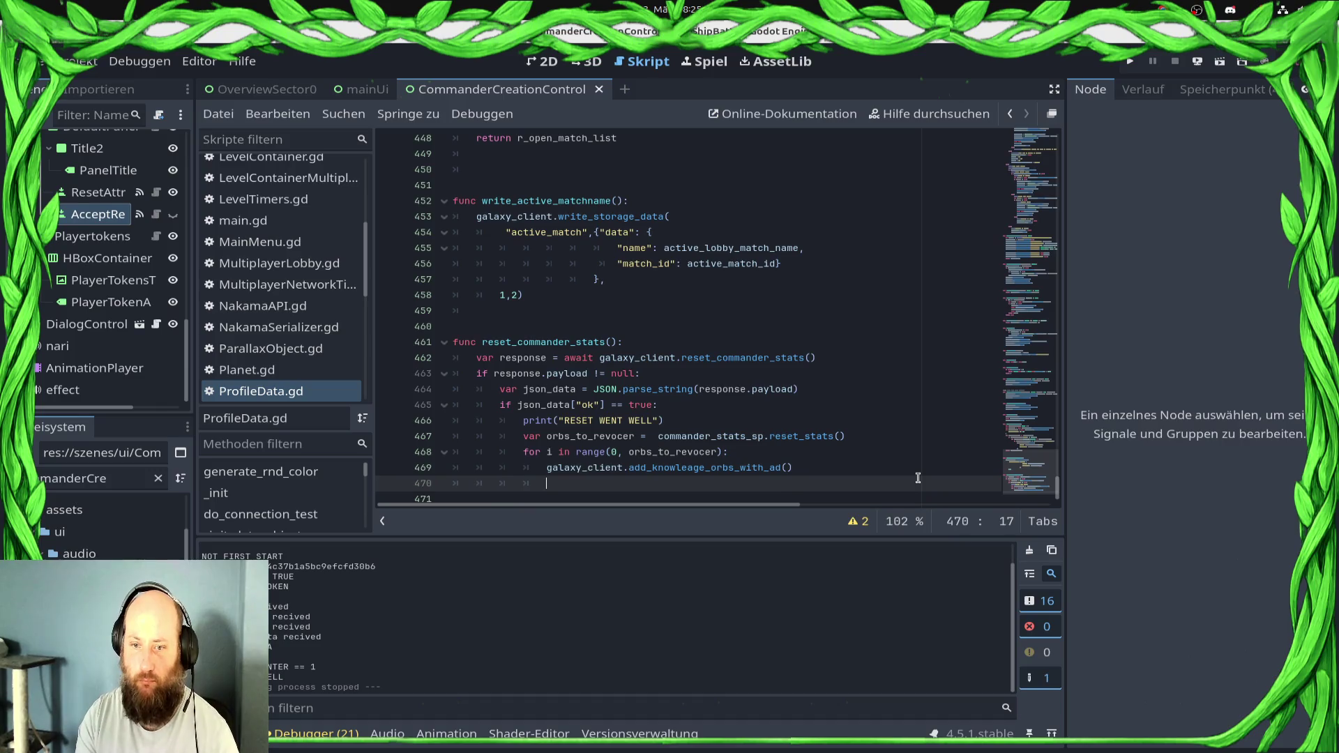
key("ctrl+v")
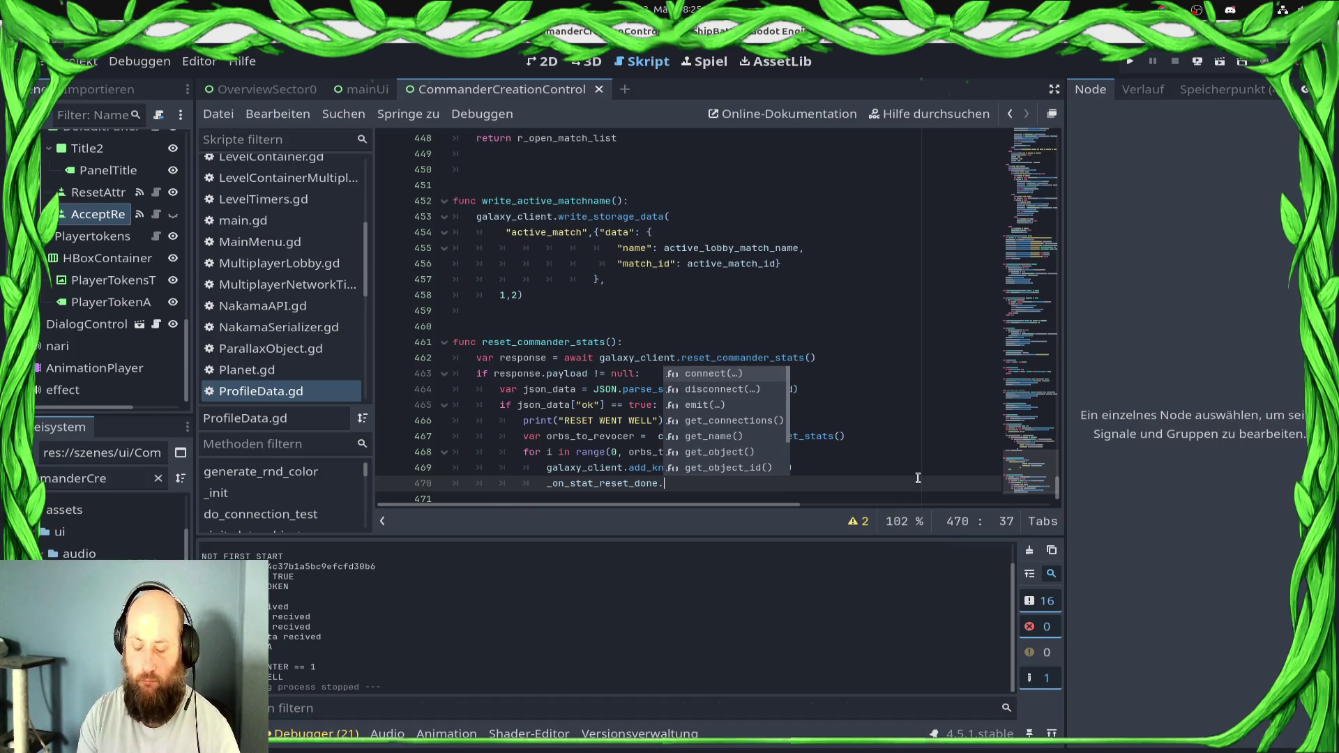
type("emit(")
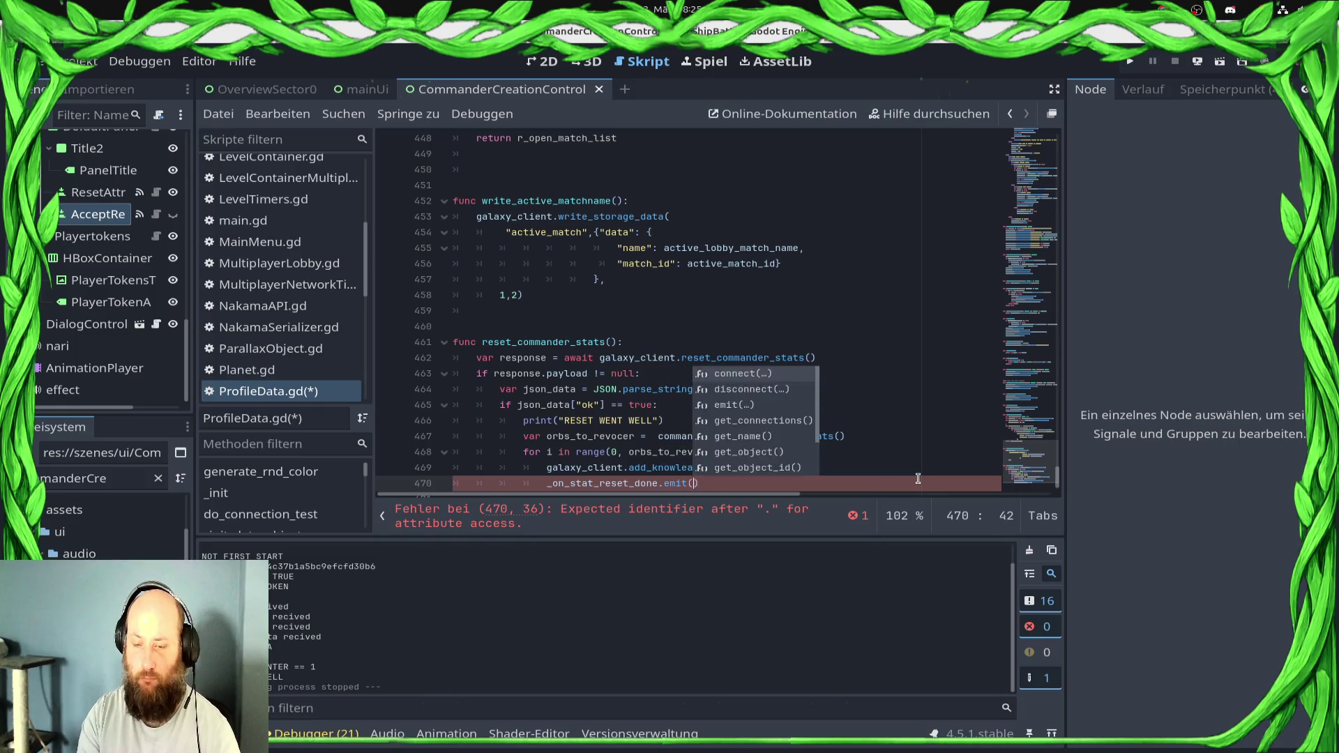
key("Return")
key("ctrl+s")
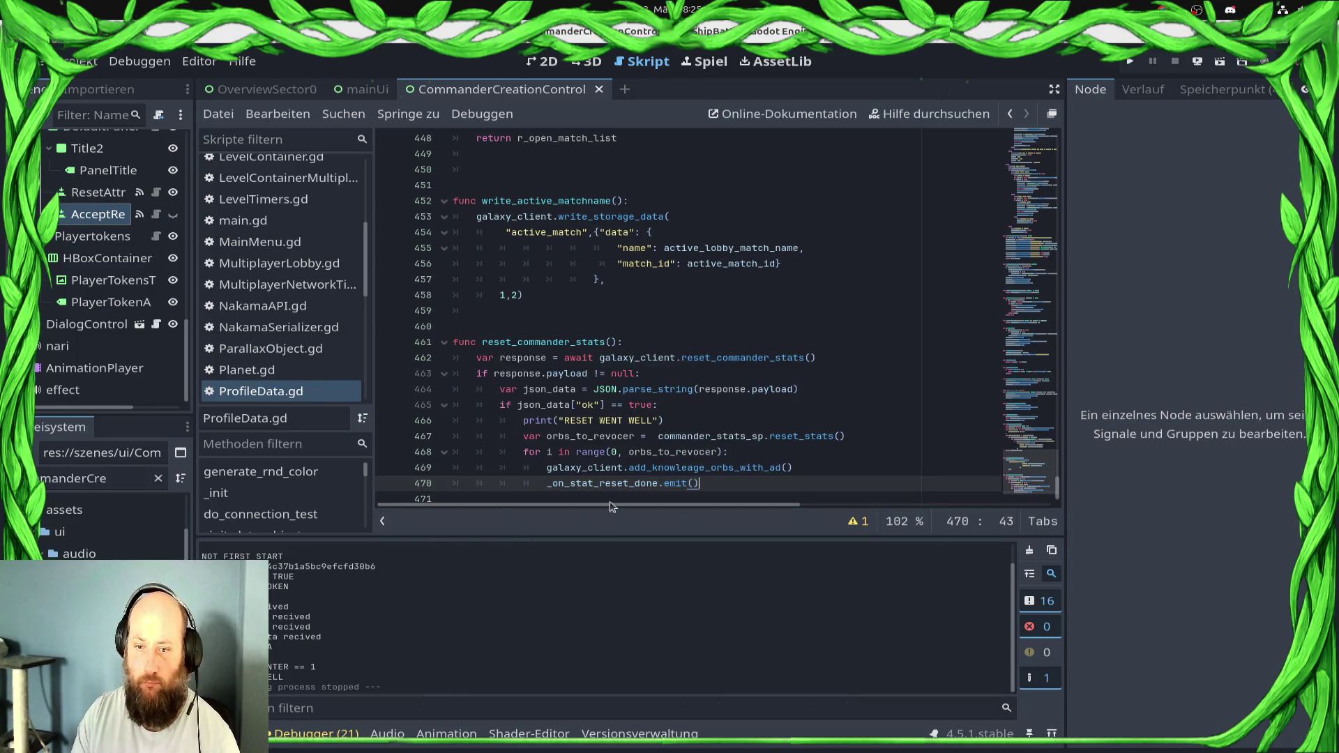
double_click(612, 483)
scroll(300, 200, "up", 5)
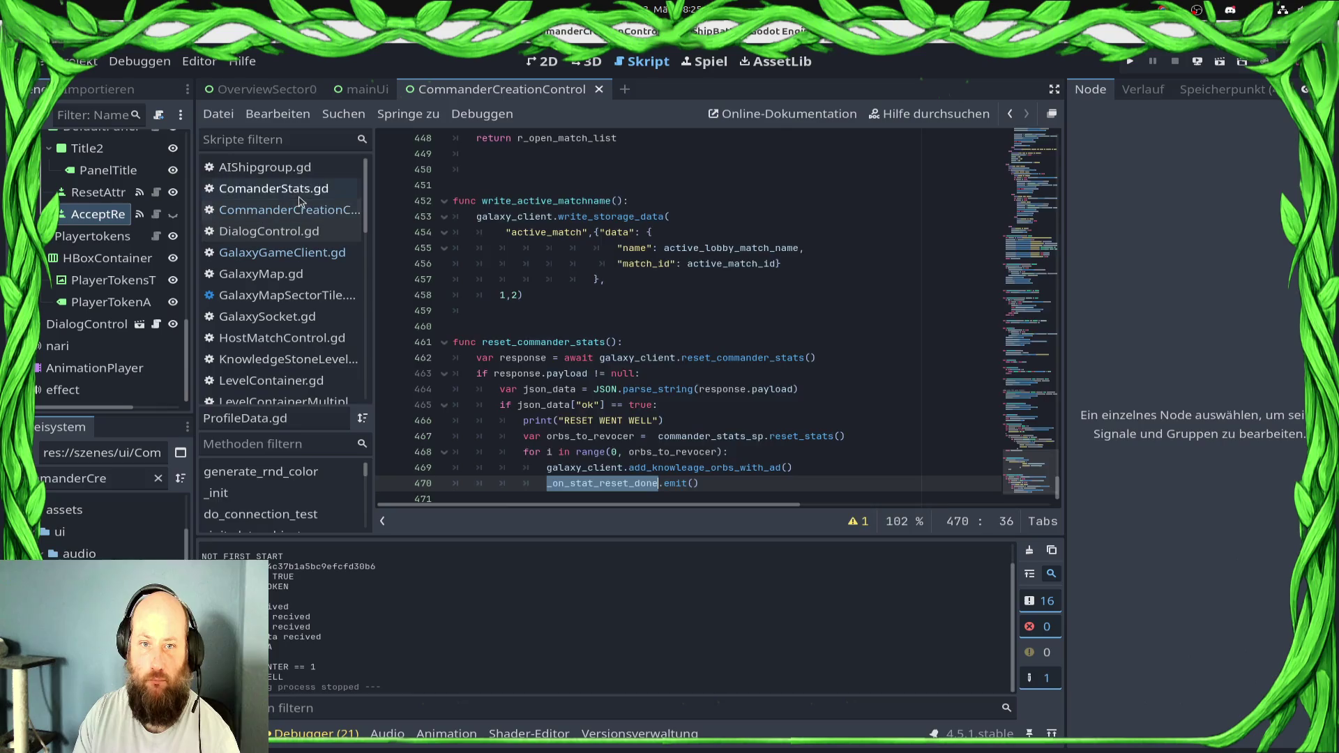
Insert 'await GameStatics.profile_data._on_stat_reset_done' after the reset_commander_stats() call, save, and relaunch the game
left_click(289, 209)
scroll(725, 380, "down", 1)
left_click(726, 380)
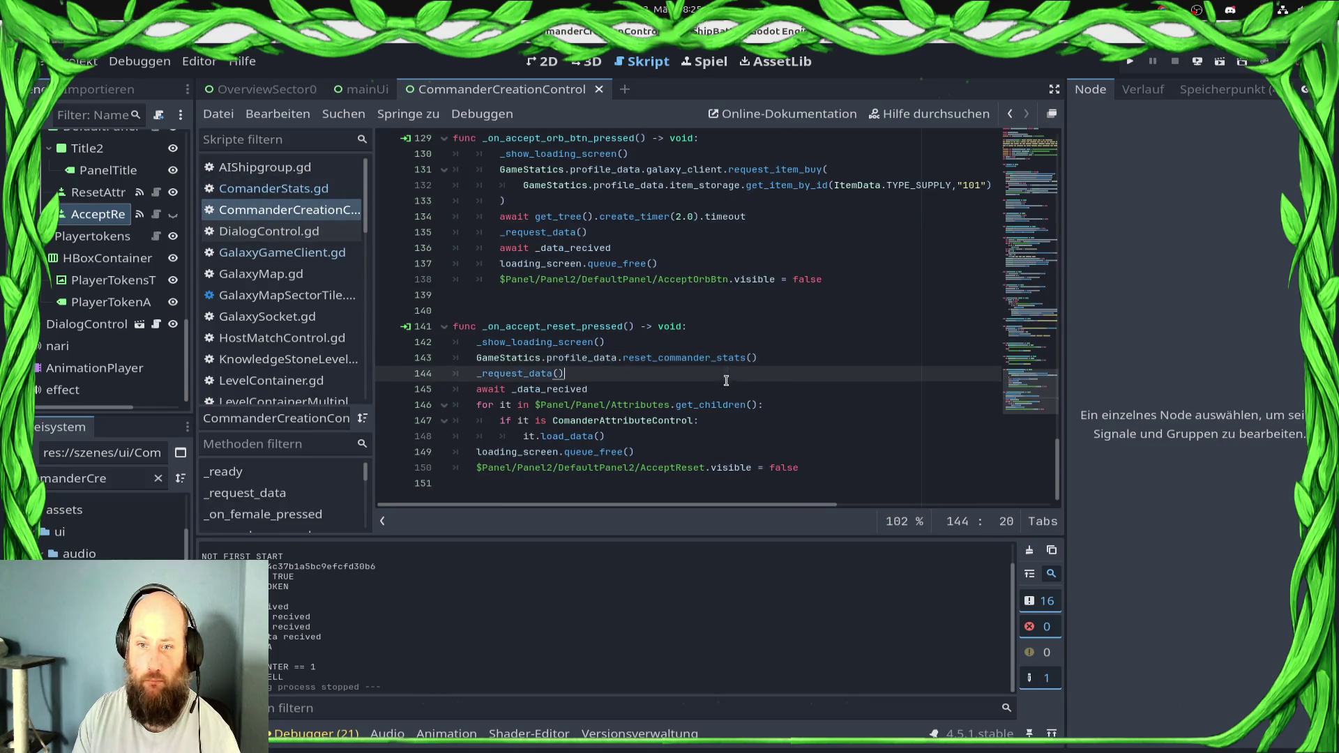
key("Home")
key("Return")
key("Up")
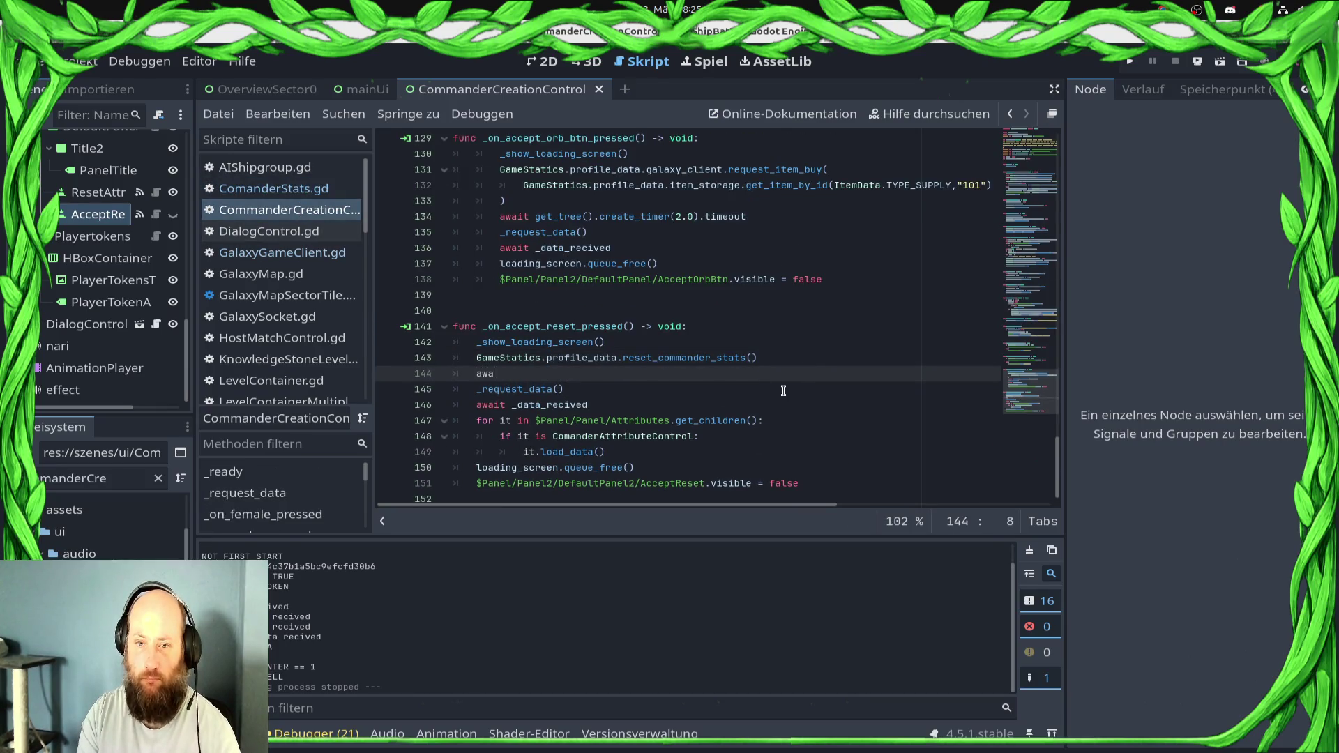
type("it GameStatics.")
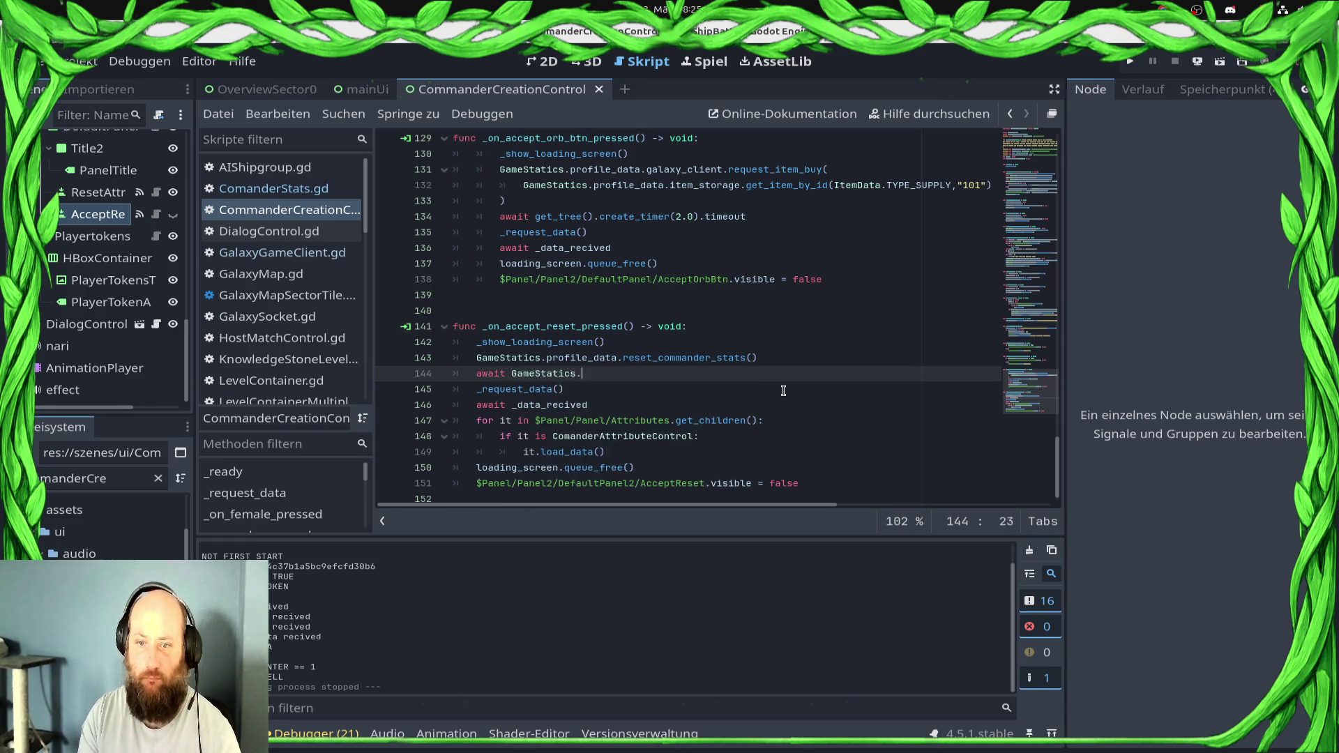
type("profile_data._on_stat_reset_done")
key("ctrl+s")
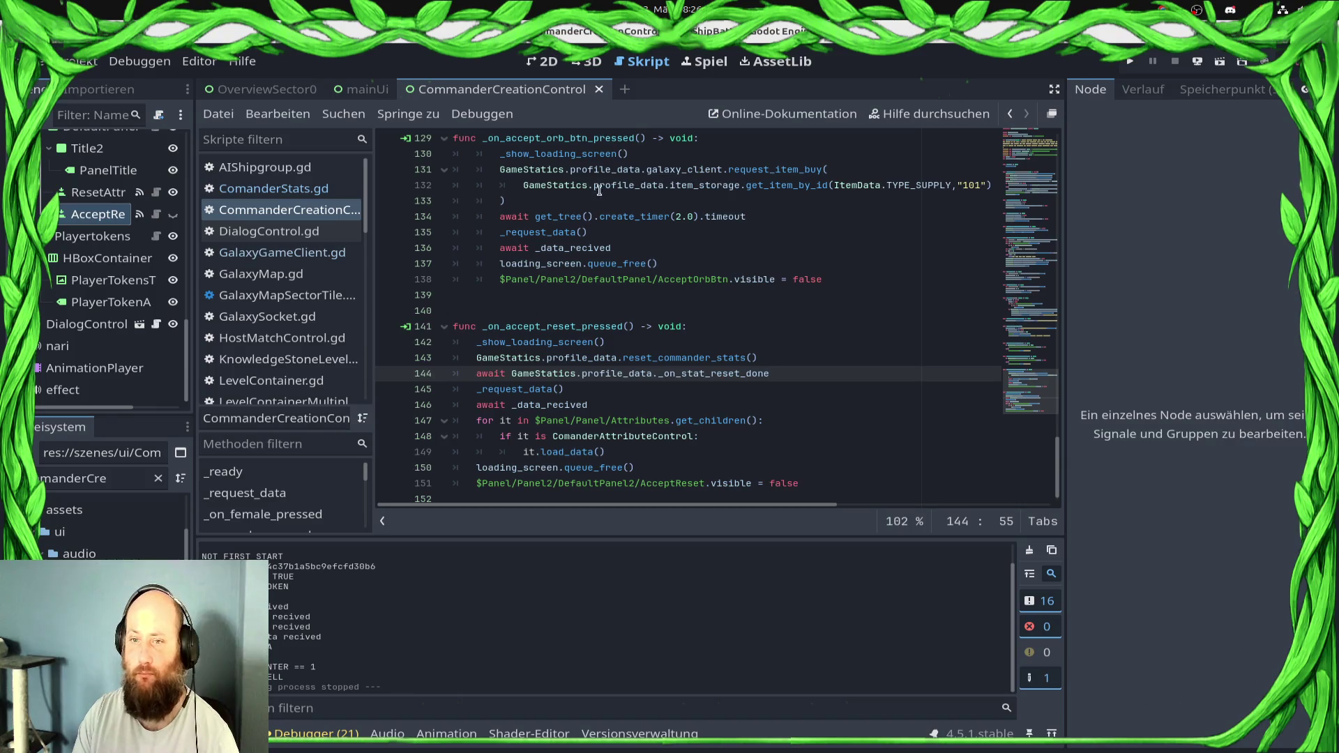
left_click(1130, 61)
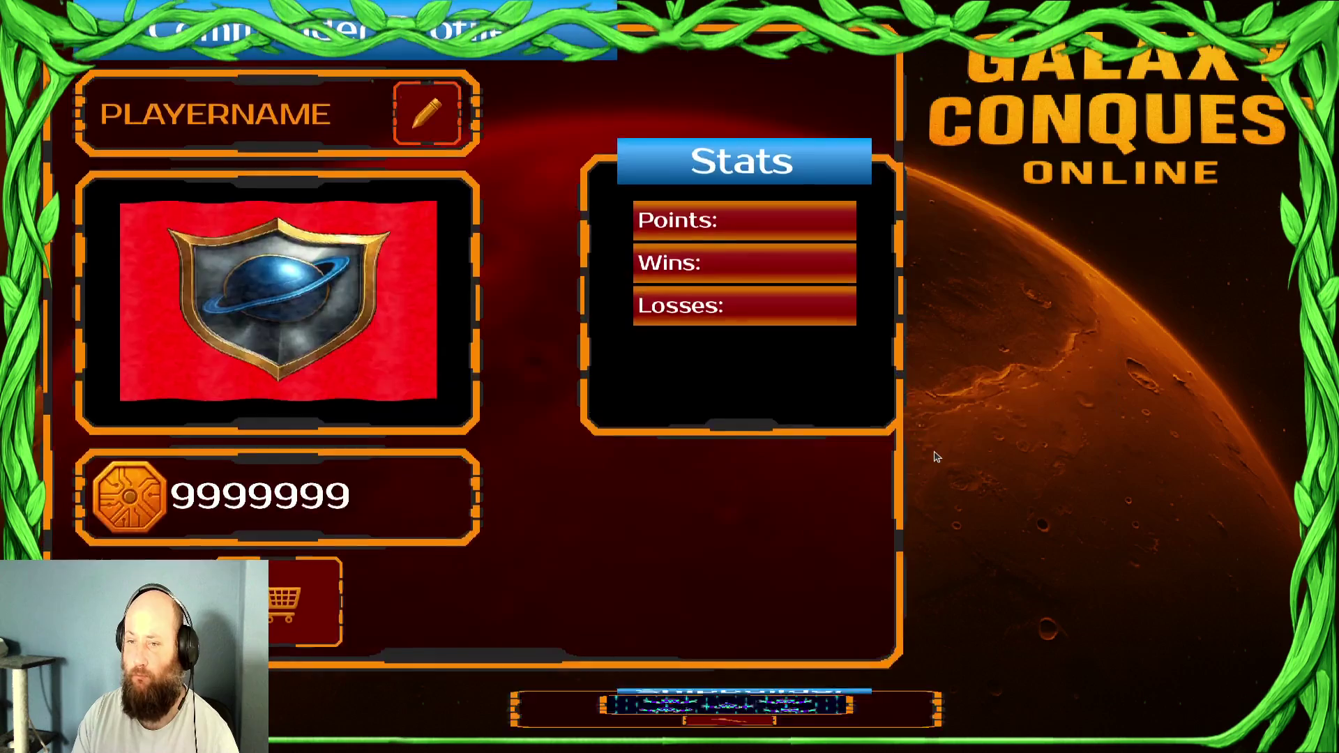
Spend all knowledge stones on Ship Damage, Production Speed, Ship Hitpoints and Ship Speed, then confirm the commander
left_click(1004, 528)
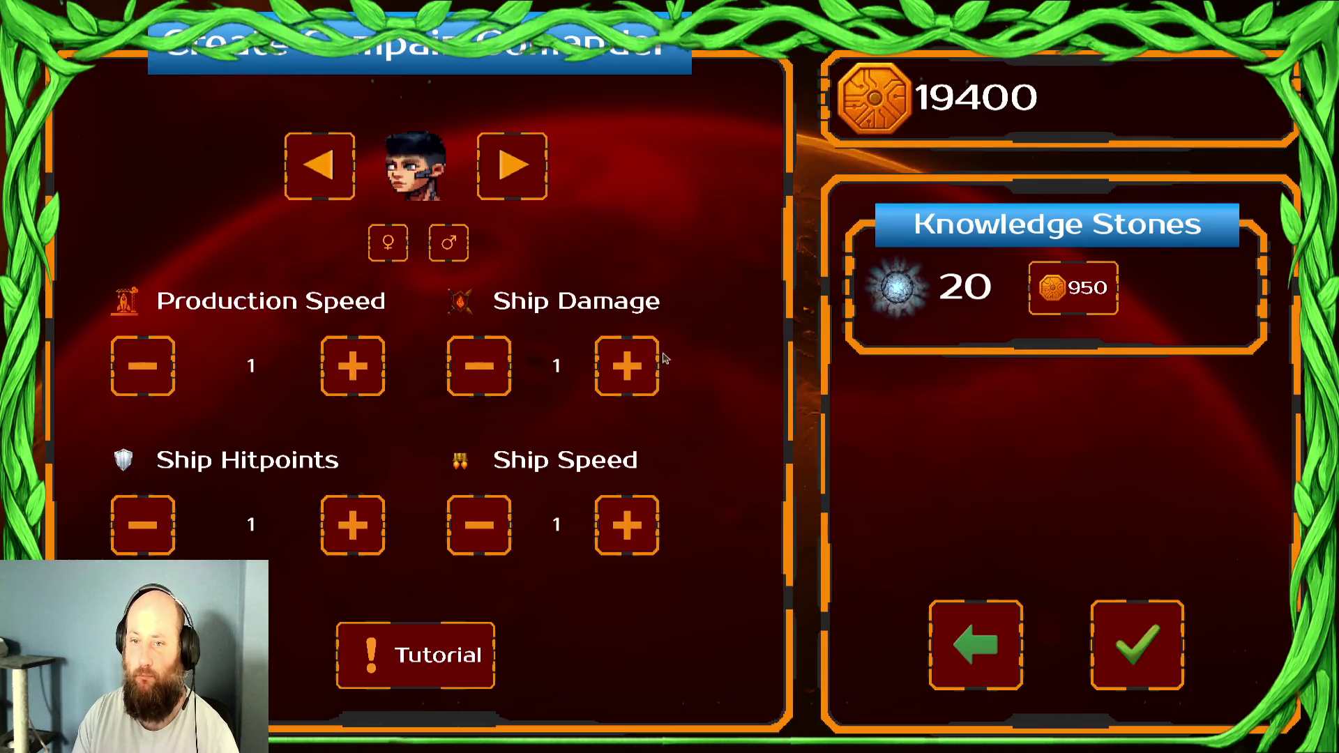
left_click(628, 360)
left_click(627, 359)
left_click(626, 358)
left_click(626, 358)
left_click(626, 357)
left_click(626, 358)
left_click(353, 366)
left_click(352, 366)
left_click(353, 366)
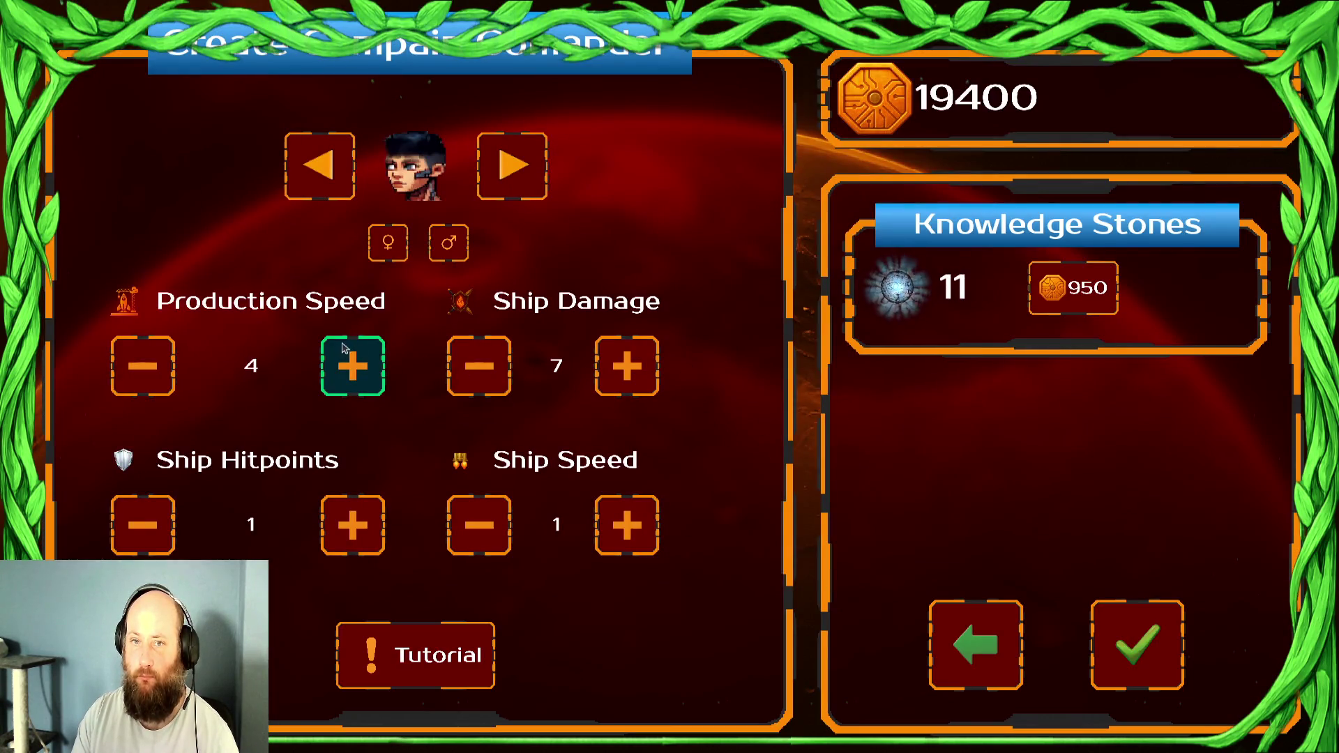
left_click(353, 366)
left_click(354, 522)
left_click(354, 522)
left_click(355, 522)
left_click(355, 522)
left_click(627, 524)
left_click(626, 524)
left_click(626, 523)
left_click(626, 523)
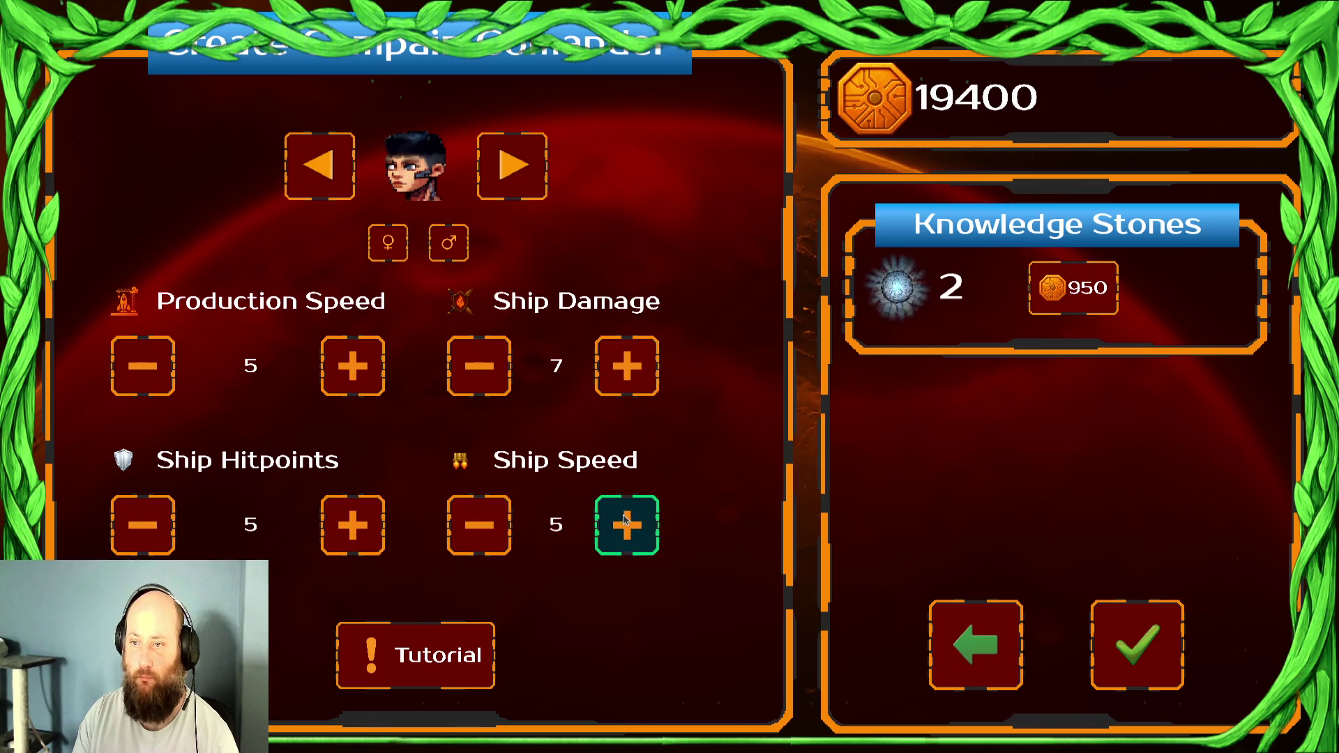
left_click(626, 523)
left_click(626, 523)
left_click(1134, 674)
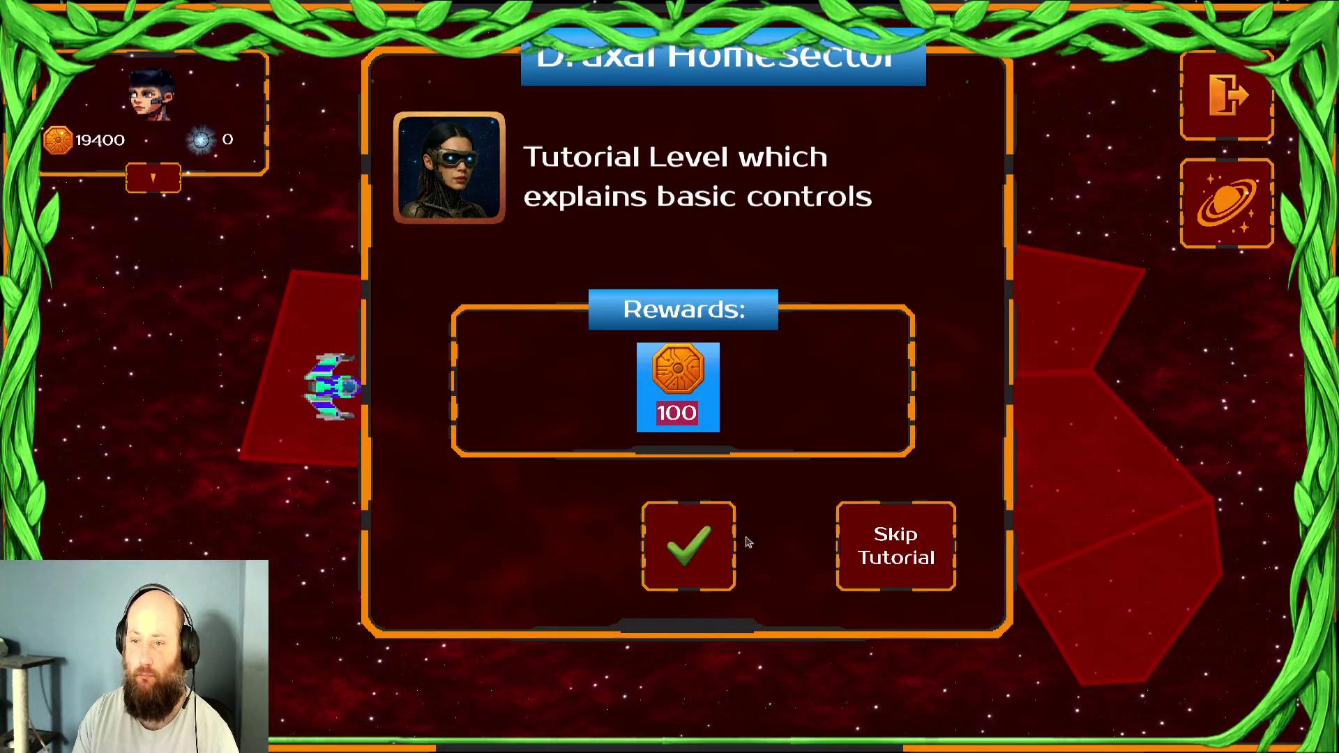
Take the 1 Production Speed bonus, enter the home sector, then surrender the match
left_click(722, 555)
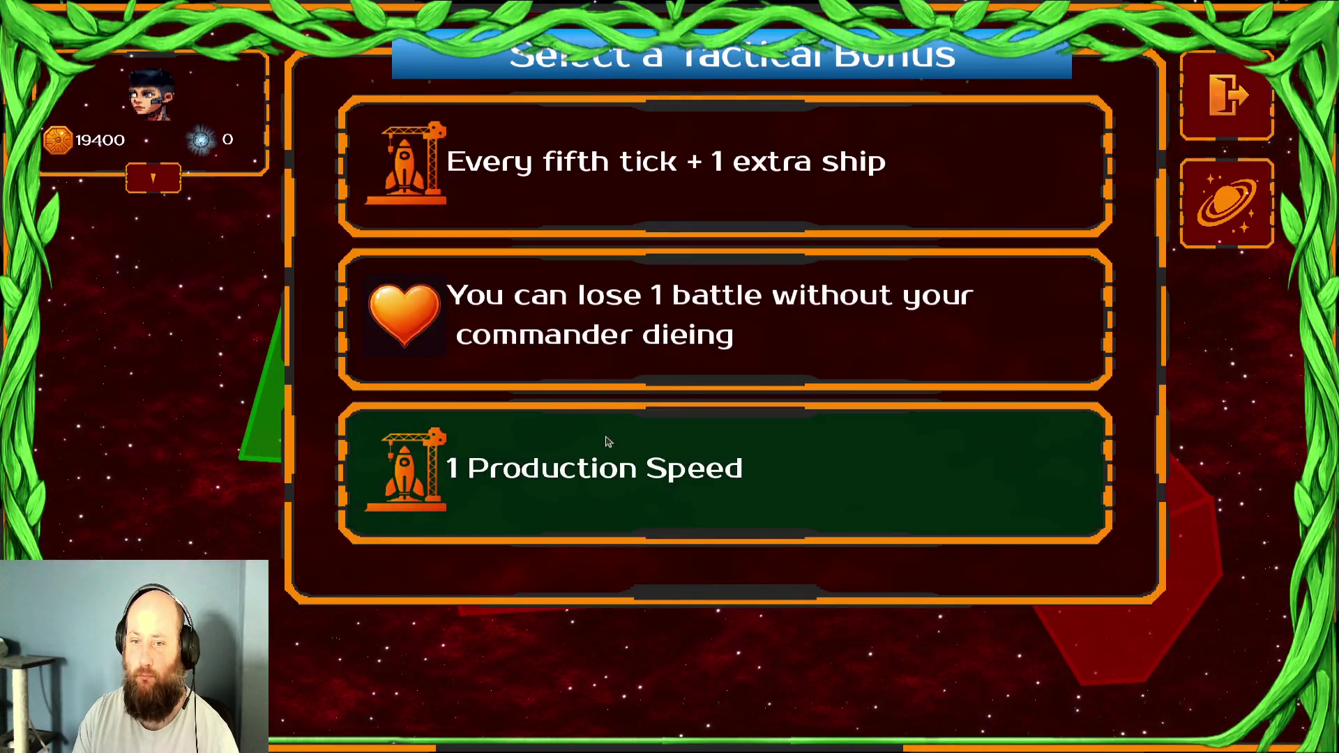
left_click(623, 491)
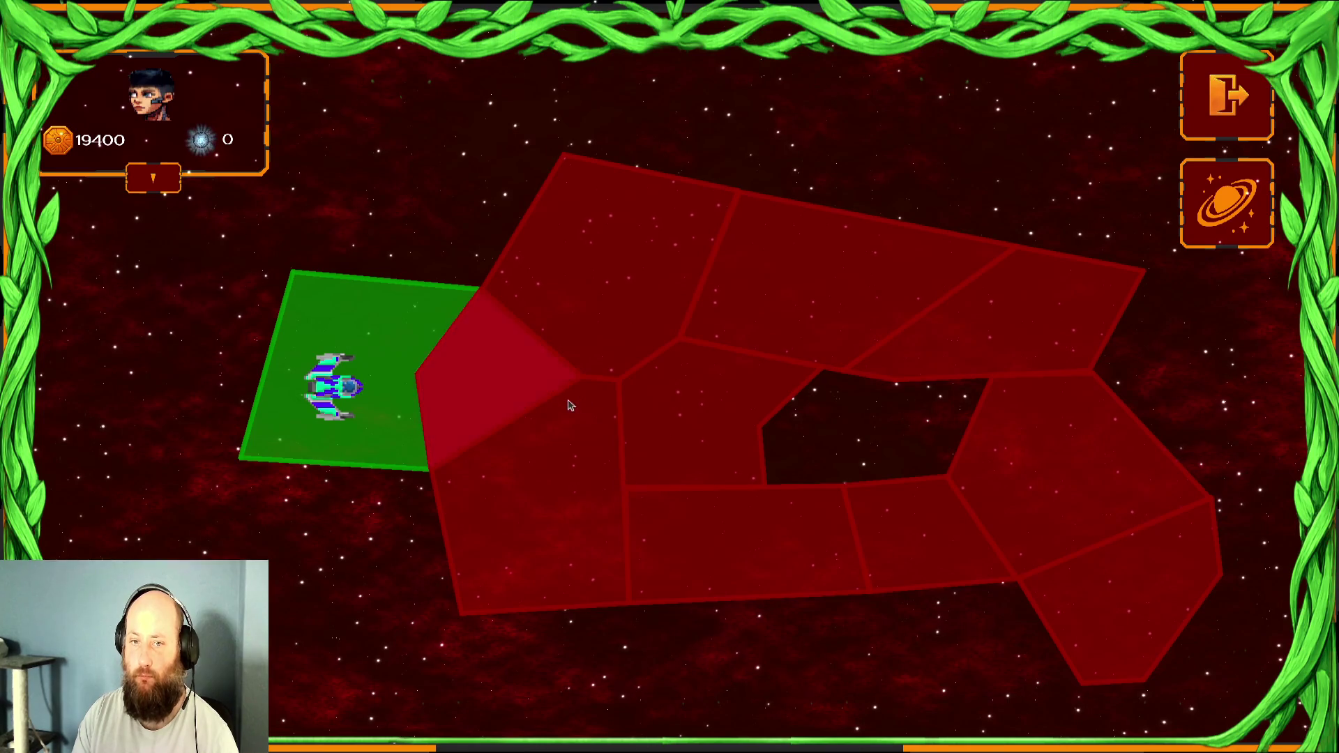
left_click(545, 387)
left_click(687, 544)
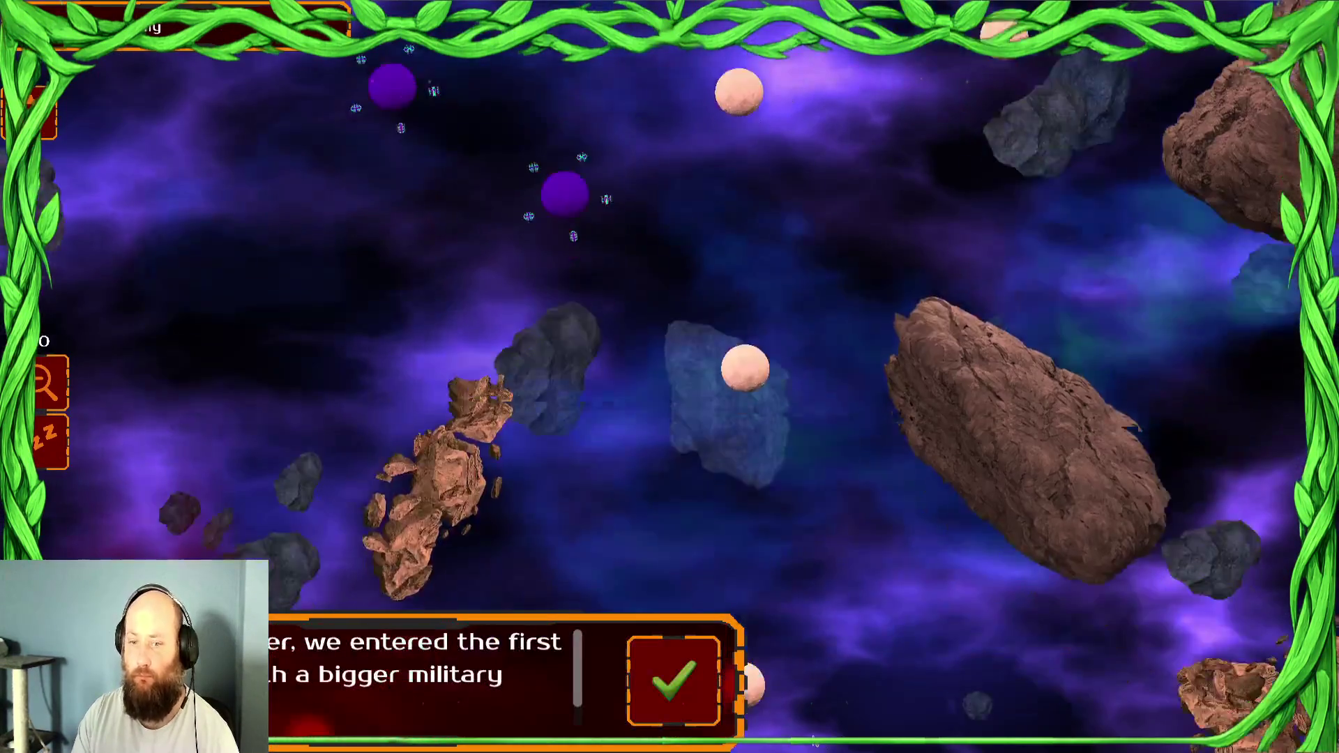
left_click(675, 662)
key("Escape")
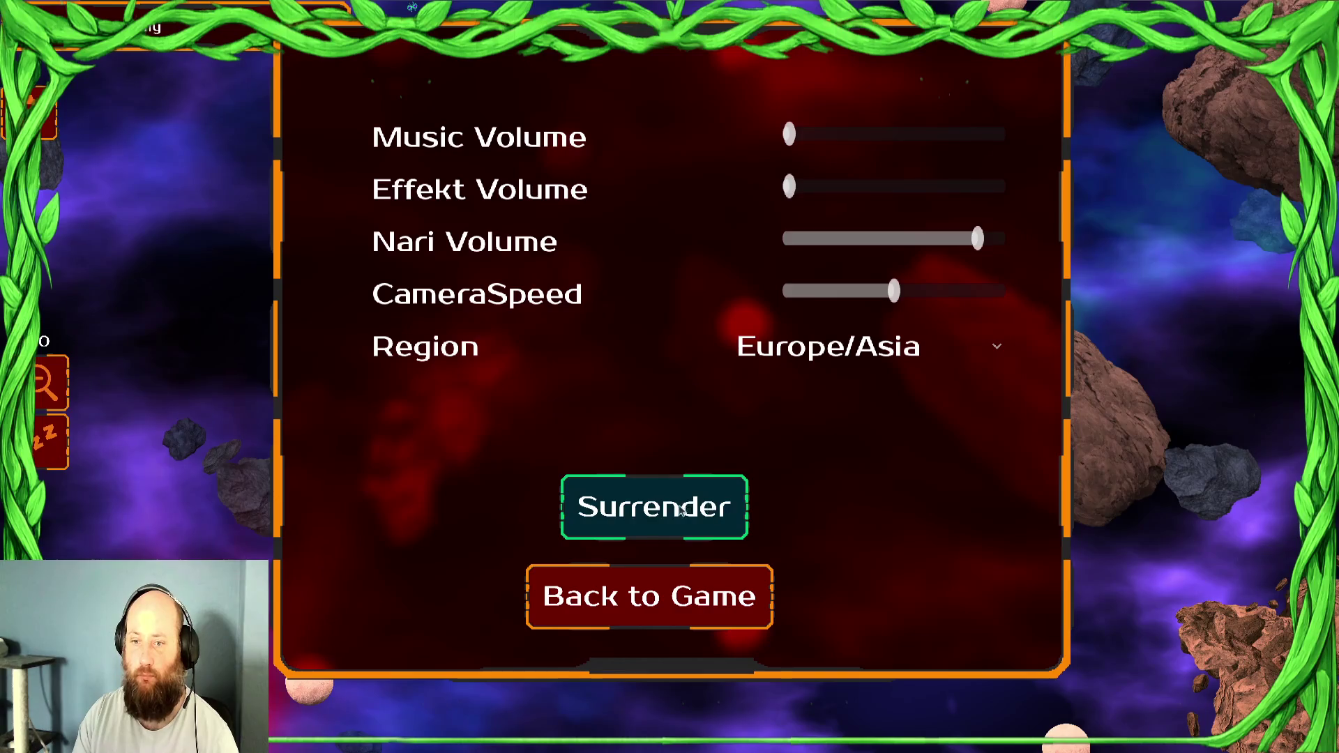
left_click(680, 510)
left_click(909, 647)
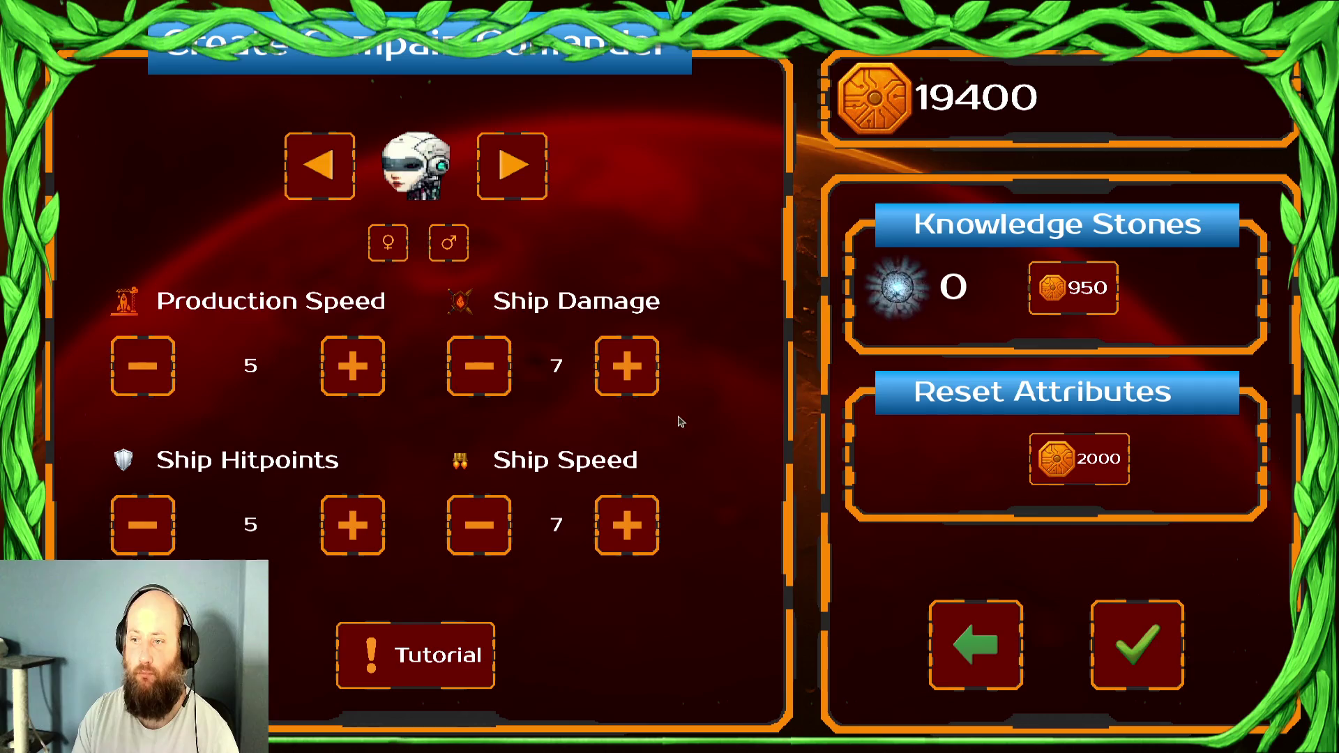
Reset the commander attributes to 1, refunding 20 knowledge stones, and leave commander creation
left_click(1082, 473)
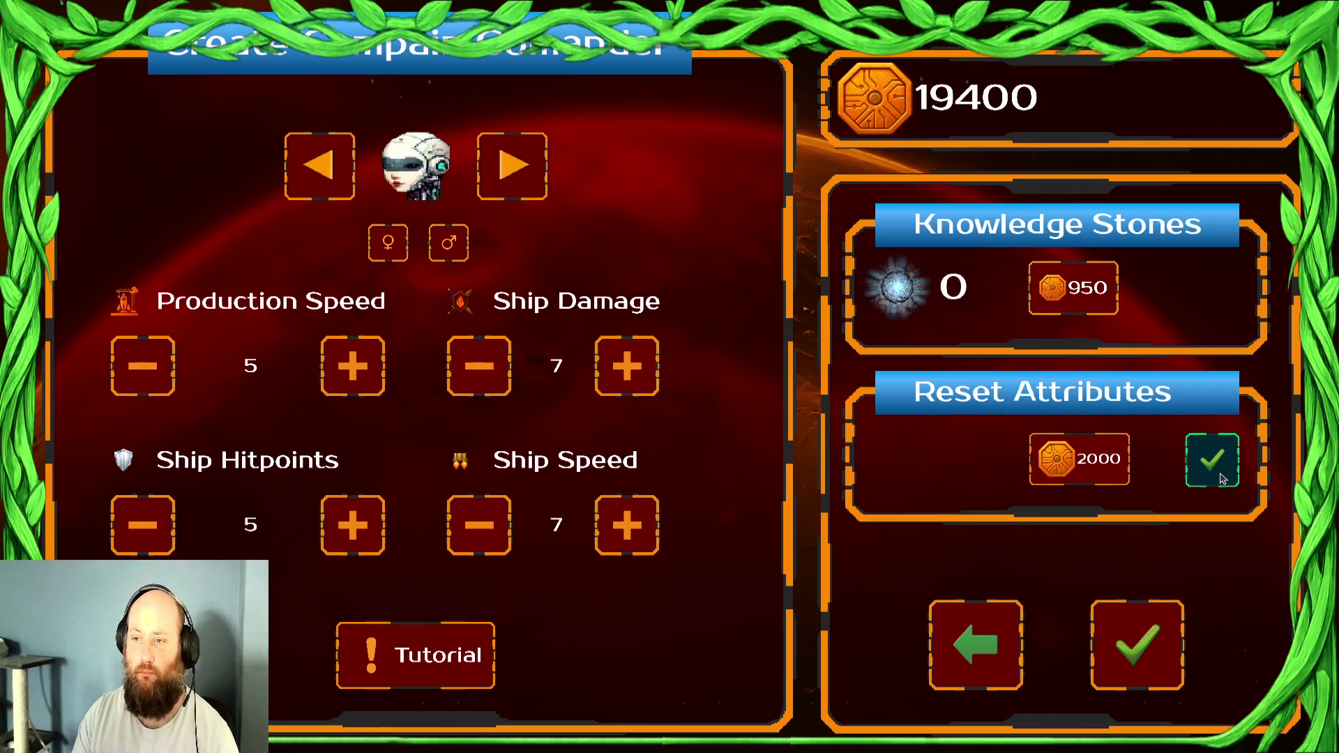
left_click(1221, 478)
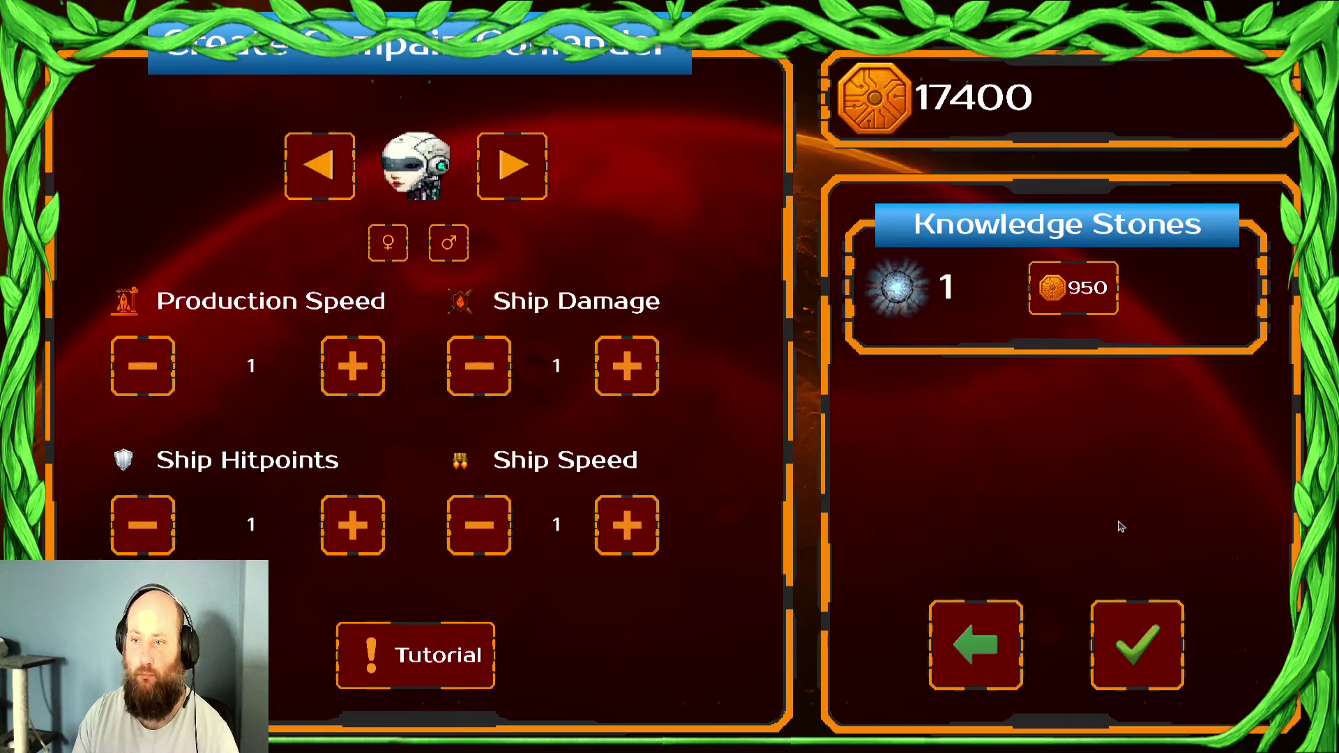
left_click(1008, 621)
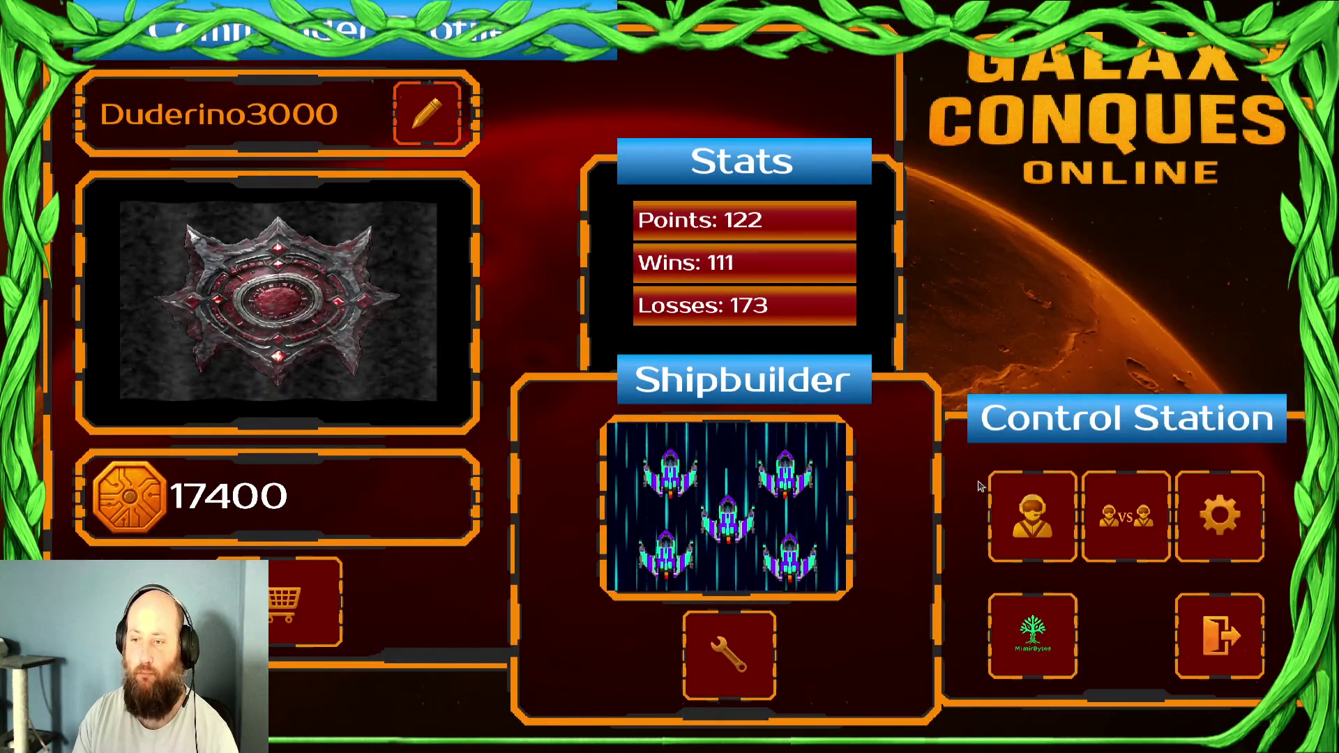
Look over the campaign commander creation screen, return, and quit the game to Godot
left_click(1012, 509)
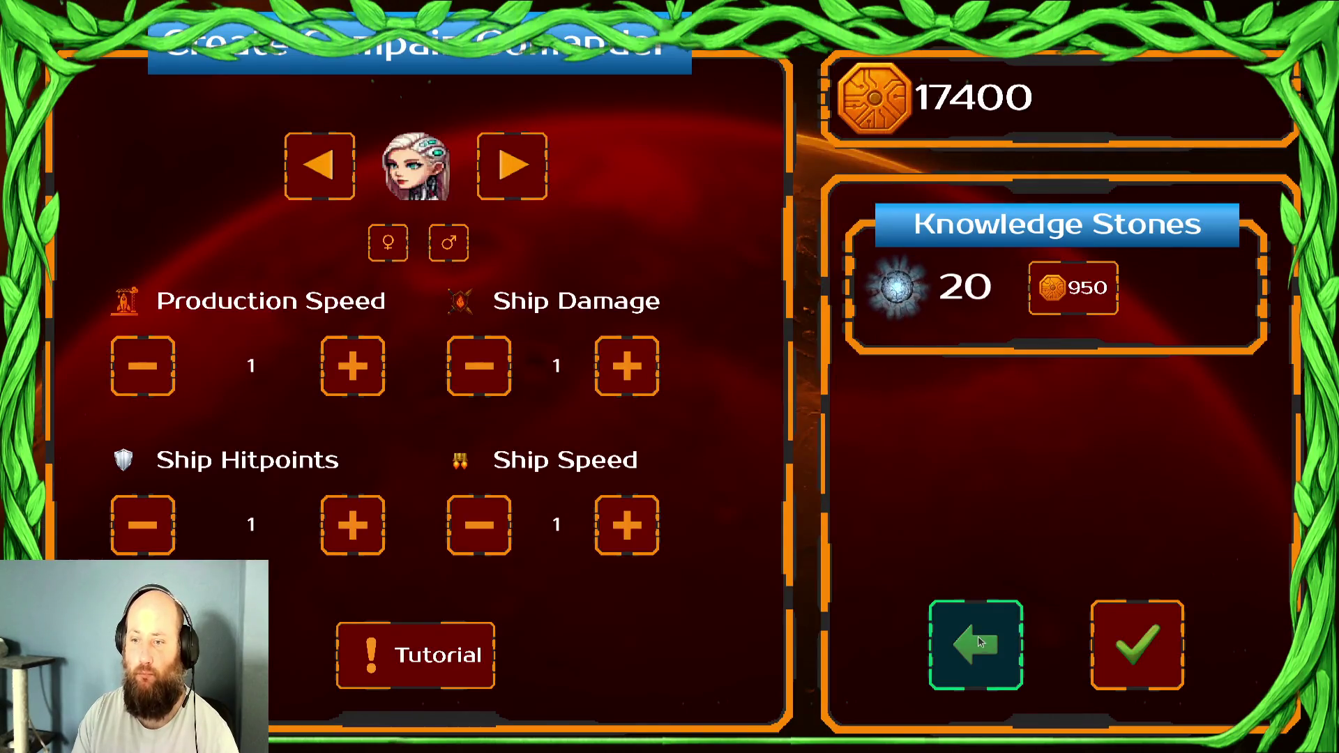
left_click(980, 642)
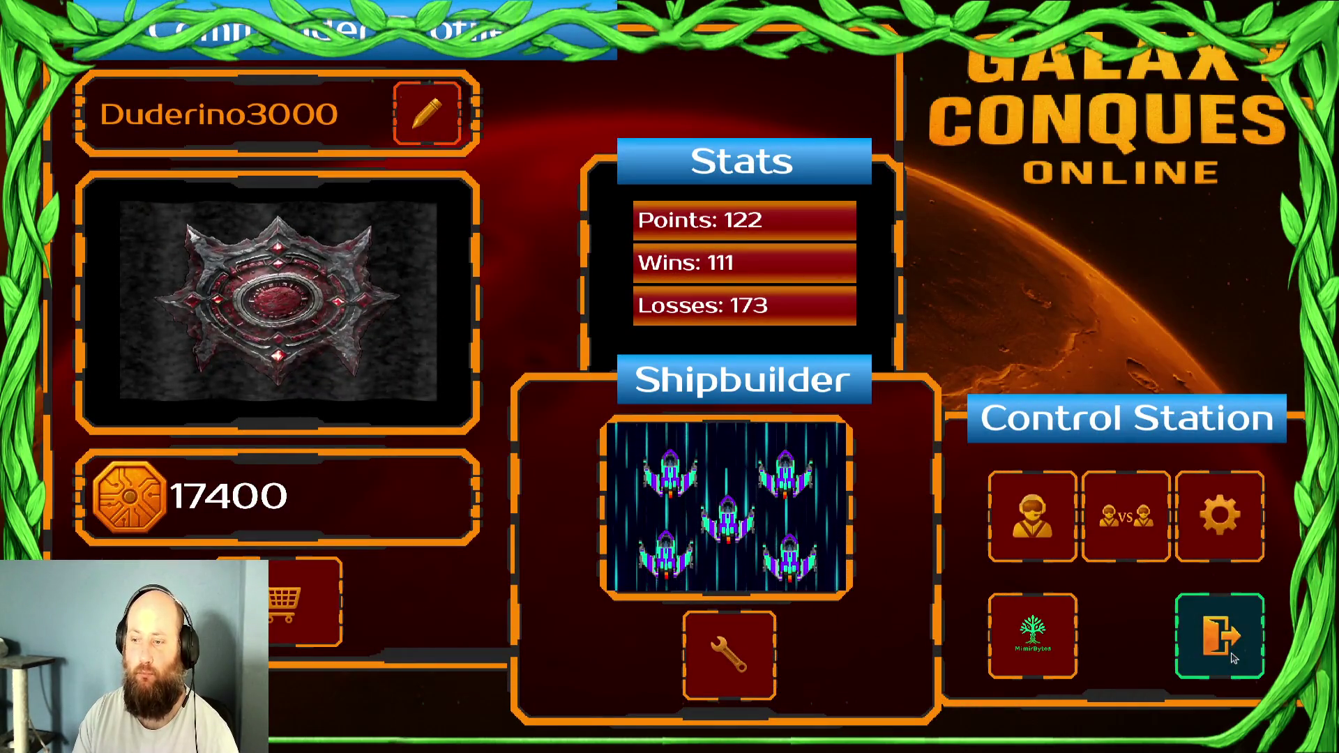
left_click(1233, 658)
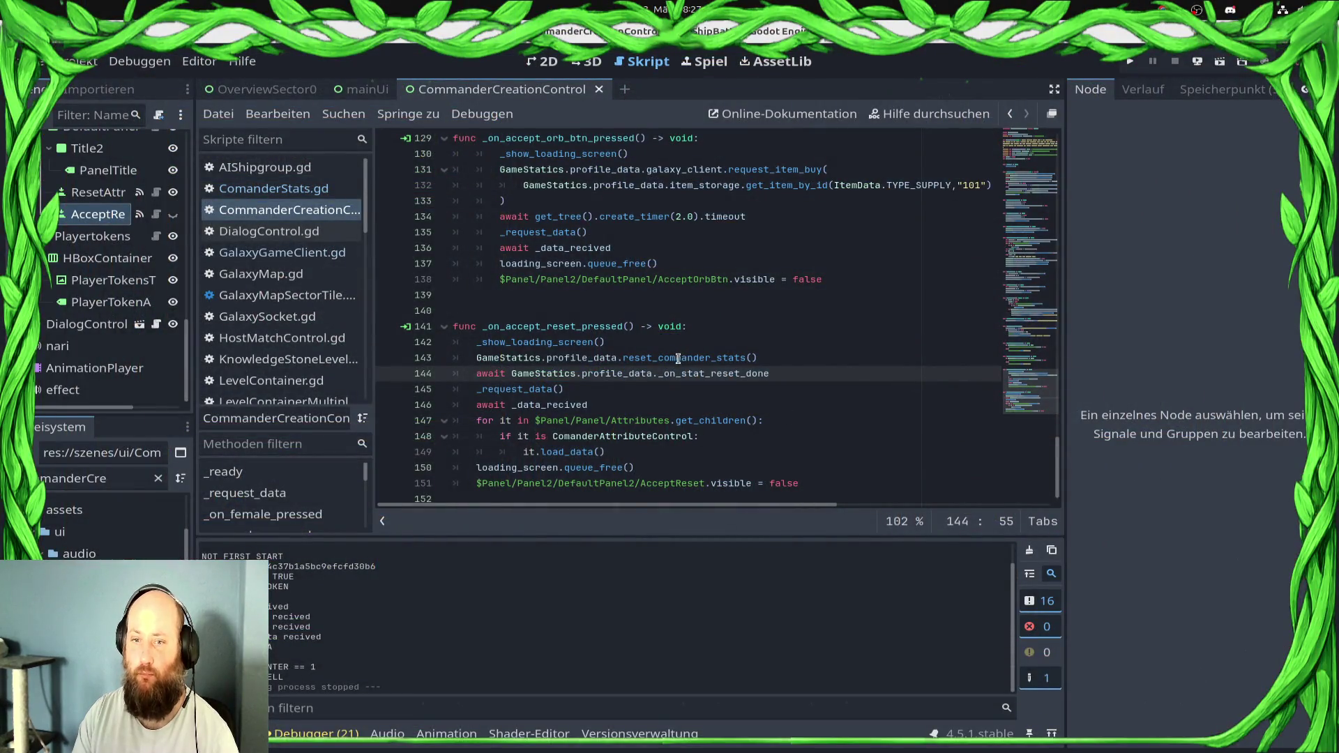
Open GalaxyGameClient.gd, then ProfileData.gd from the script list
left_click(293, 253)
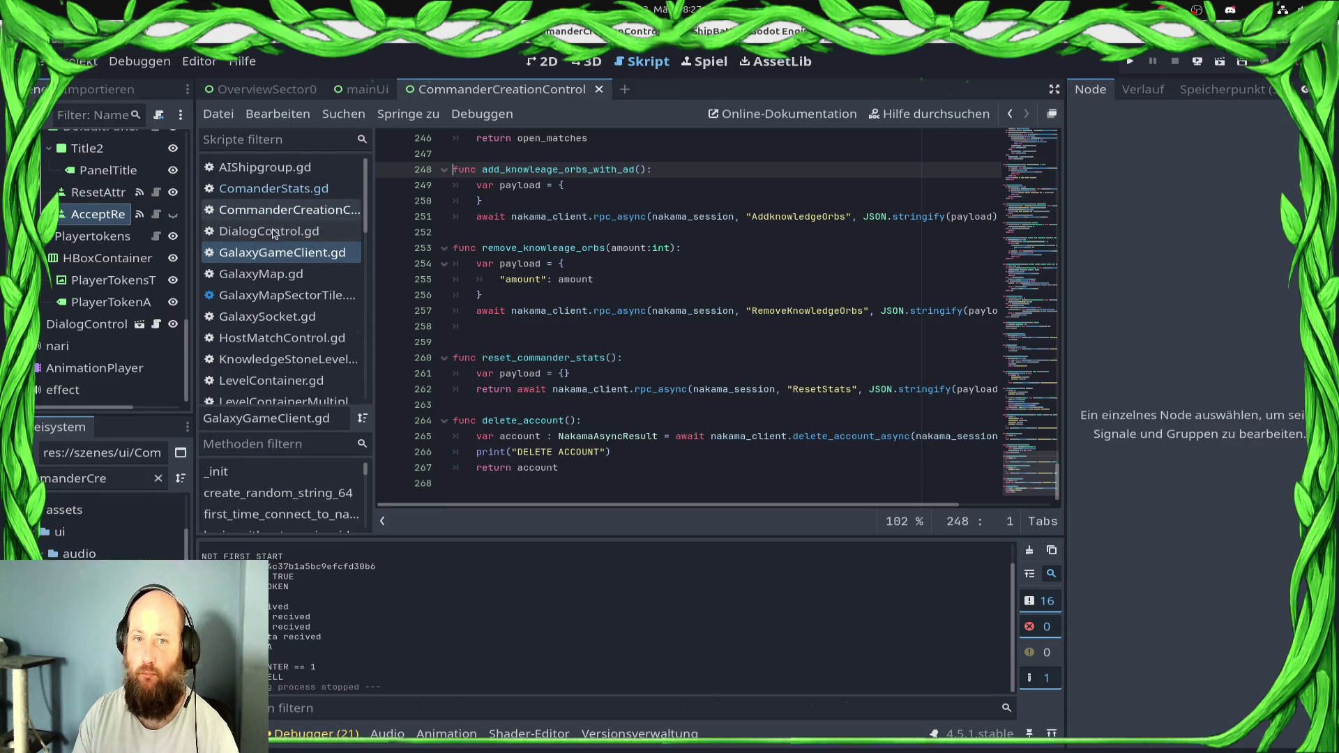
scroll(279, 279, "down", 10)
scroll(286, 300, "up", 2)
left_click(288, 309)
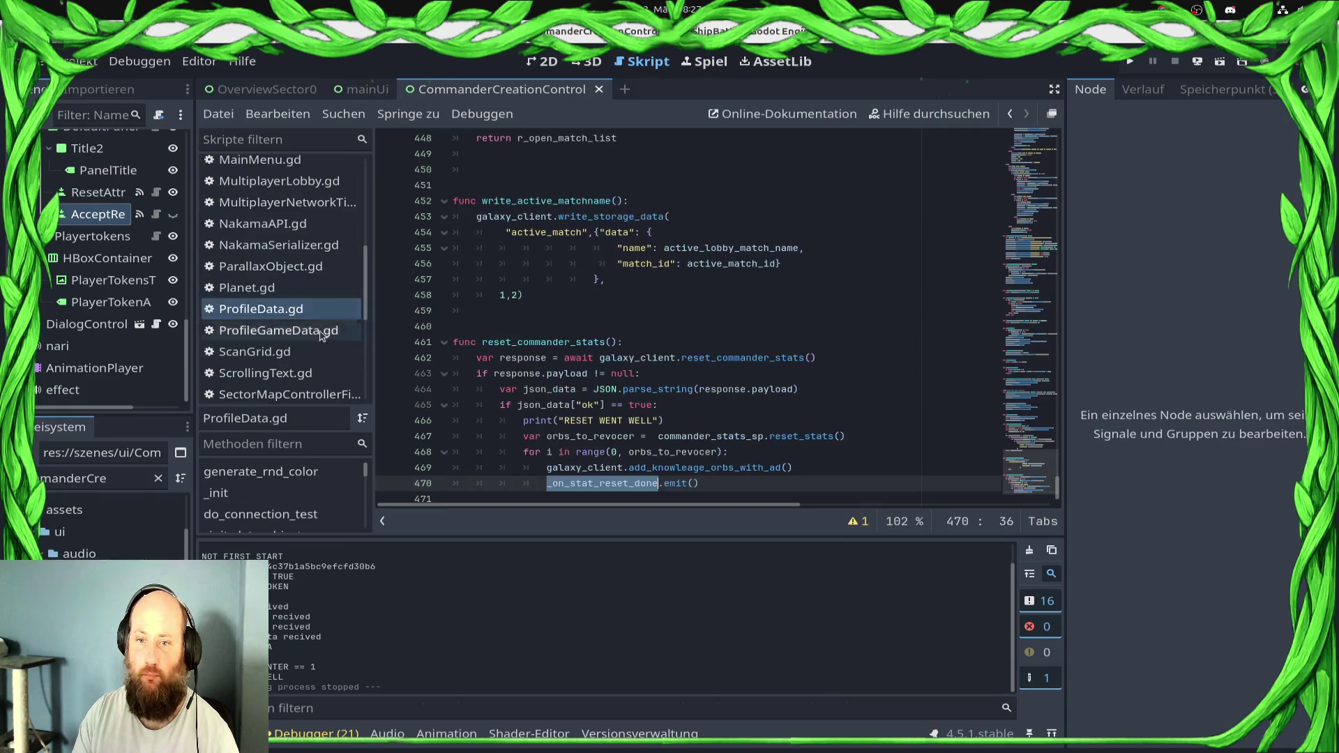
scroll(646, 458, "down", 1)
Unindent the line-470 emit call out of the for loop, save, and run the game
left_click(544, 466)
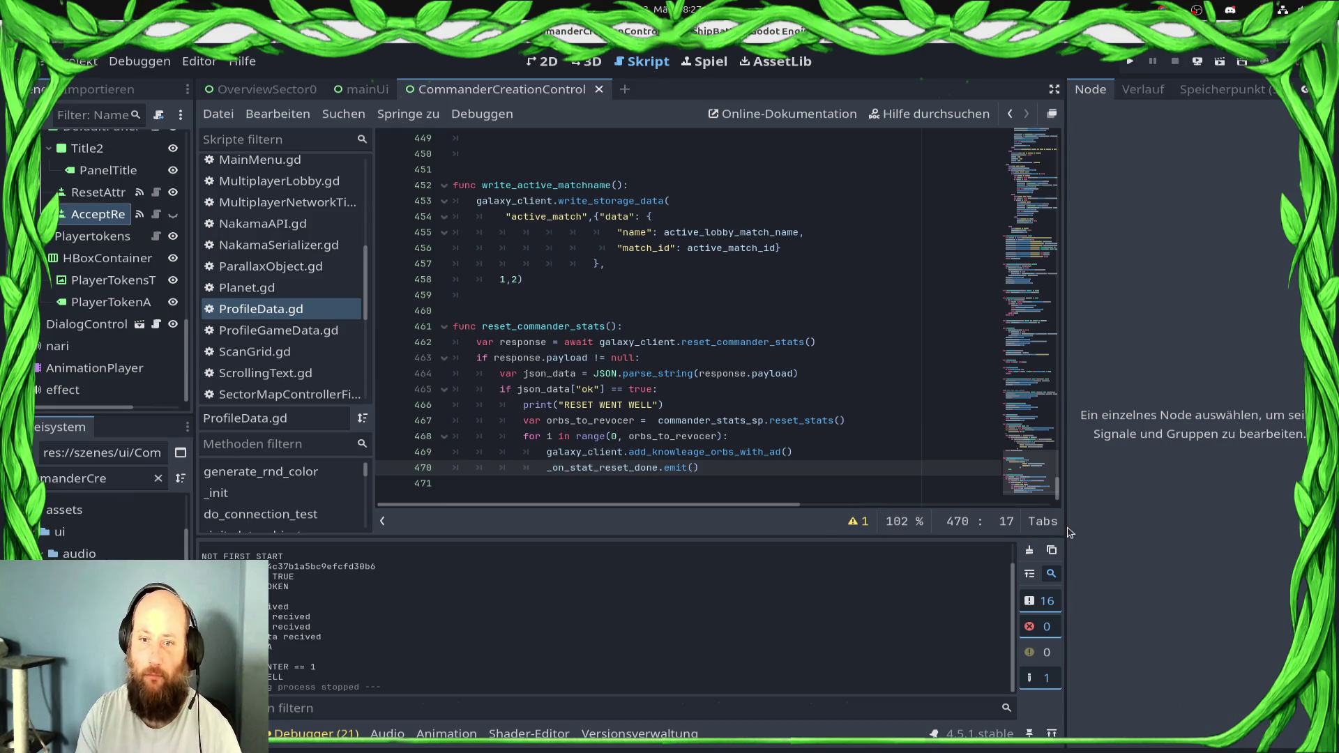
key("BackSpace")
key("ctrl+s")
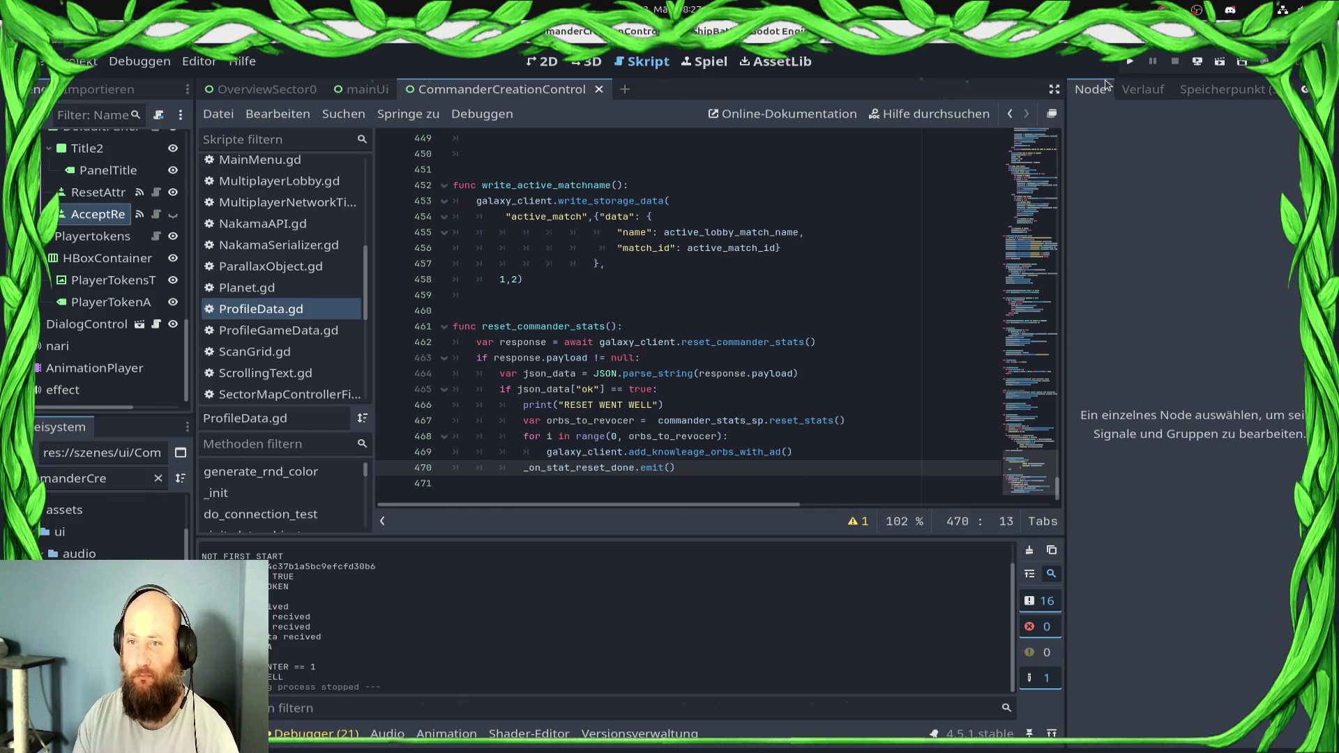
left_click(1130, 61)
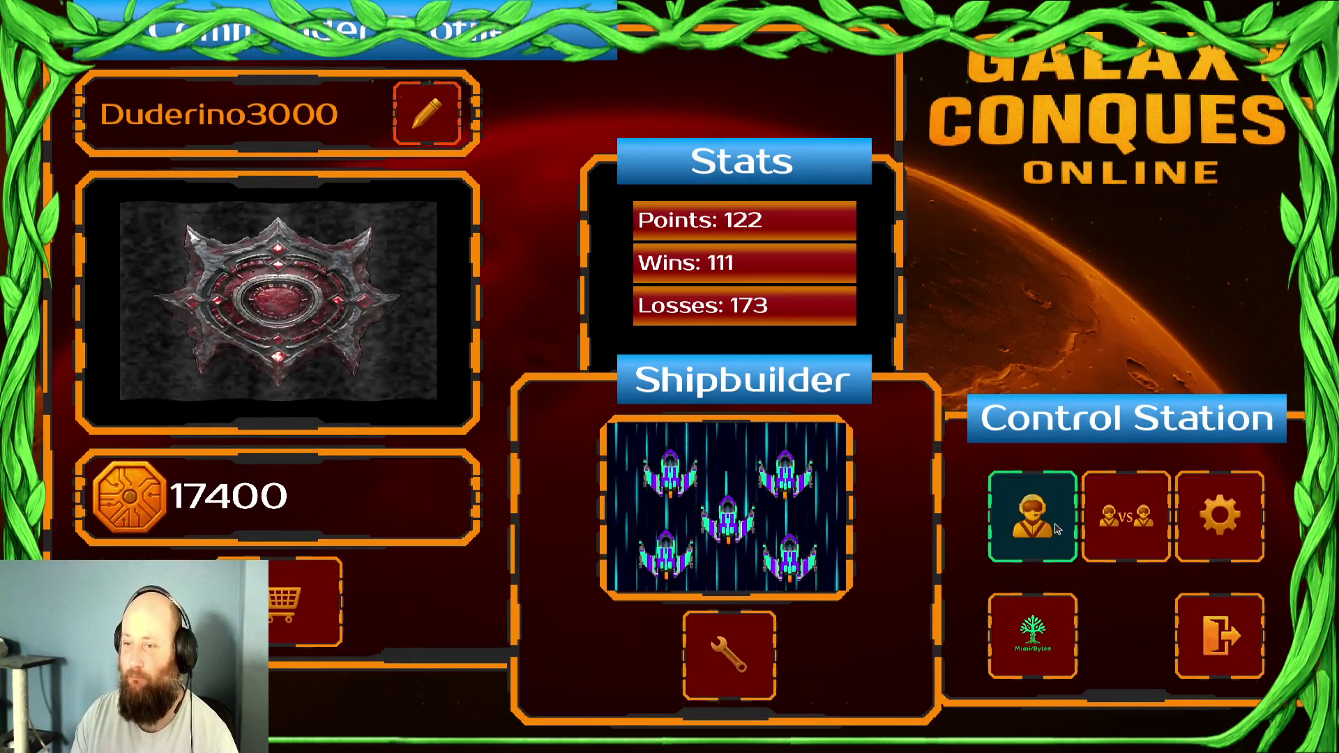
Put all 20 Knowledge Stones into Ship Speed (now 21) and confirm the commander
left_click(1056, 530)
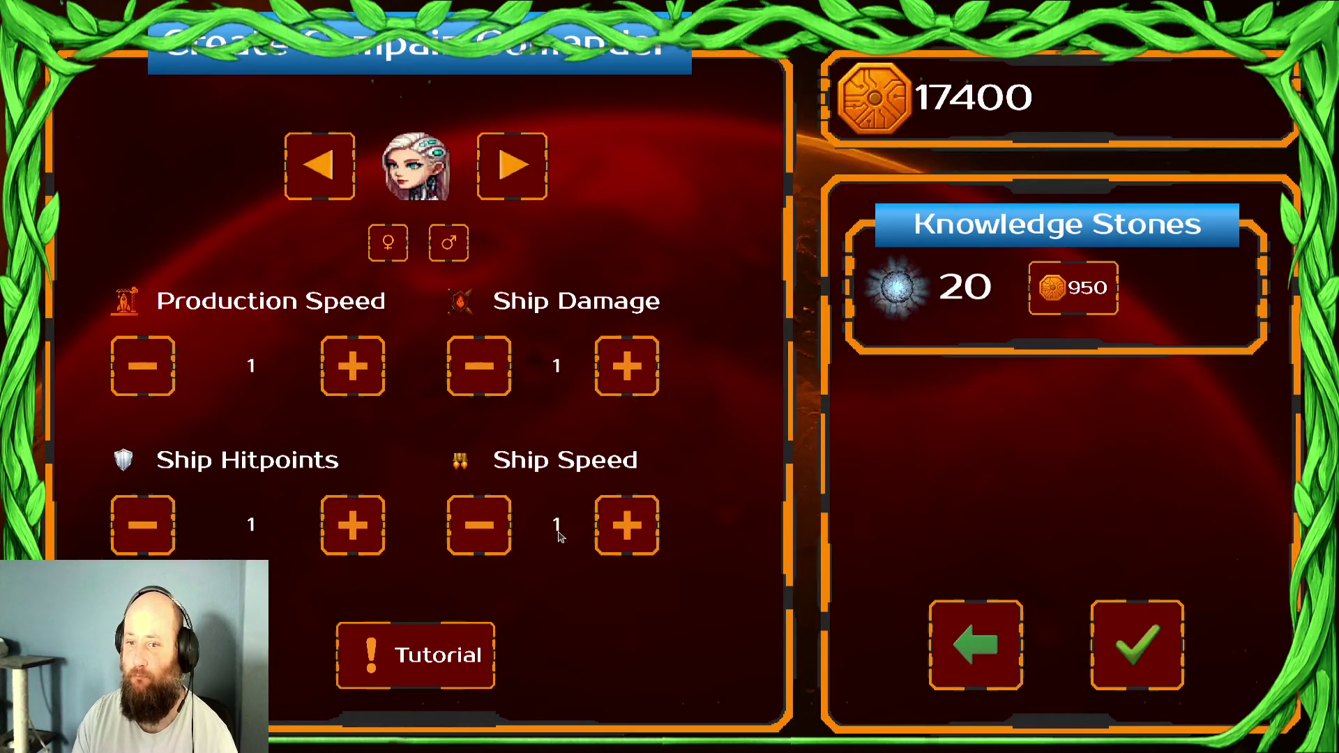
left_click(620, 531)
left_click(619, 532)
left_click(619, 532)
left_click(619, 532)
left_click(619, 532)
left_click(620, 531)
left_click(619, 531)
left_click(619, 532)
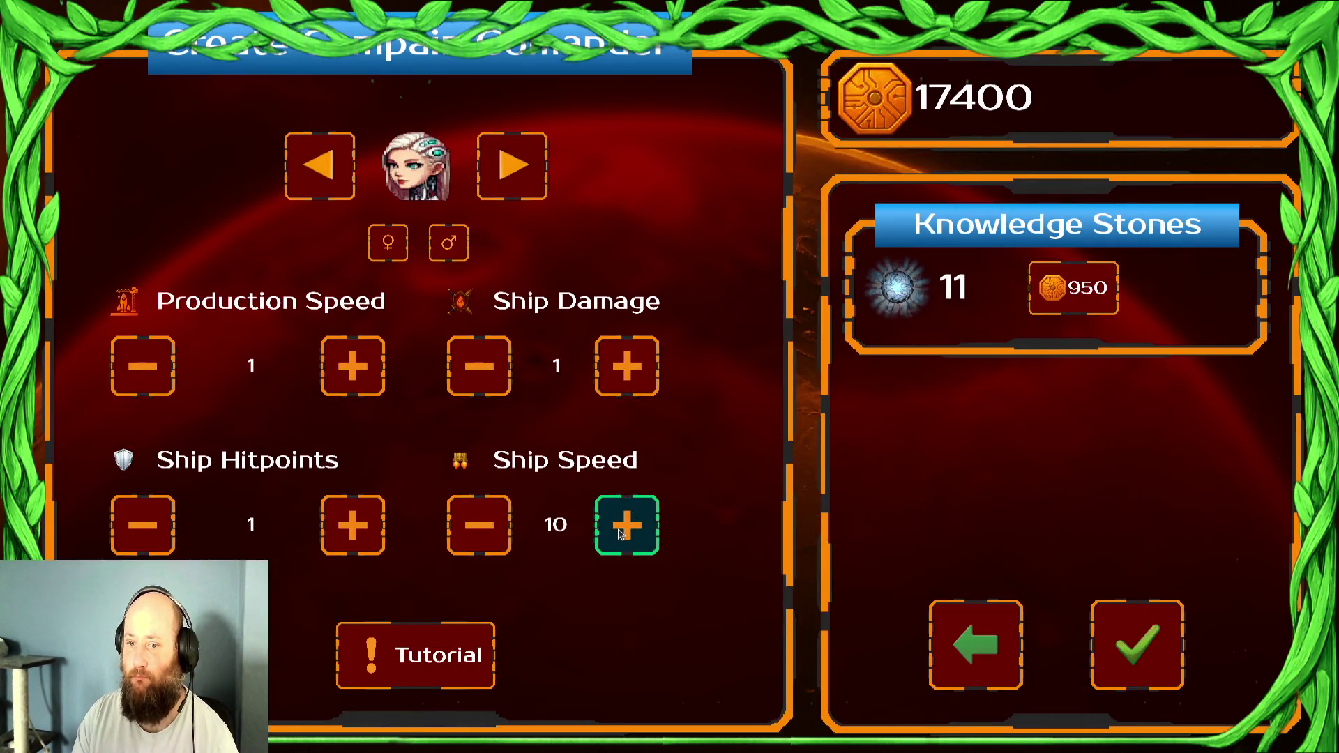
triple_click(619, 532)
triple_click(619, 531)
triple_click(619, 532)
double_click(619, 532)
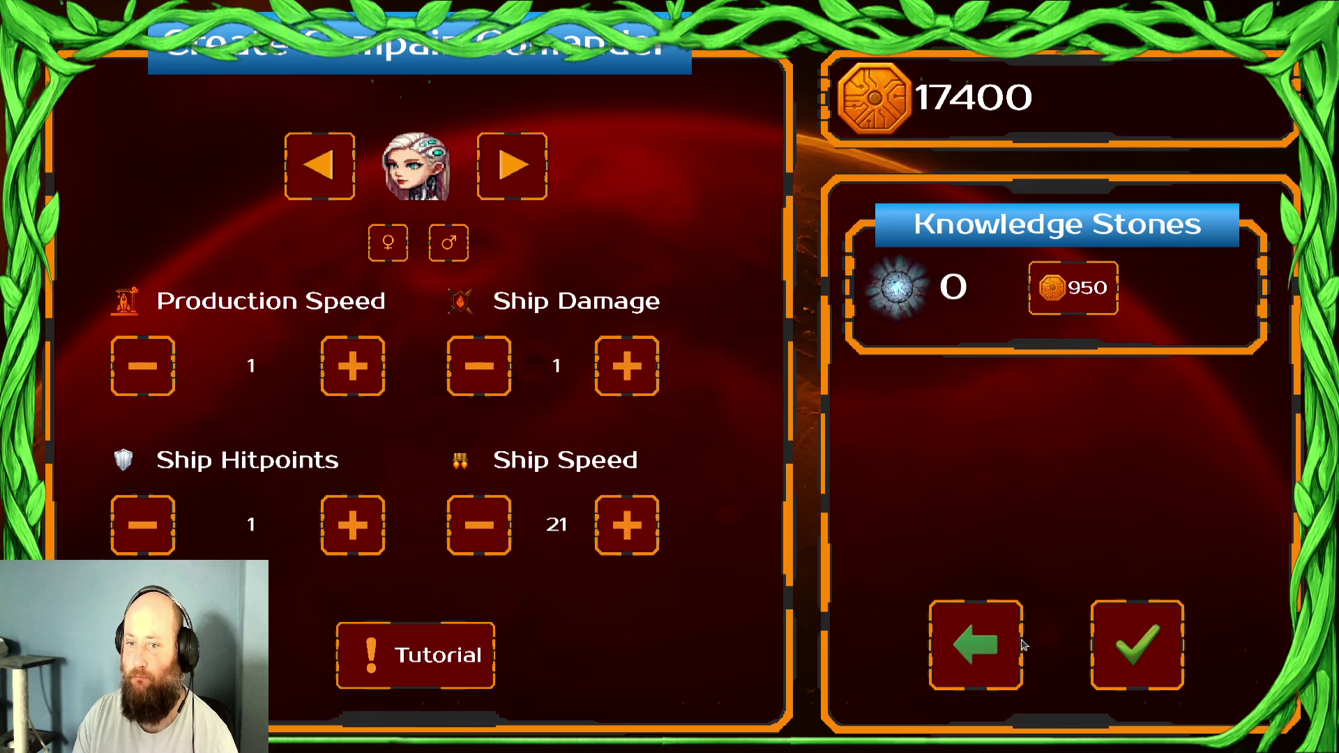
left_click(1155, 666)
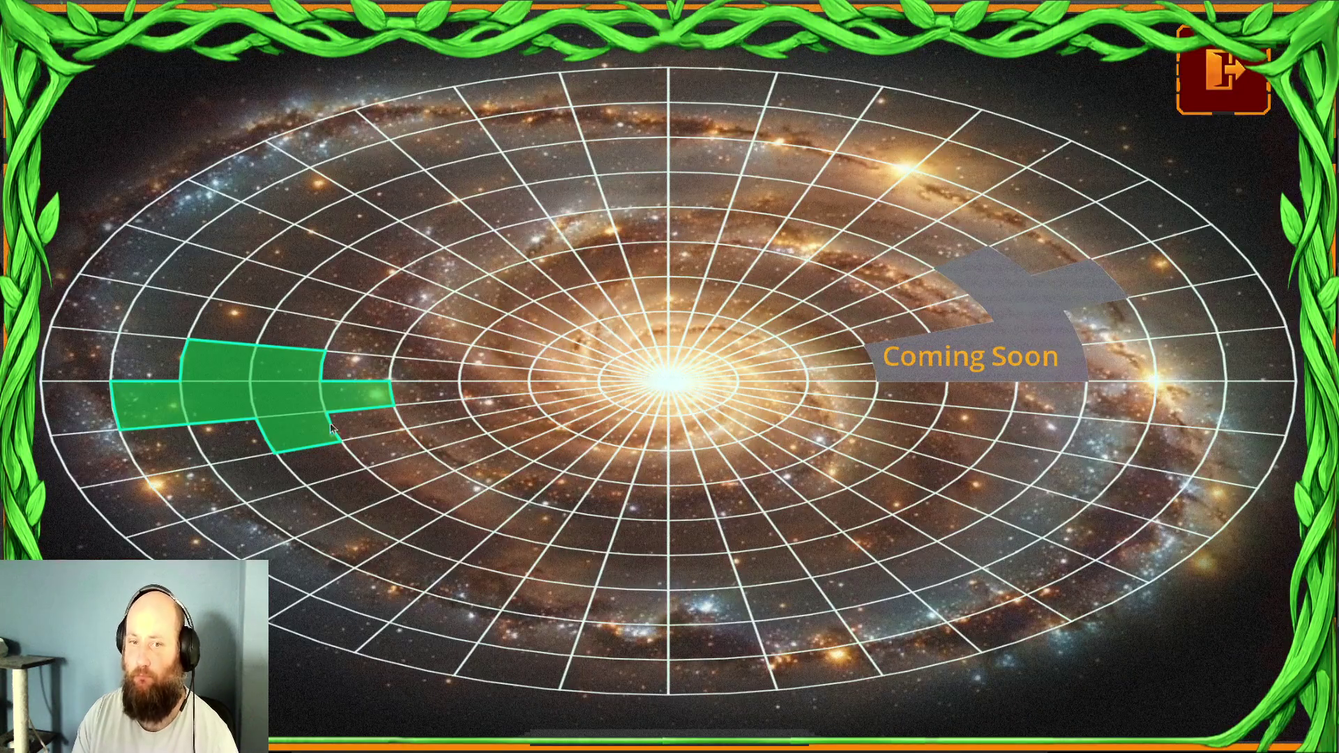
Open the green sector mission and take the survive-one-loss heart bonus
left_click(329, 423)
left_click(688, 544)
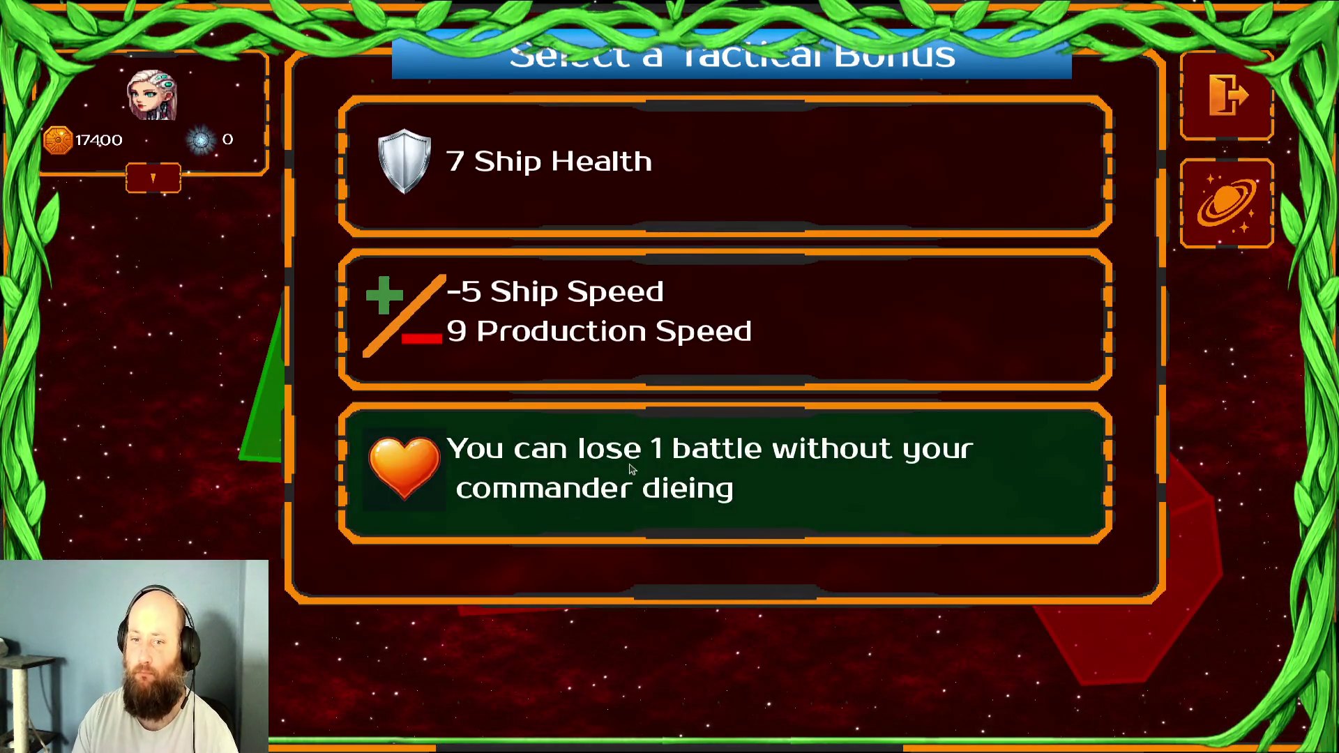
left_click(631, 470)
Start the Draxal Homesector battle, send ships toward a planet, then surrender
left_click(561, 343)
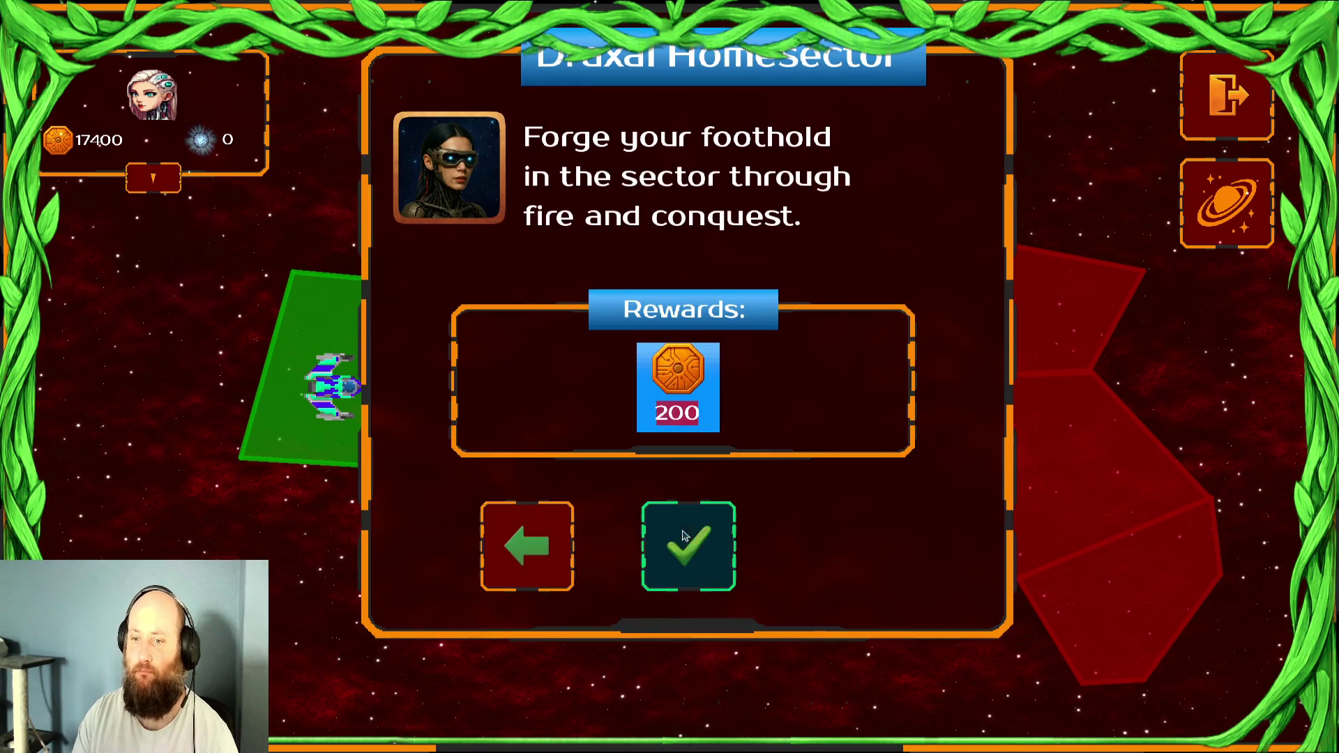
left_click(684, 536)
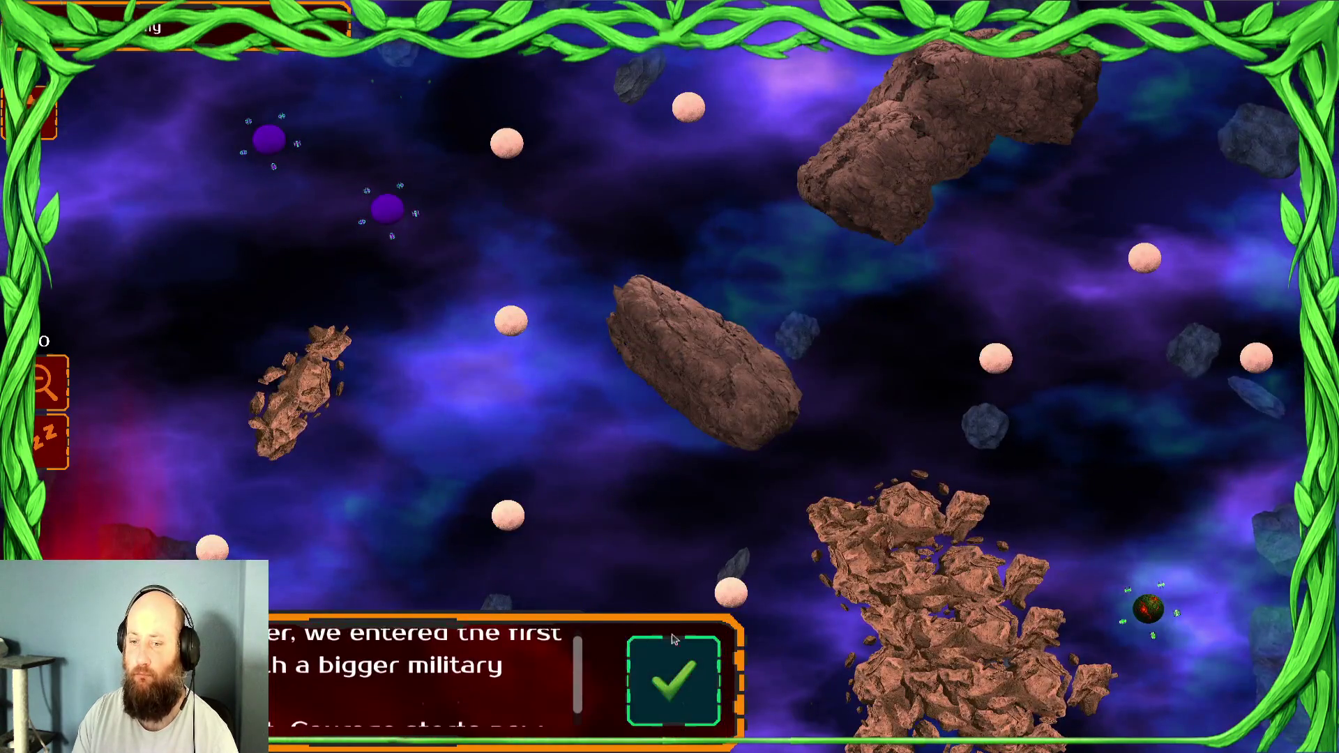
left_click(673, 639)
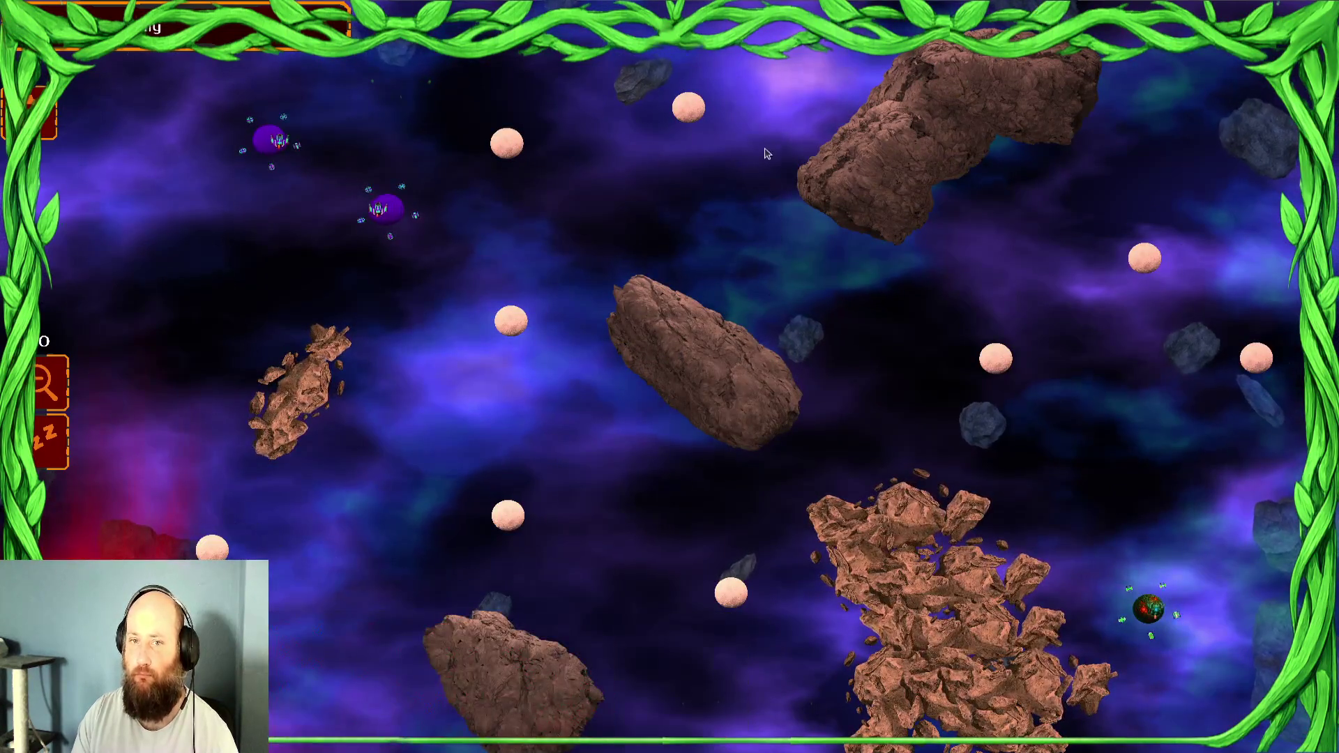
left_click(506, 143)
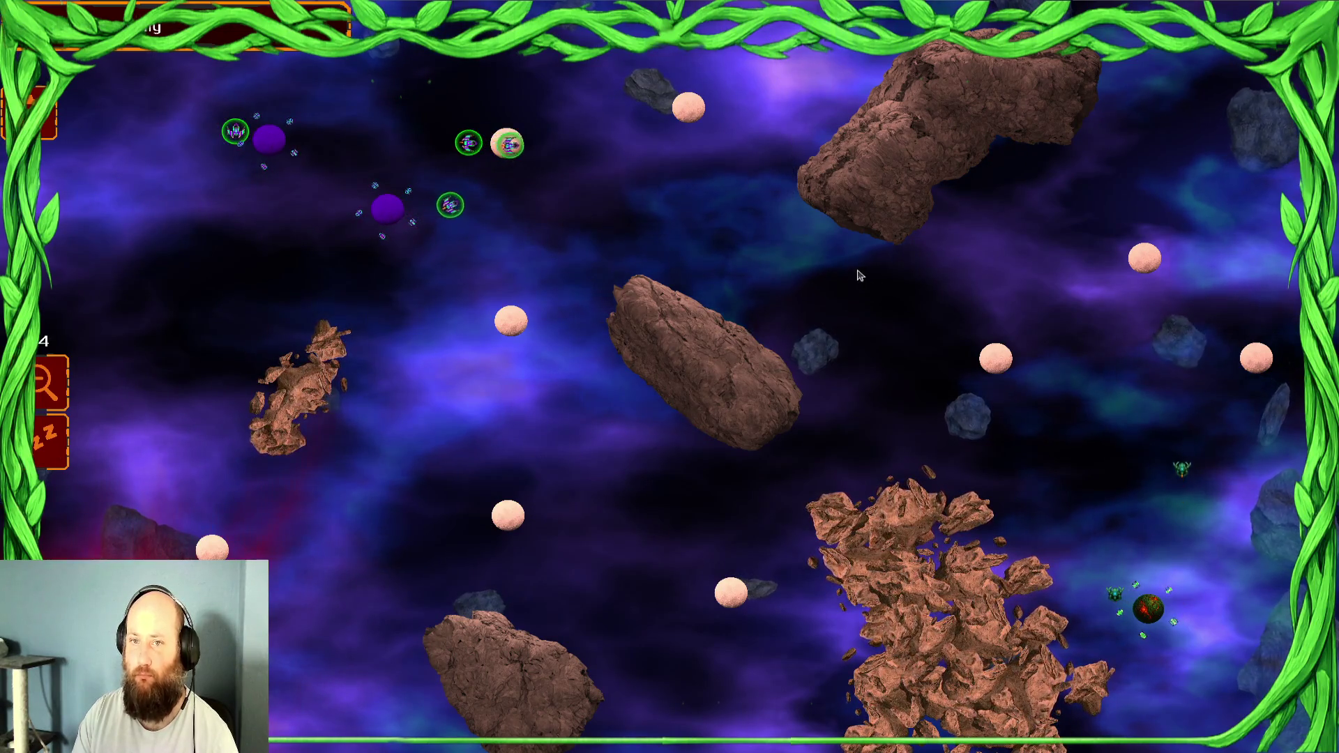
key("Escape")
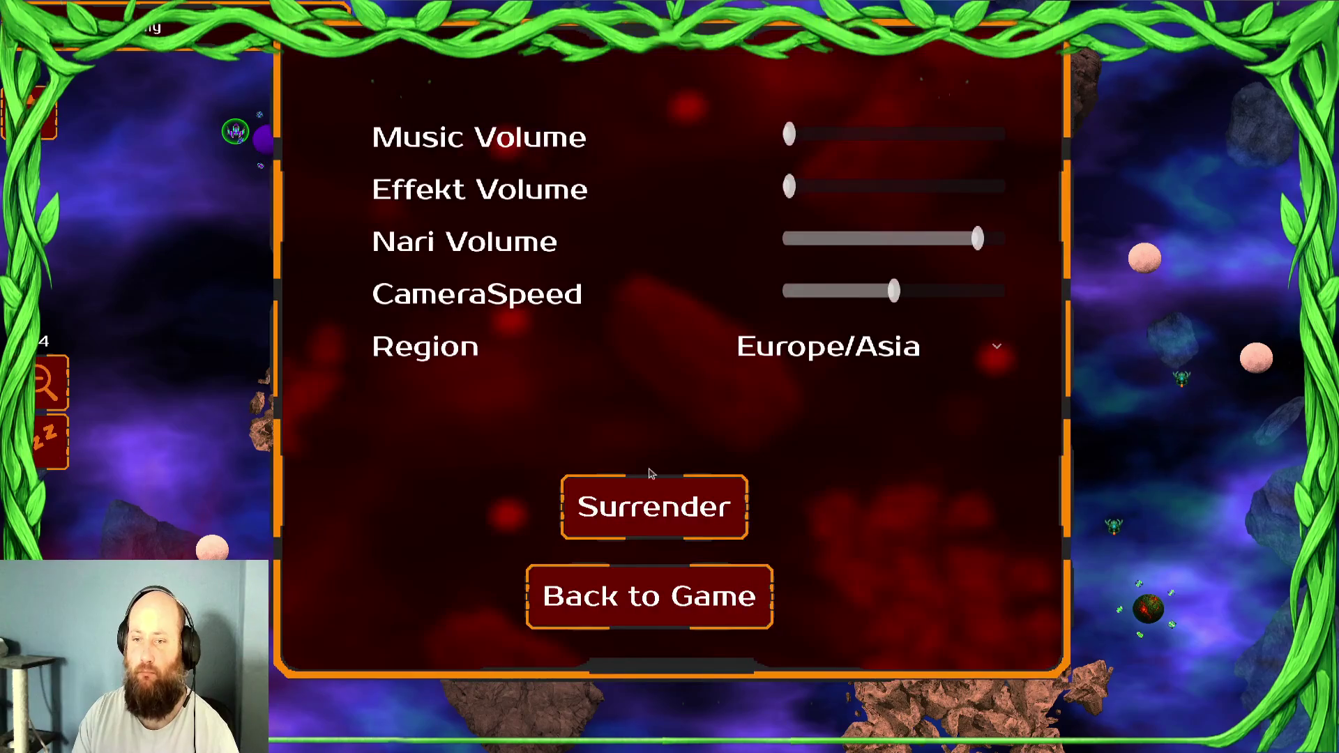
left_click(652, 505)
left_click(846, 642)
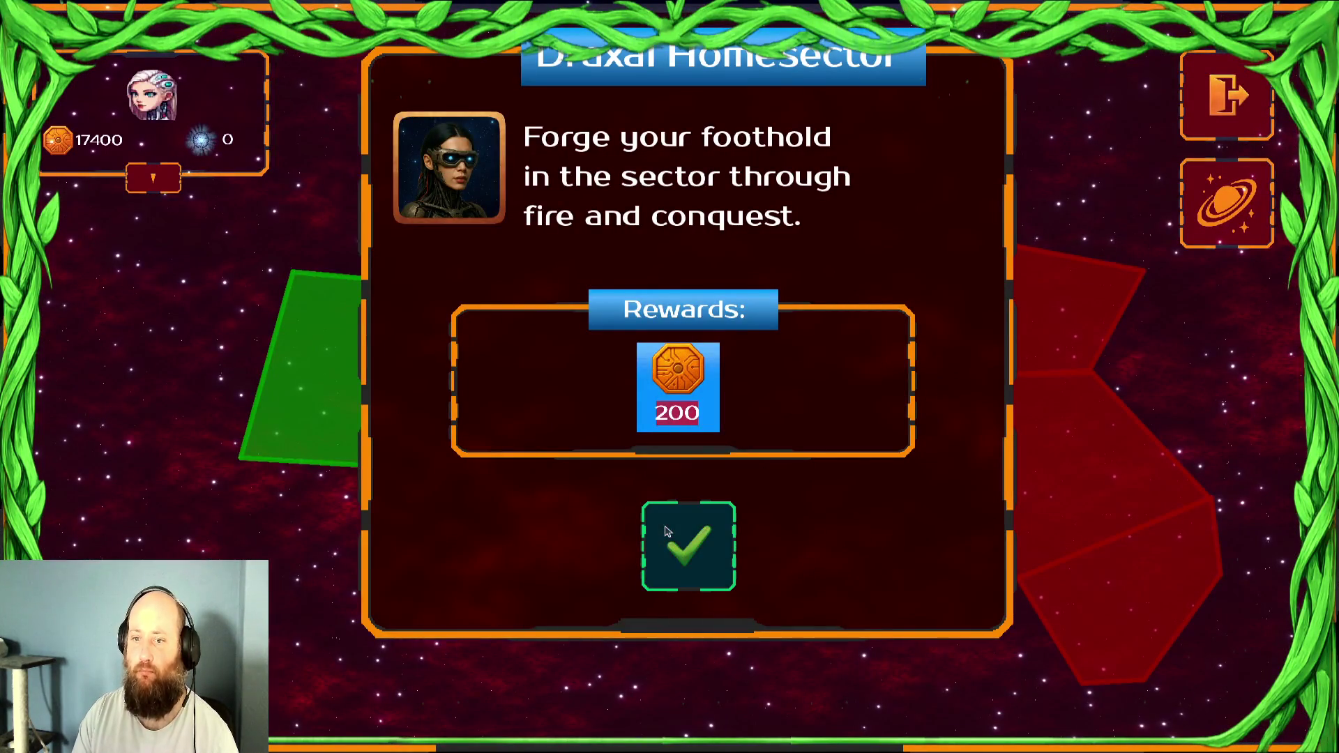
Replay the Draxal Homesector mission, surrender again, and dismiss the YOU LOSE screen
left_click(680, 539)
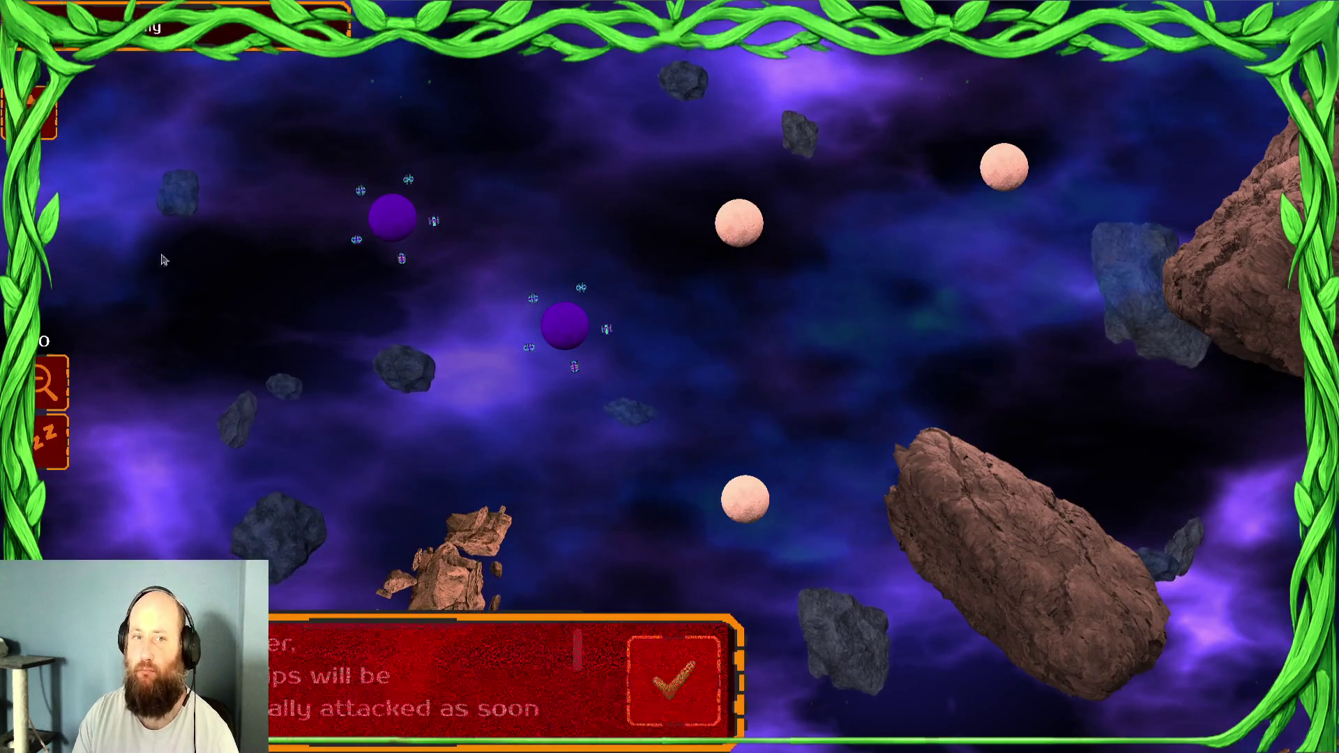
key("Escape")
left_click(710, 532)
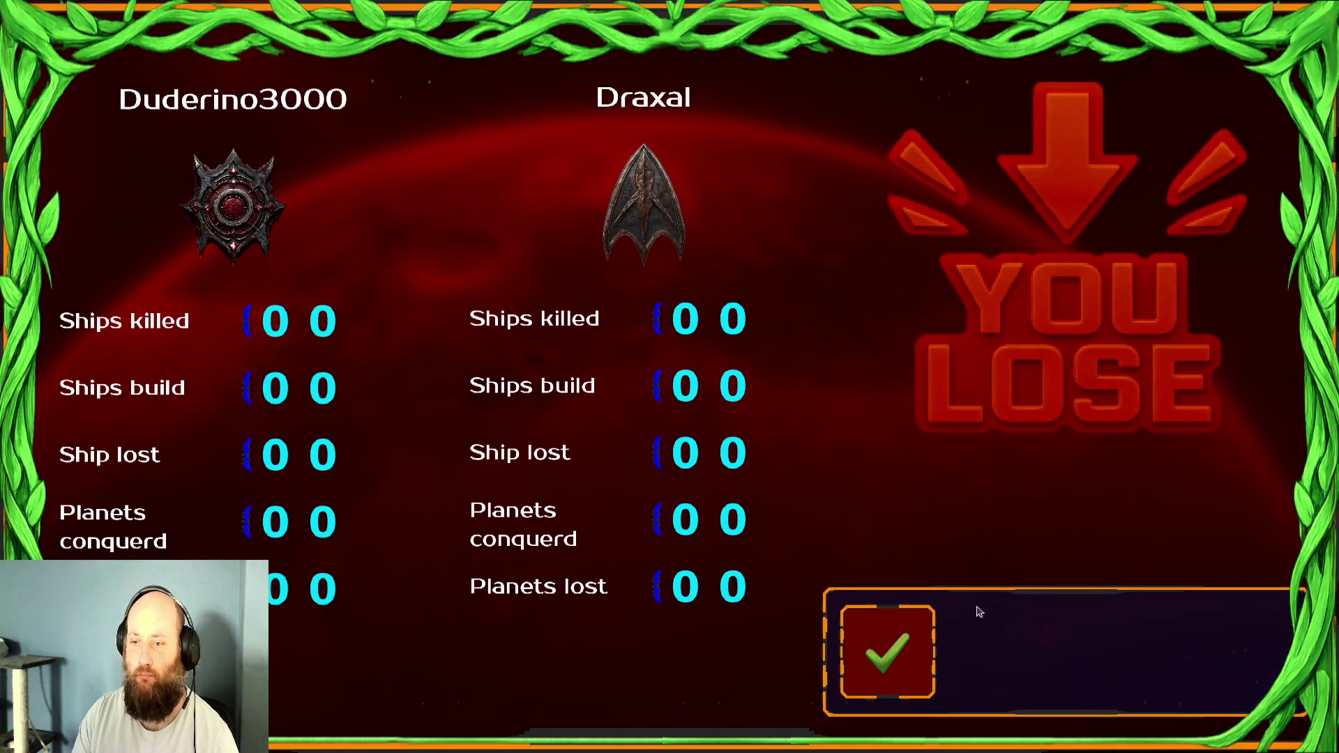
left_click(918, 629)
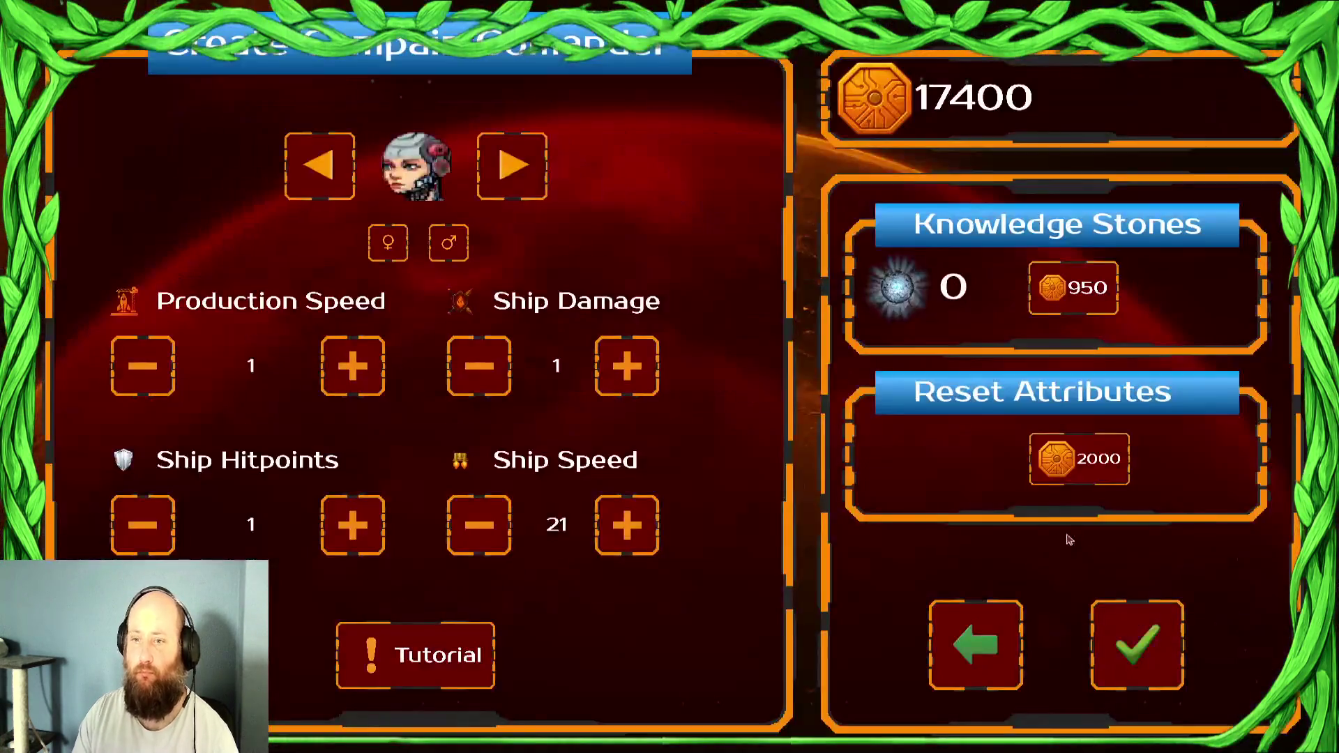
Pay 2000 gold to reset attributes for 20 stones, go back, and show Activities
left_click(1081, 460)
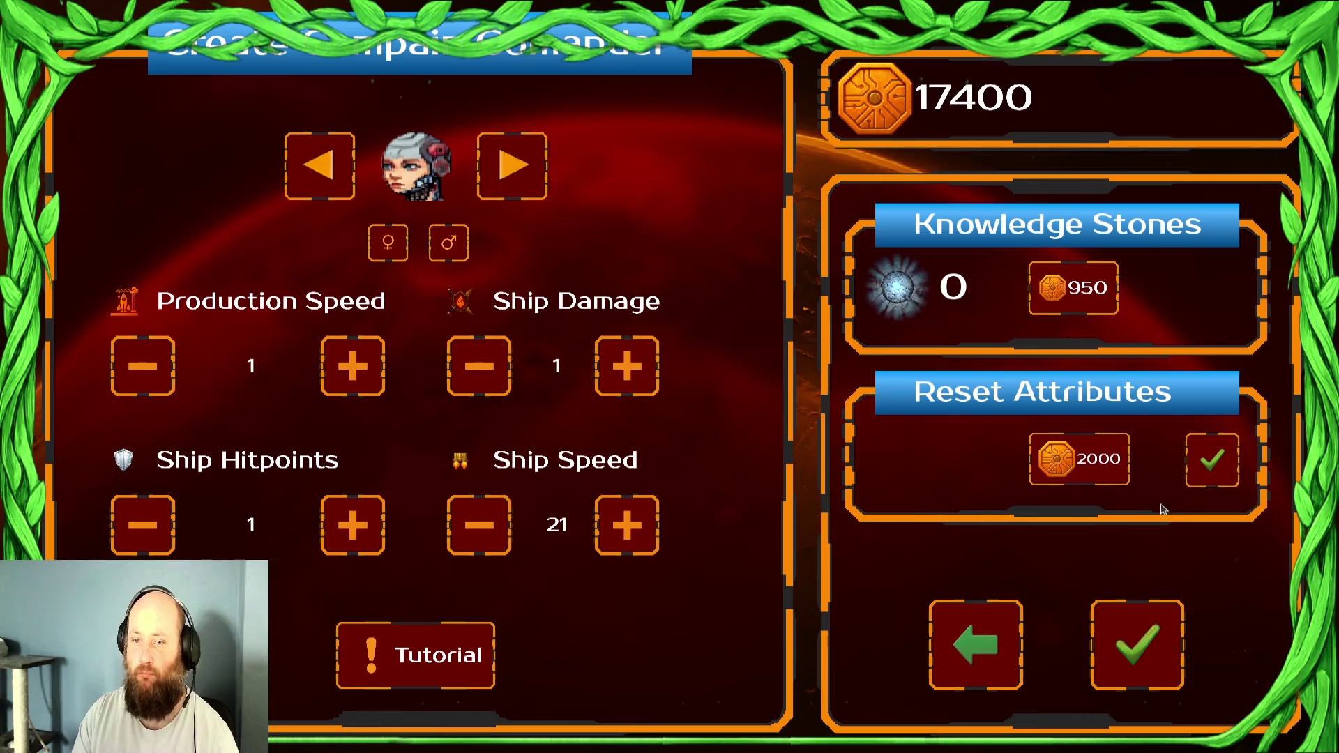
left_click(1209, 466)
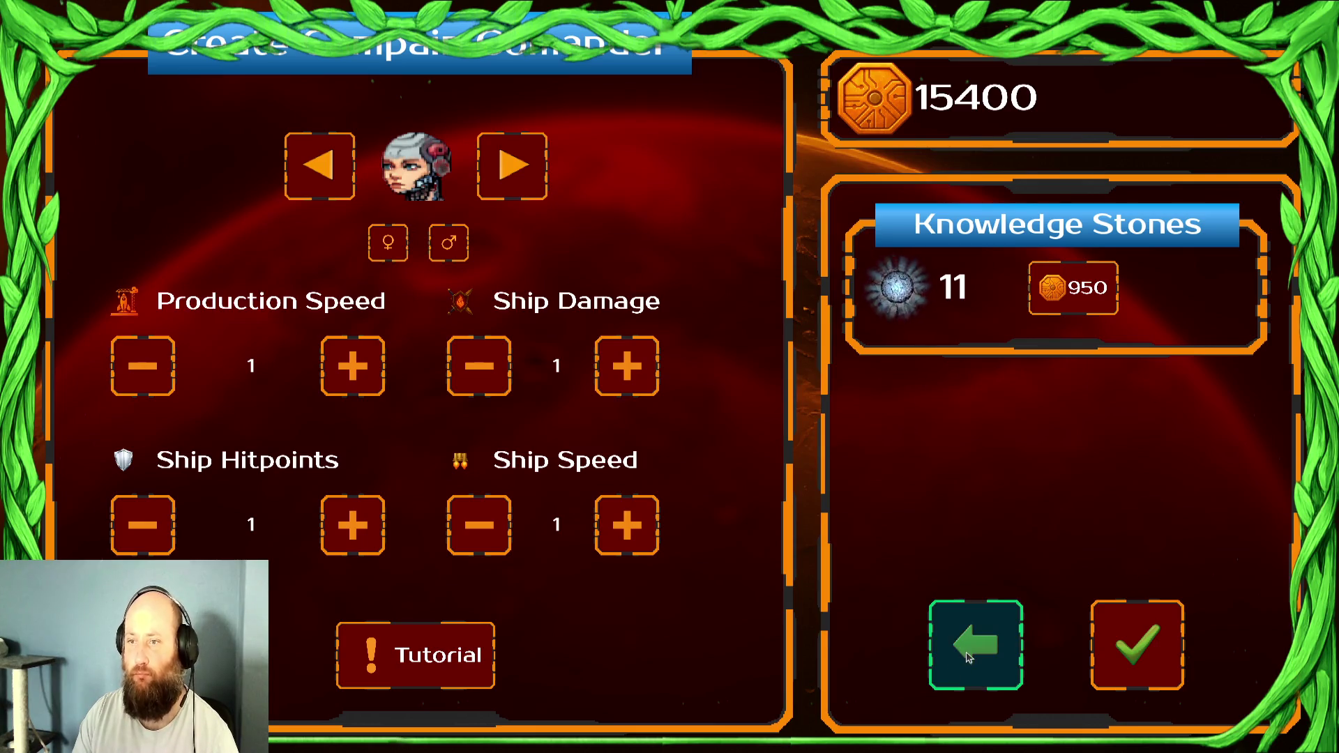
left_click(966, 657)
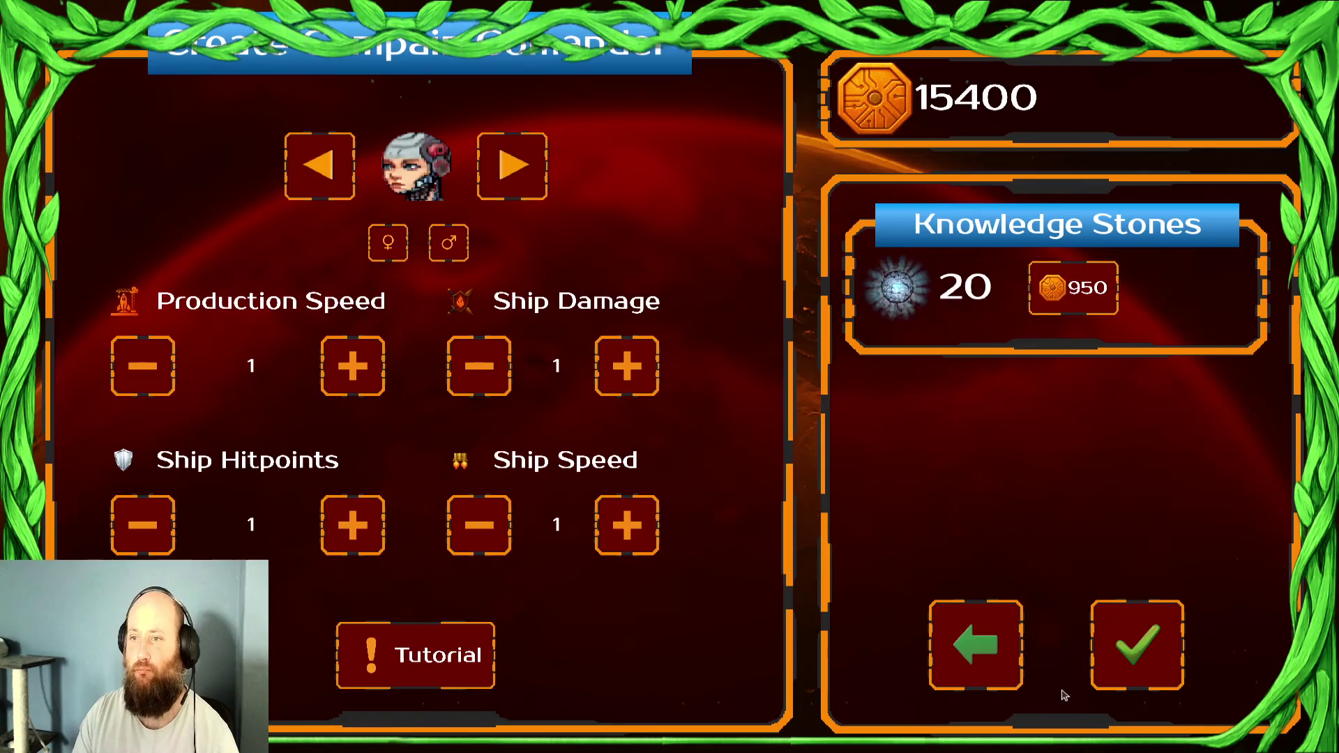
key("super")
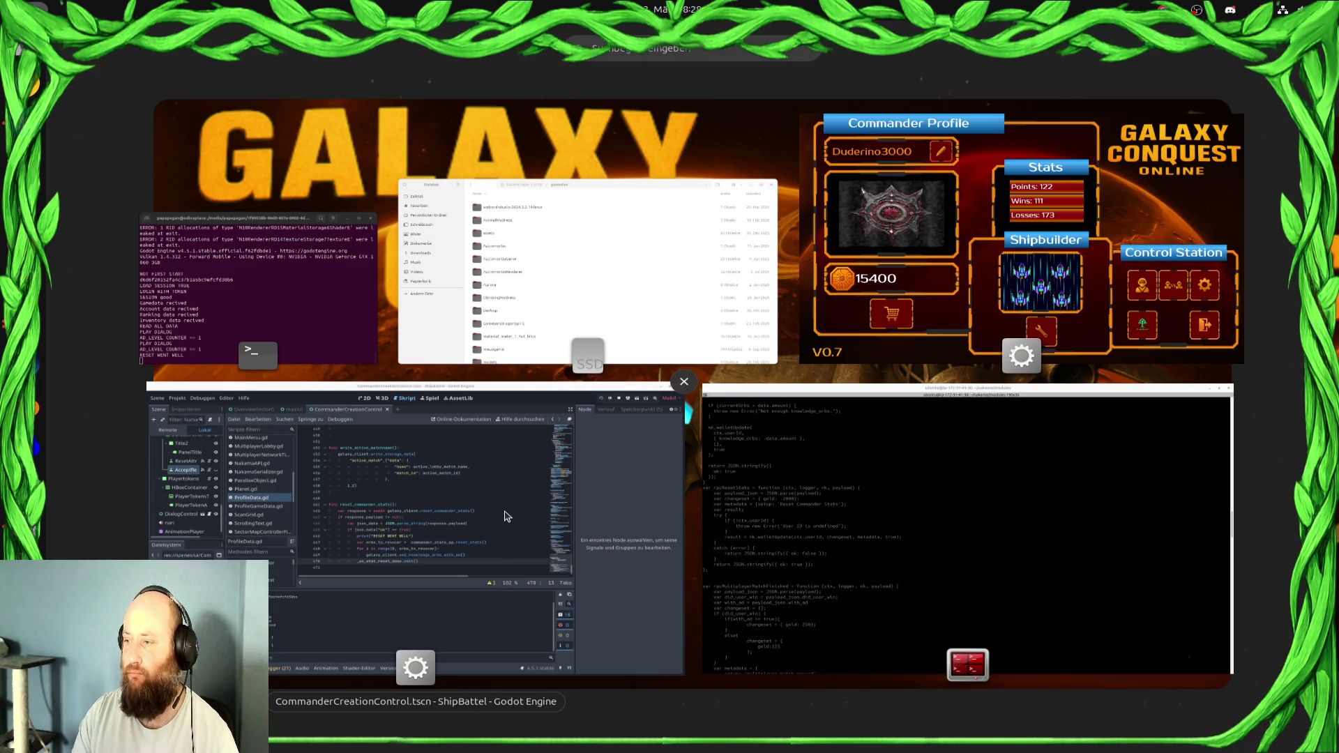
Switch to the Godot editor, stop the running game, and relaunch it
left_click(507, 519)
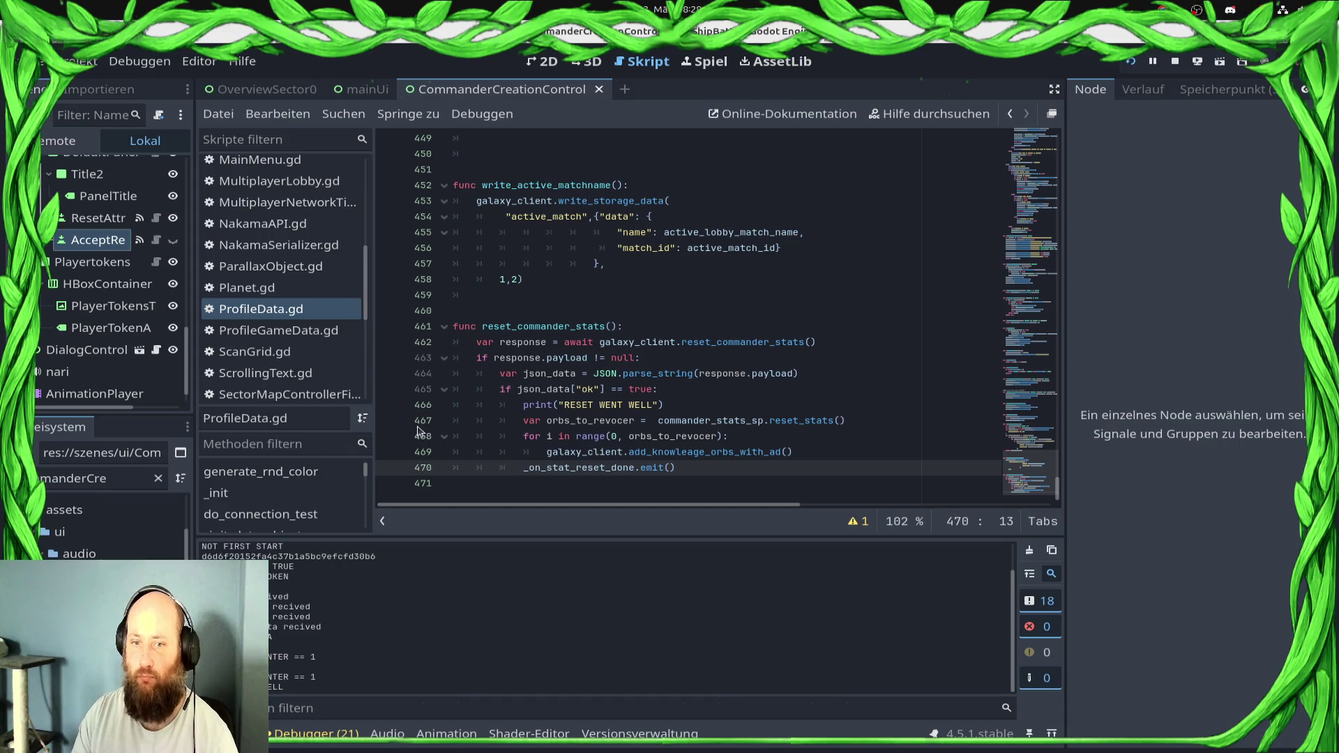
left_click(1175, 63)
left_click(1130, 63)
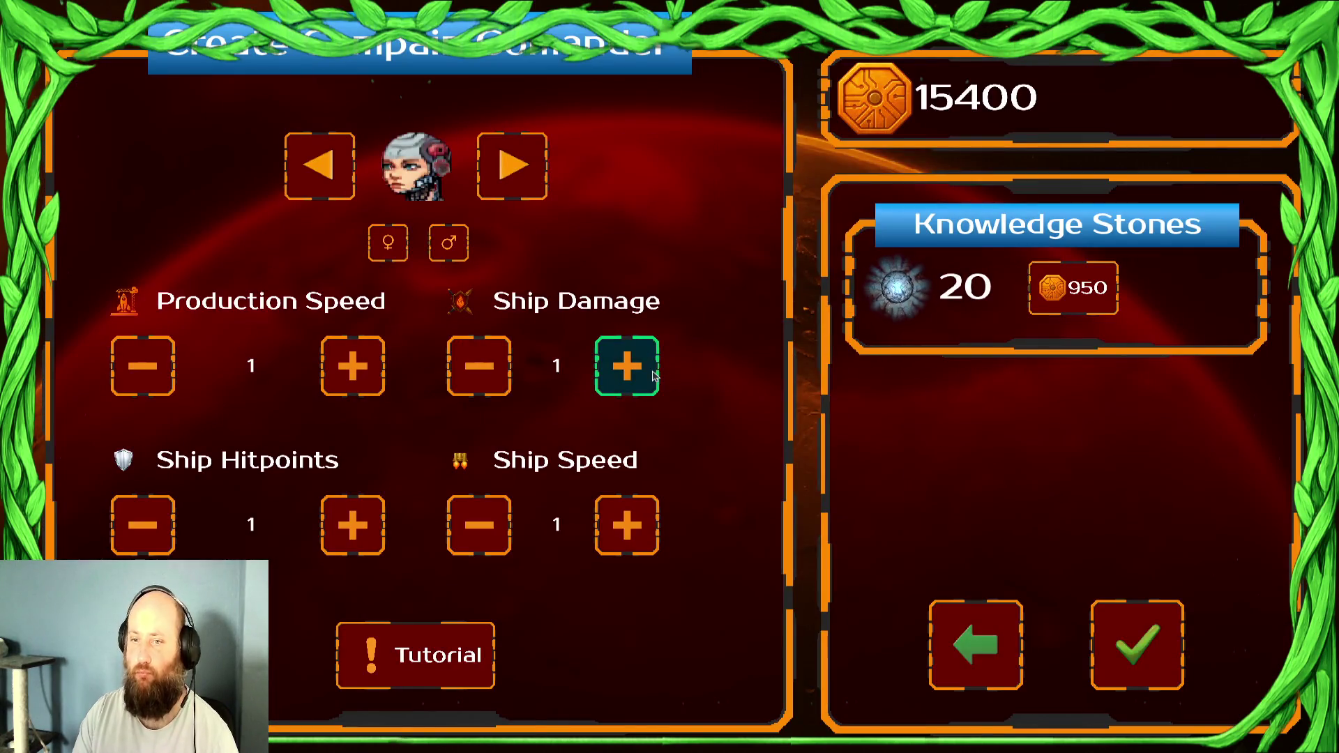
Spend all knowledge stones raising Ship Damage to 21 and confirm the commander
left_click(654, 375)
left_click(654, 375)
left_click(654, 376)
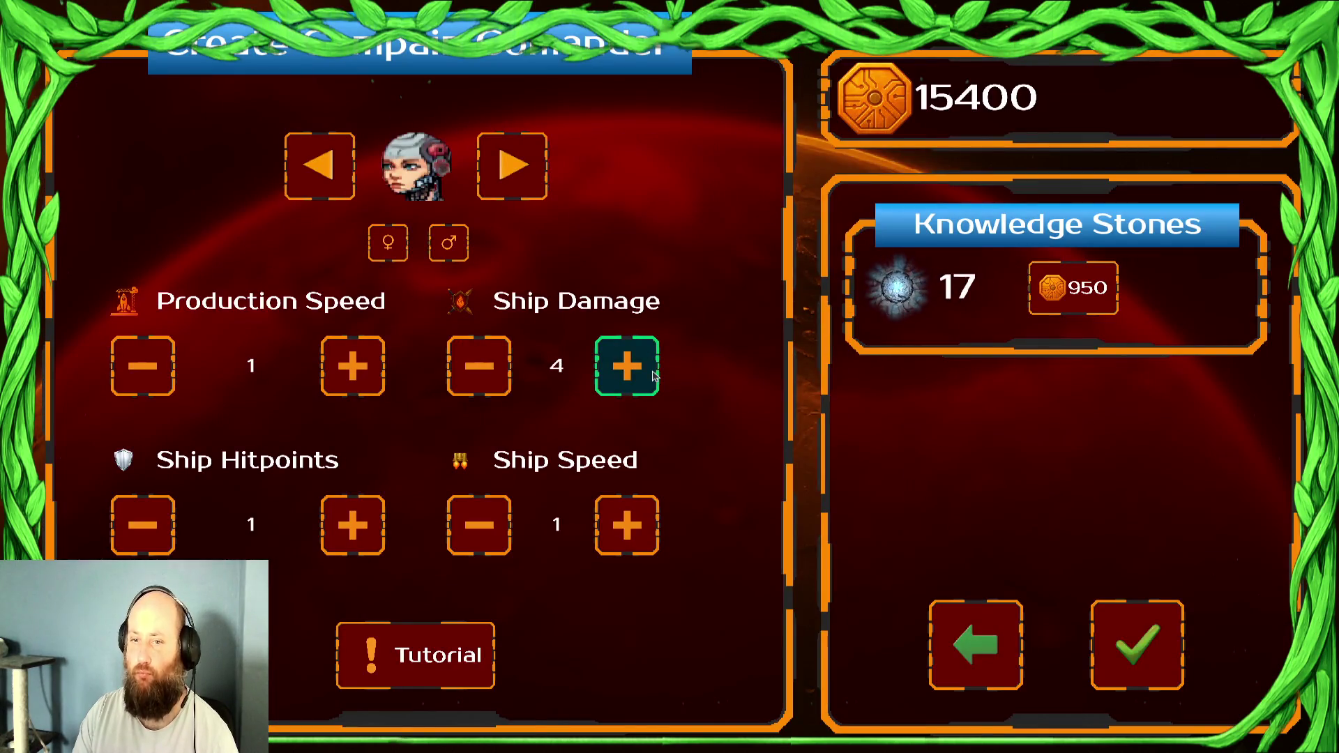
triple_click(653, 375)
double_click(655, 375)
double_click(655, 373)
double_click(657, 372)
triple_click(660, 371)
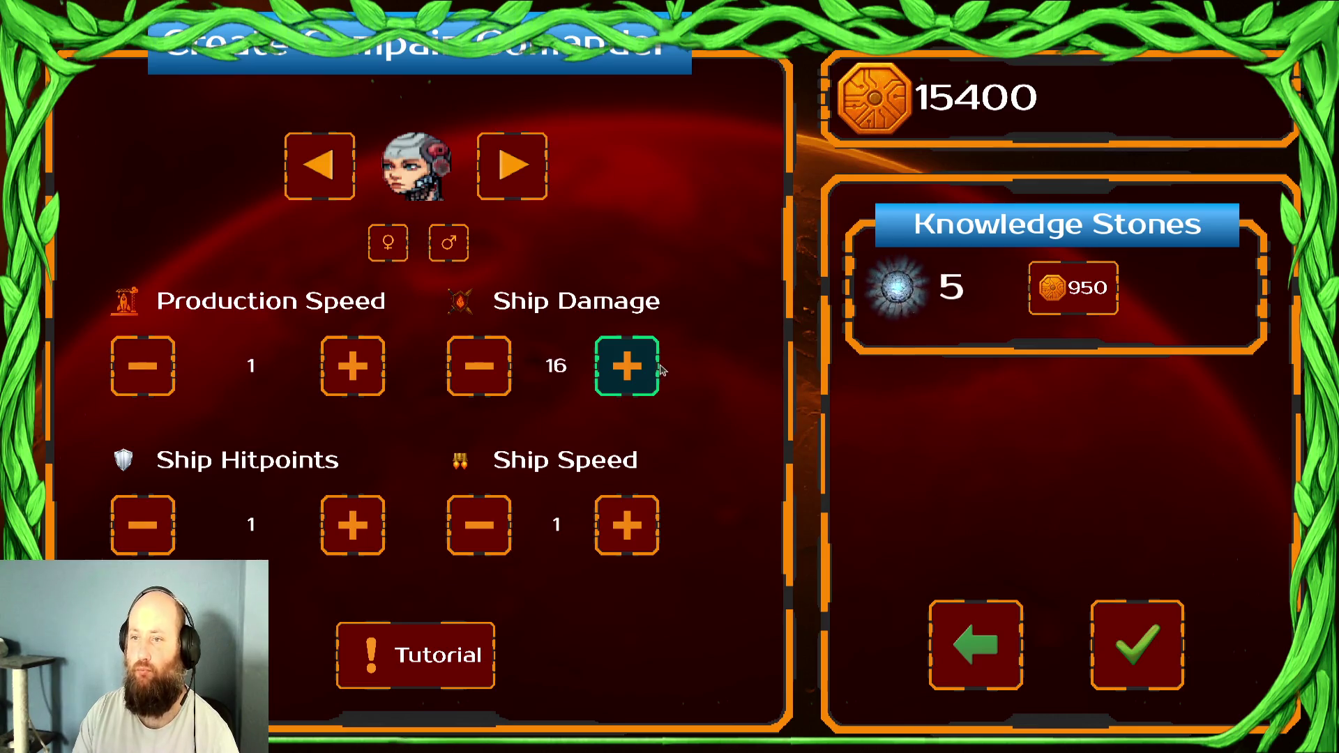
triple_click(661, 369)
left_click(660, 370)
left_click(646, 382)
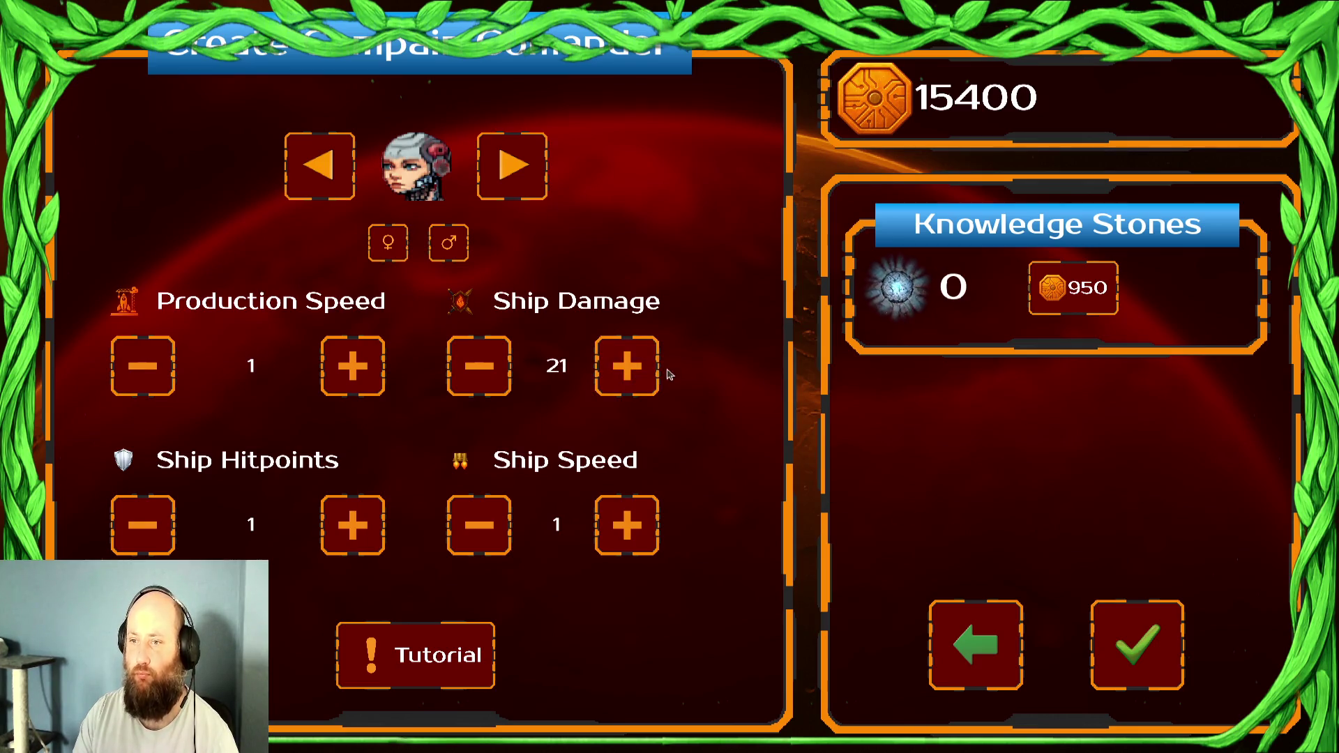
left_click(1092, 671)
Launch the Draxal Homesector mission with the third tactical bonus, then surrender it
left_click(369, 394)
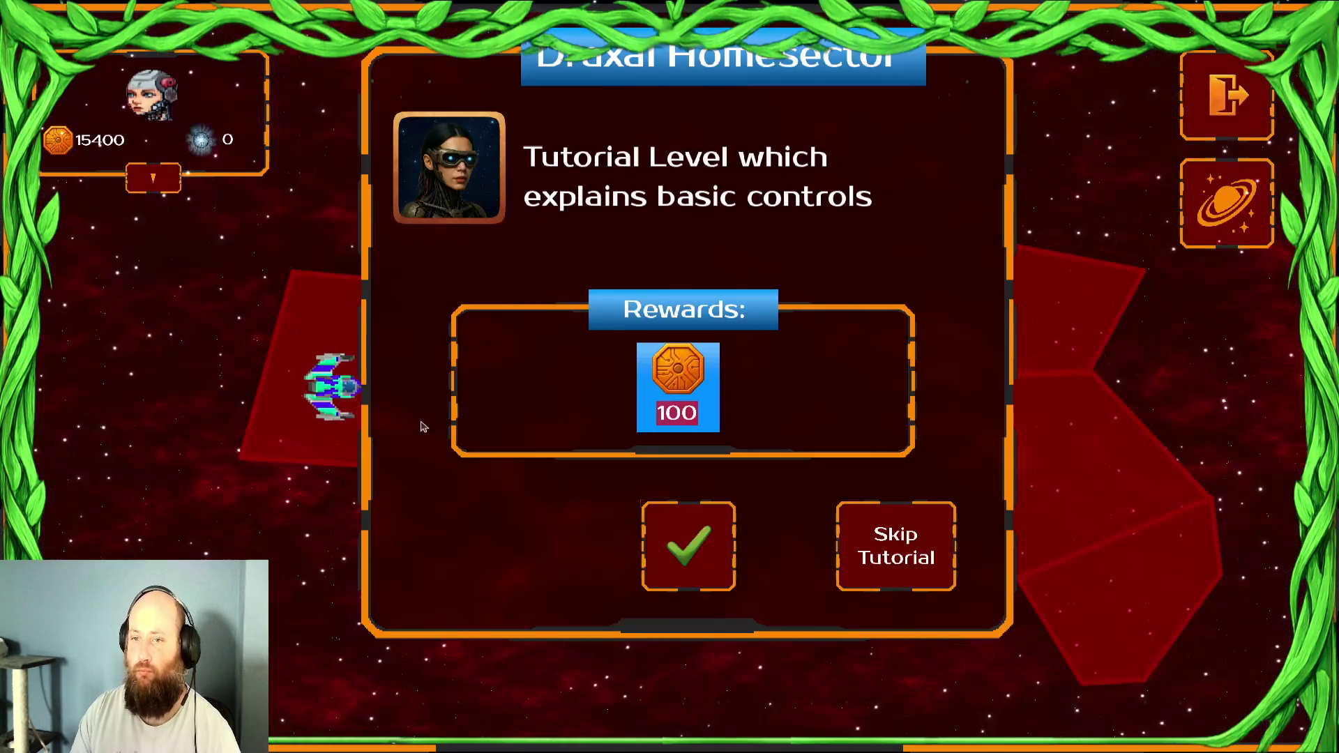
left_click(715, 559)
left_click(741, 508)
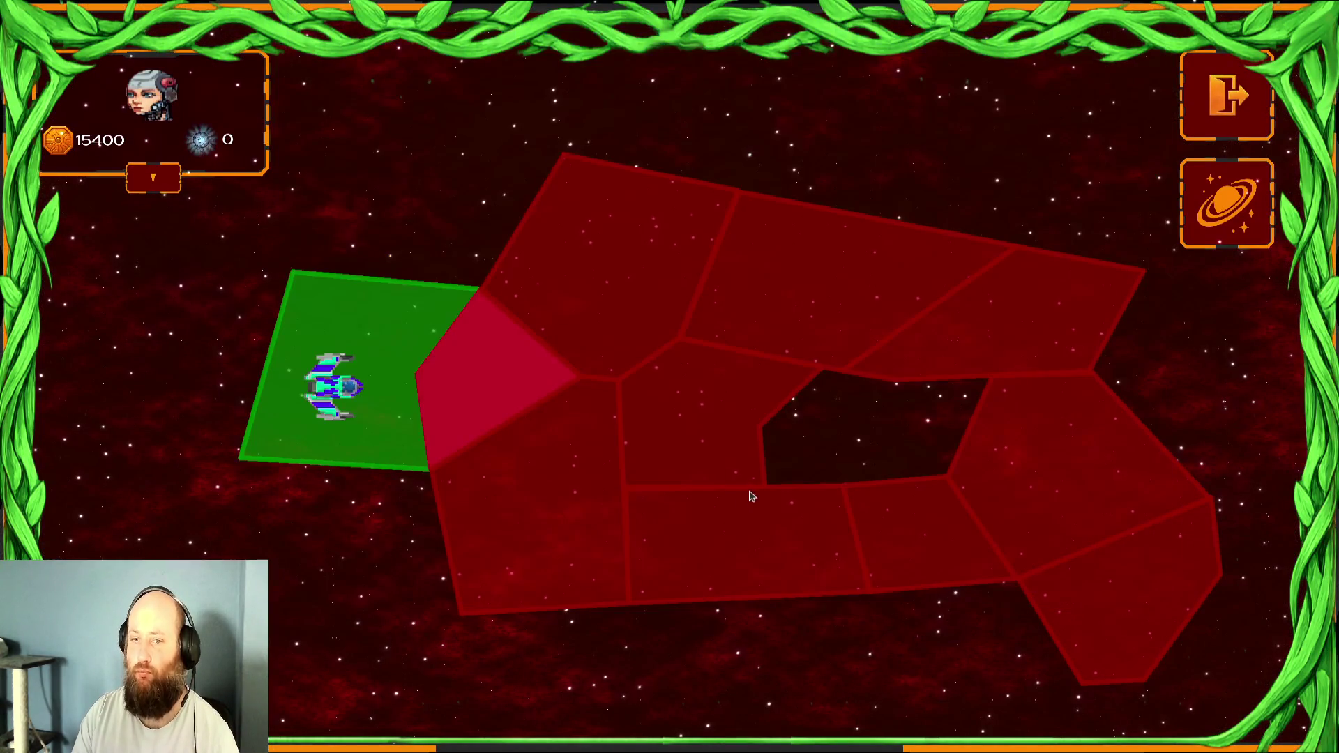
left_click(658, 563)
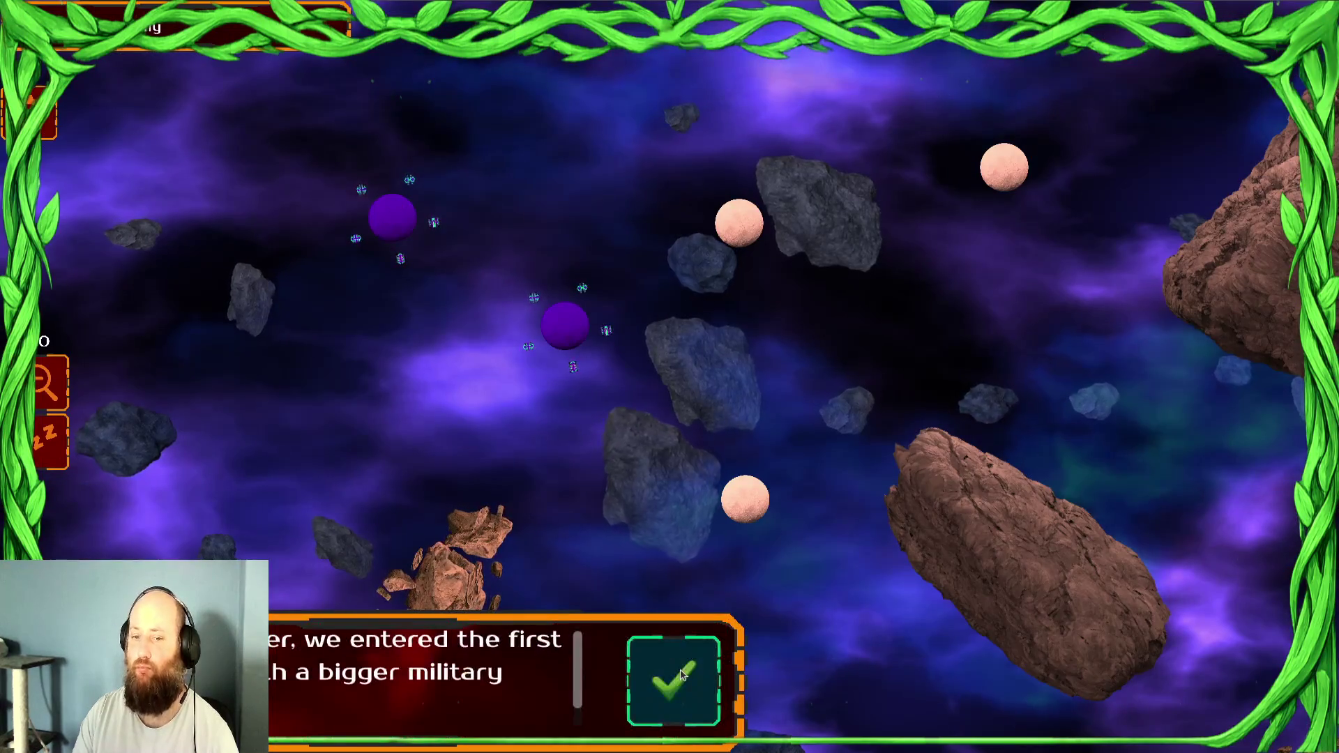
left_click(661, 636)
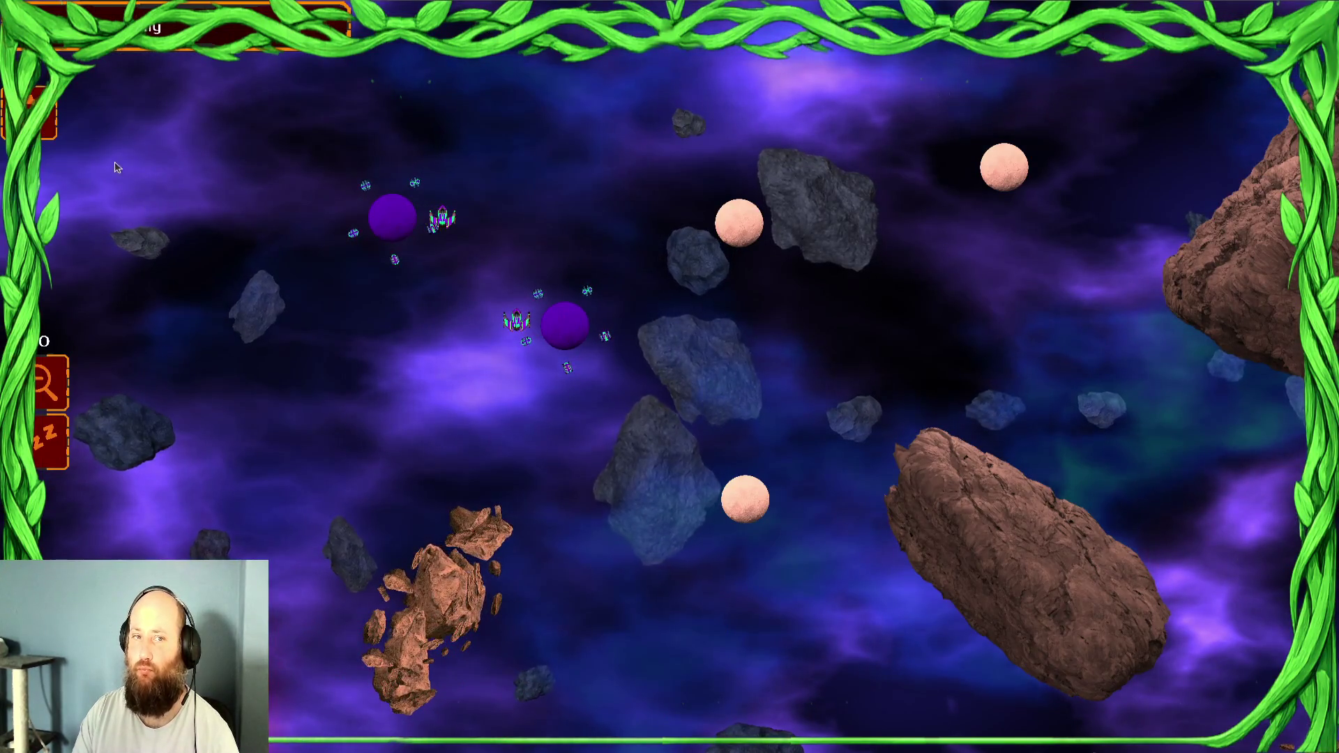
left_click(53, 126)
left_click(647, 508)
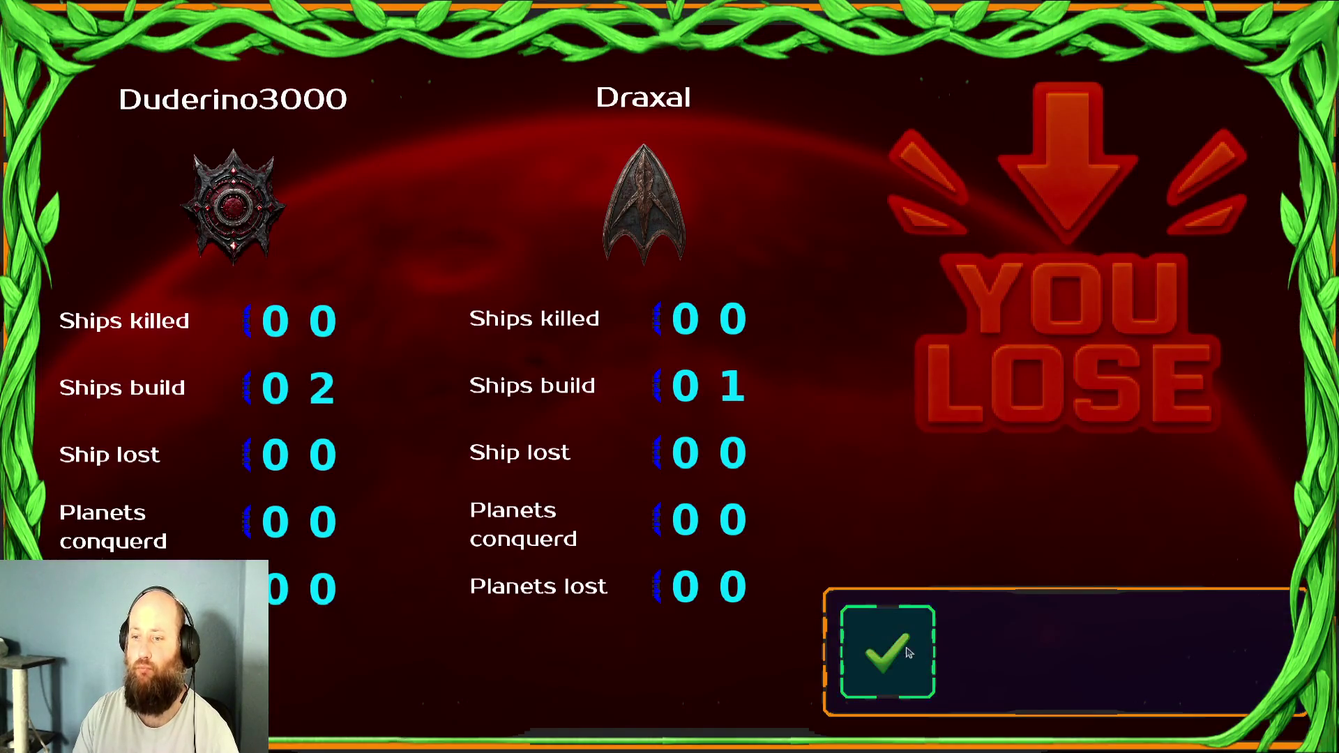
Dismiss the defeat stats and confirm the 2000-gold attribute reset
left_click(882, 654)
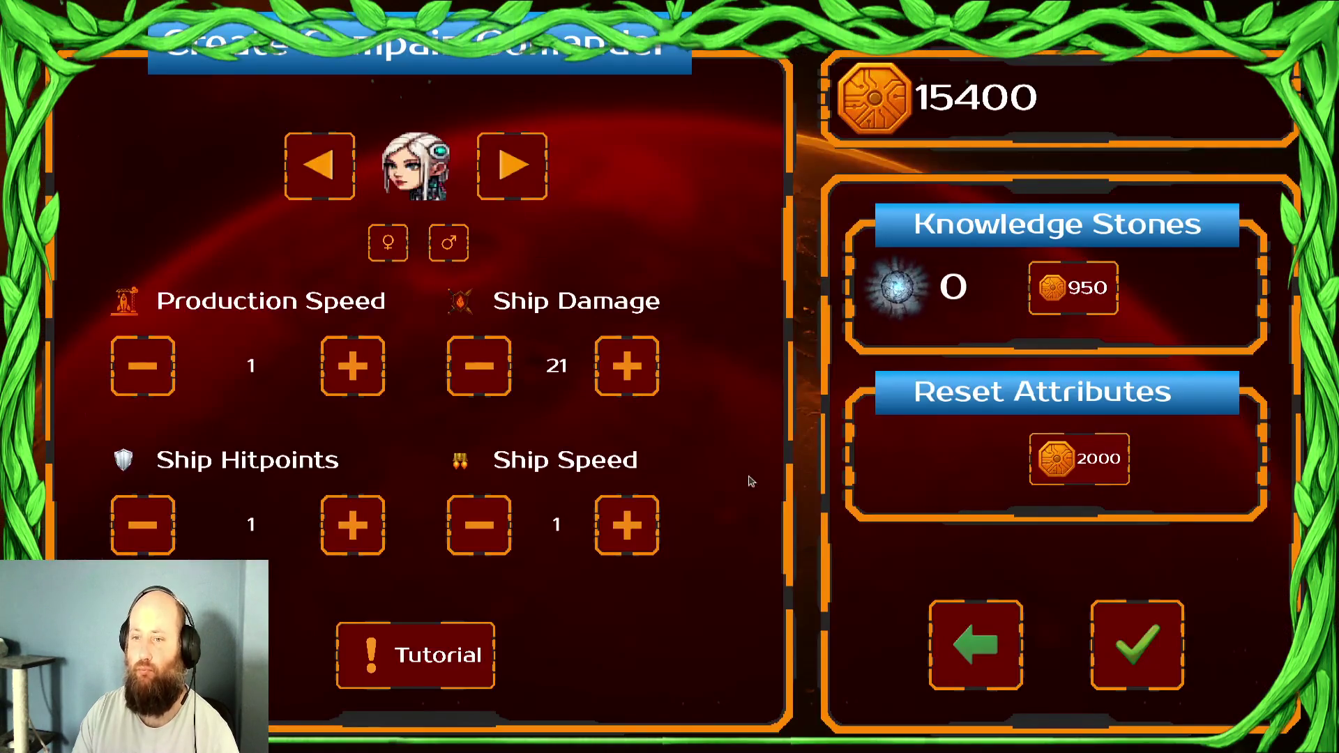
left_click(1228, 463)
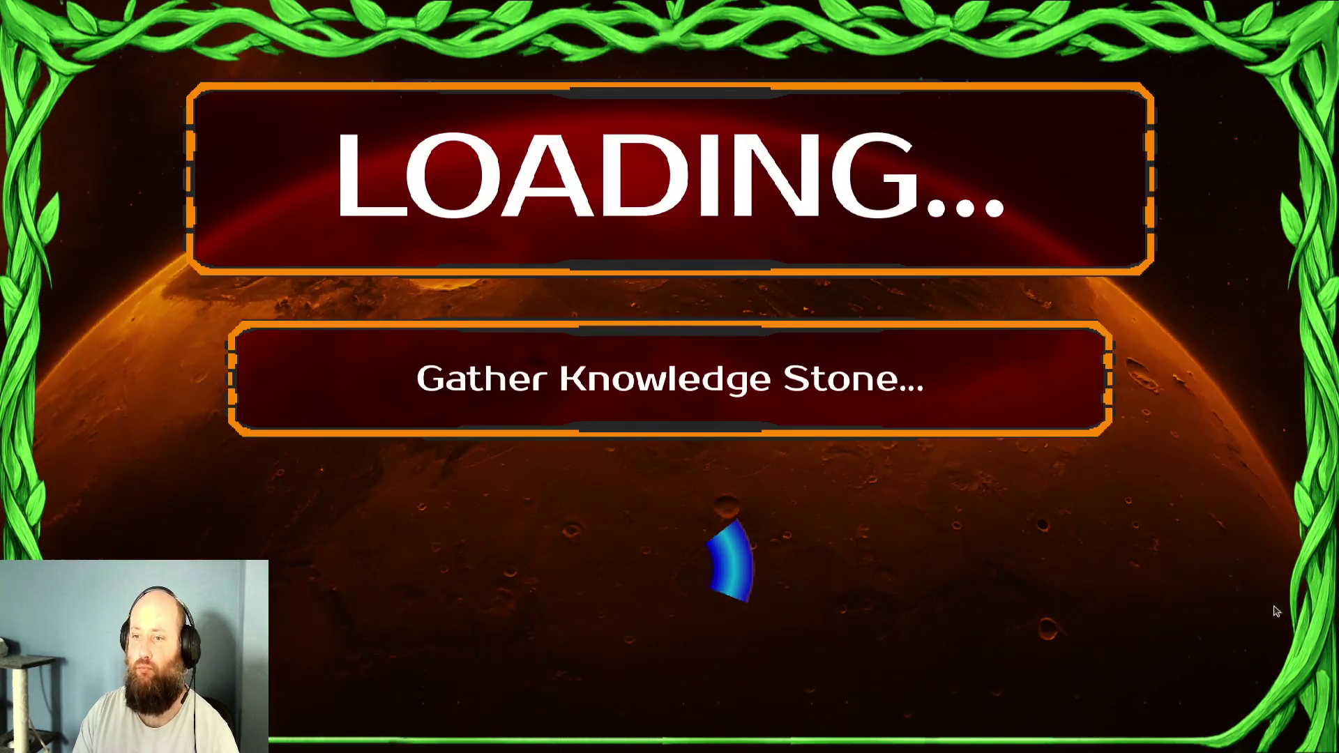
mouse_move(570, 424)
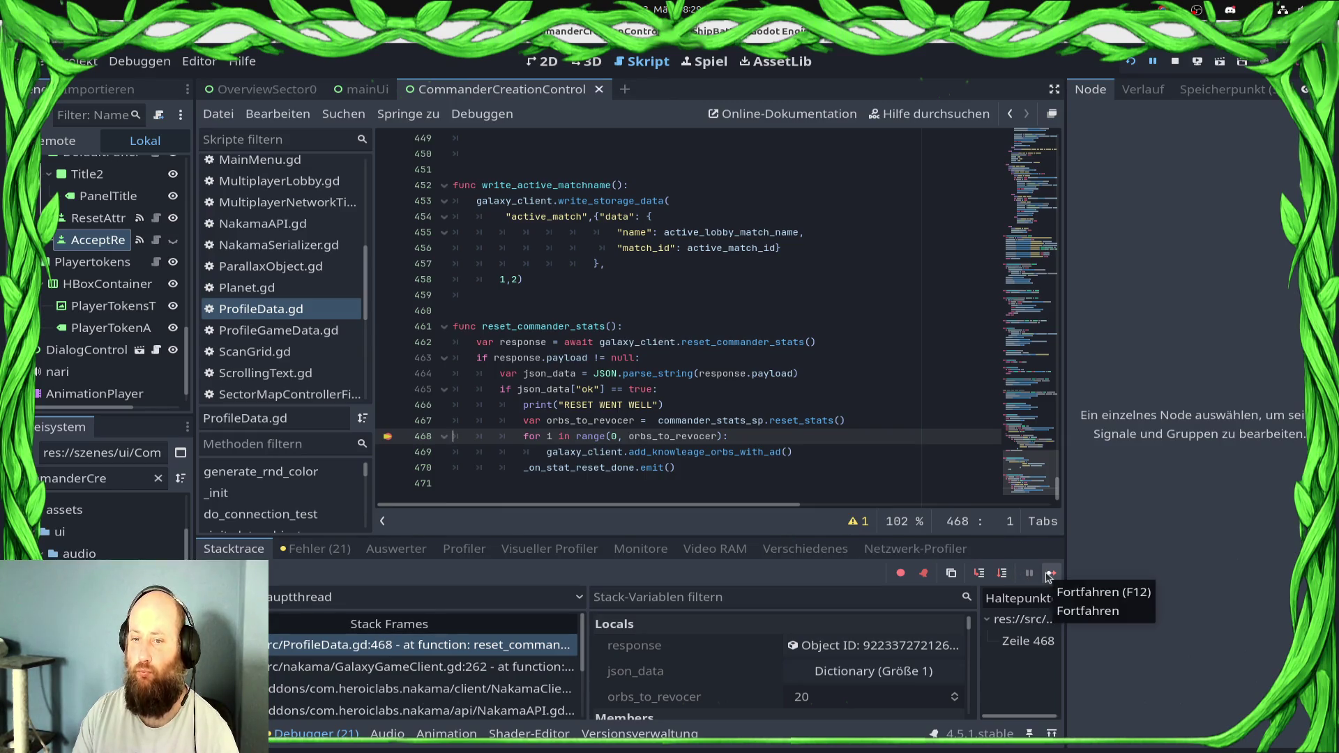
Resume from the debugger breakpoint, return to the profile, and quit the game
left_click(1050, 575)
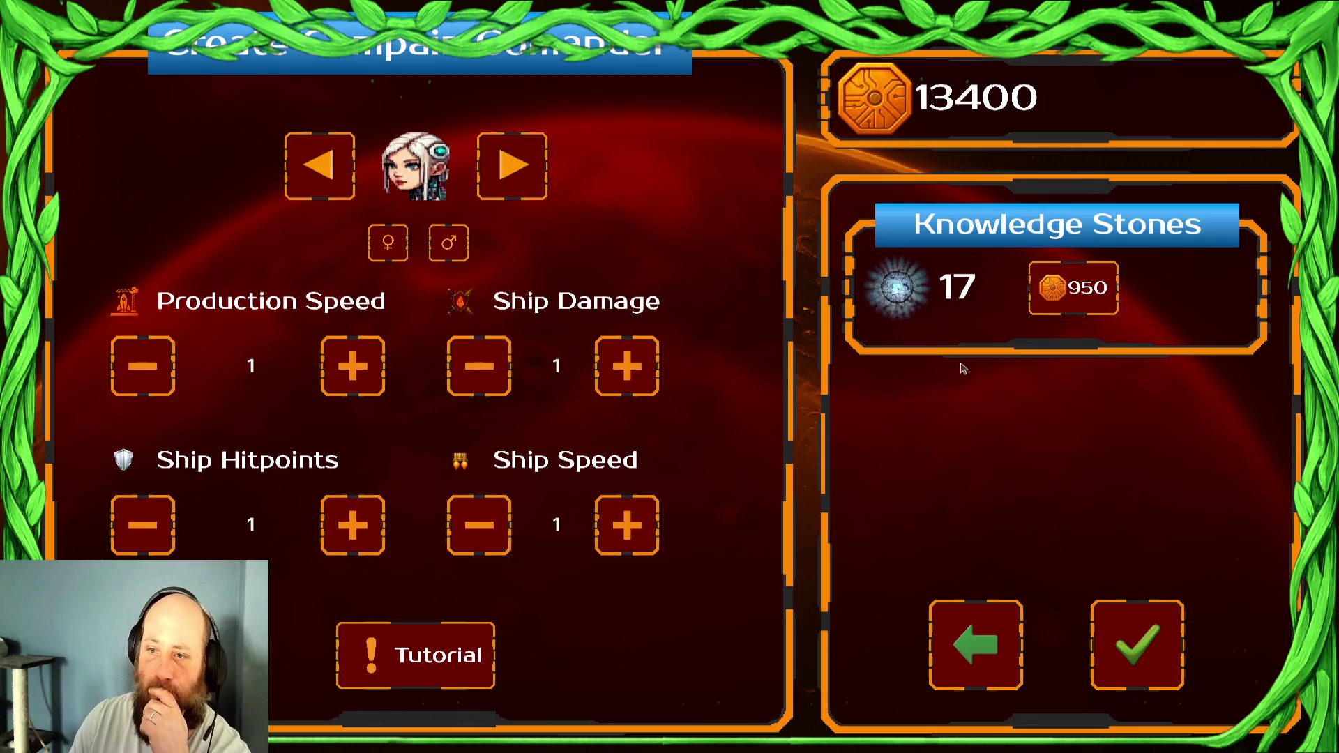
left_click(987, 669)
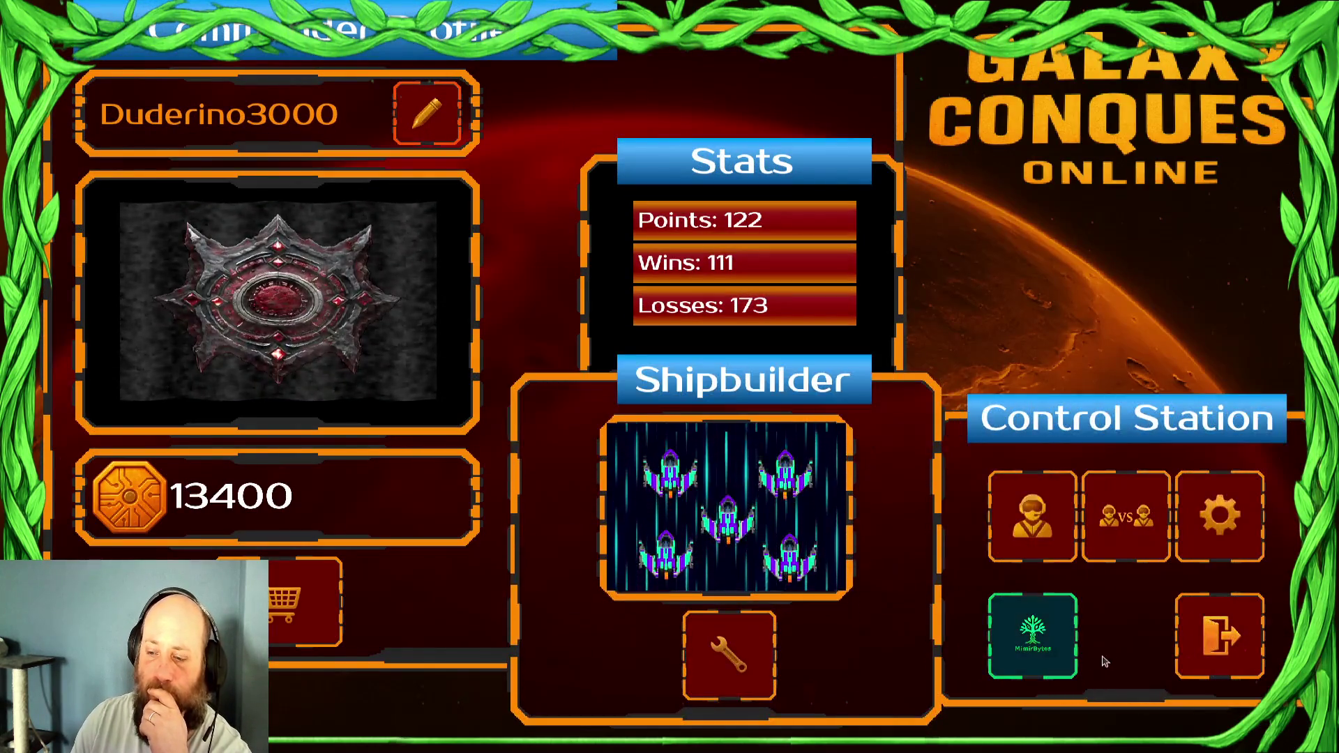
left_click(1158, 641)
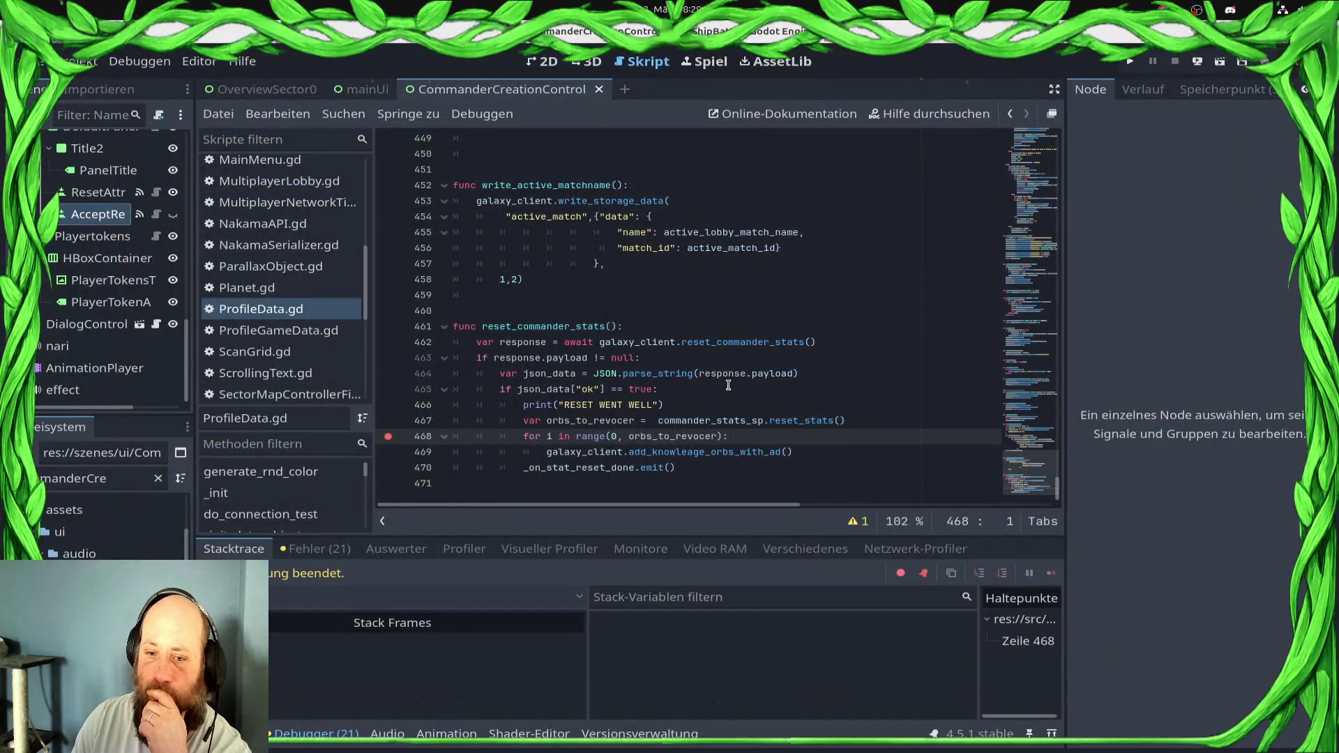
Remove the breakpoint on line 468 of the script
left_click(389, 435)
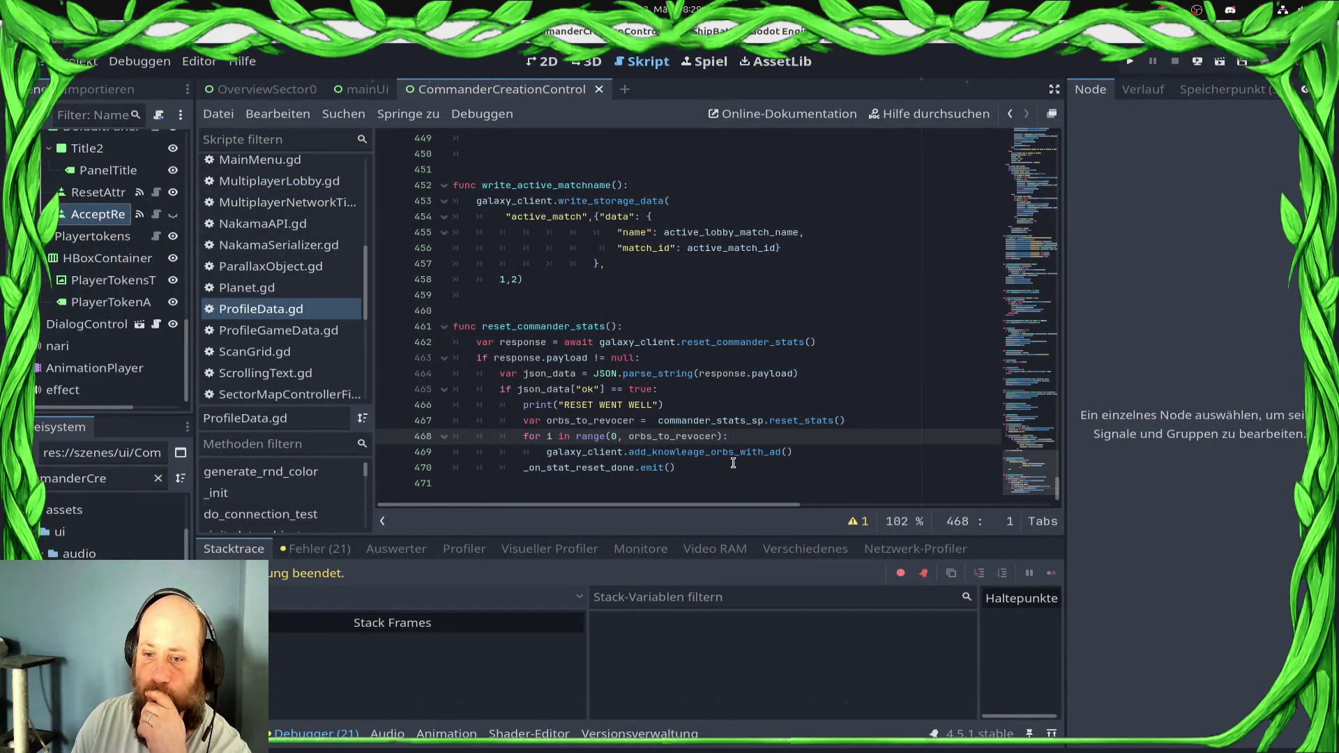
left_click(733, 463)
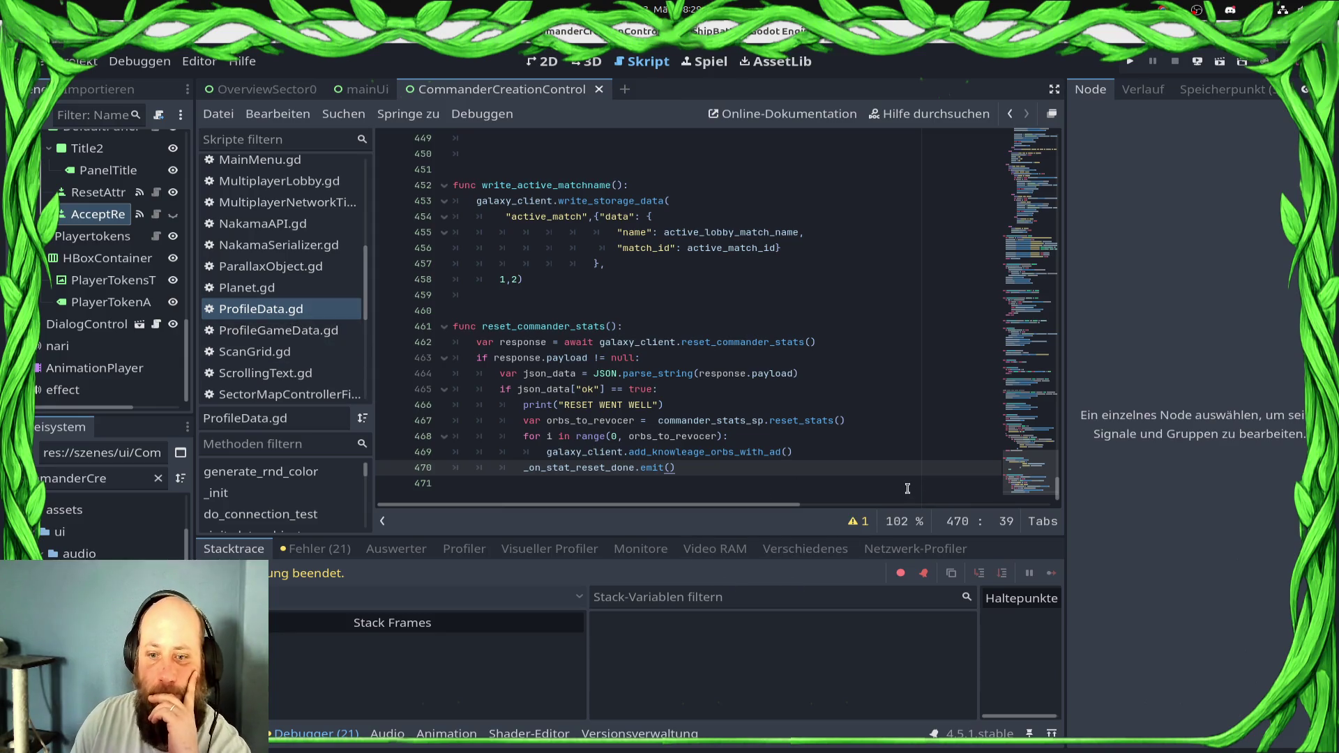
left_click(836, 484)
left_click(767, 441)
left_click(785, 468)
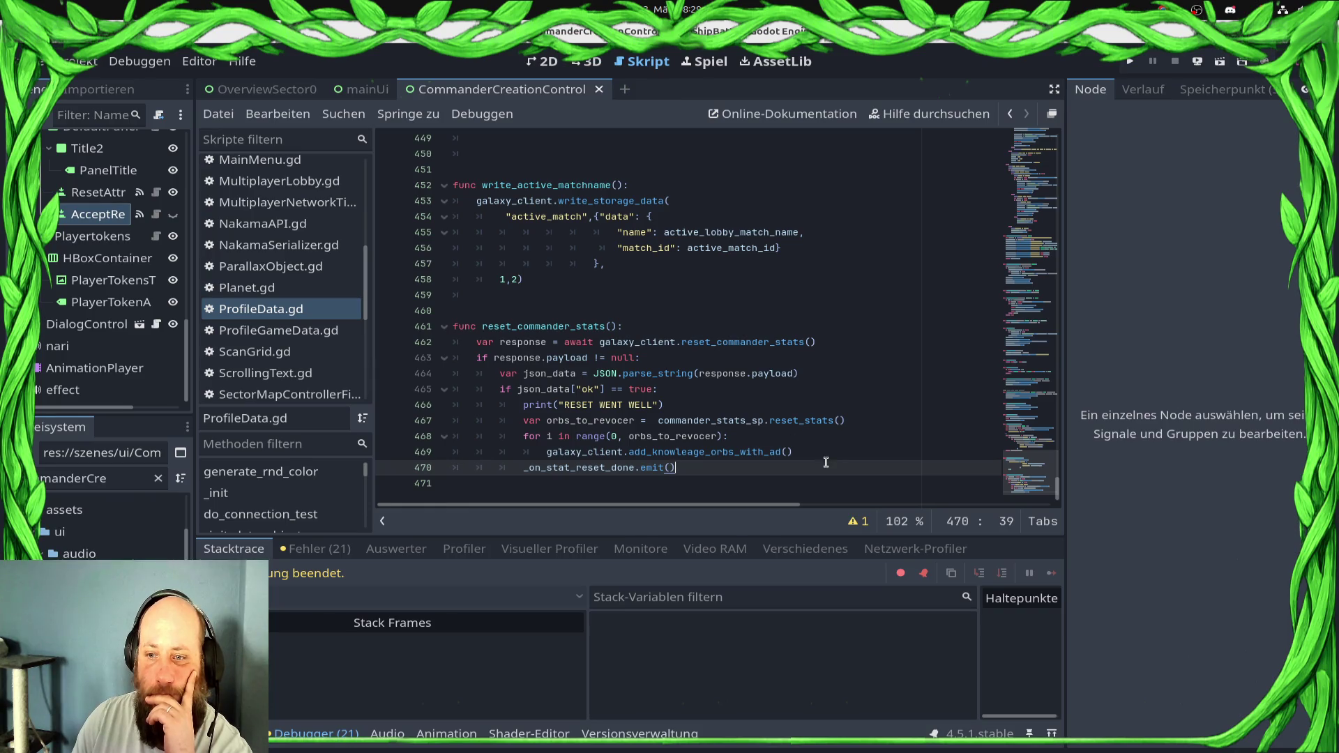
scroll(298, 230, "up", 5)
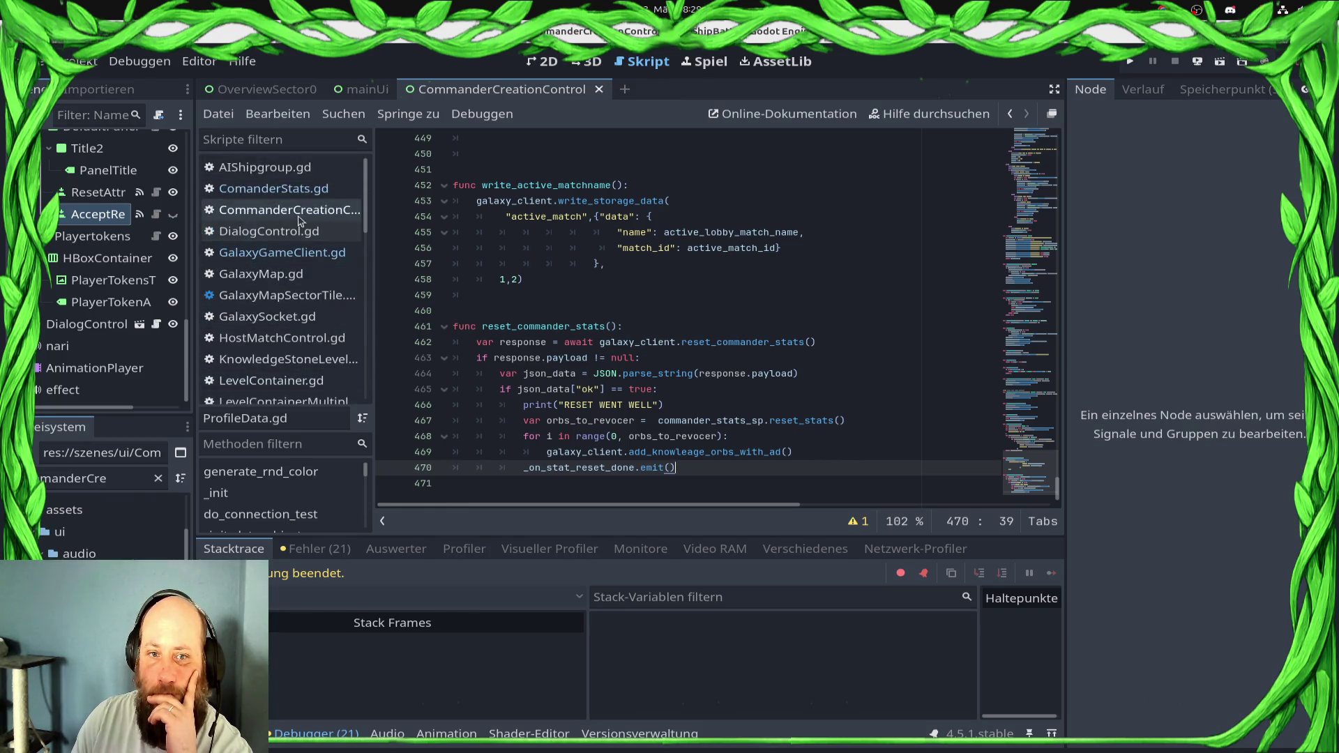
In CommanderCreationControl, start a new line with get_tree() after the reset-done await
left_click(298, 213)
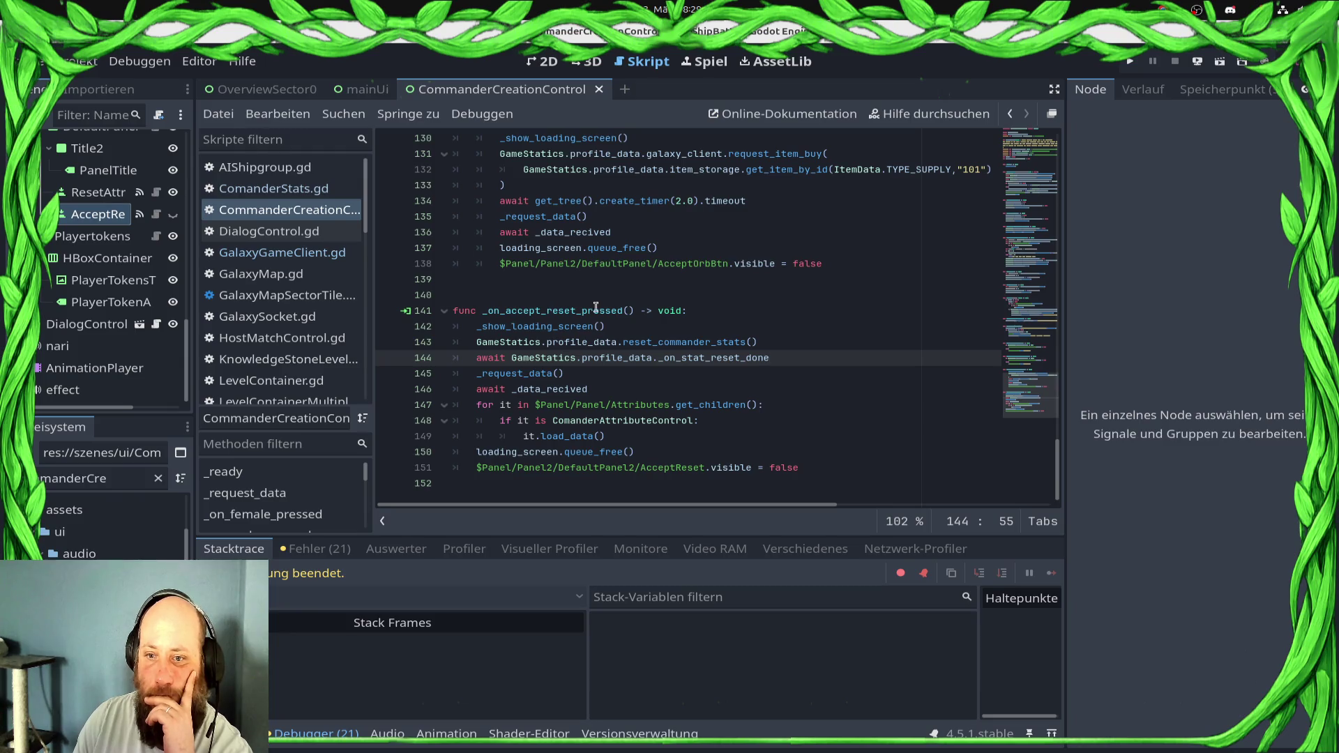
mouse_move(591, 334)
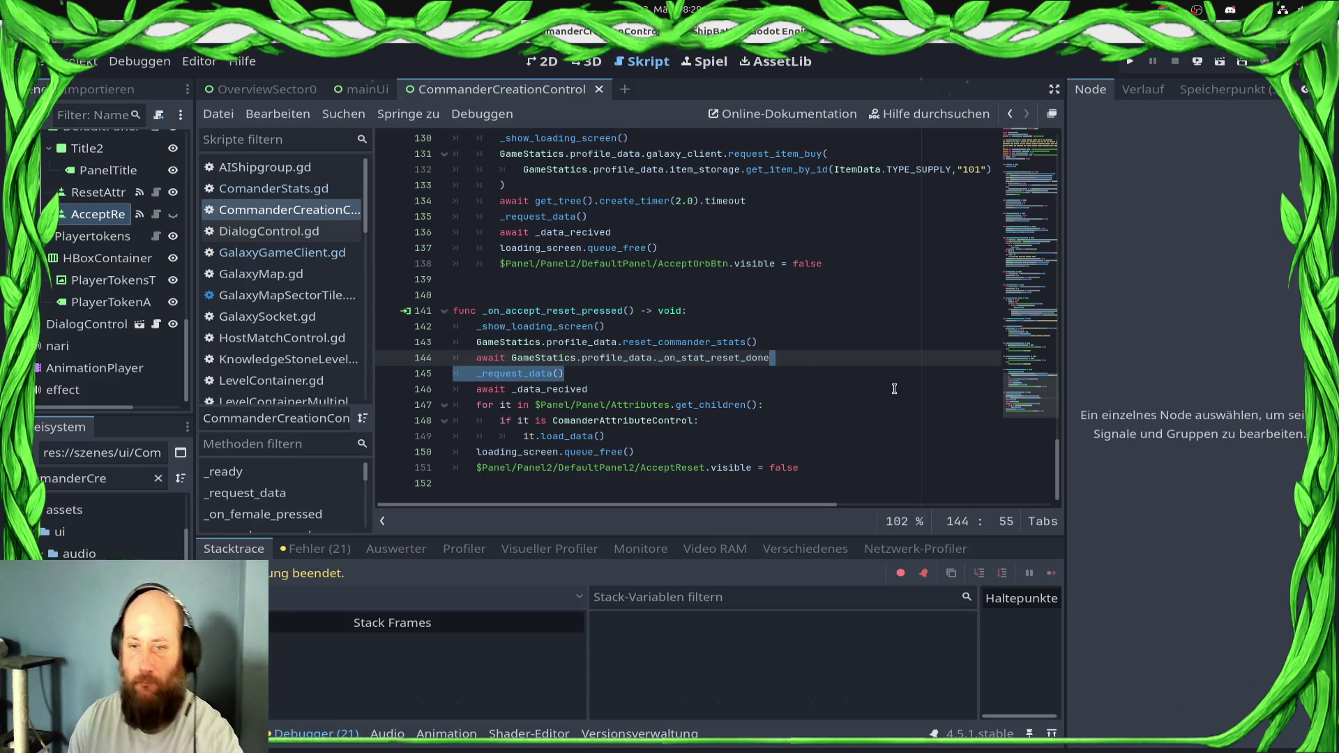
key("Return")
type("await GameS")
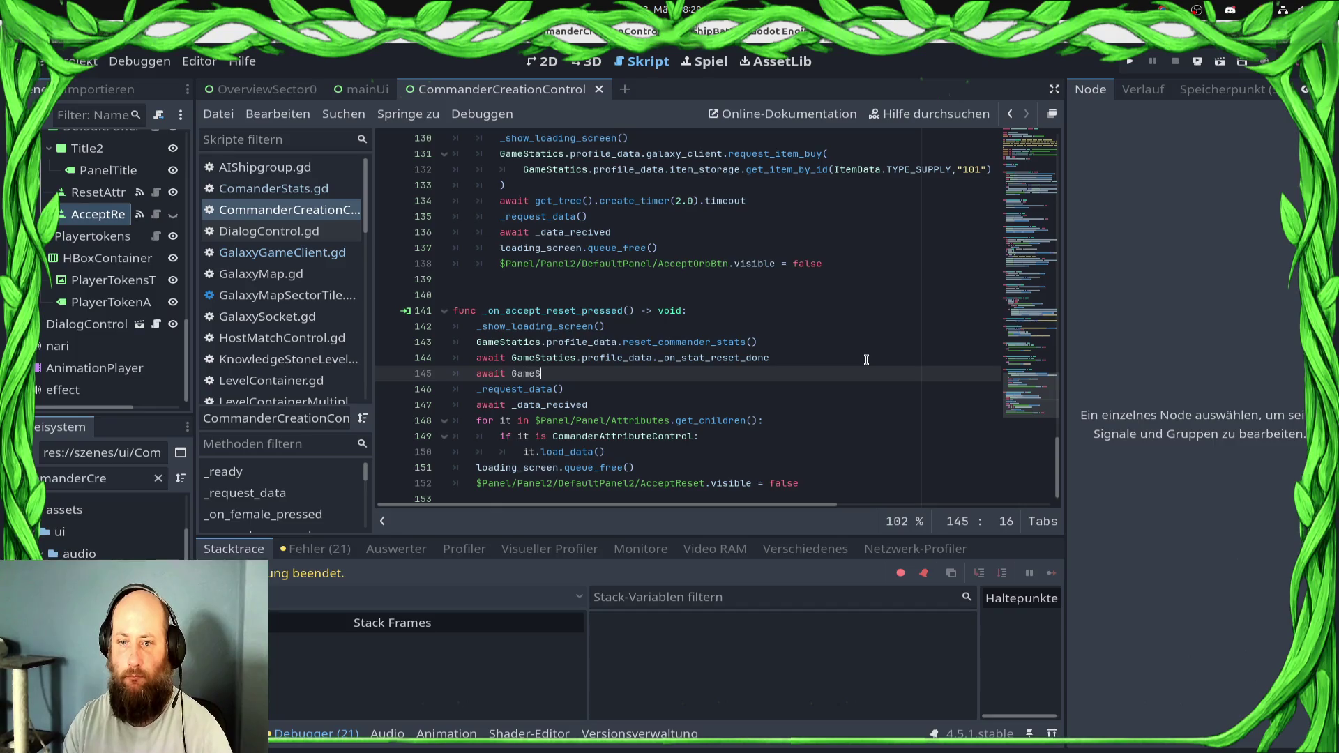
key("BackSpace")
key("BackSpace")
key("BackSpace")
type("get")
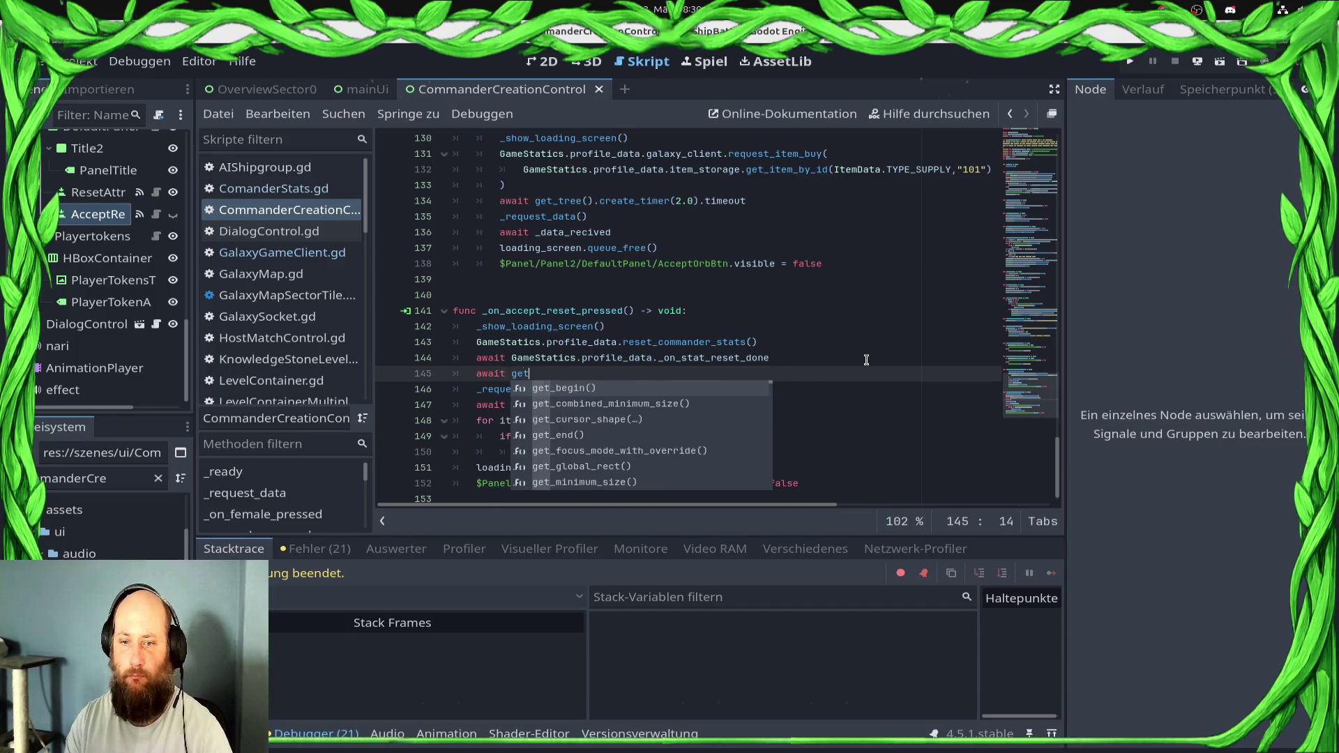
type("T")
key("BackSpace")
type("_tgre")
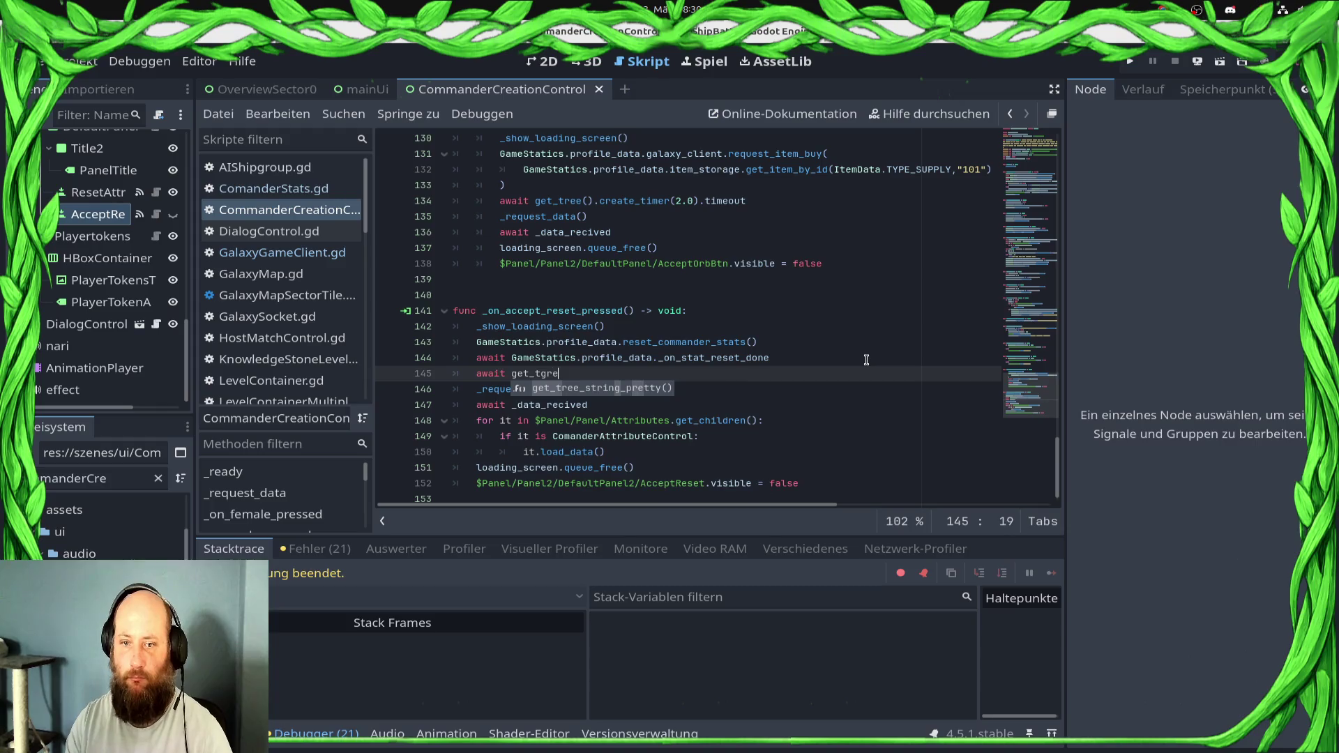
key("BackSpace")
key("BackSpace")
key("BackSpace")
key("Return")
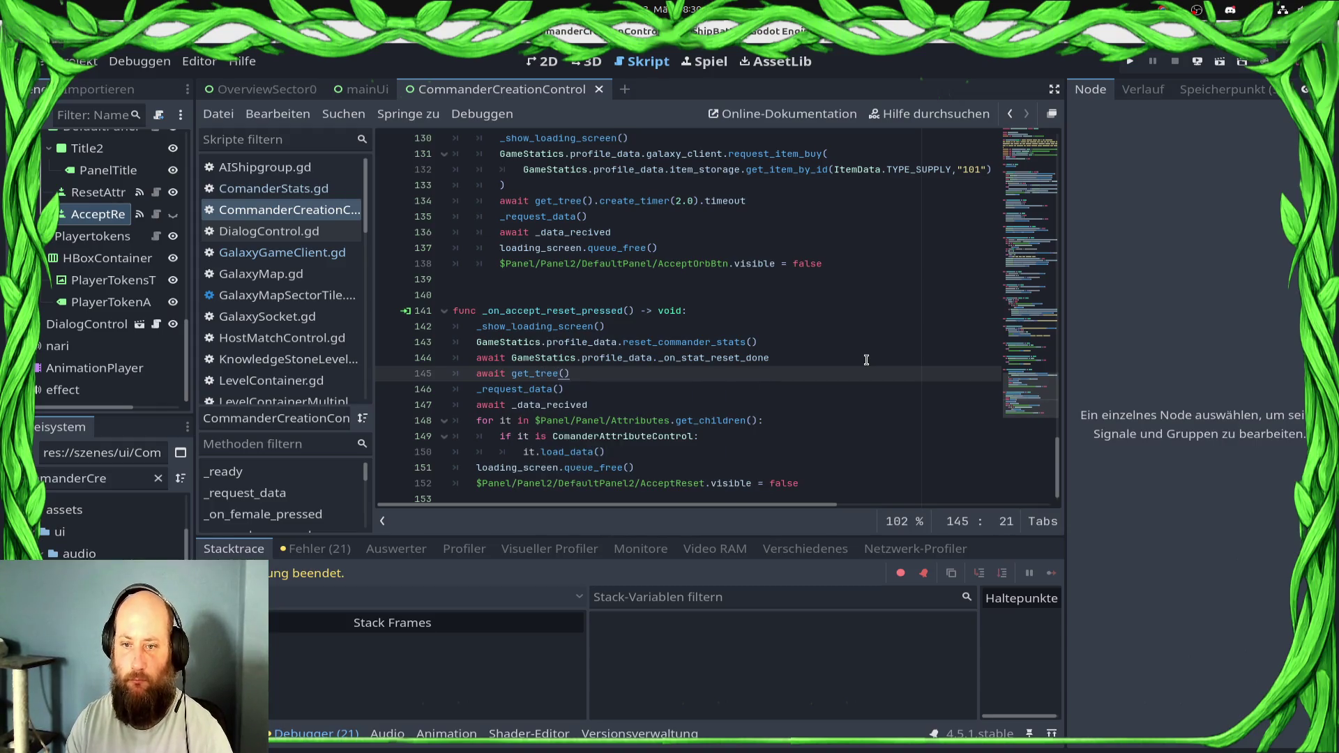
Finish it as 'await get_tree().create_timer(5.0).timeout', save, and run the game
type(".create")
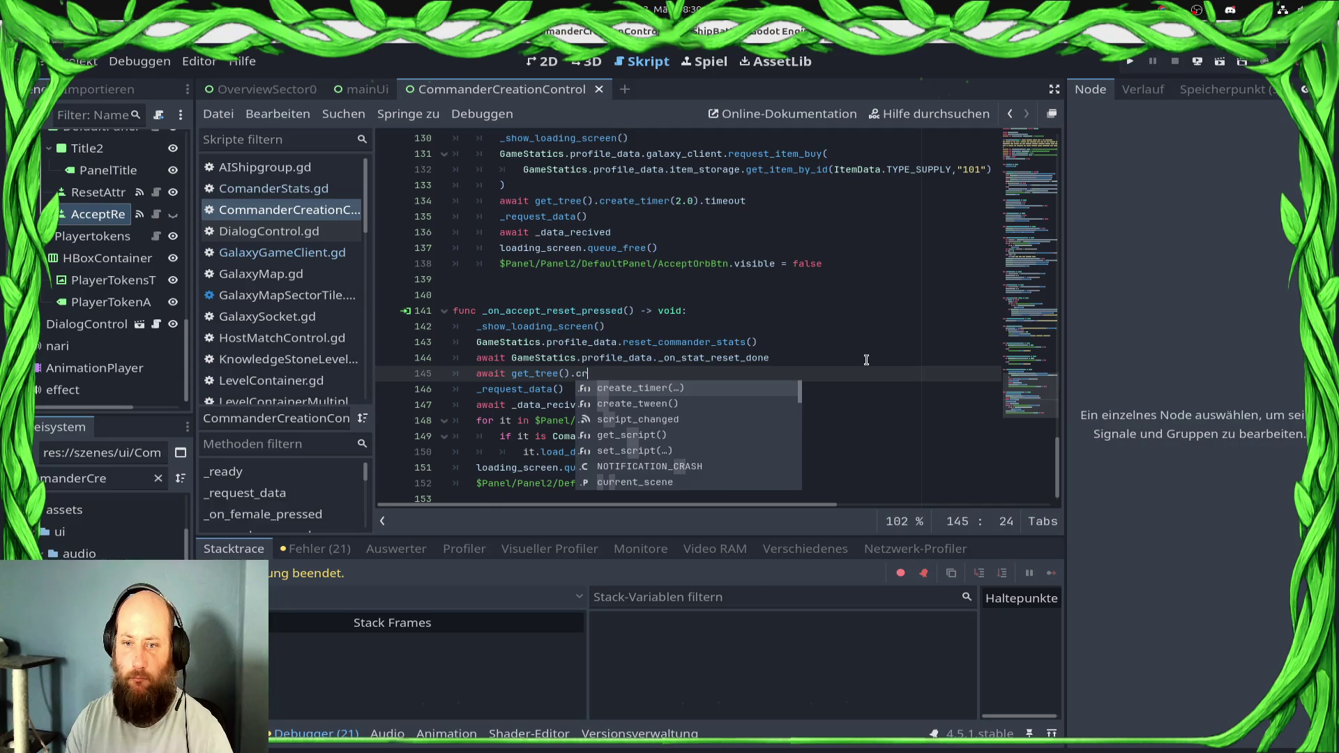
key("Return")
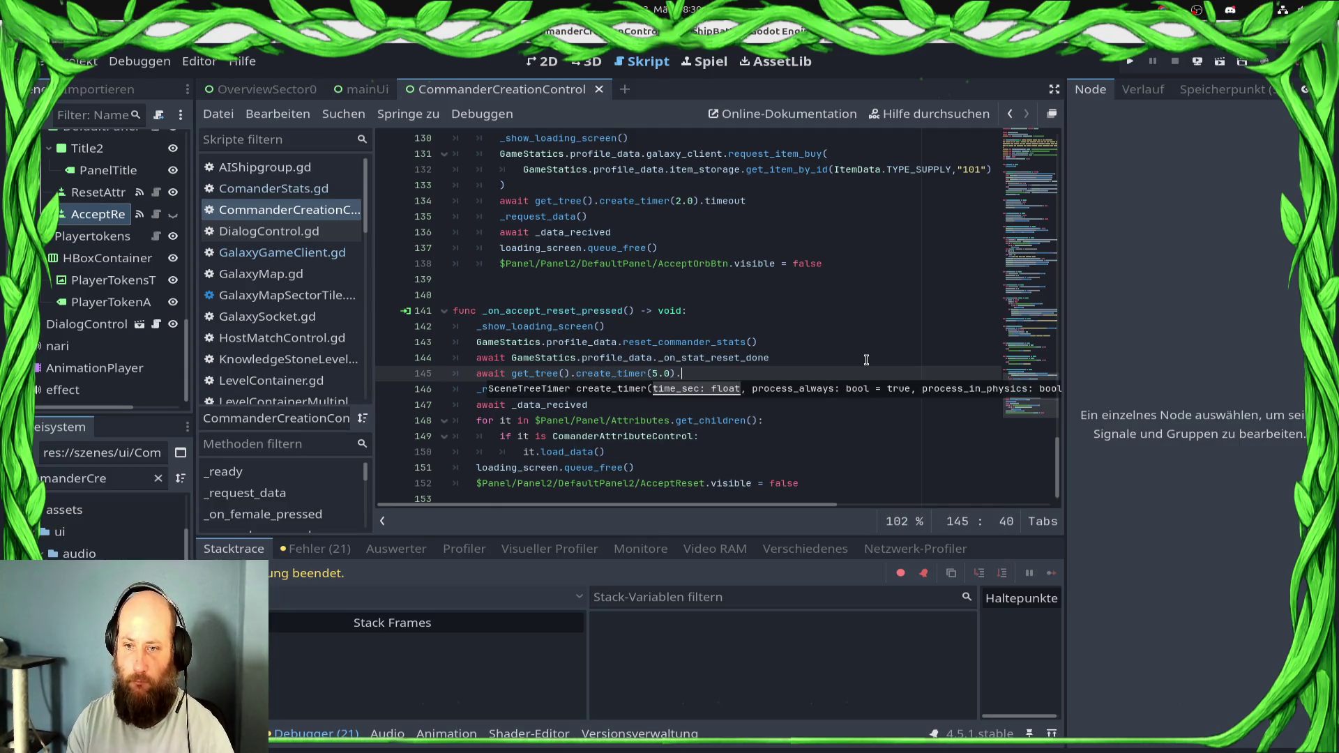
type("timeout")
key("ctrl+s")
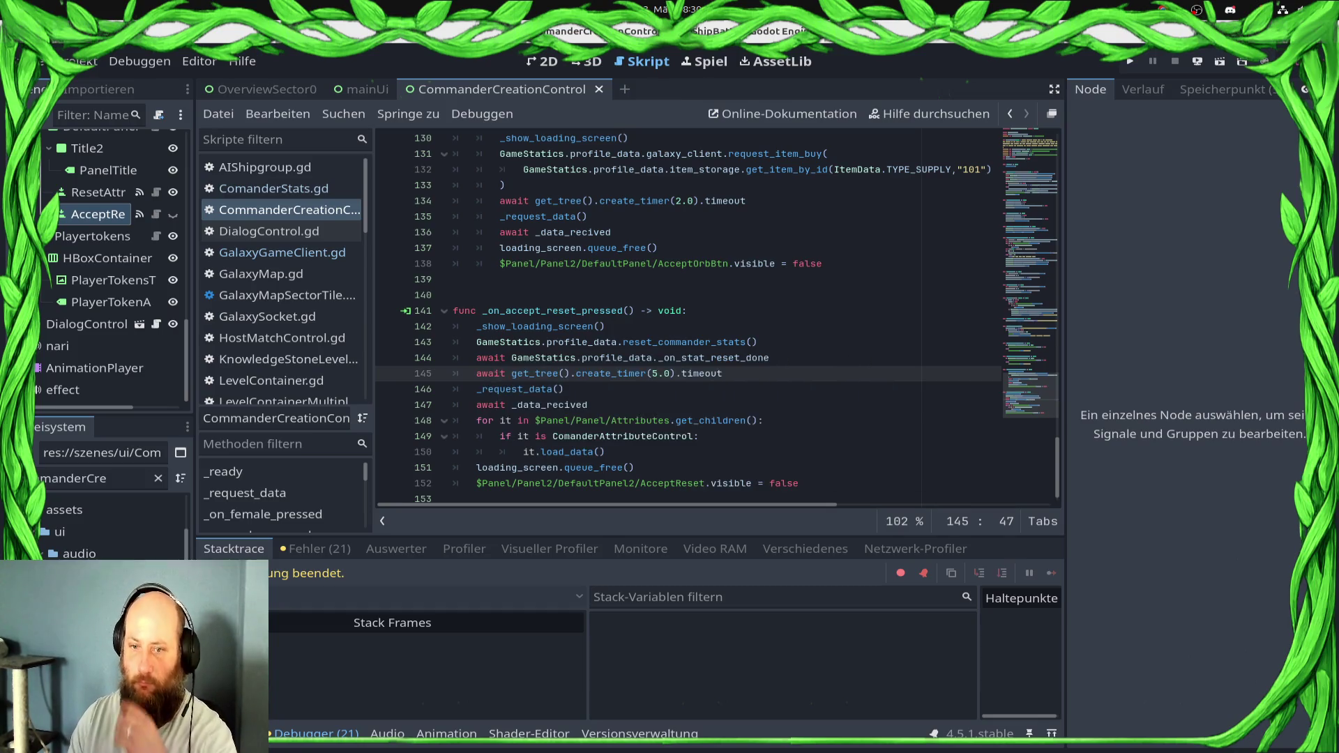
left_click(1130, 62)
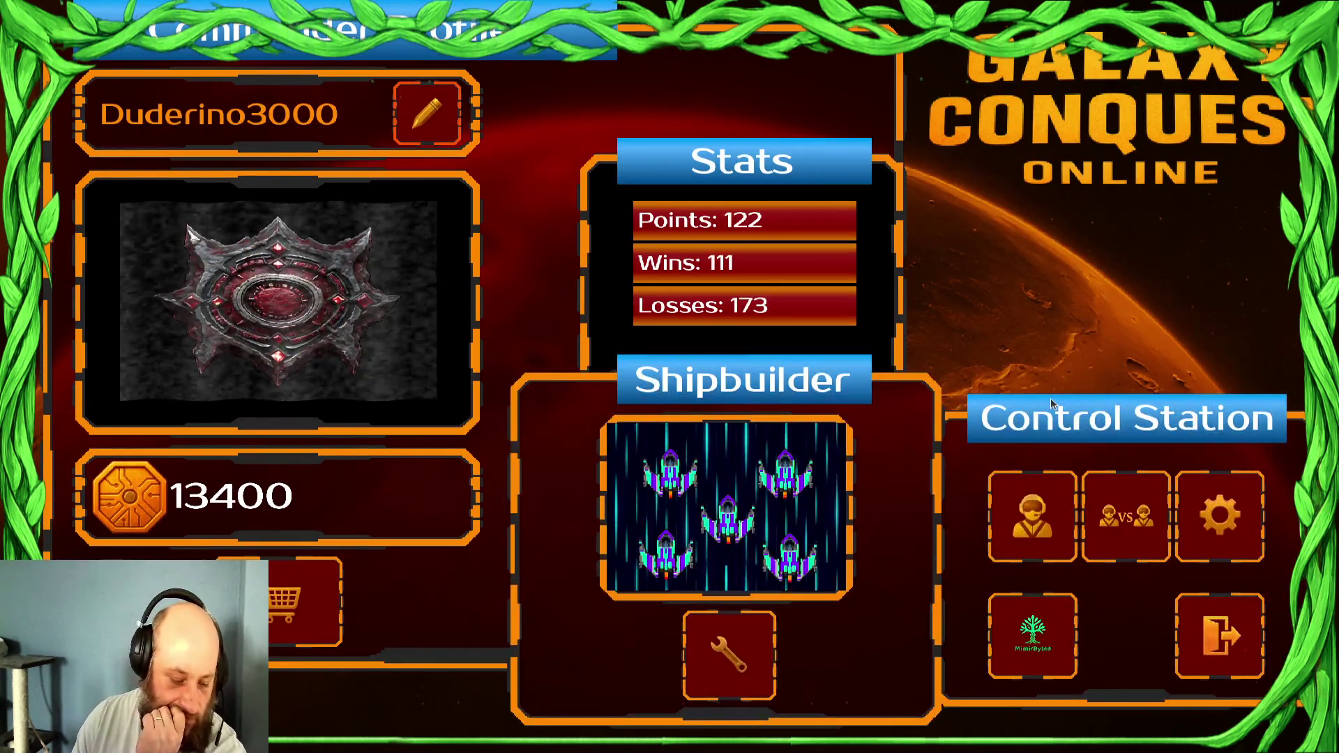
Spend the knowledge stones on Ship Damage and Production Speed, then confirm the commander
left_click(1060, 532)
left_click(627, 364)
left_click(626, 364)
left_click(627, 364)
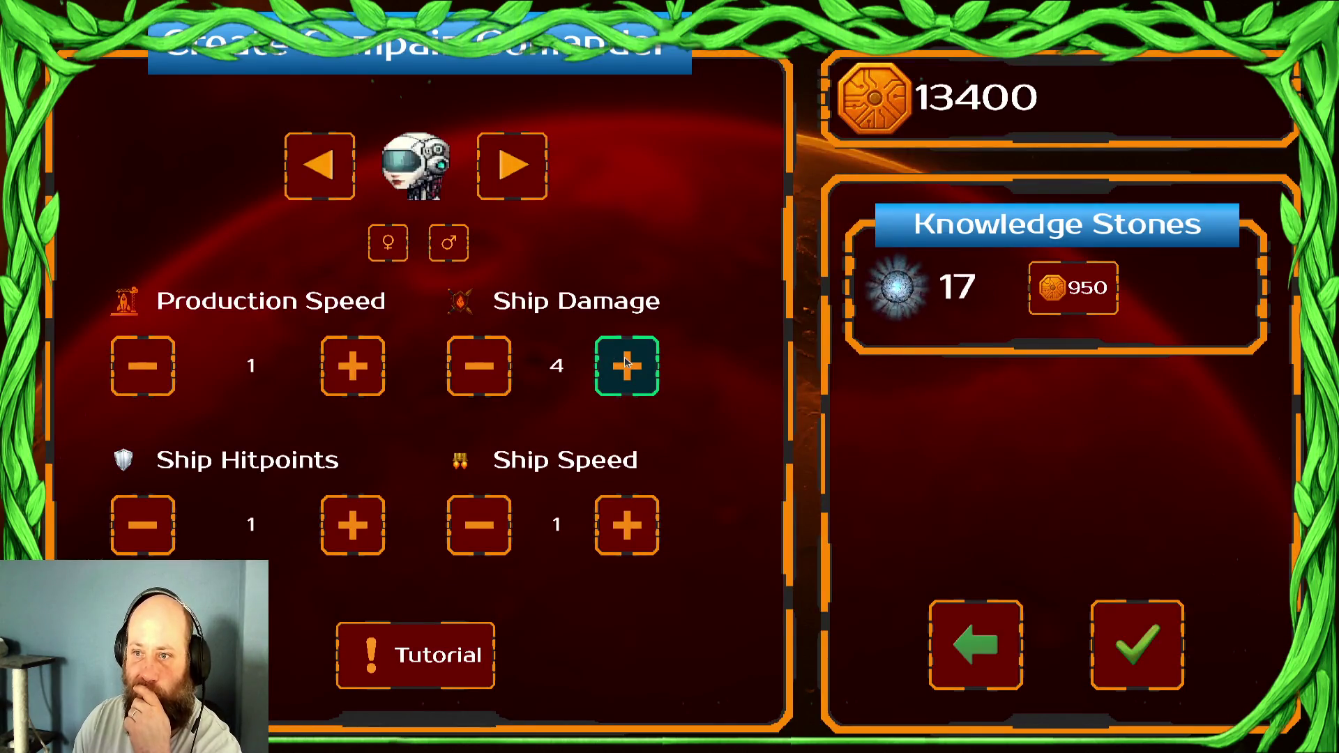
left_click(627, 364)
left_click(626, 364)
left_click(626, 364)
left_click(626, 364)
left_click(627, 364)
left_click(626, 364)
left_click(368, 364)
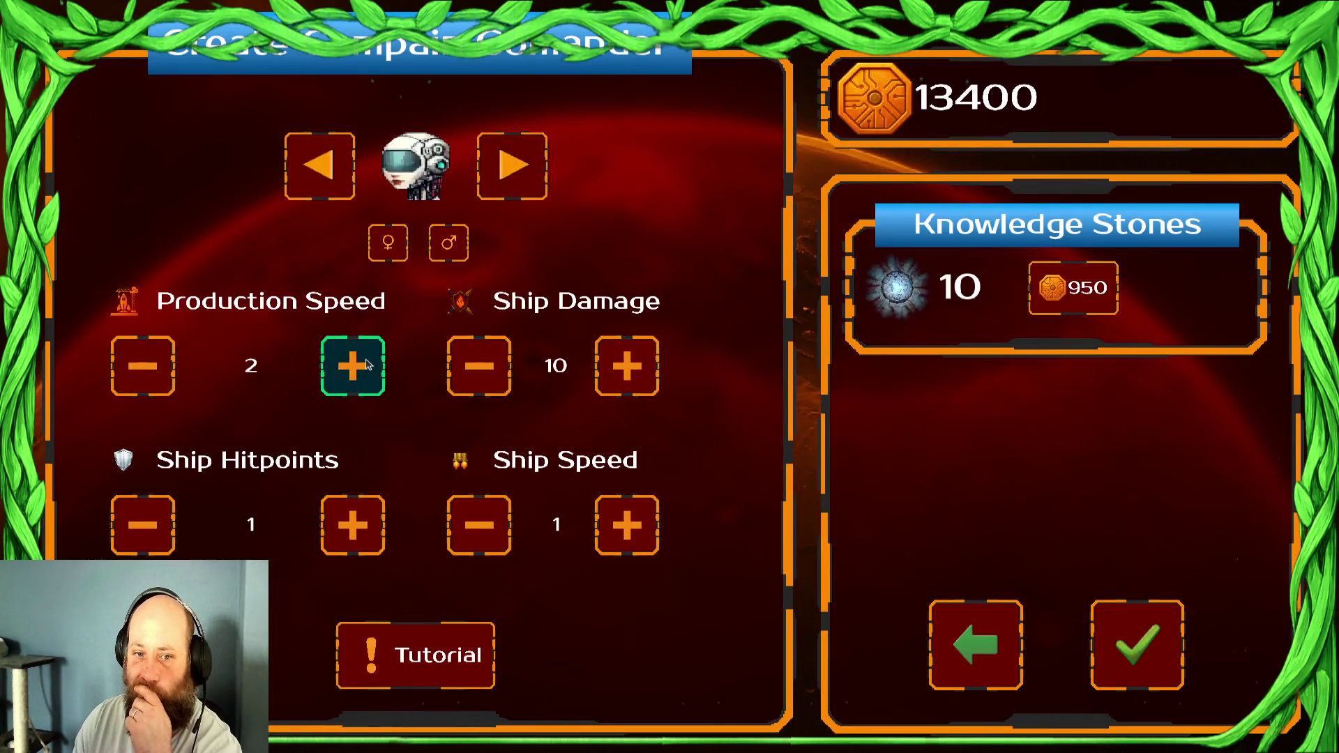
left_click(368, 364)
left_click(368, 364)
left_click(368, 364)
left_click(367, 364)
left_click(368, 364)
left_click(367, 364)
left_click(367, 364)
left_click(368, 364)
left_click(367, 364)
left_click(368, 364)
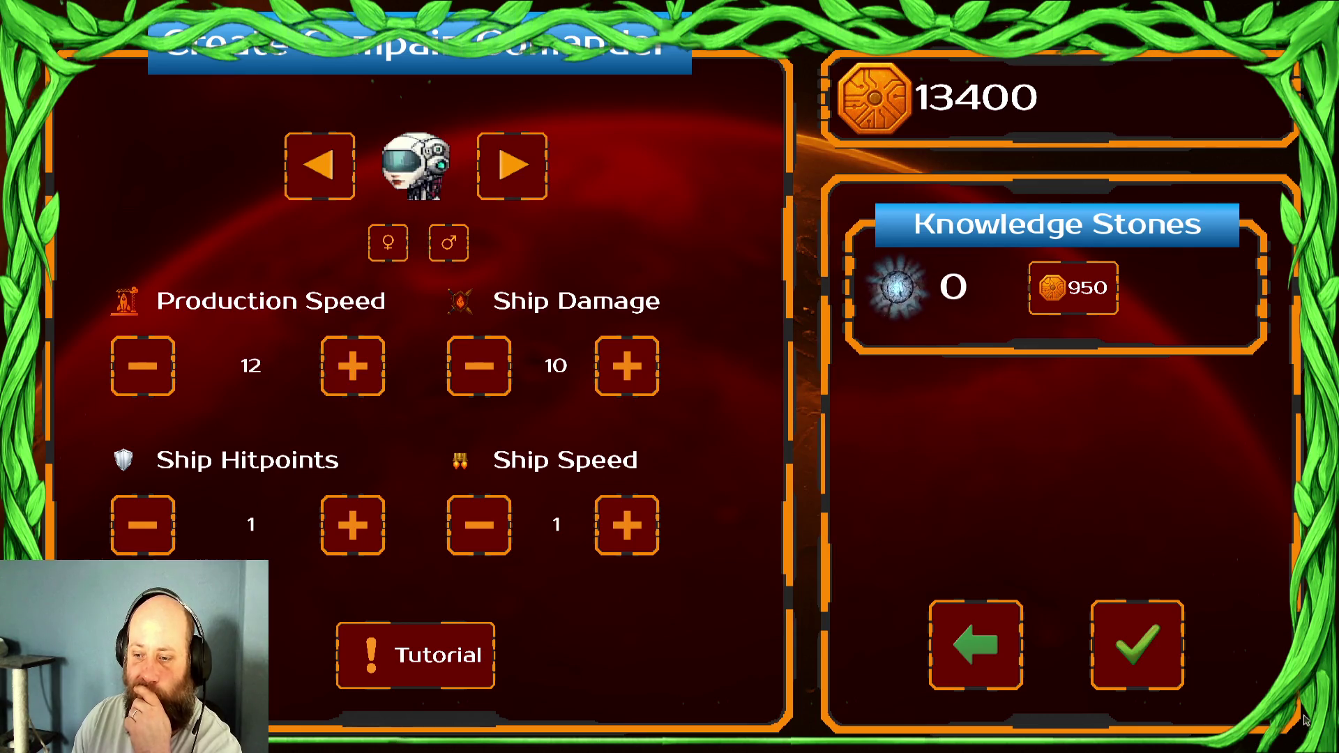
left_click(1176, 663)
Skip the tutorial, take the extra-ship bonus, start Draxal HomeSector, and surrender
left_click(475, 352)
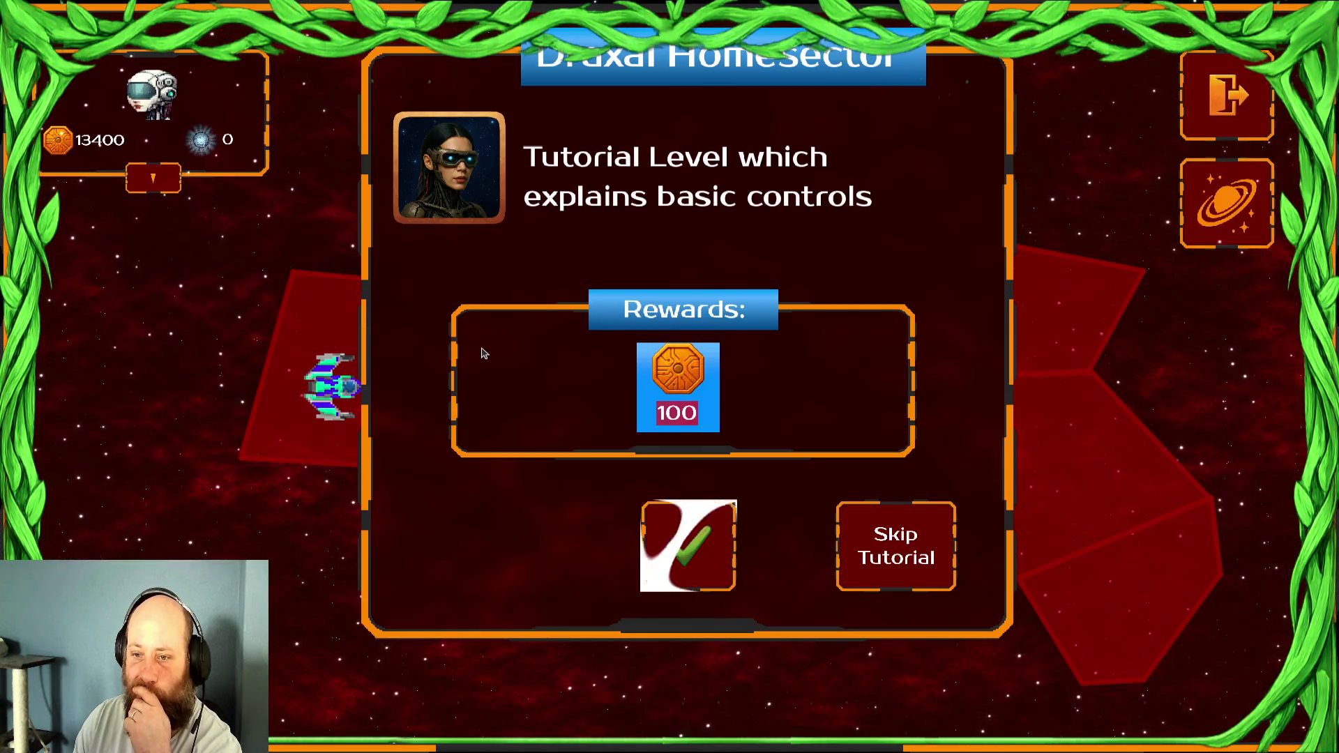
left_click(856, 551)
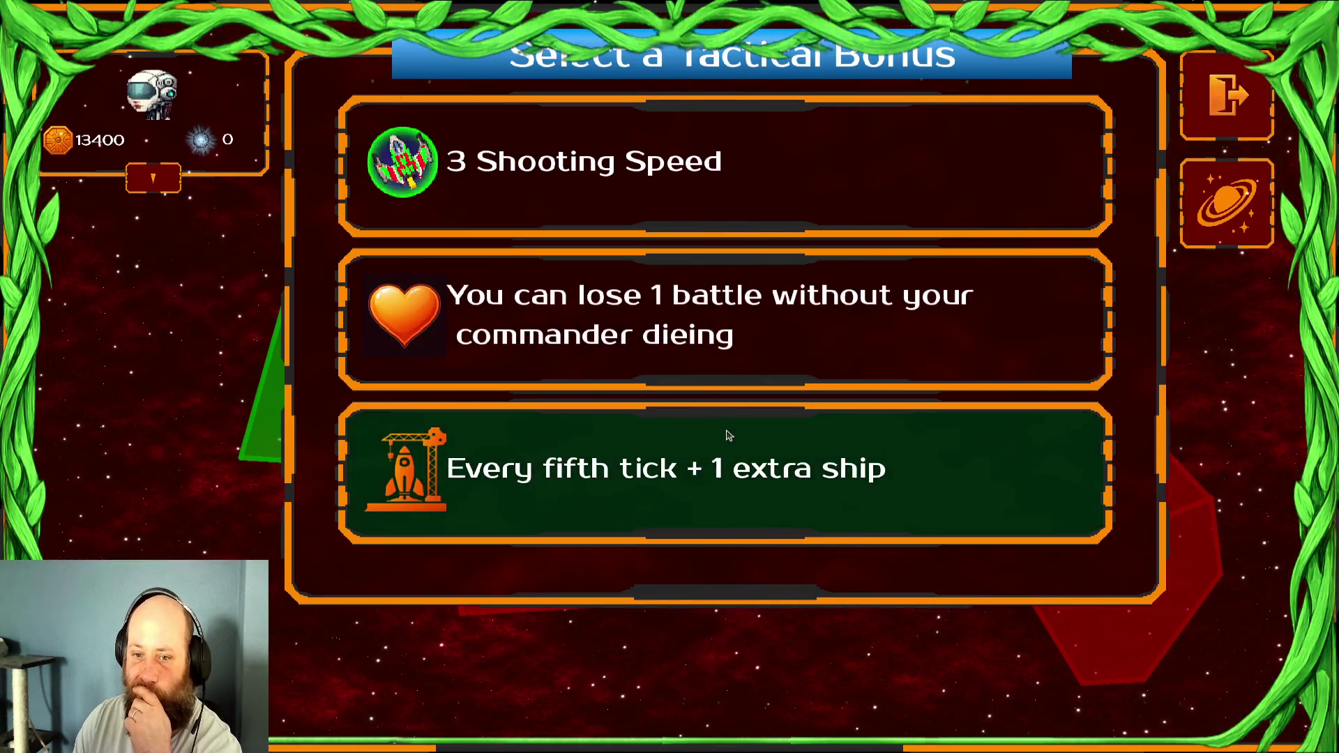
left_click(740, 469)
left_click(435, 420)
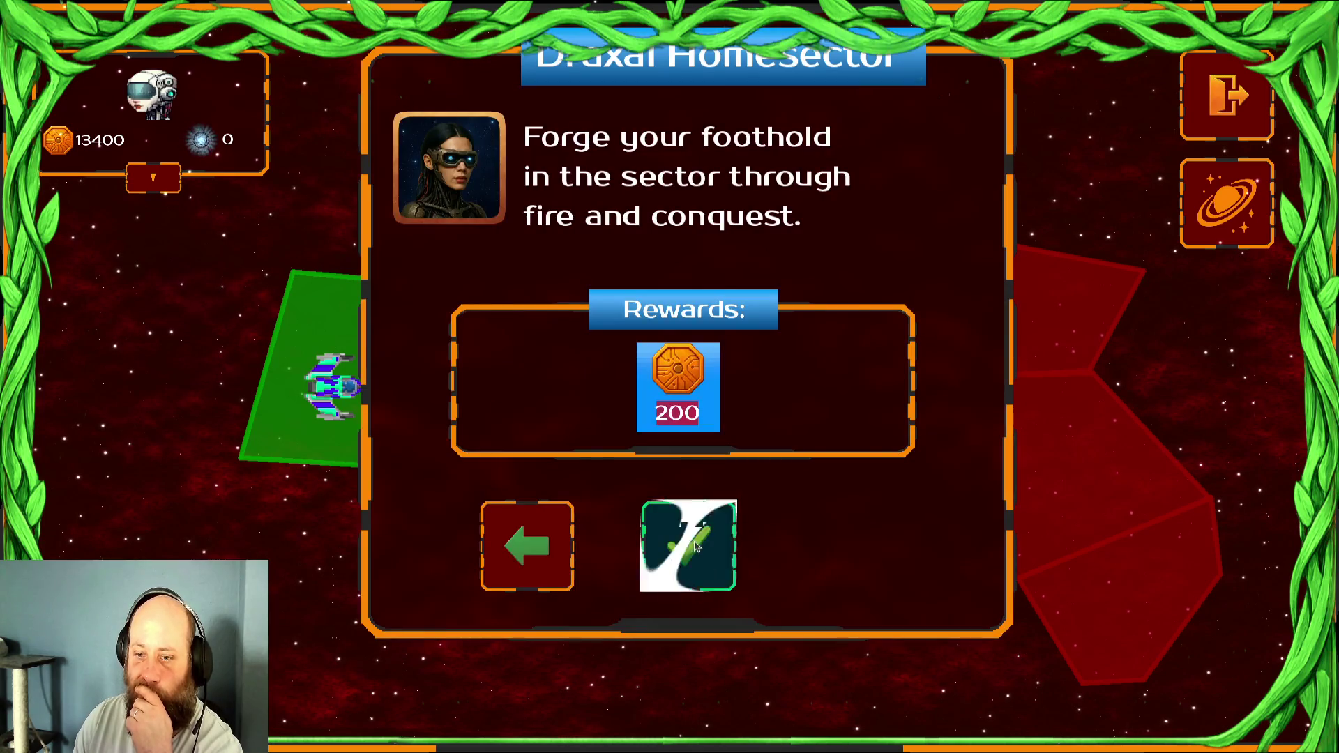
left_click(703, 529)
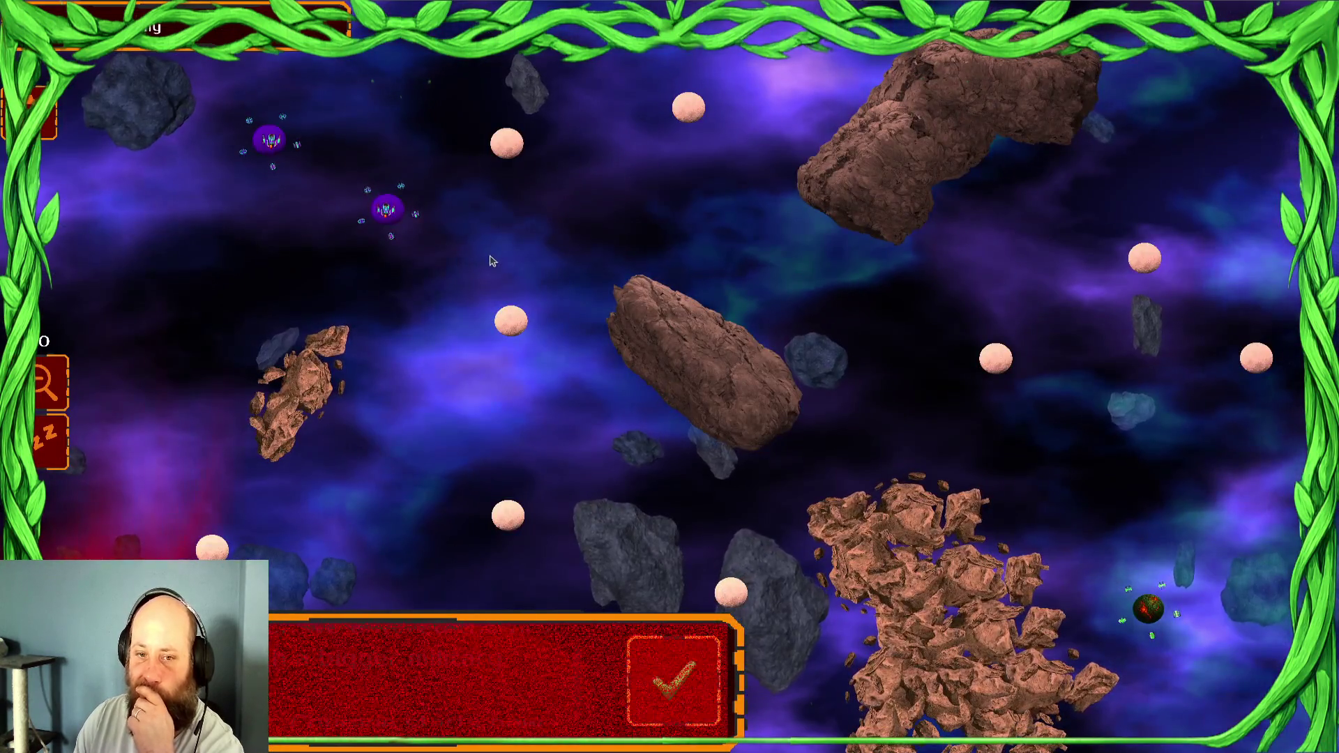
left_click(697, 660)
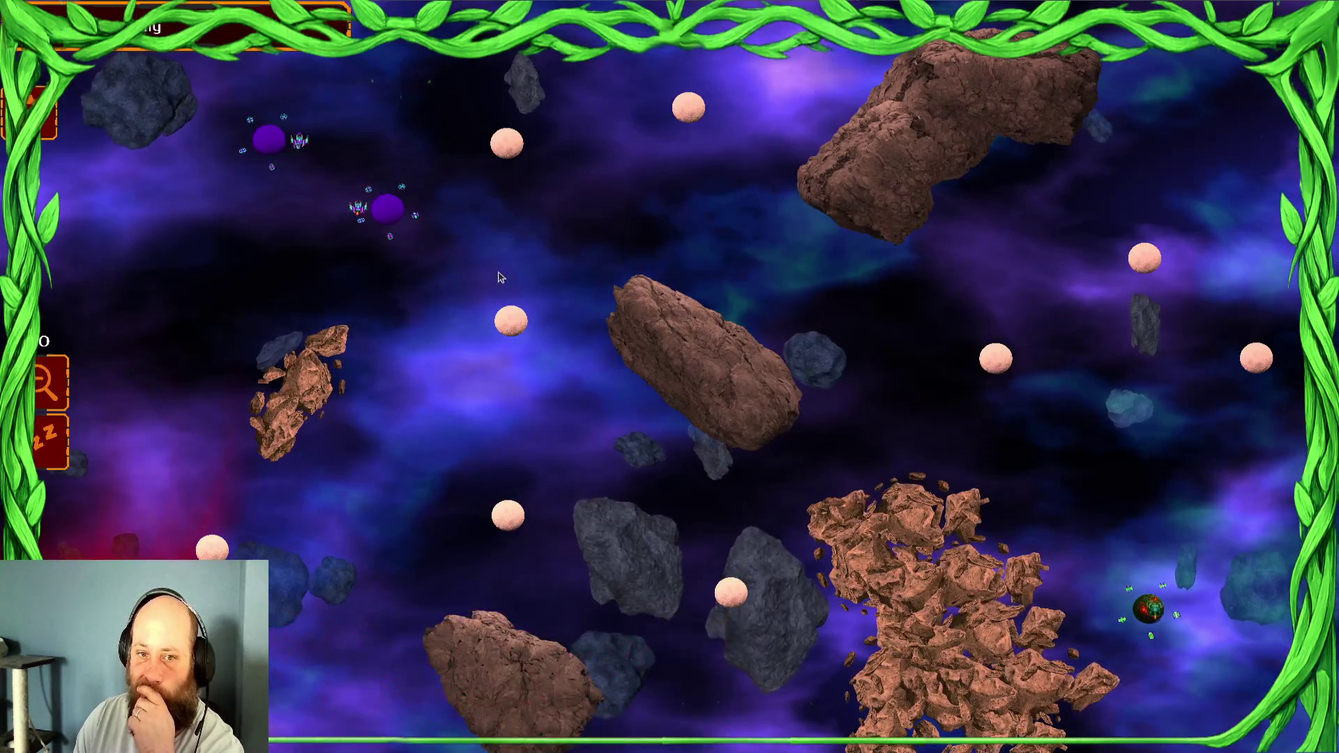
key("Escape")
left_click(684, 513)
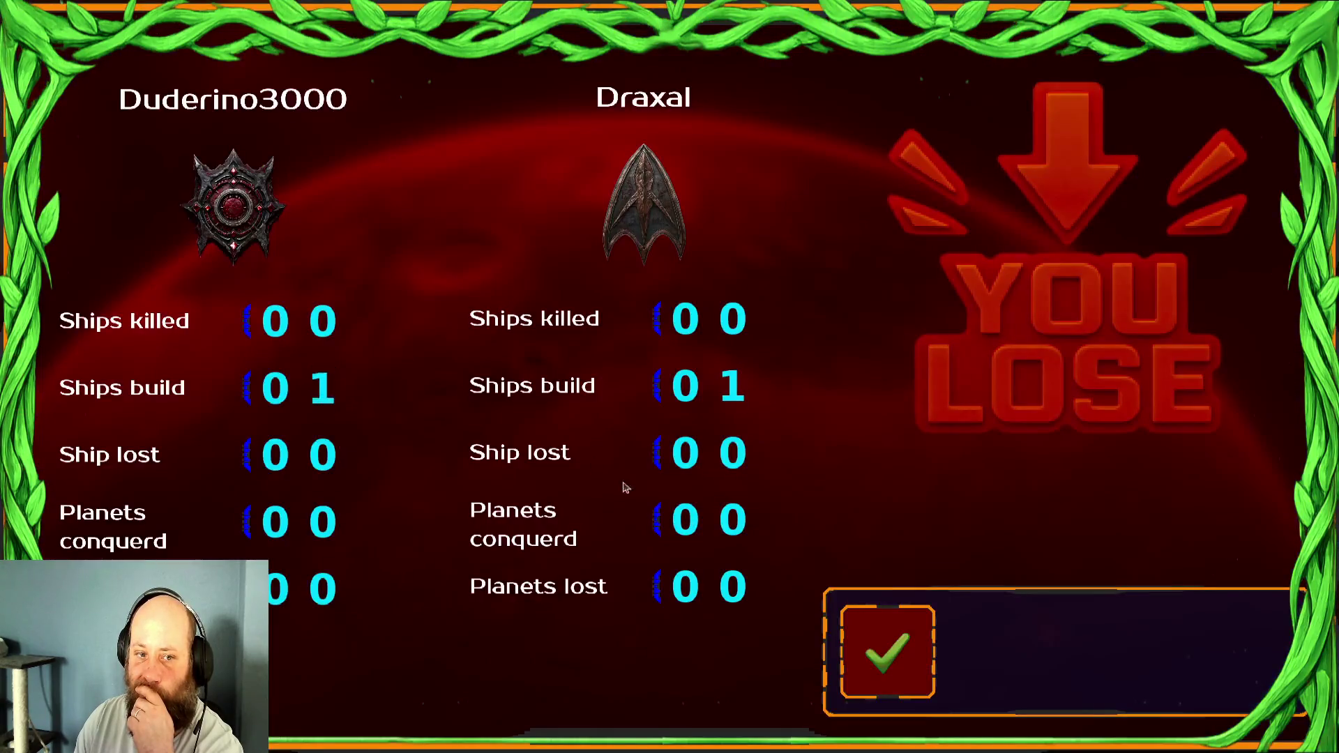
left_click(884, 641)
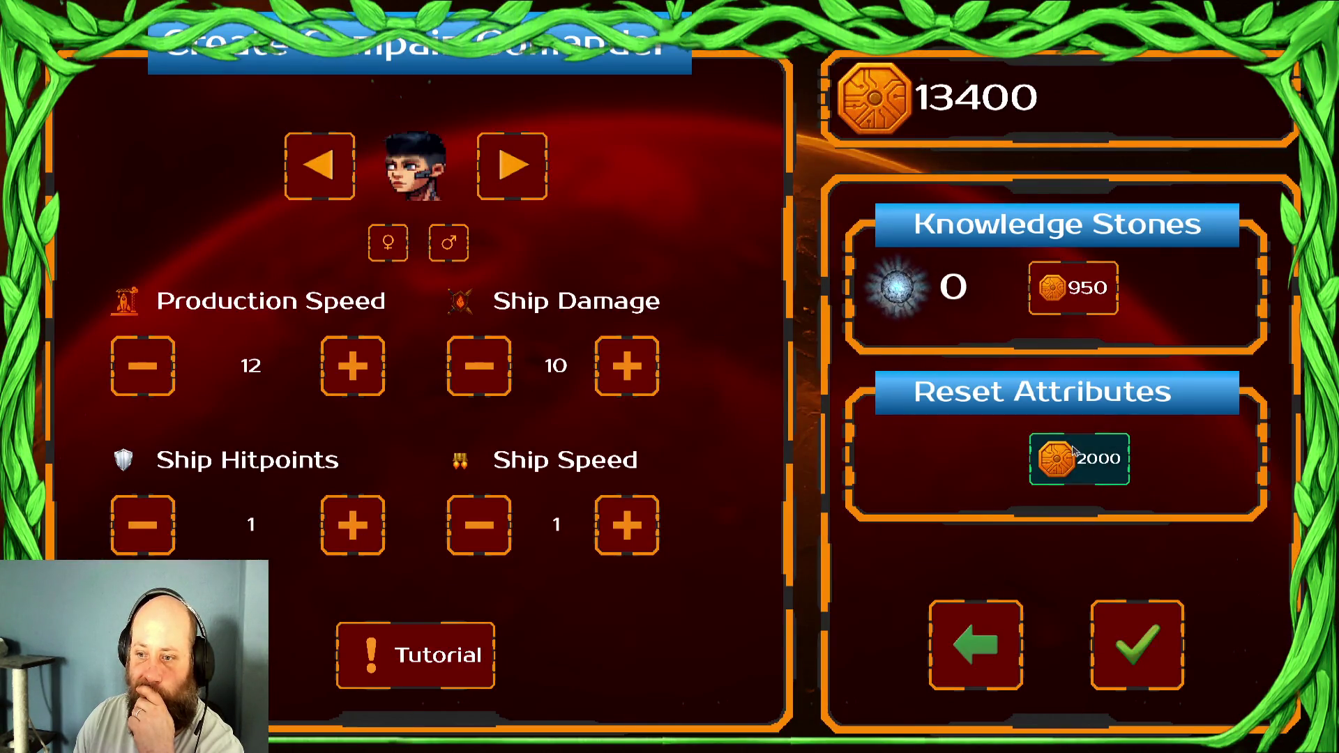
Reset attributes for 2000 gold, leaving 11400 gold and 20 stones, then close the game
left_click(1074, 452)
left_click(1226, 459)
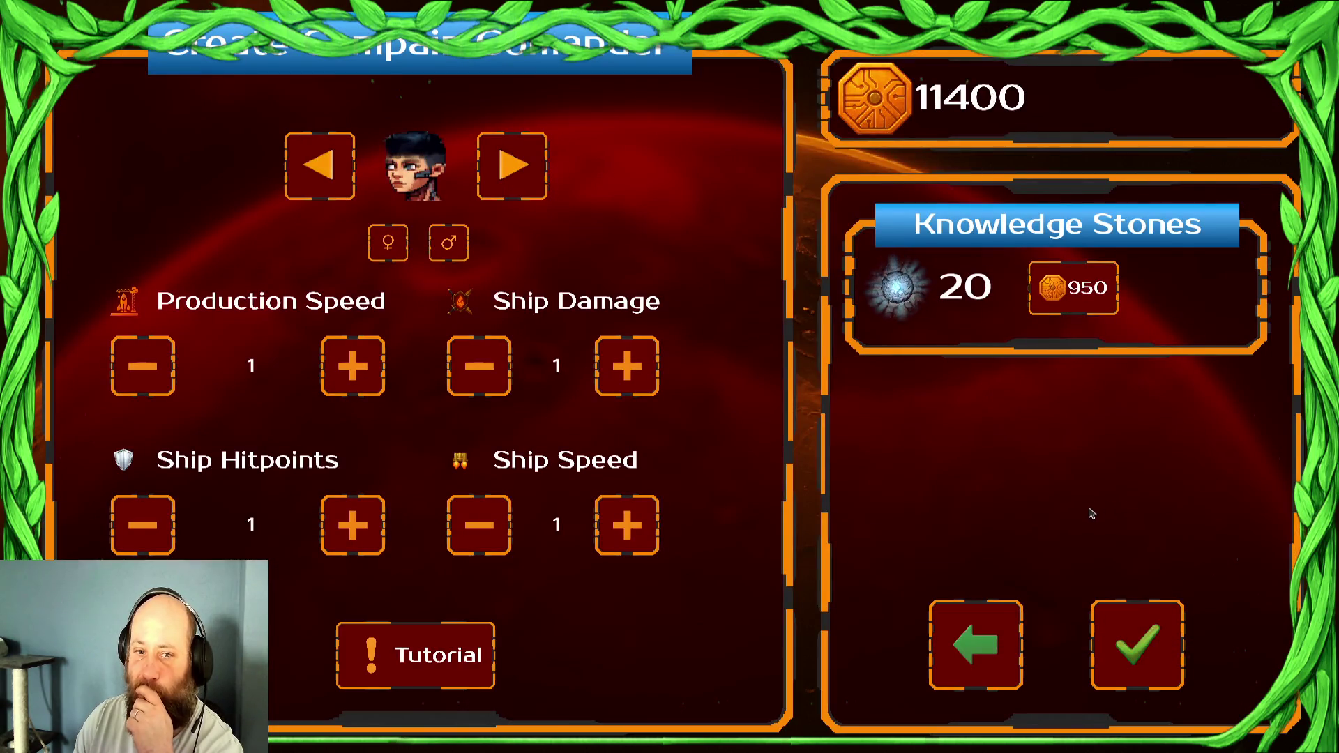
left_click(973, 645)
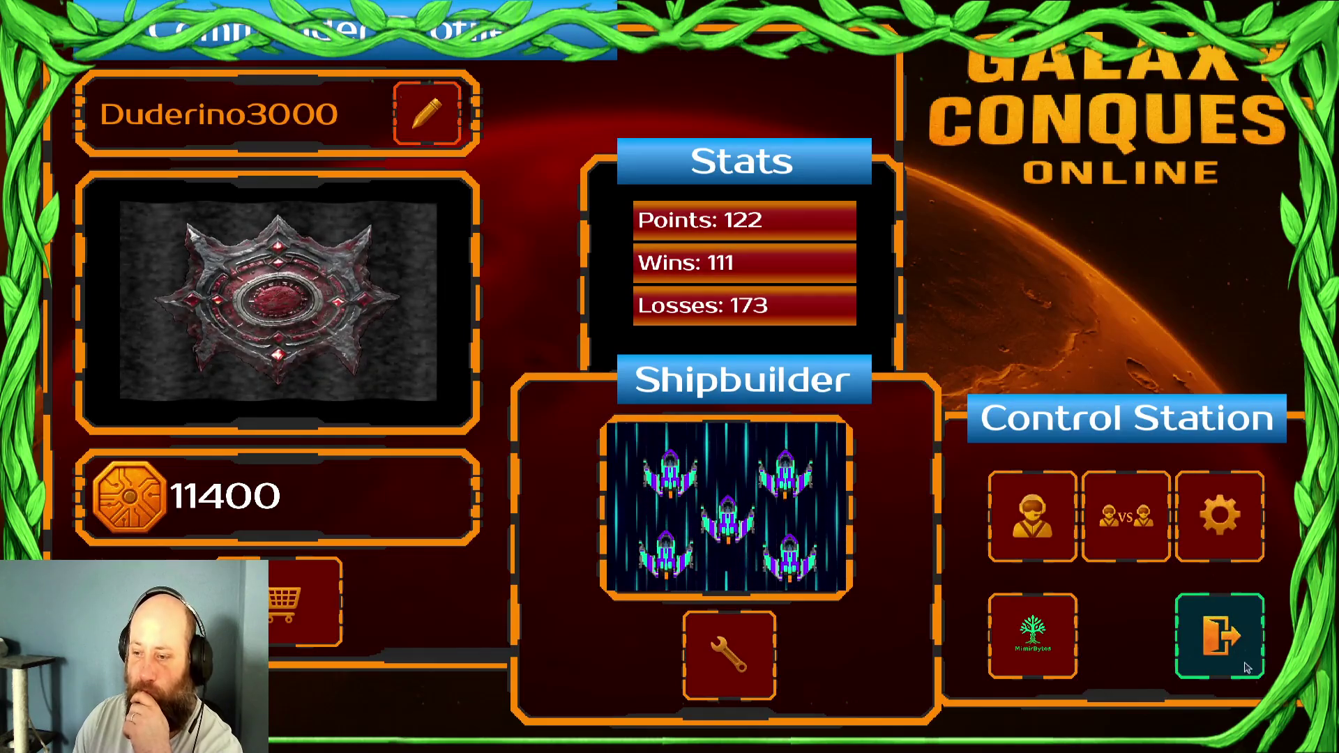
key("F8")
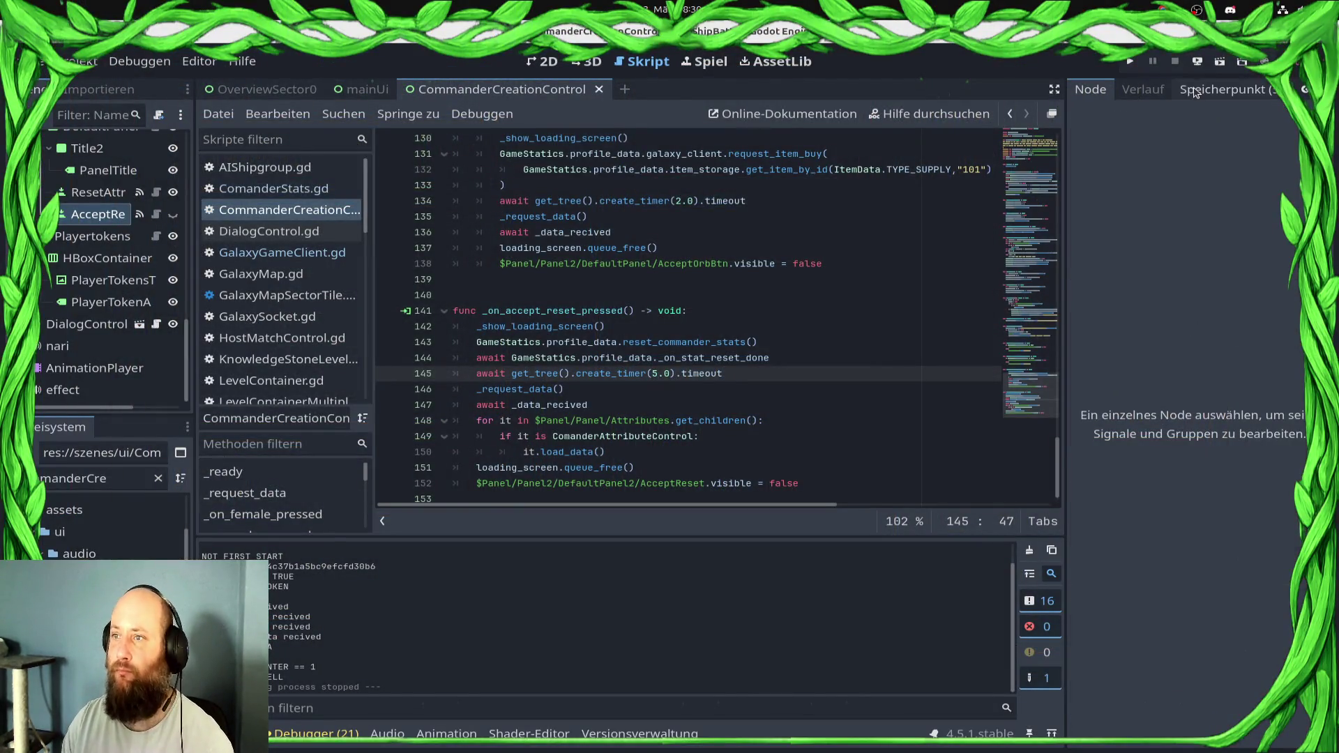
Stage all changes, including buglist.md, and commit them as 'Added buglist. Reset Commander Attributes fix'
left_click(1198, 91)
left_click(1296, 114)
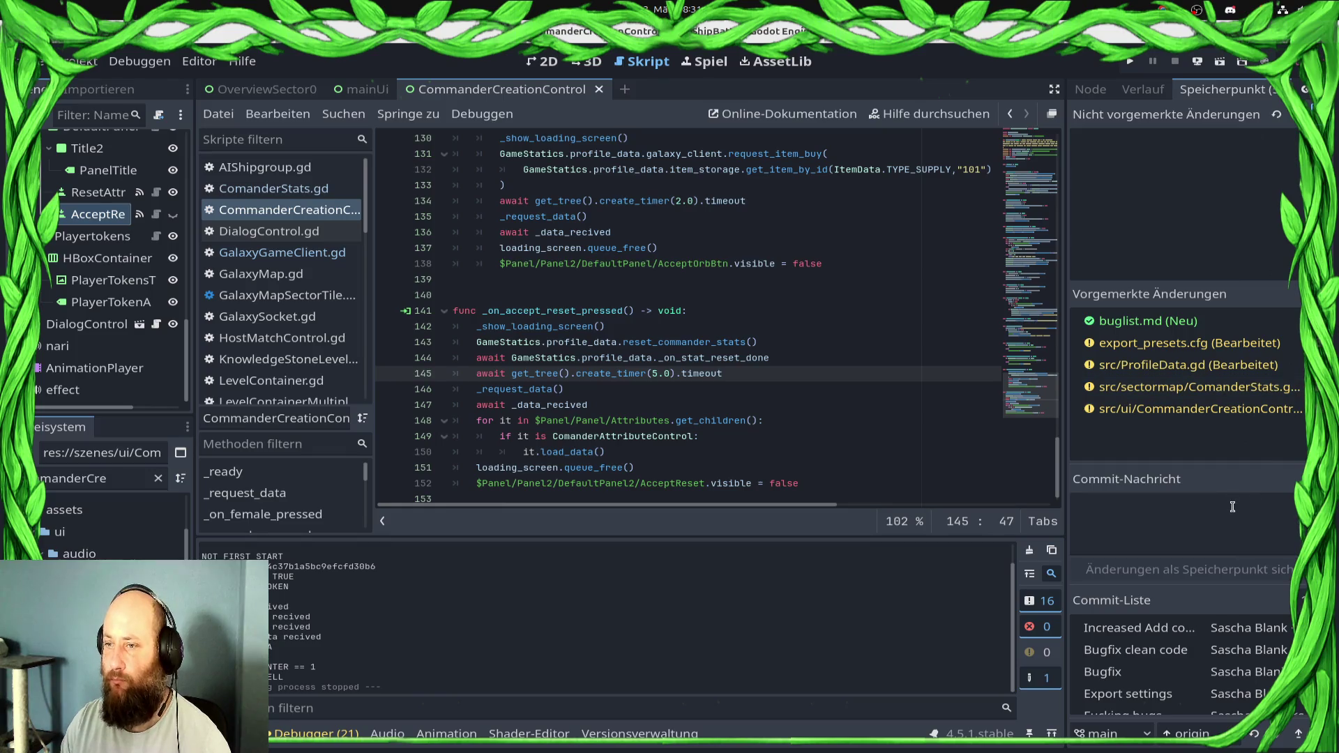
left_click(1249, 544)
type("A")
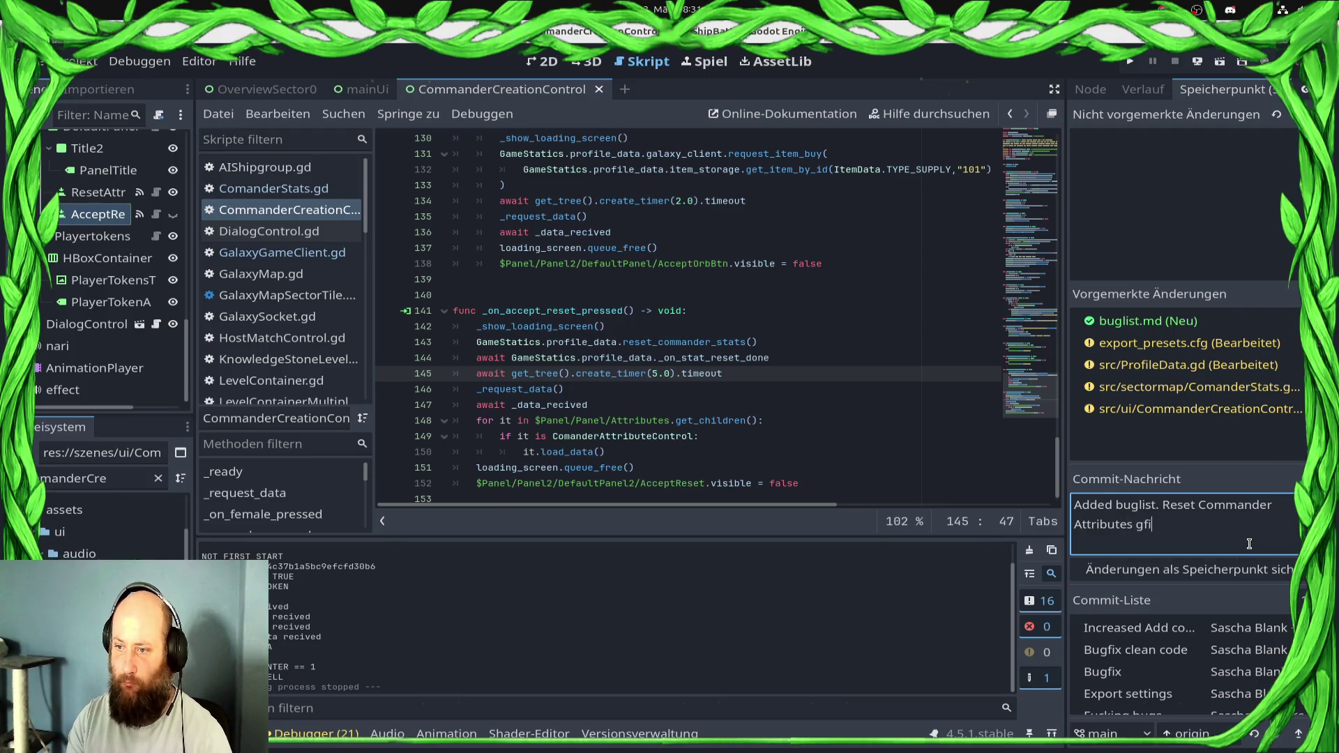
left_click(1214, 569)
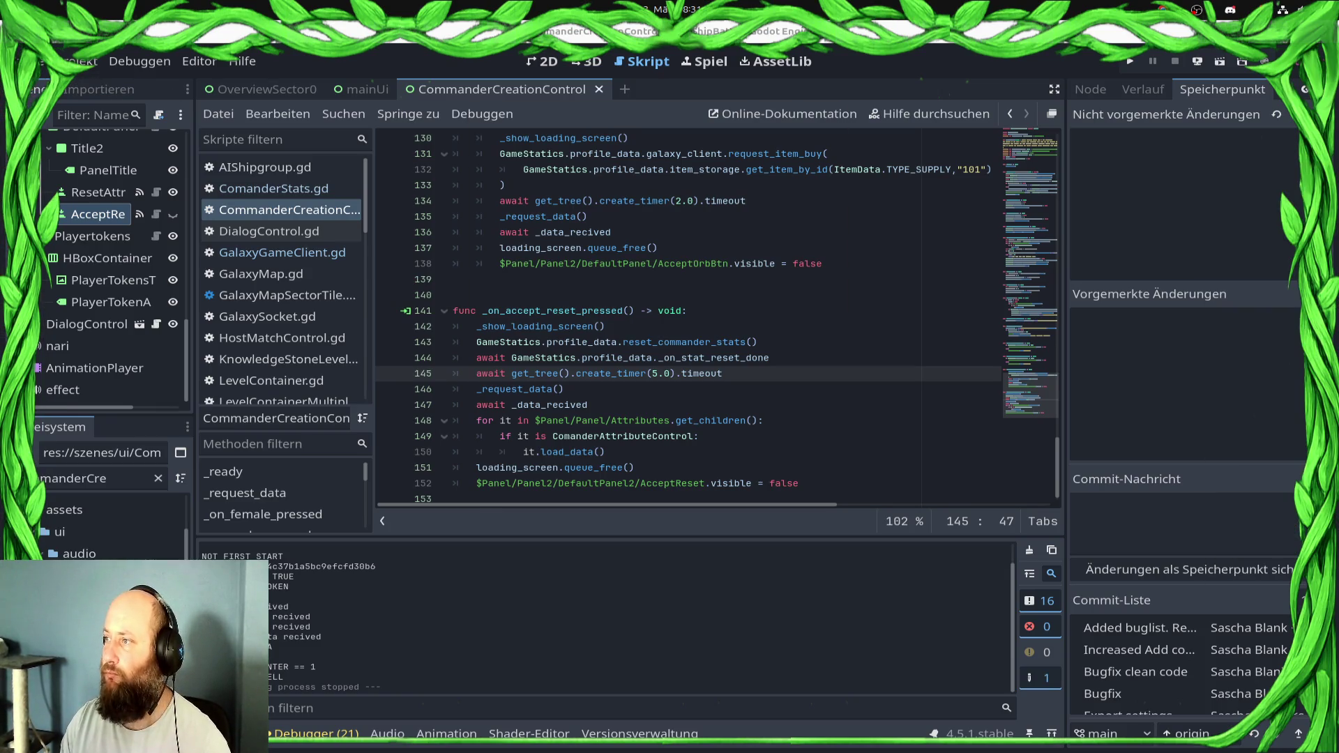
key("alt+Tab")
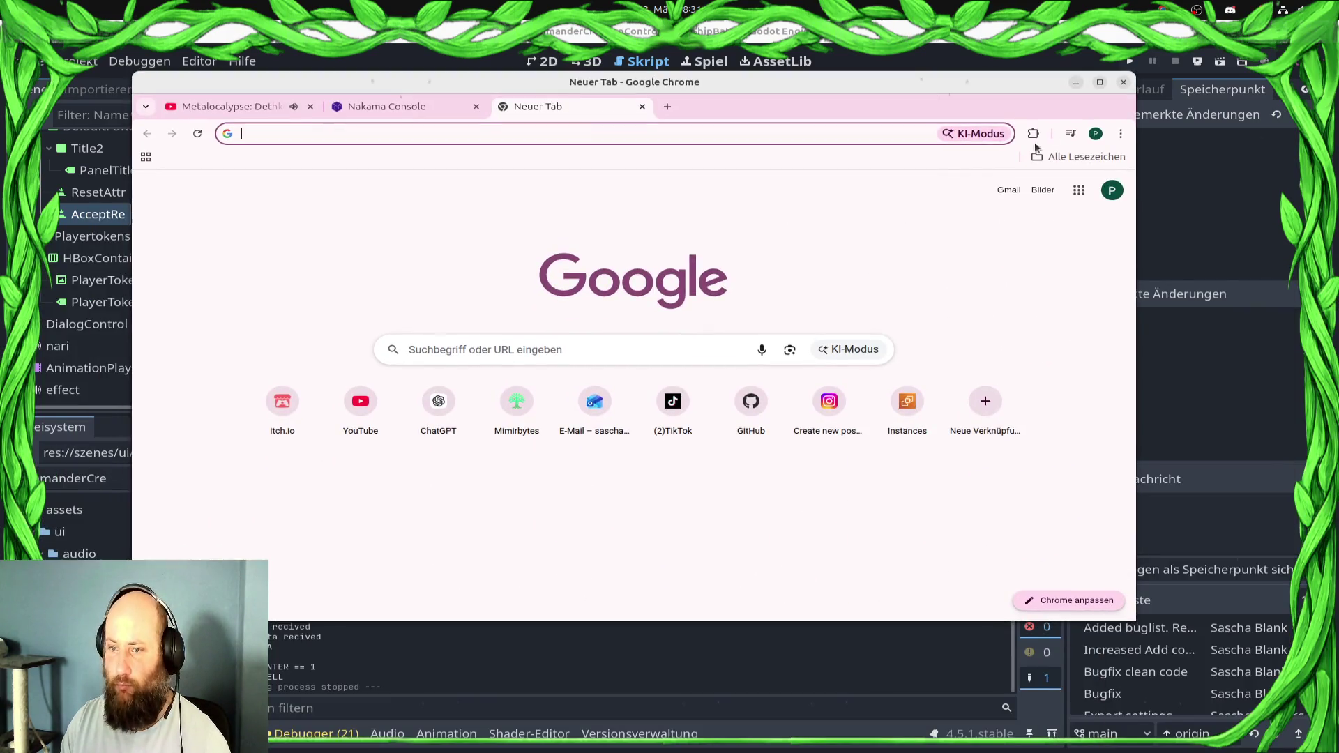
Open Google Sheets from the Google apps menu
left_click(1078, 190)
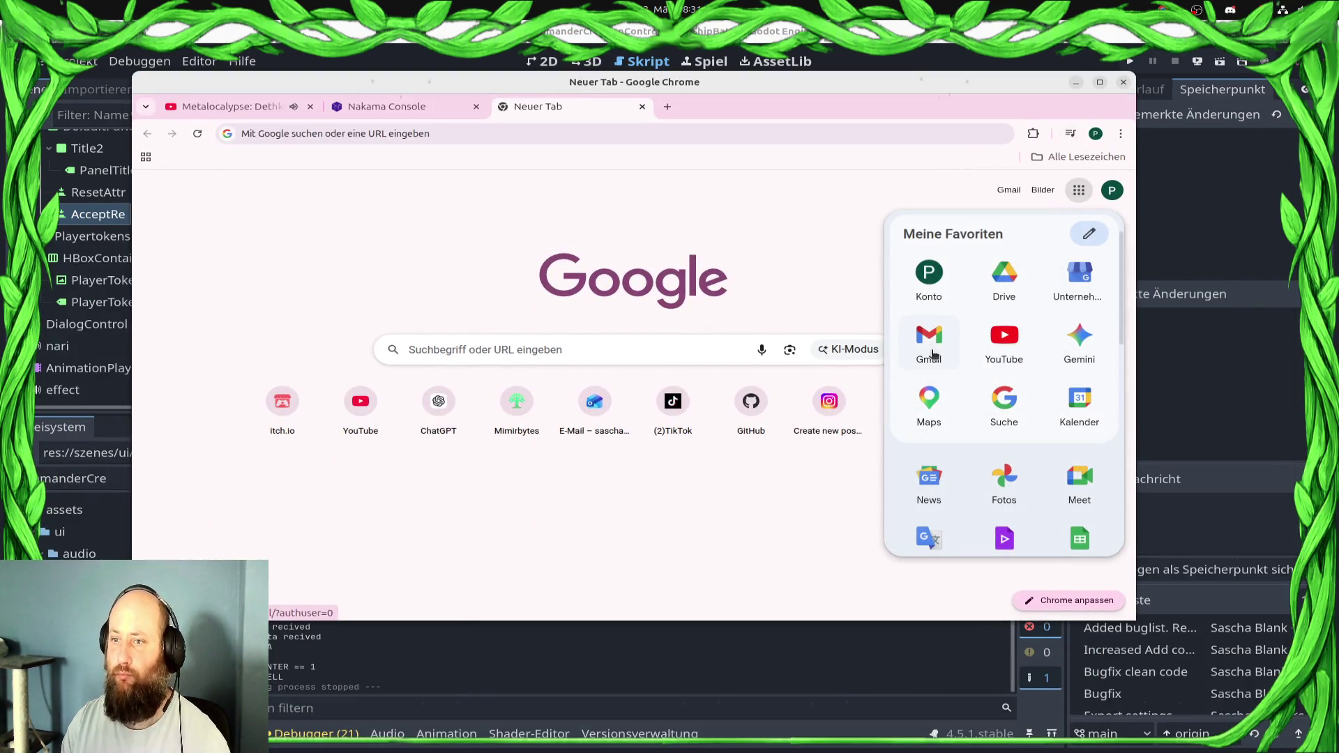
left_click(1079, 538)
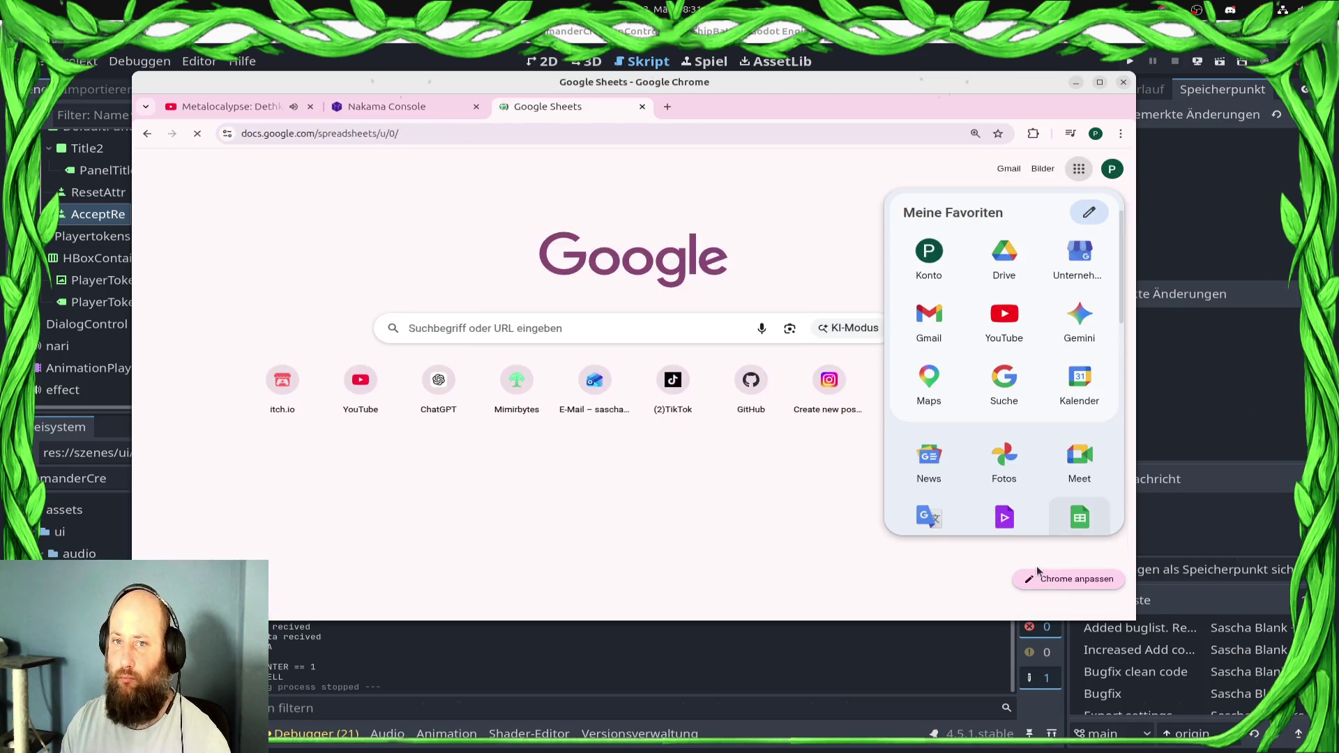
left_click(1075, 83)
key("alt+Tab")
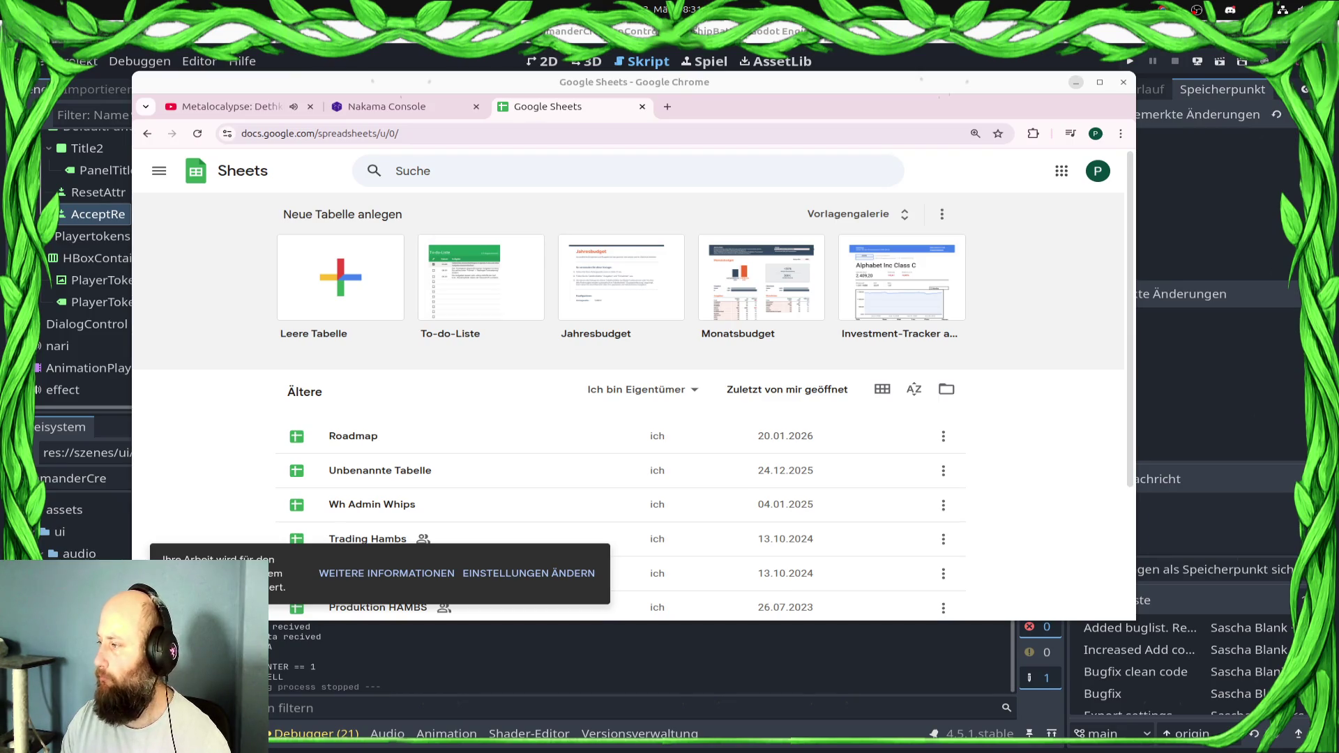
left_click(1076, 83)
key("alt+Tab")
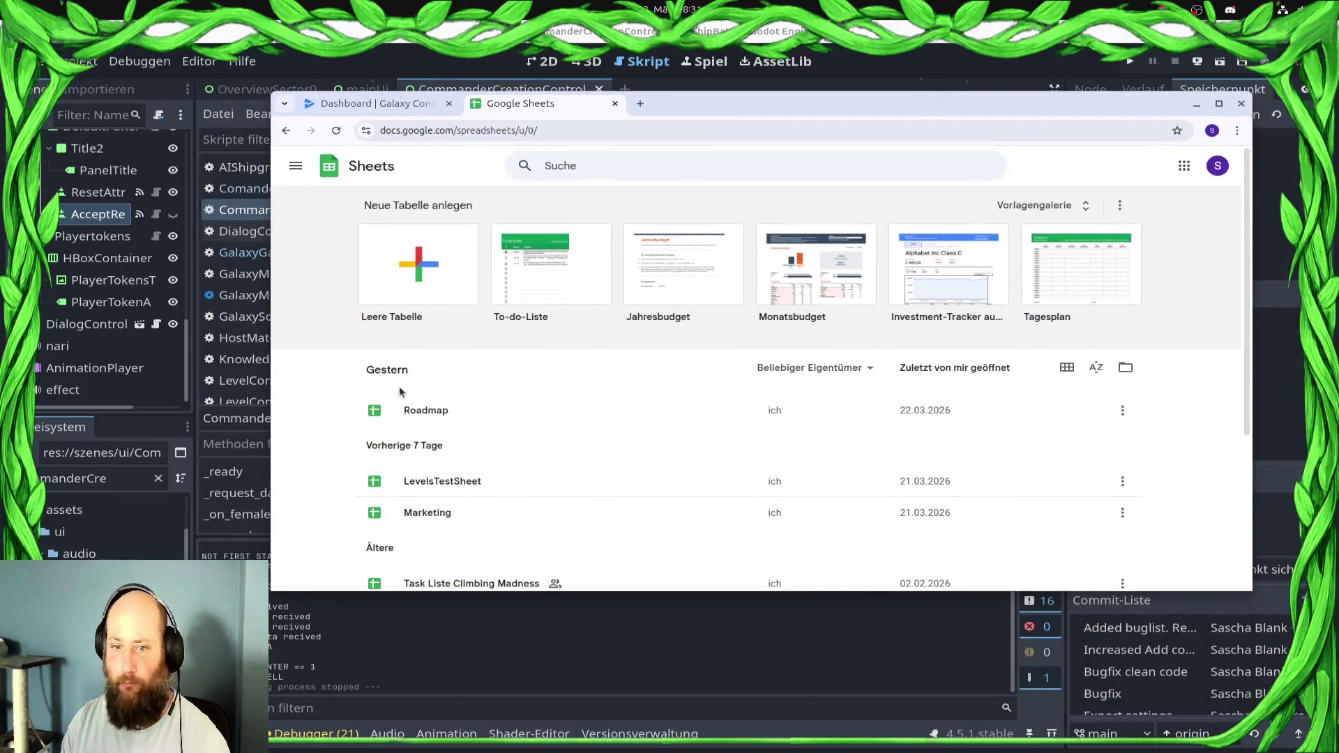
Open LevelsTestSheet, maximise the window, and show its Testliste sheet
left_click(432, 411)
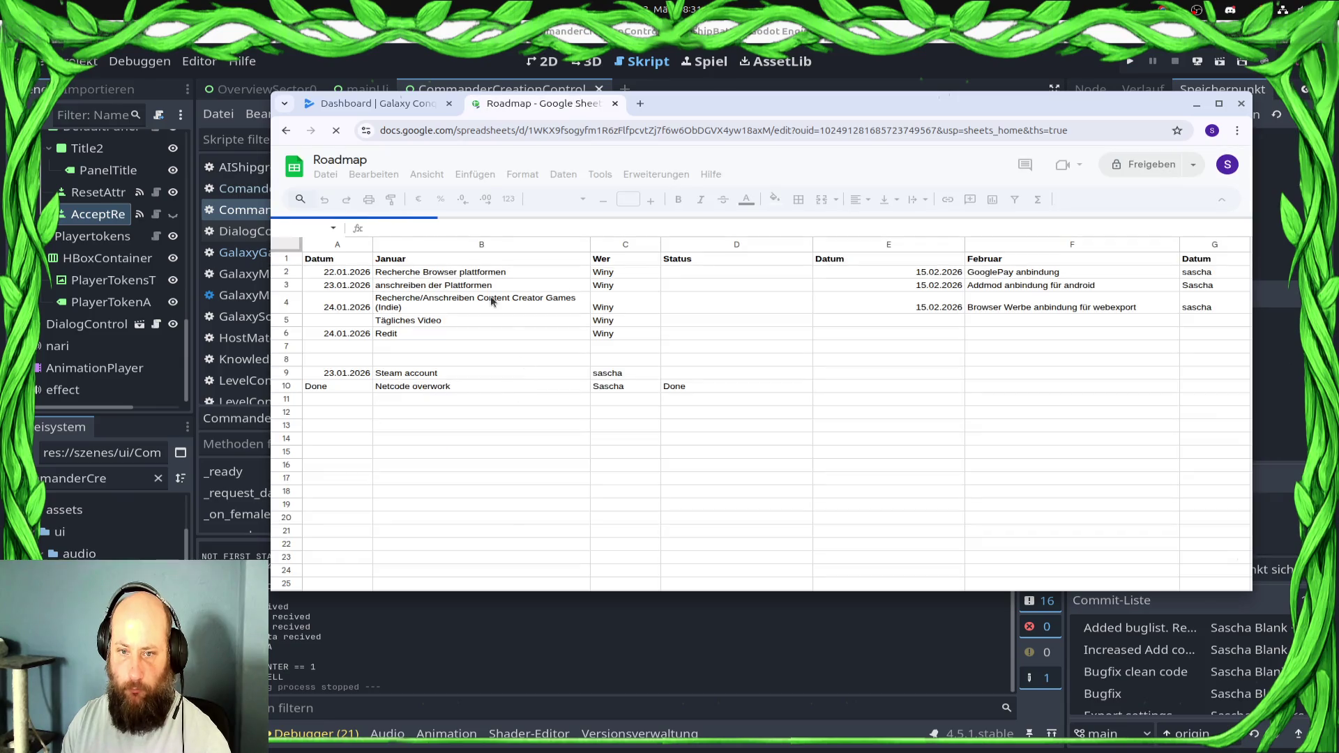
left_click(286, 130)
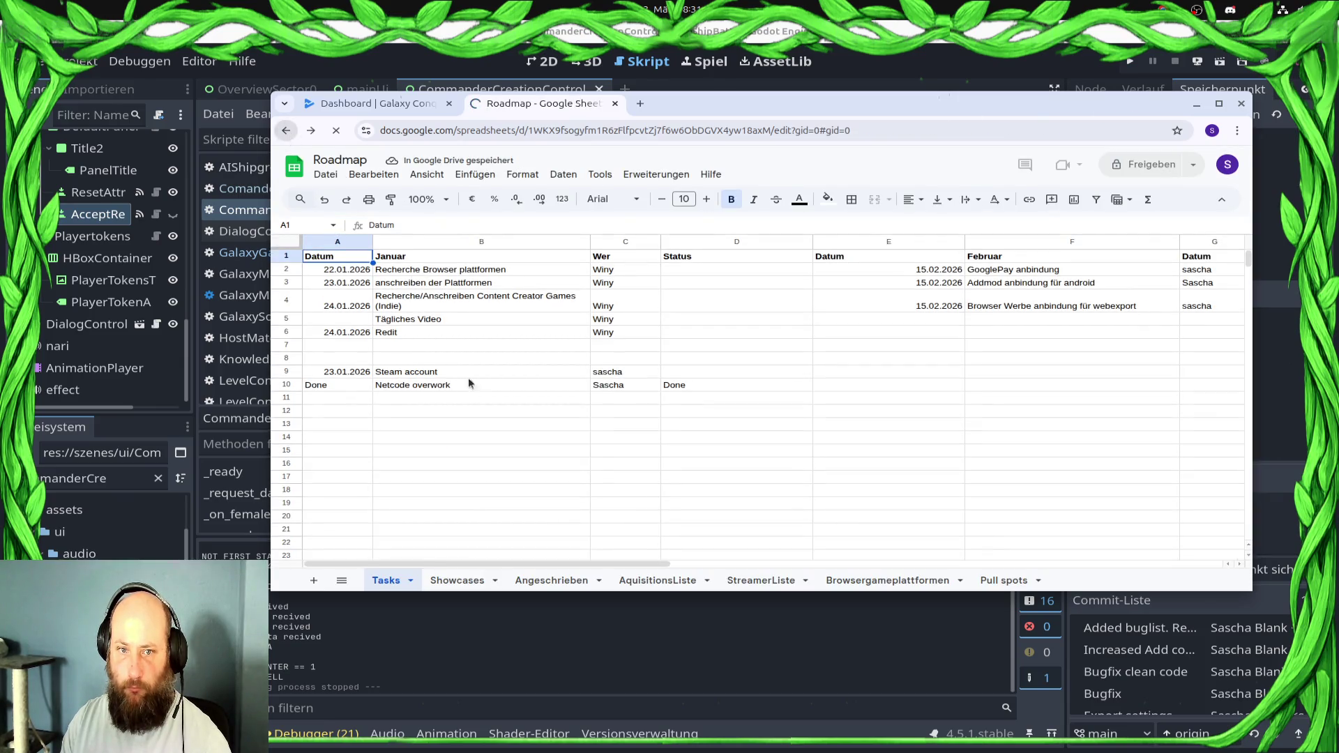
scroll(516, 383, "down", 3)
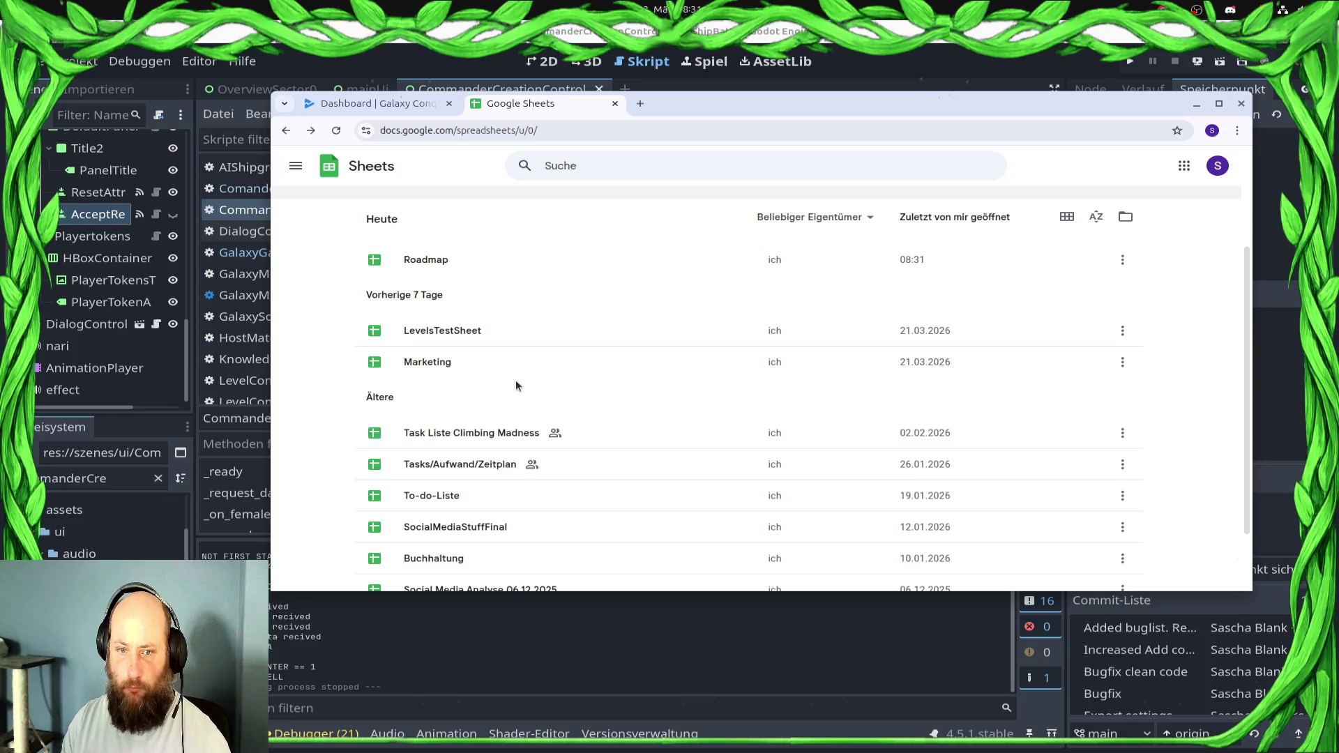
left_click(496, 335)
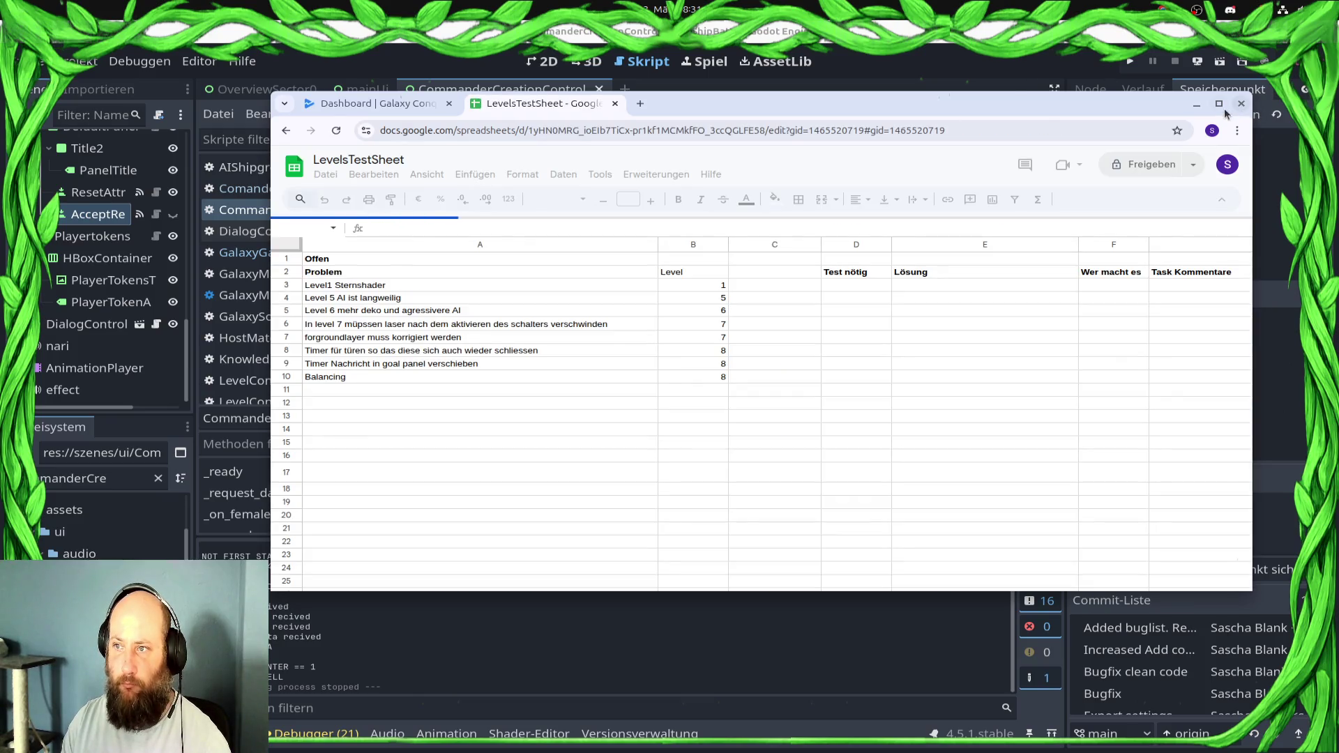
left_click(1219, 103)
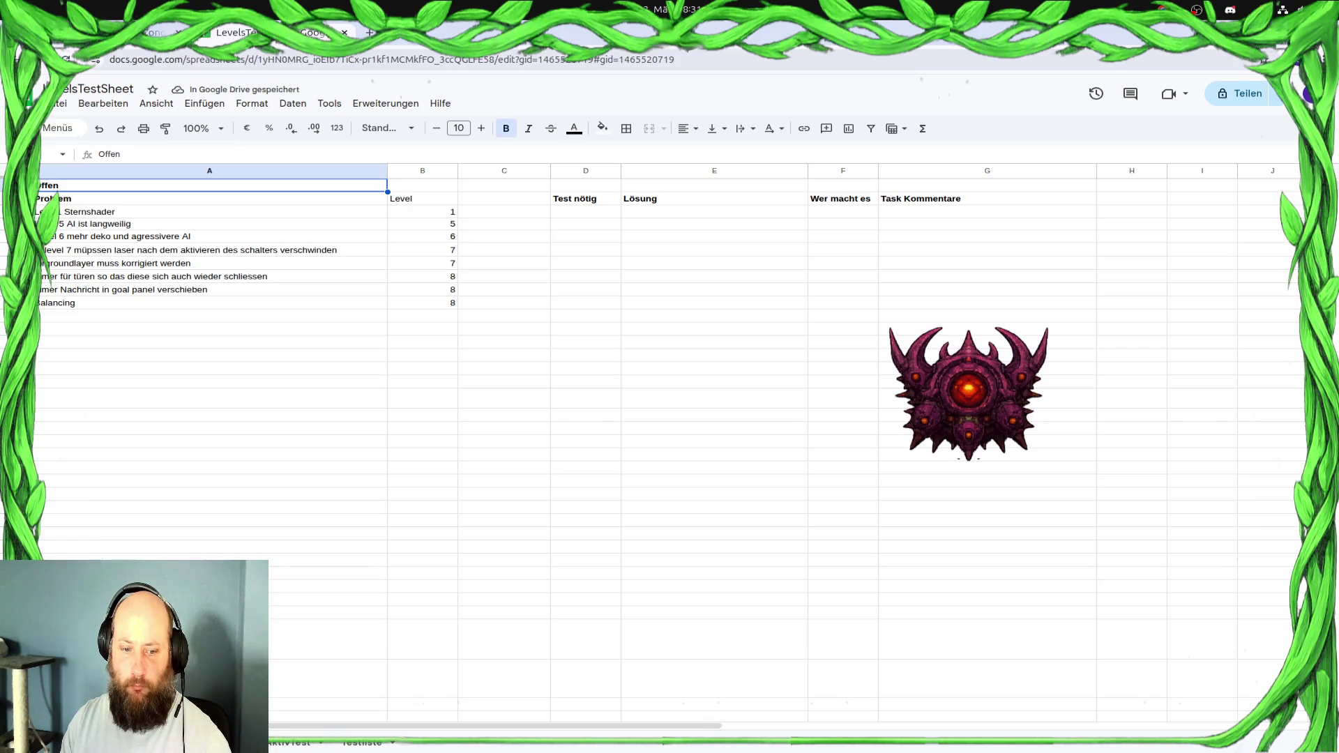
left_click(293, 744)
left_click(363, 743)
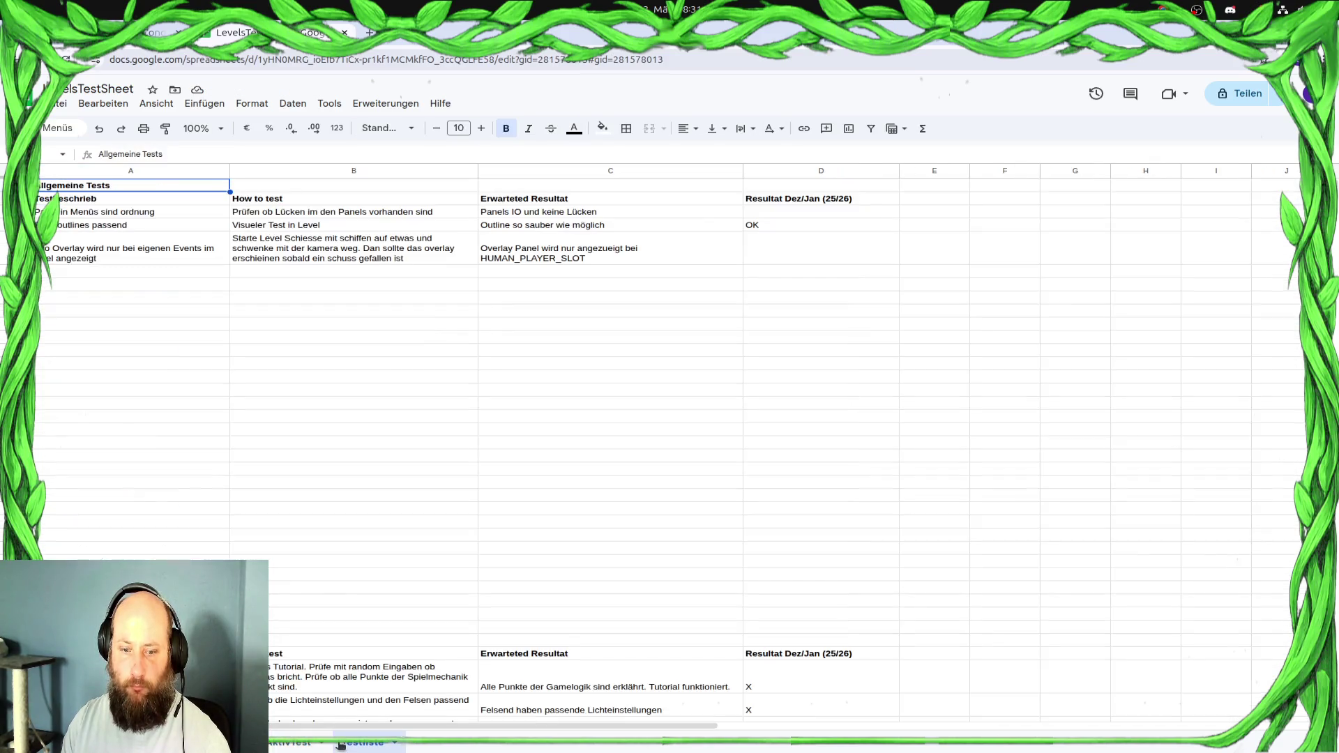
Enter a new test named 'Commander Attribute Reset is working' in column A
left_click(105, 272)
type("Comm")
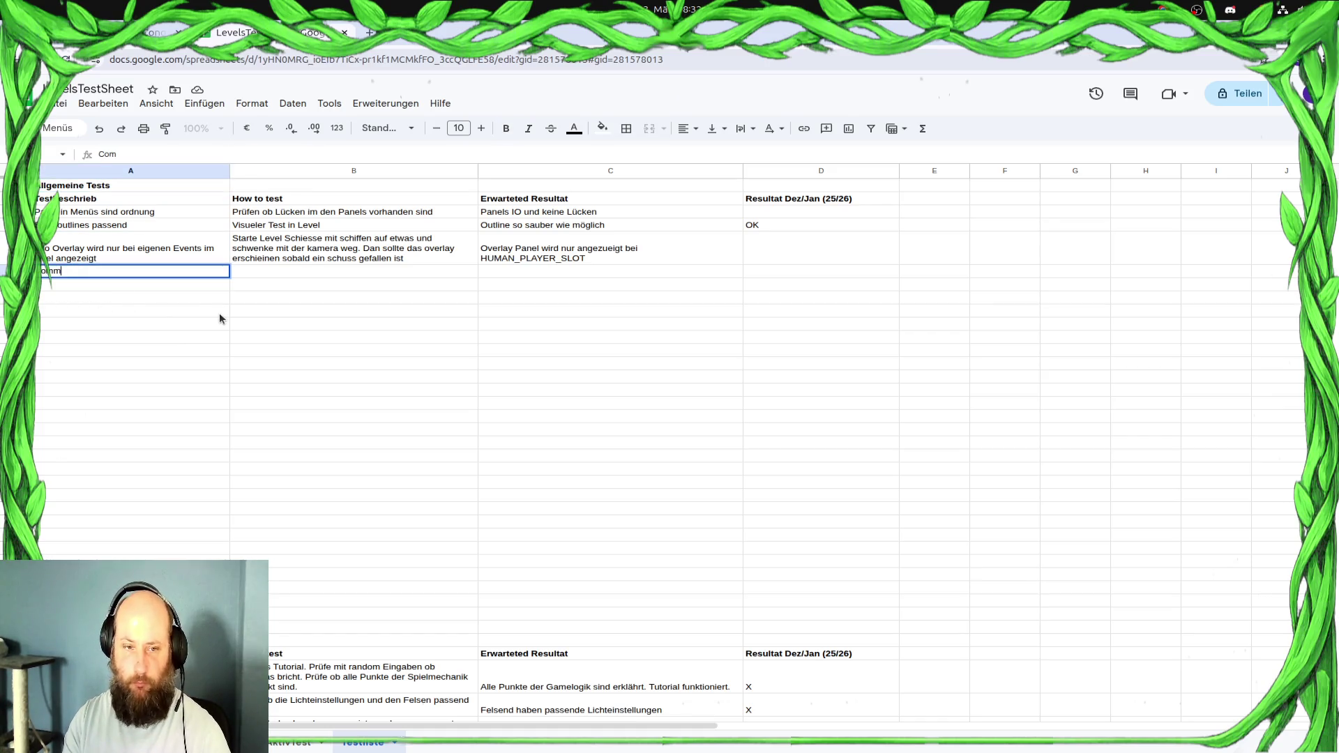
type("ander Attribute")
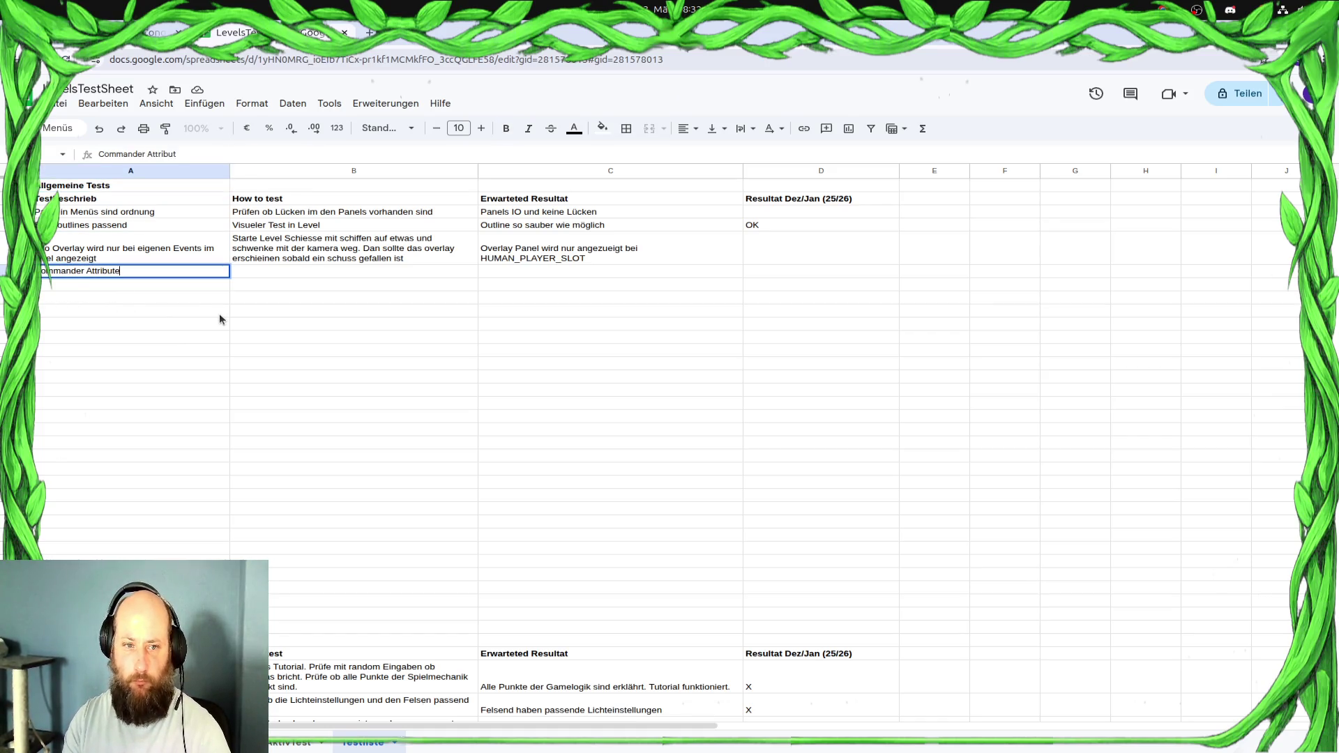
key("BackSpace")
key("BackSpace")
type("TR")
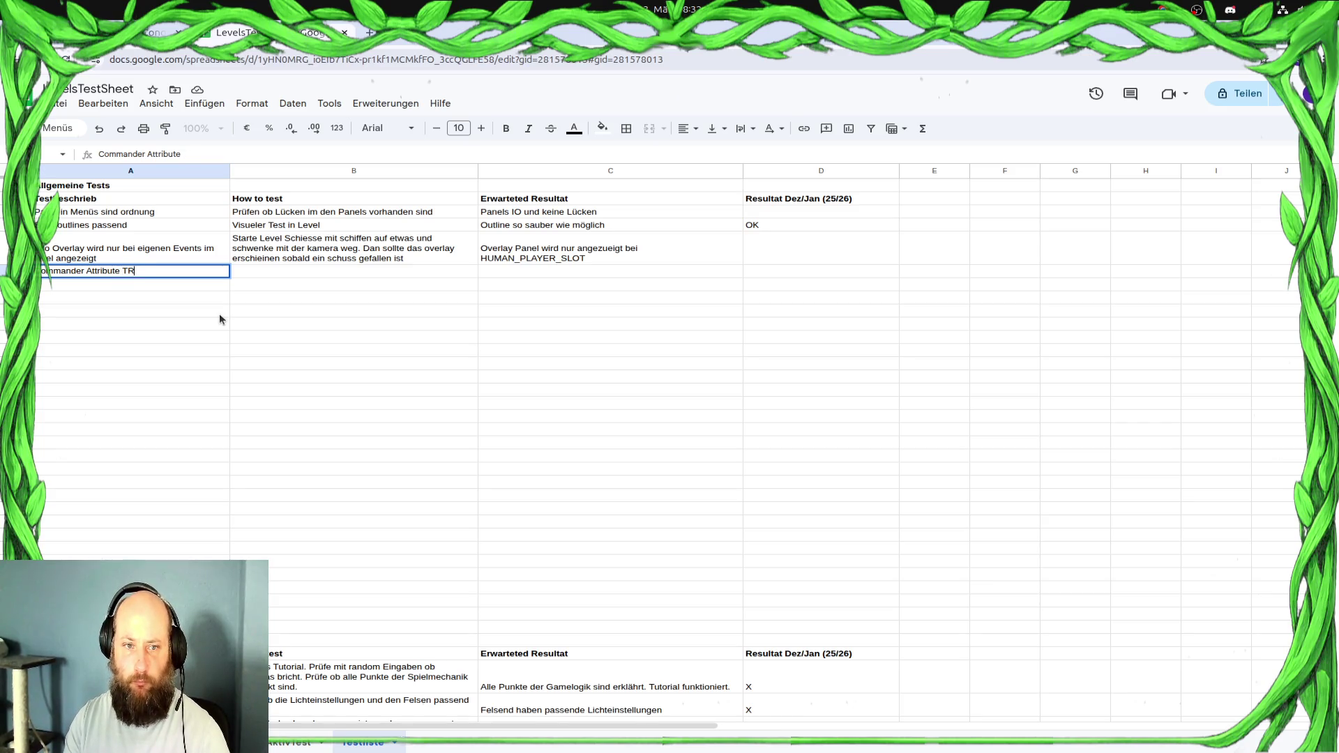
key("BackSpace")
key("BackSpace")
type("Reset is w")
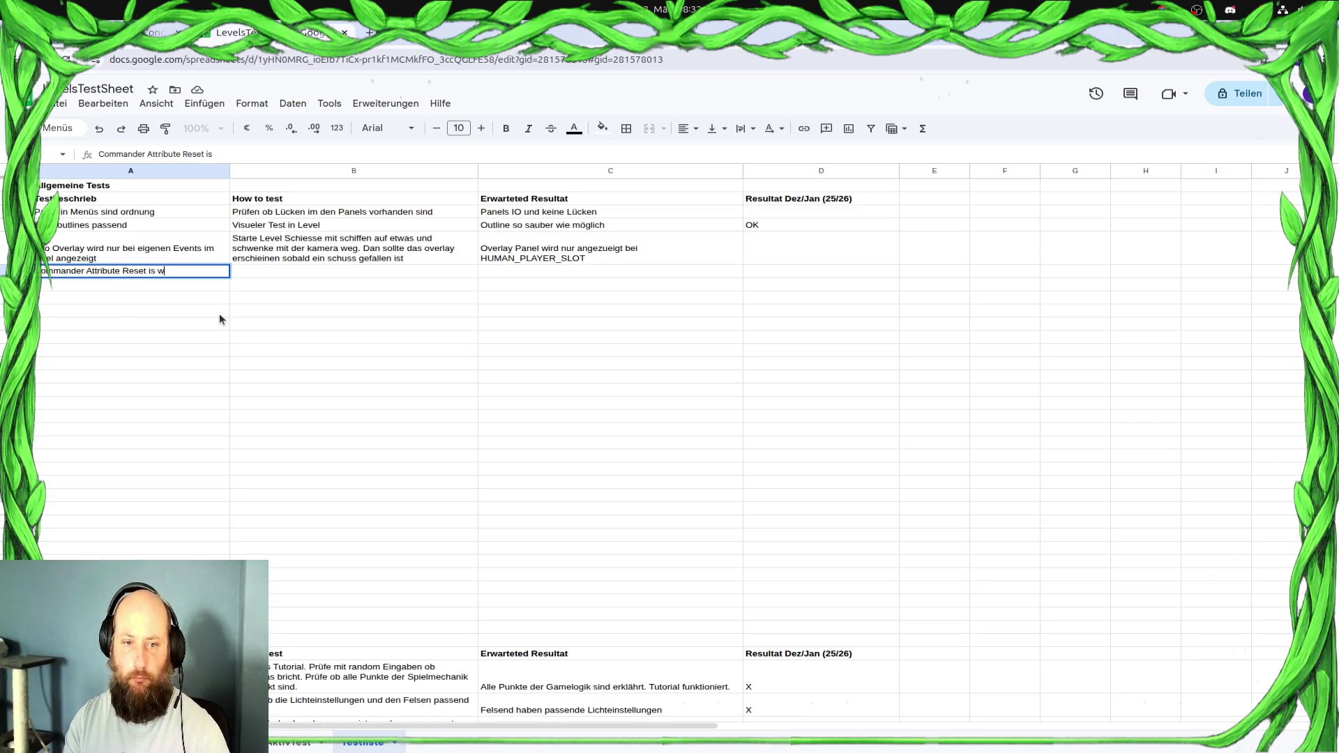
type("orking")
key("Tab")
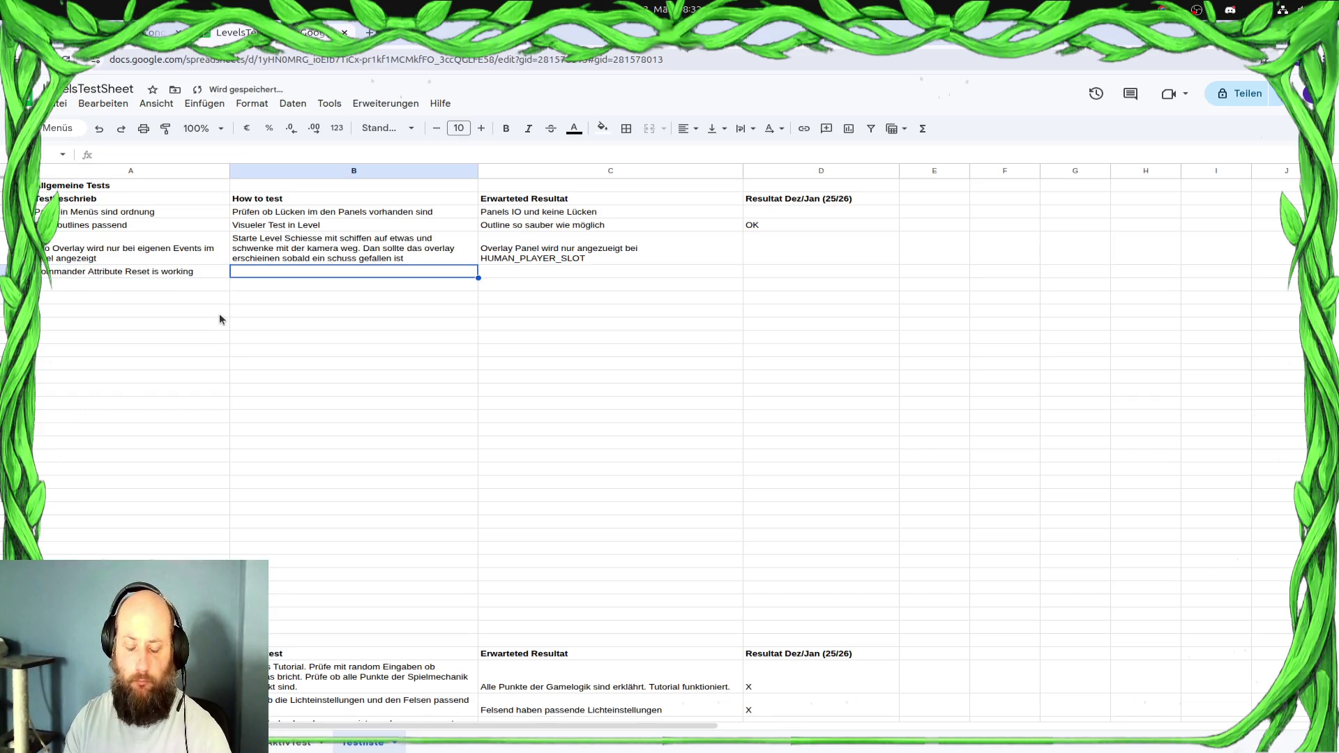
Write the how-to-test steps: create a commander, surrender the first level, reset attributes for 2k Coins
type("Neuen ")
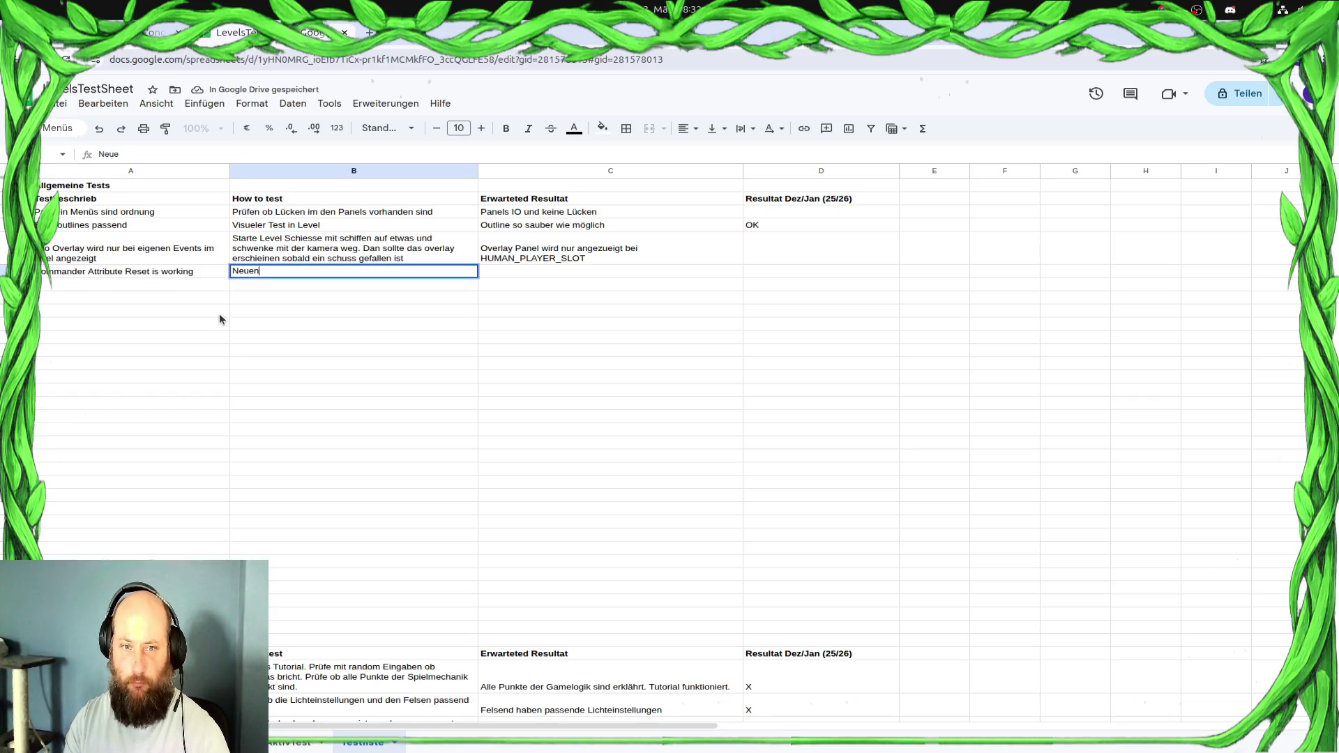
type("Commander er")
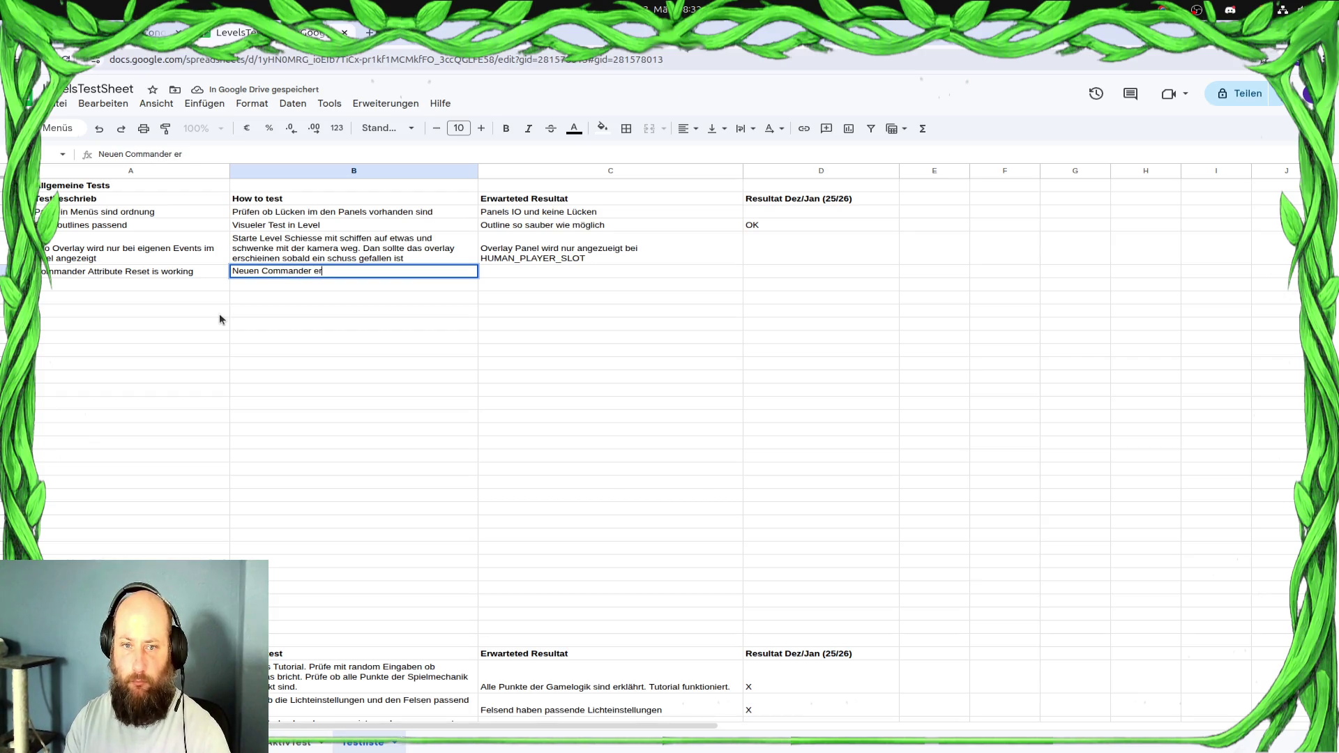
type("stellen ")
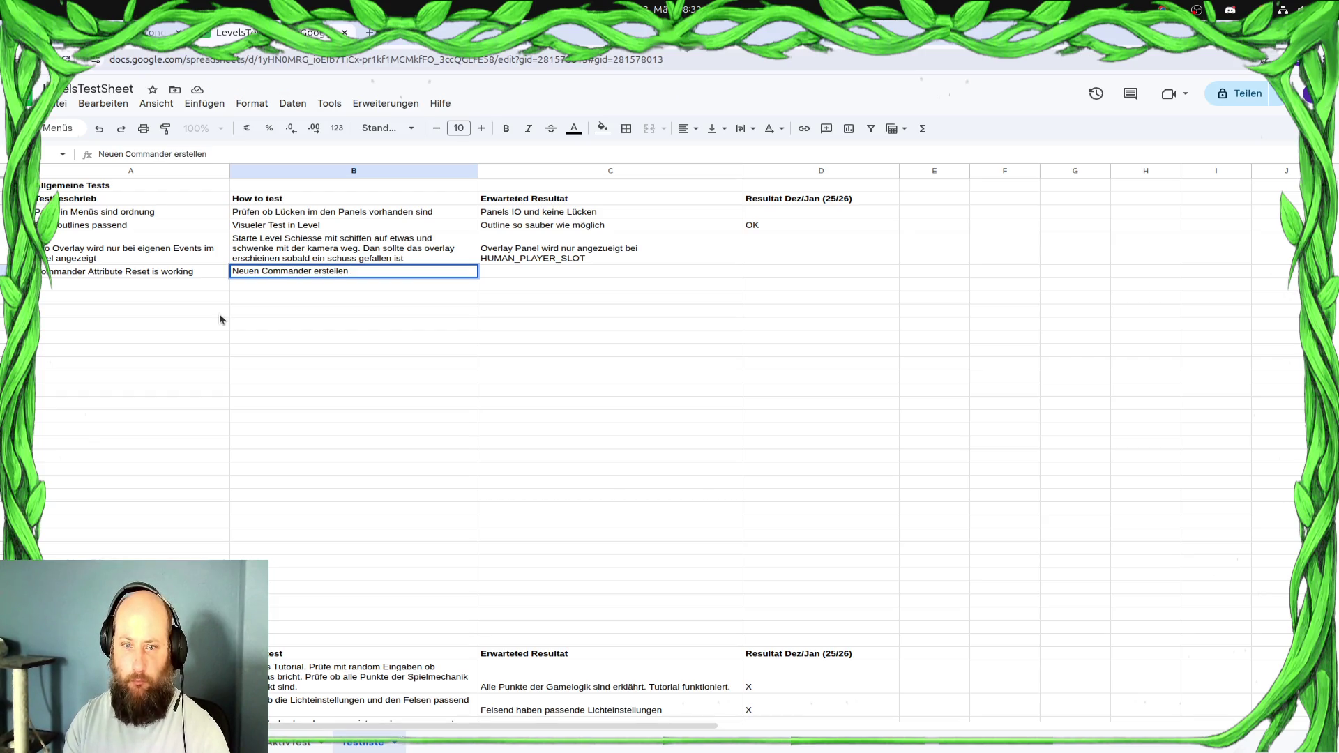
type("und pun")
type("kte verteilen")
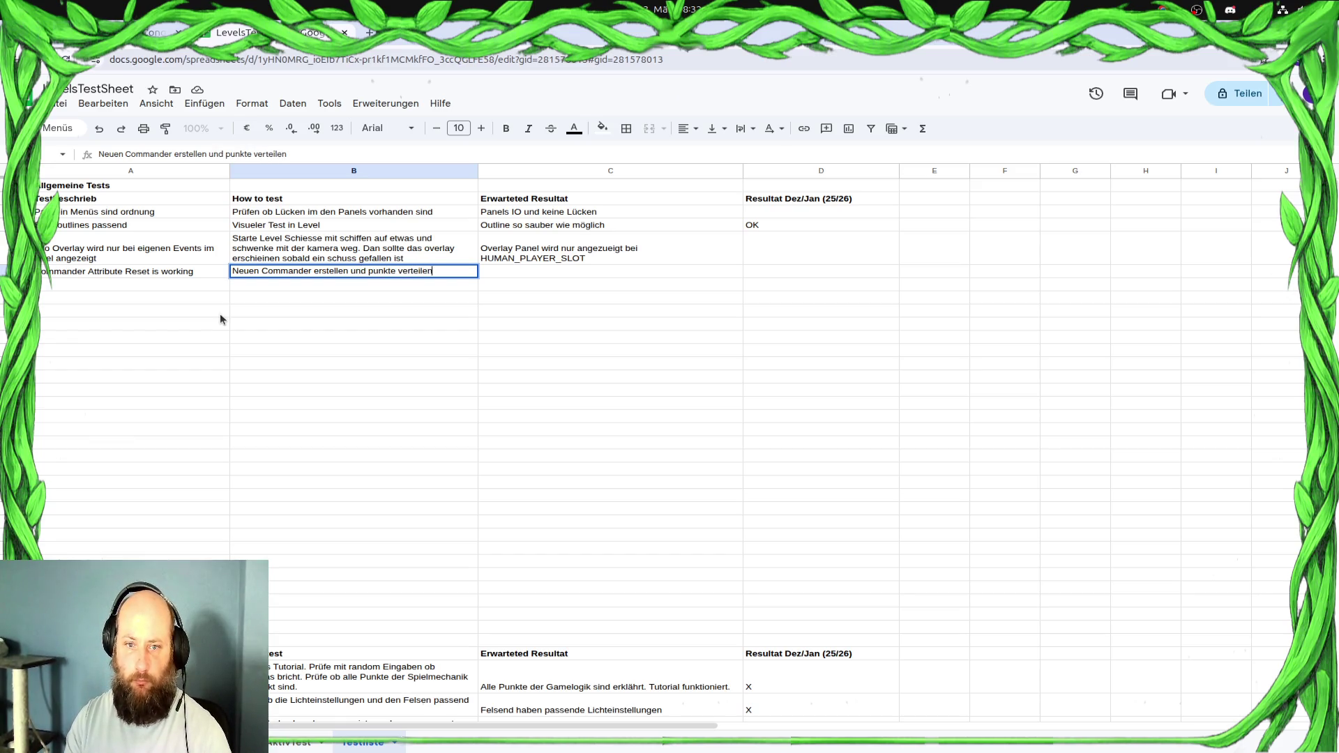
type(". Sjk")
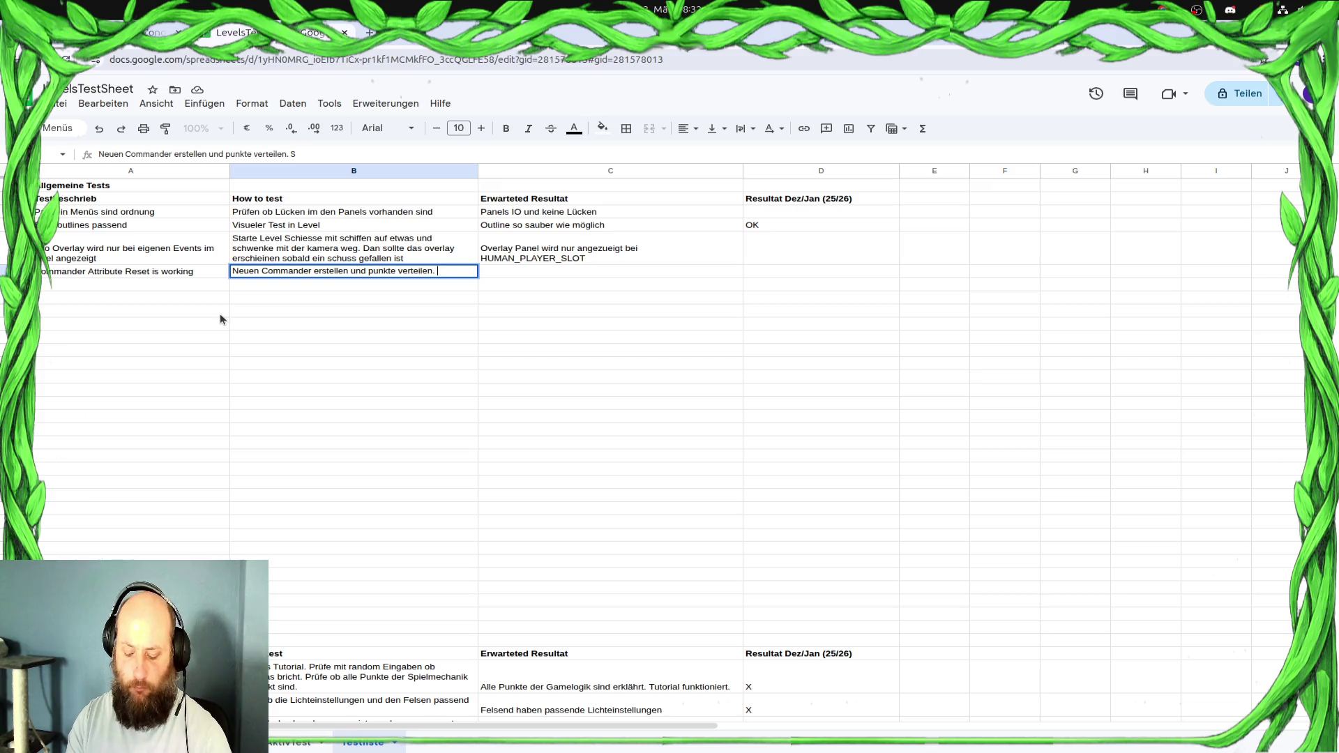
type("Tutoria")
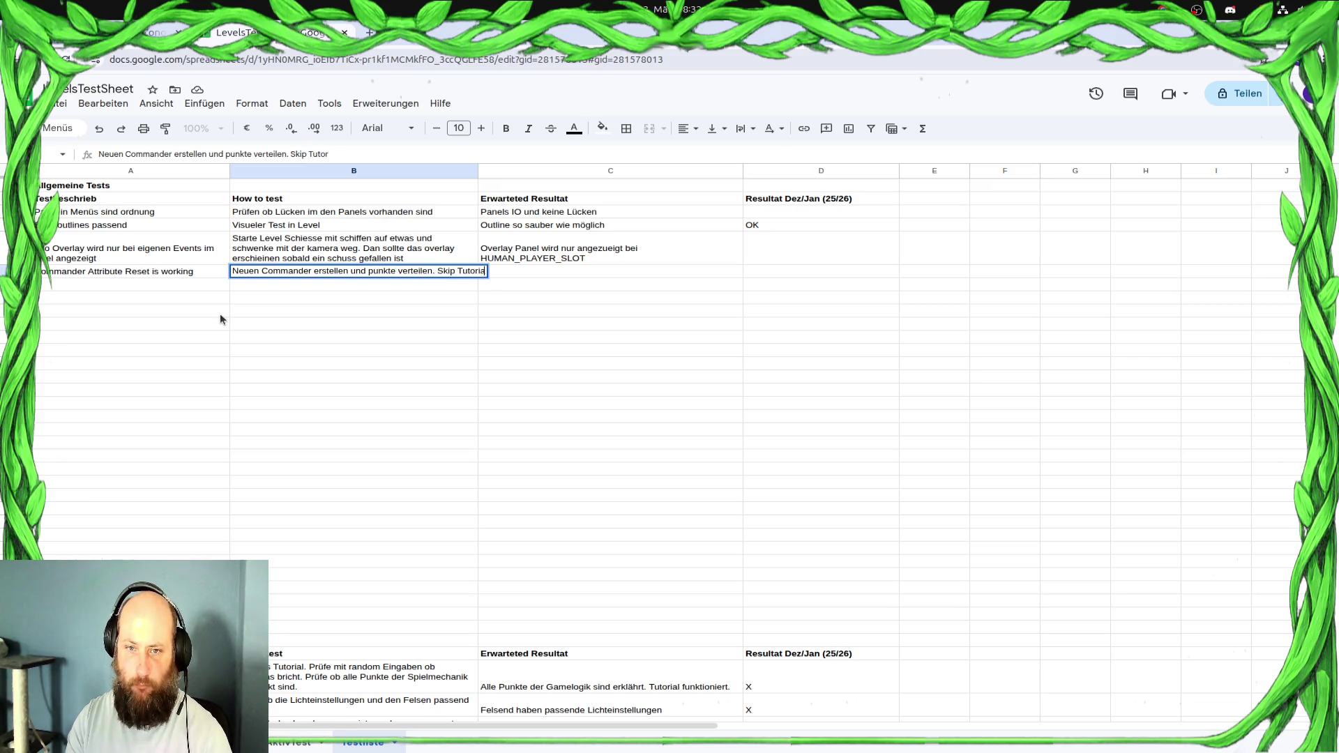
type("l,")
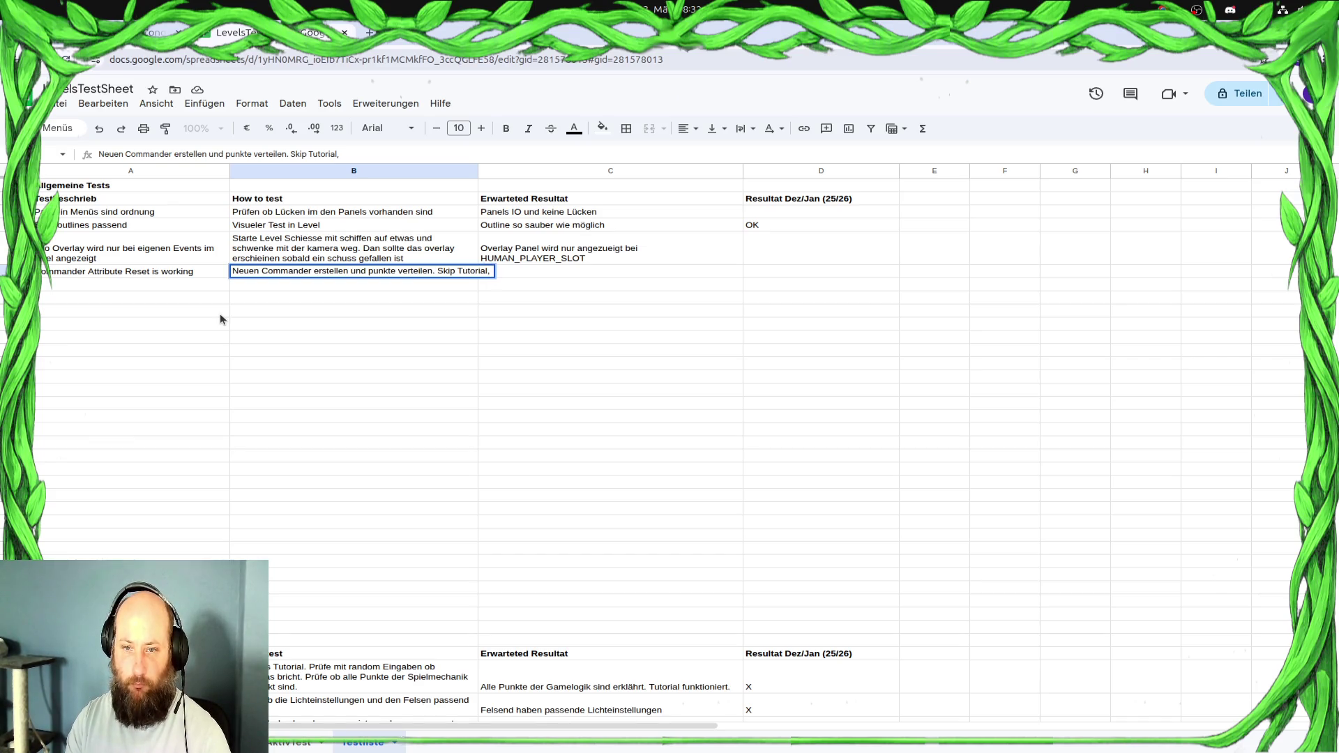
type(" Im erste")
type("n level")
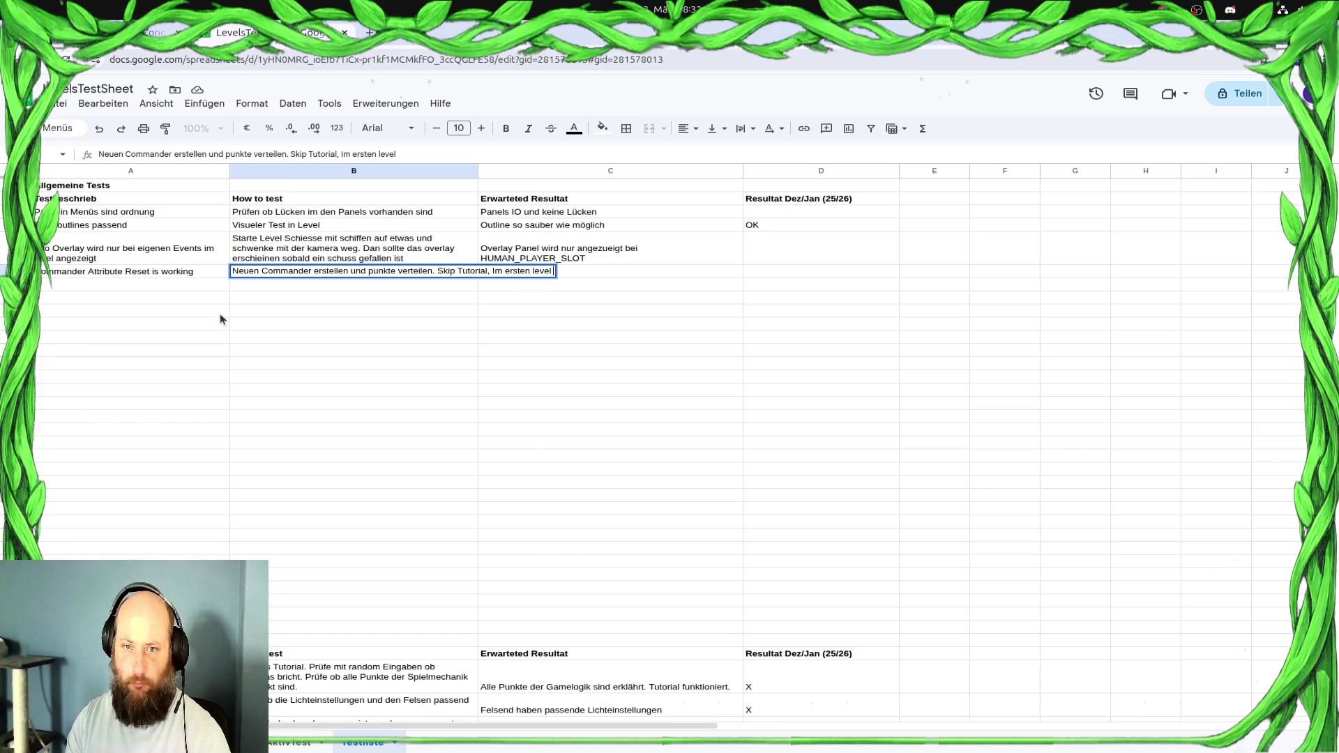
type(" das level su")
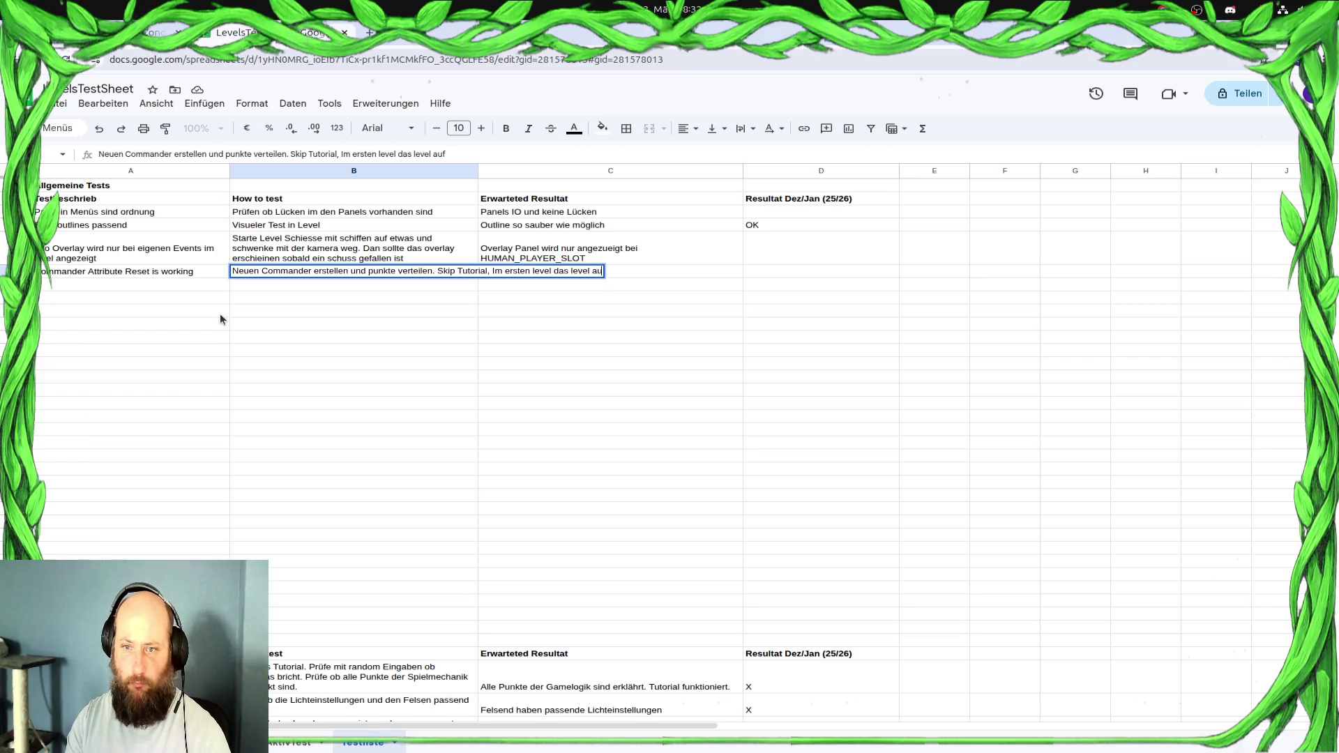
type("rrendern")
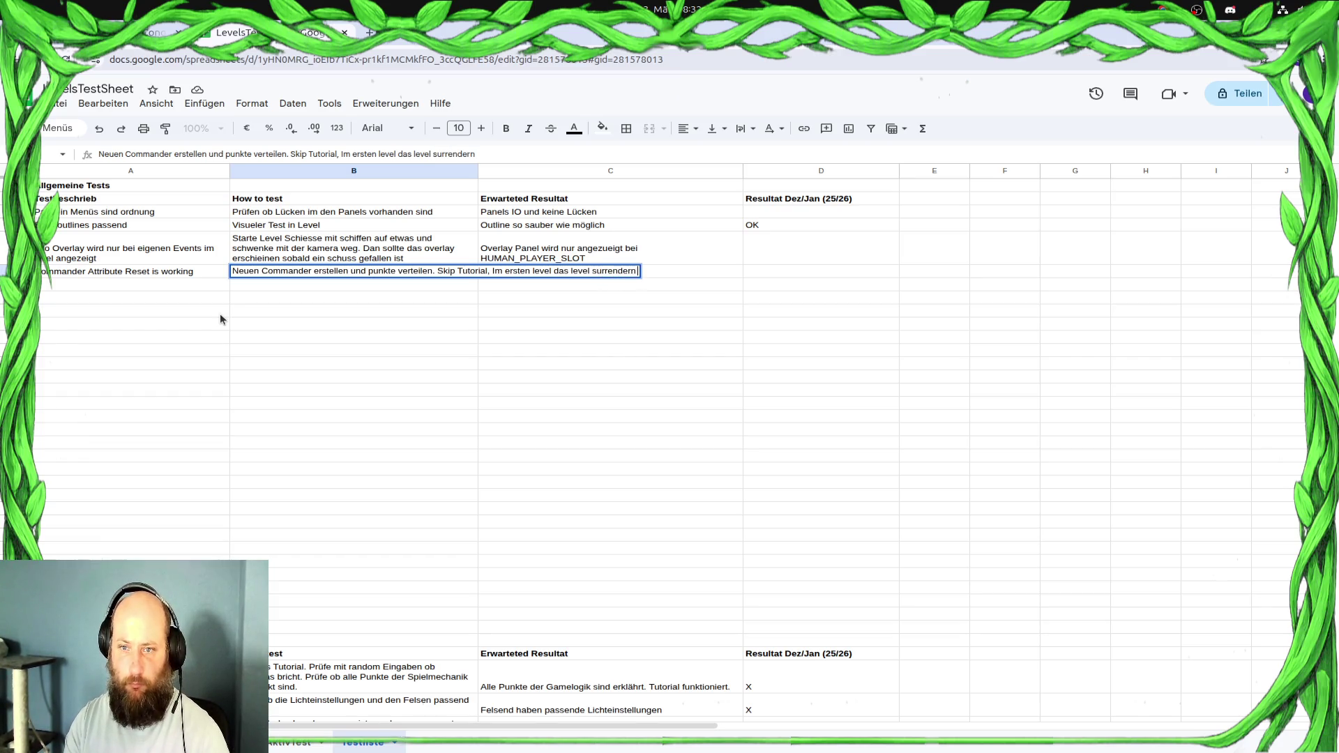
type(". ")
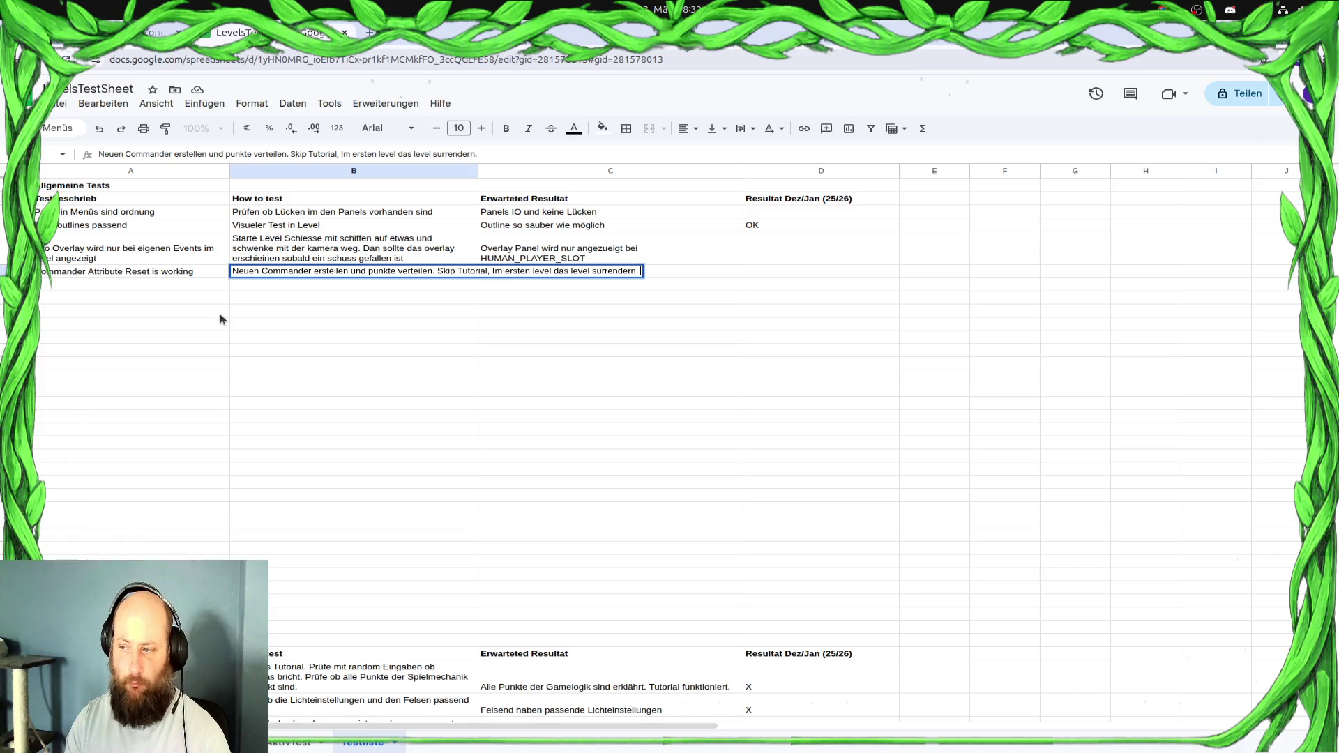
type("Im Comman")
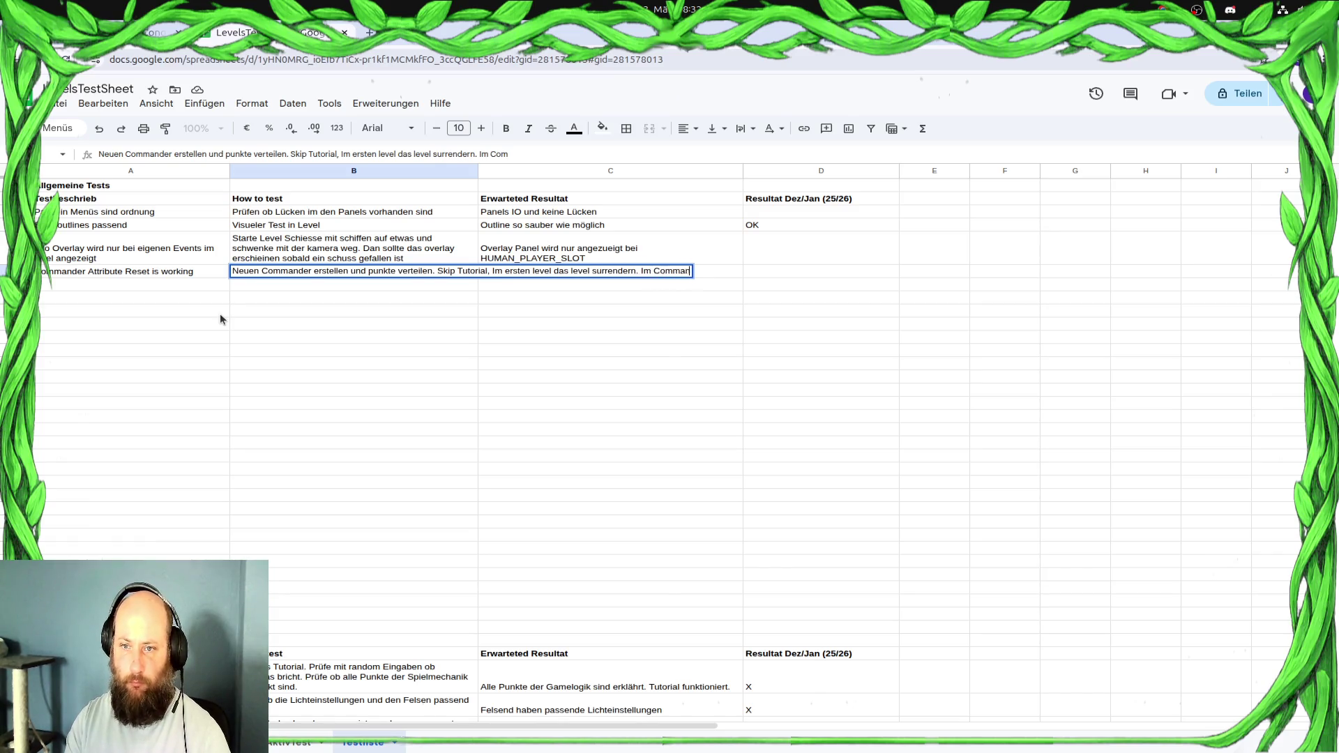
type("der Scrreen")
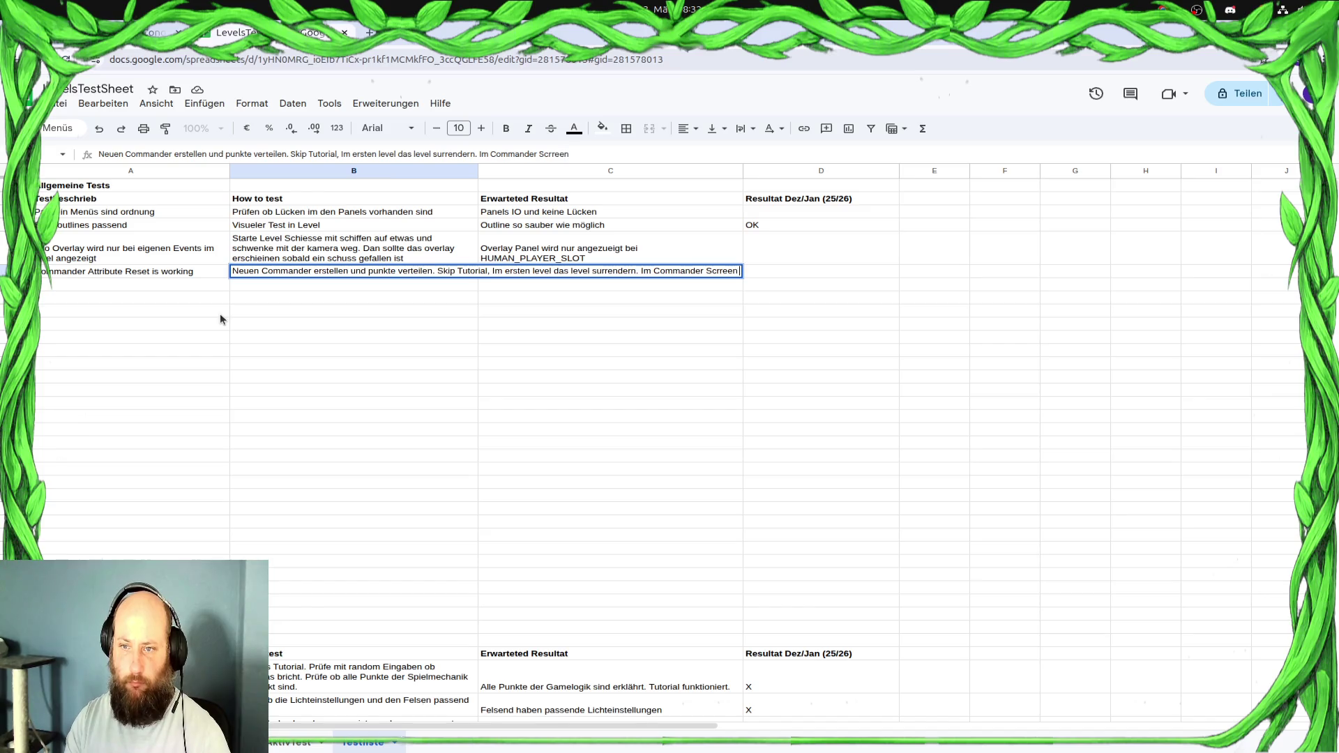
type(" Reset")
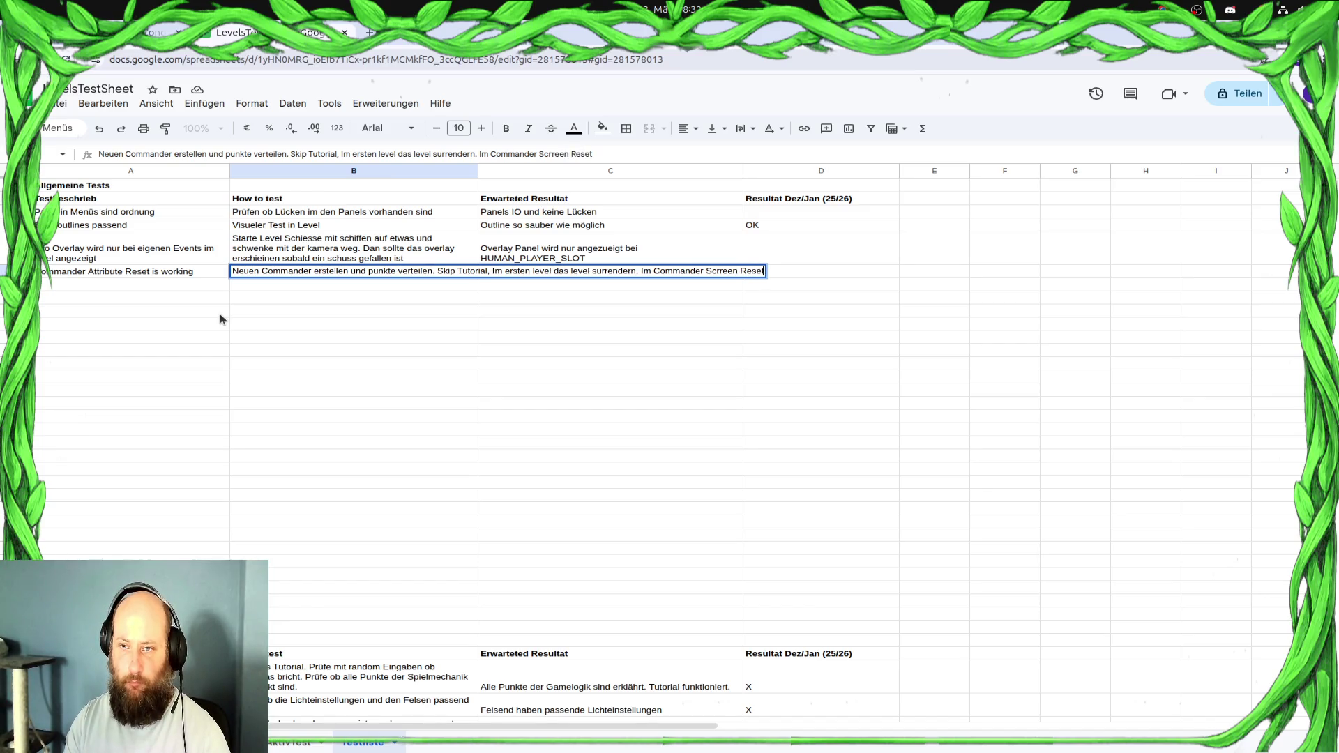
type(" attribtuesx")
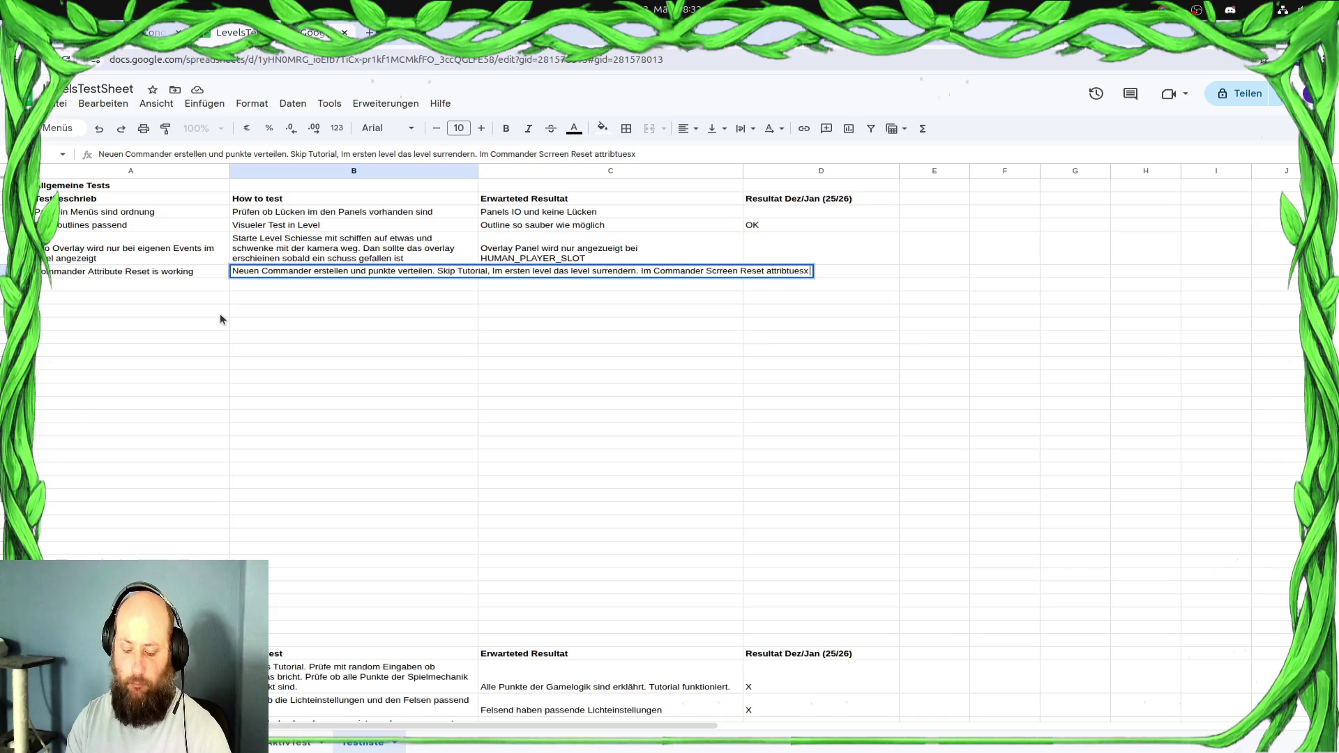
type(" f¨r 2k")
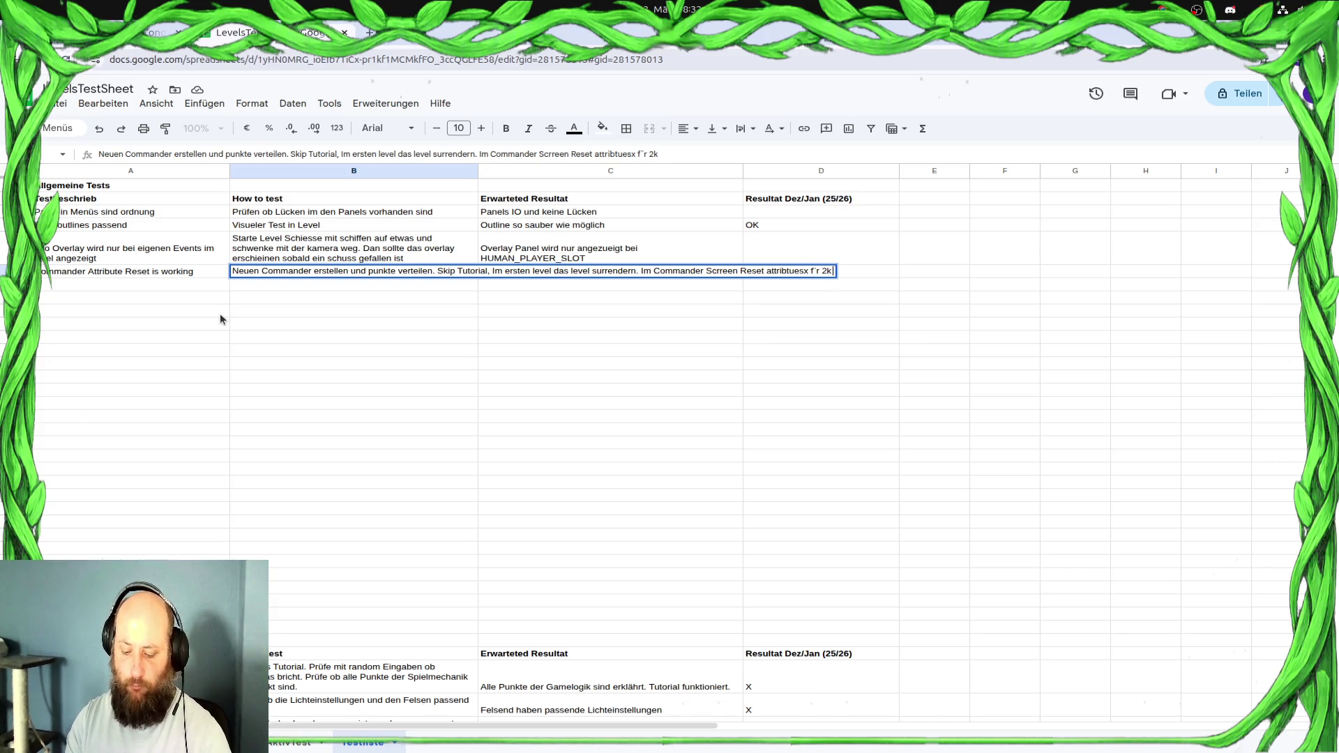
type(" Coins")
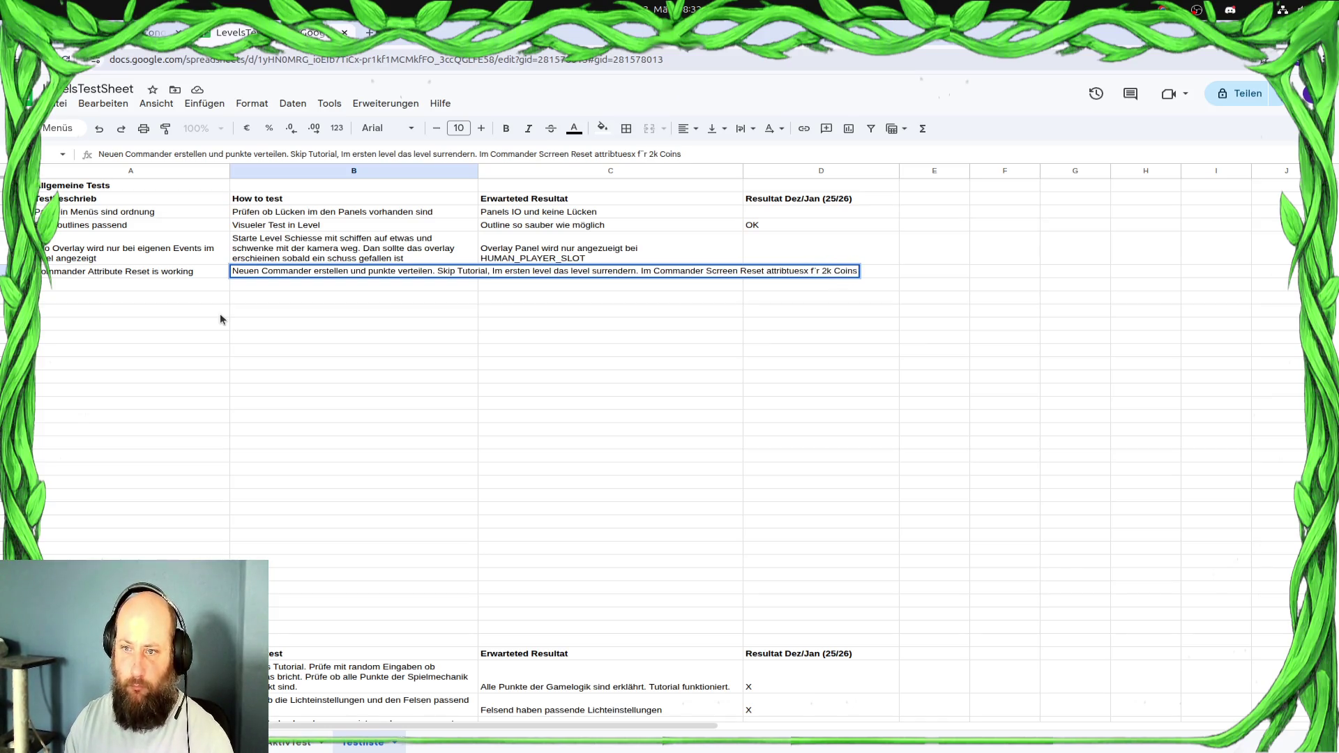
key("BackSpace")
key("BackSpace")
key("BackSpace")
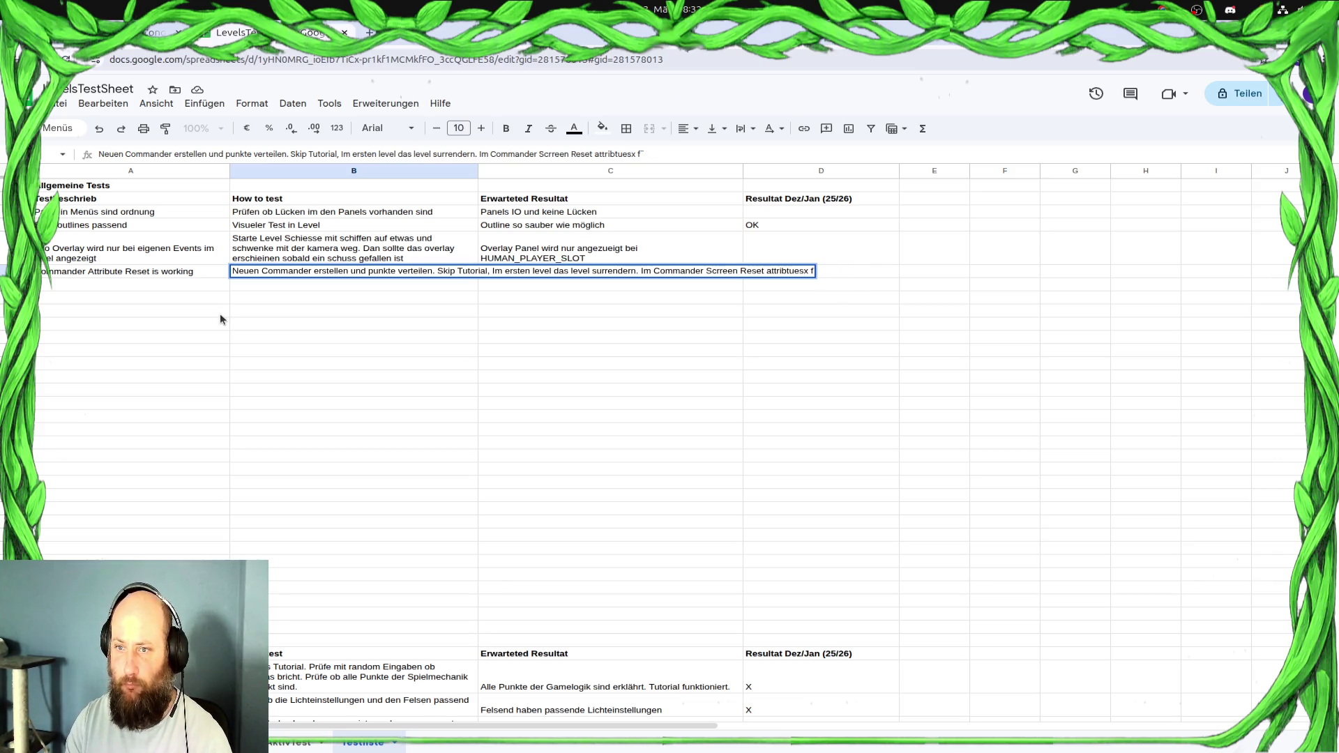
key("BackSpace")
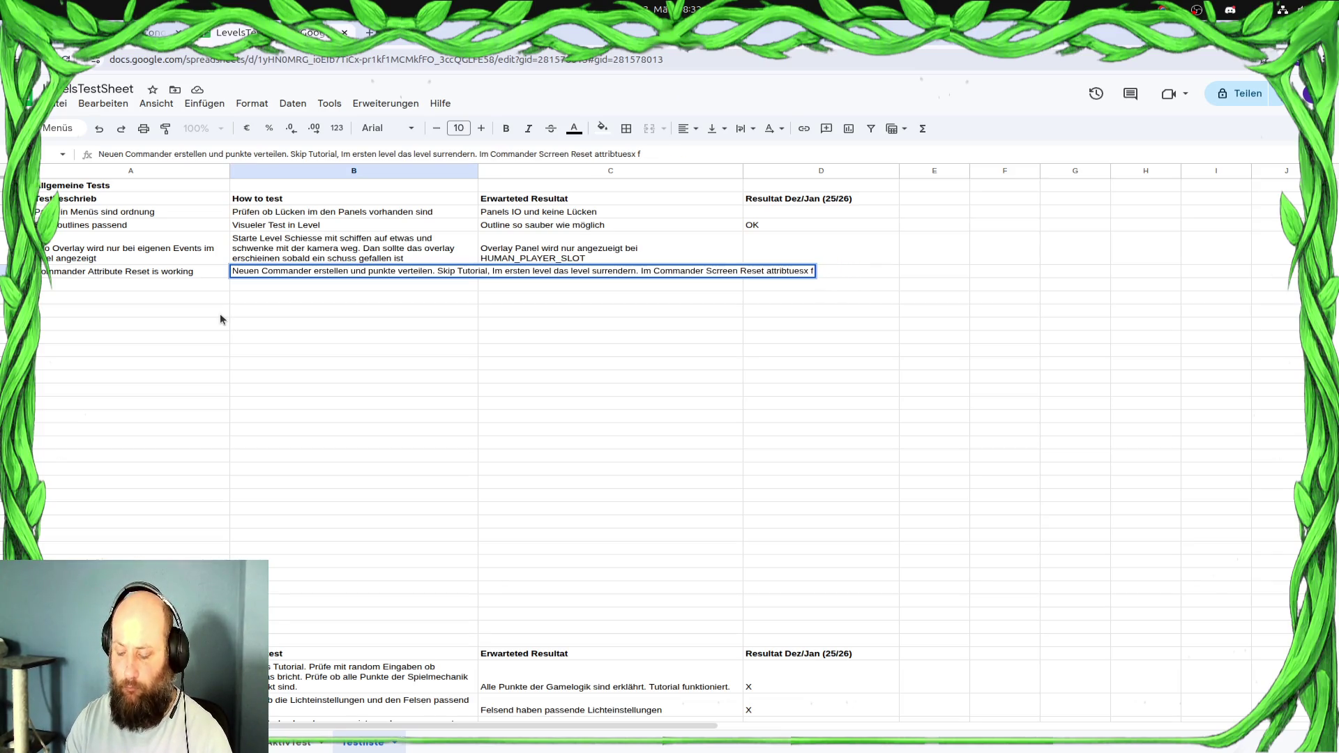
type("ür 2k")
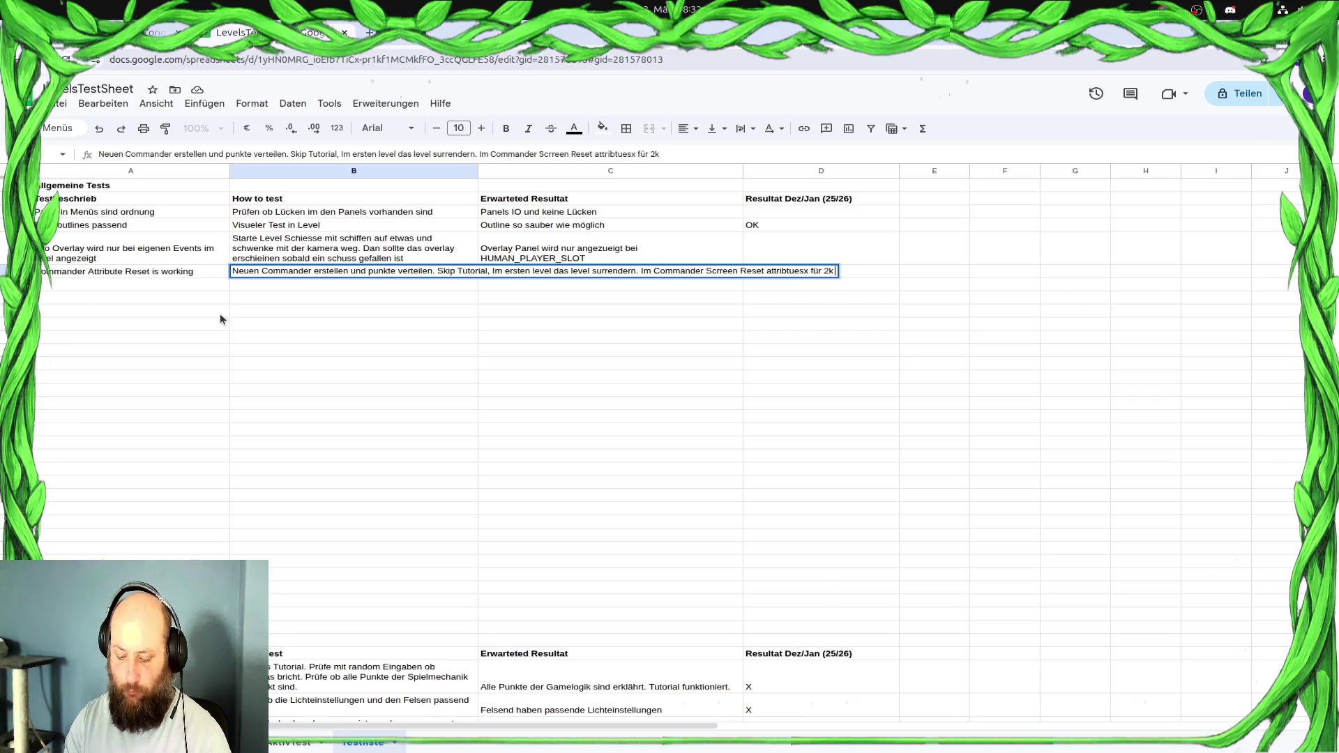
type(" Coins")
key("Return")
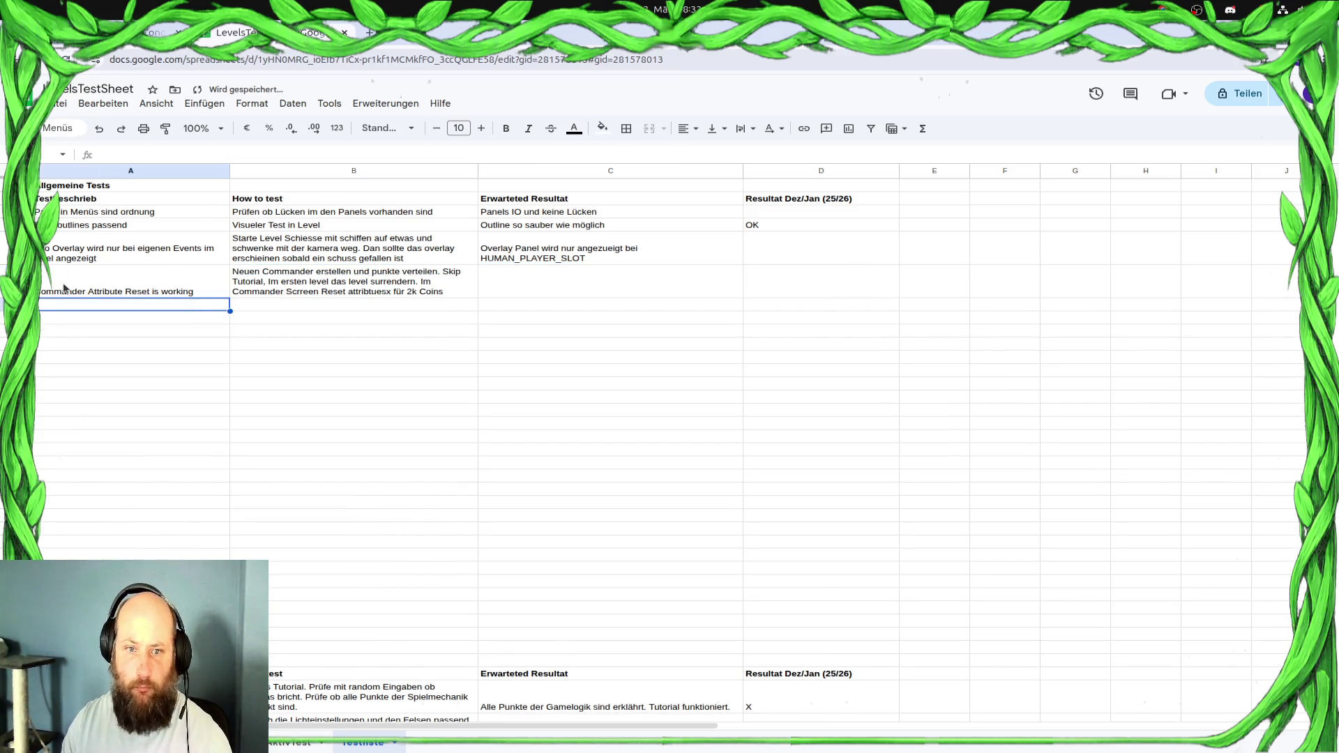
left_click(310, 279)
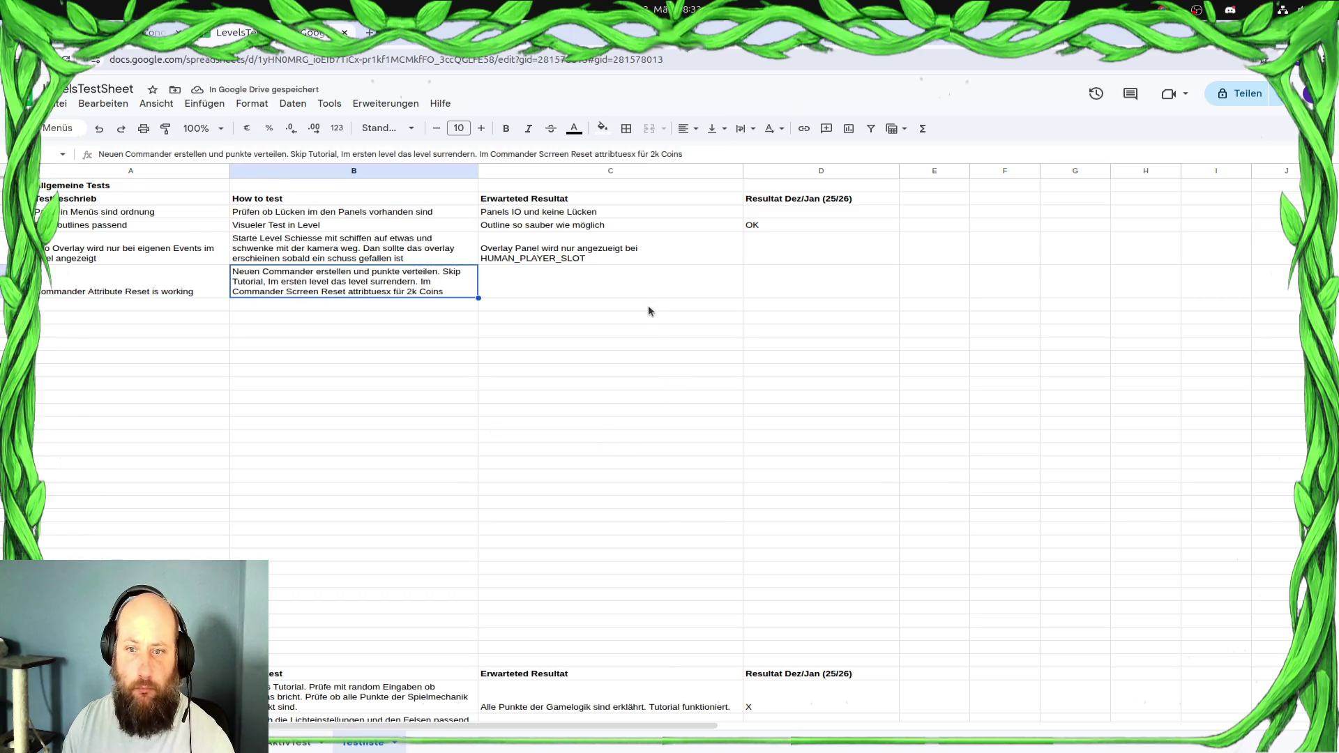
Clear the Info Overlay test entries in A5:D5, leaving row 5 empty
left_click(635, 277)
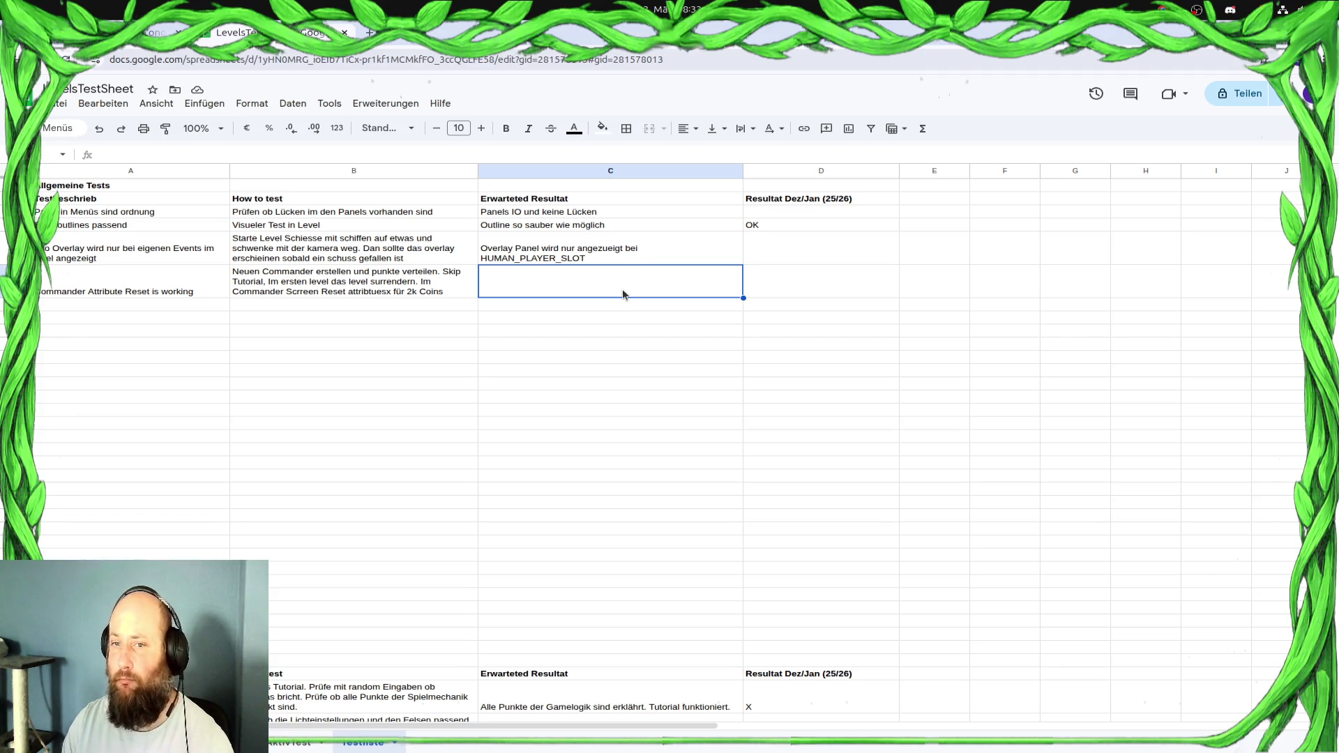
left_click(147, 249)
left_click(819, 258, "shift")
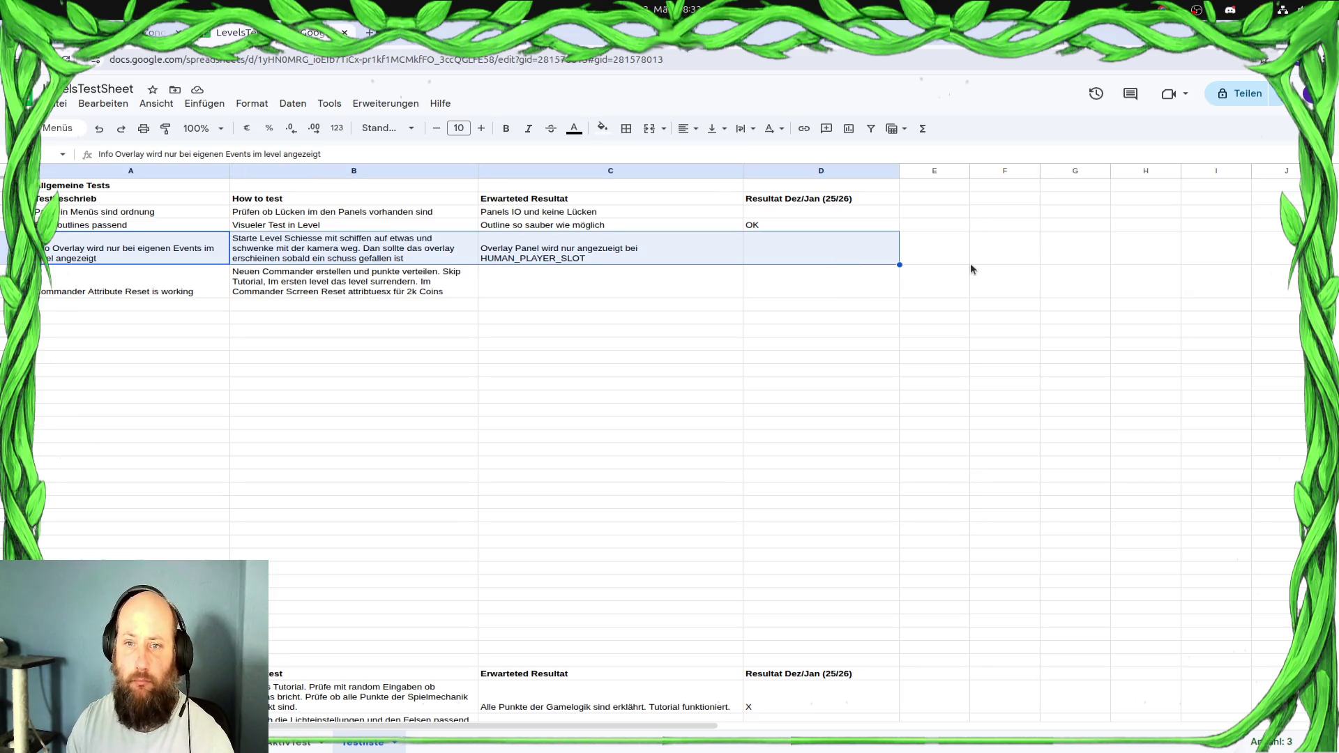
key("Delete")
left_click(630, 277)
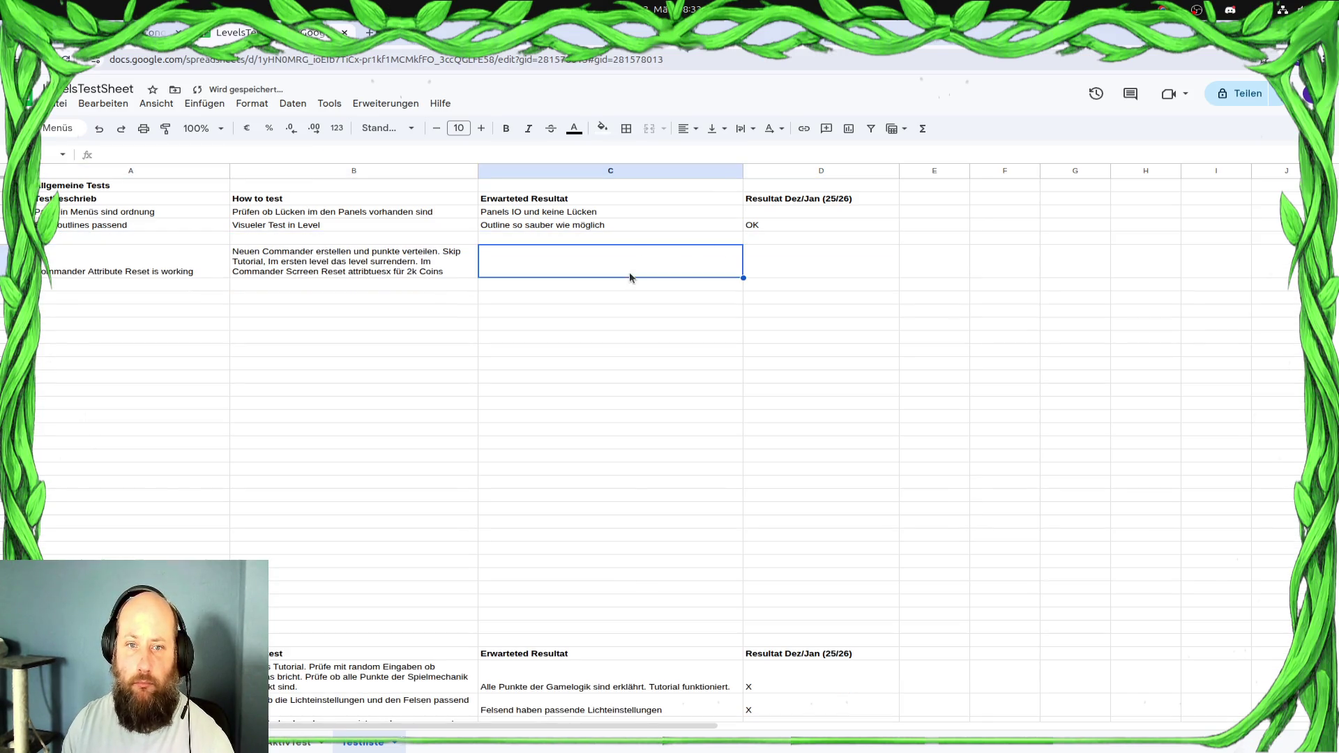
left_click(146, 238)
left_click(10, 237)
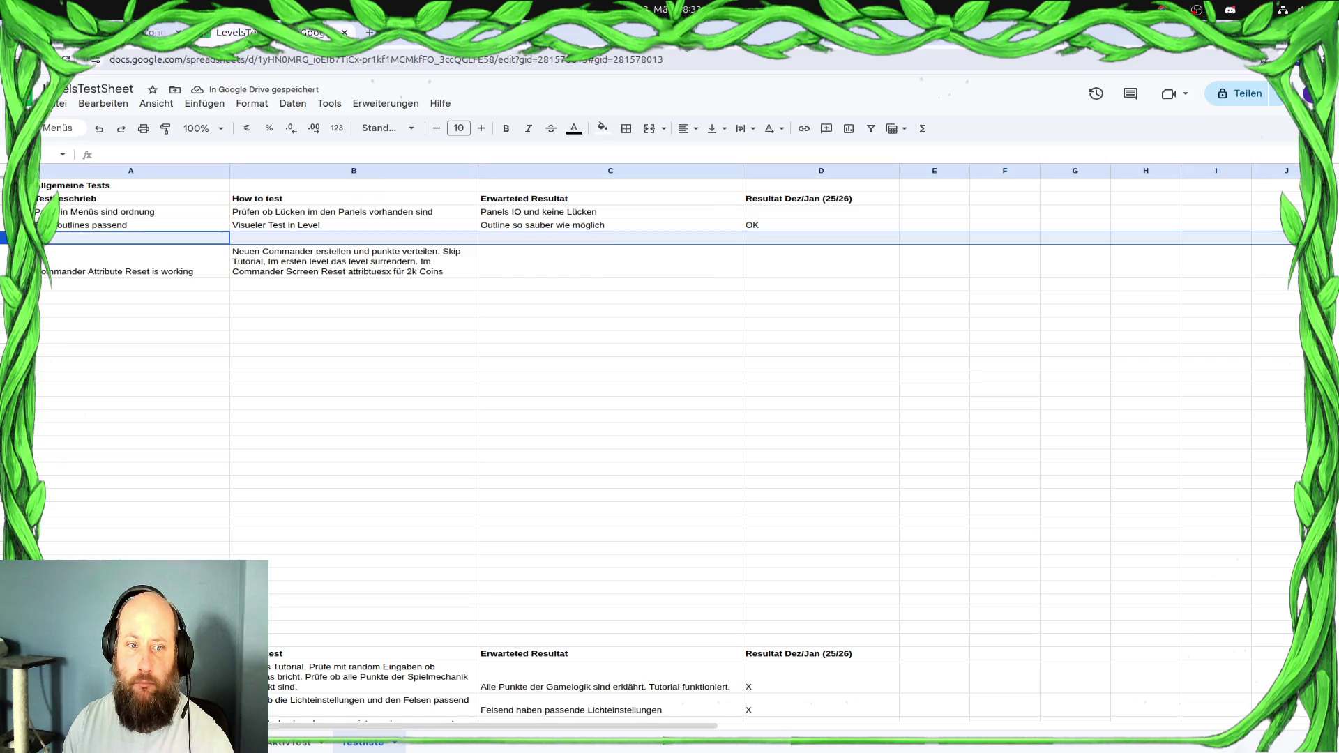
left_click(616, 267)
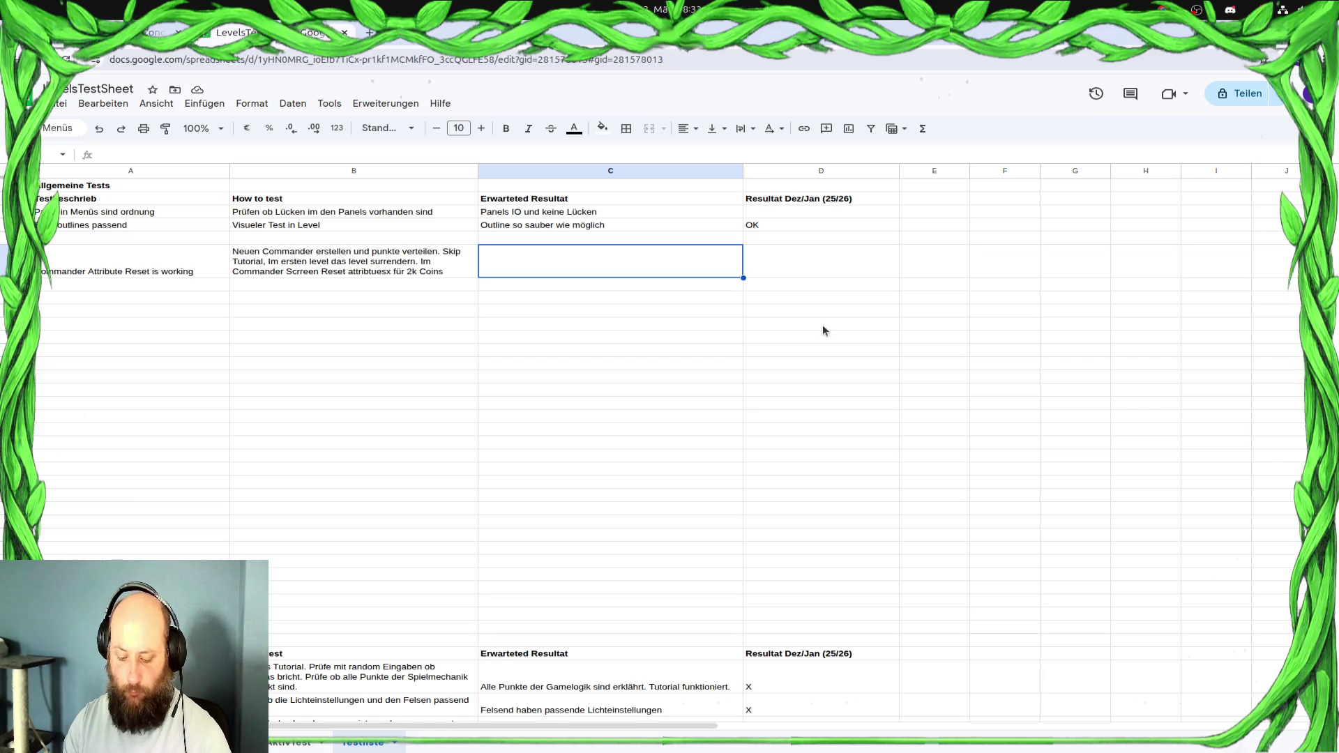
Enter the expected result 'Orbs wieder da, alle commander attribtue resetet' and discard the stray D6 entry
type("Orbs wieder a")
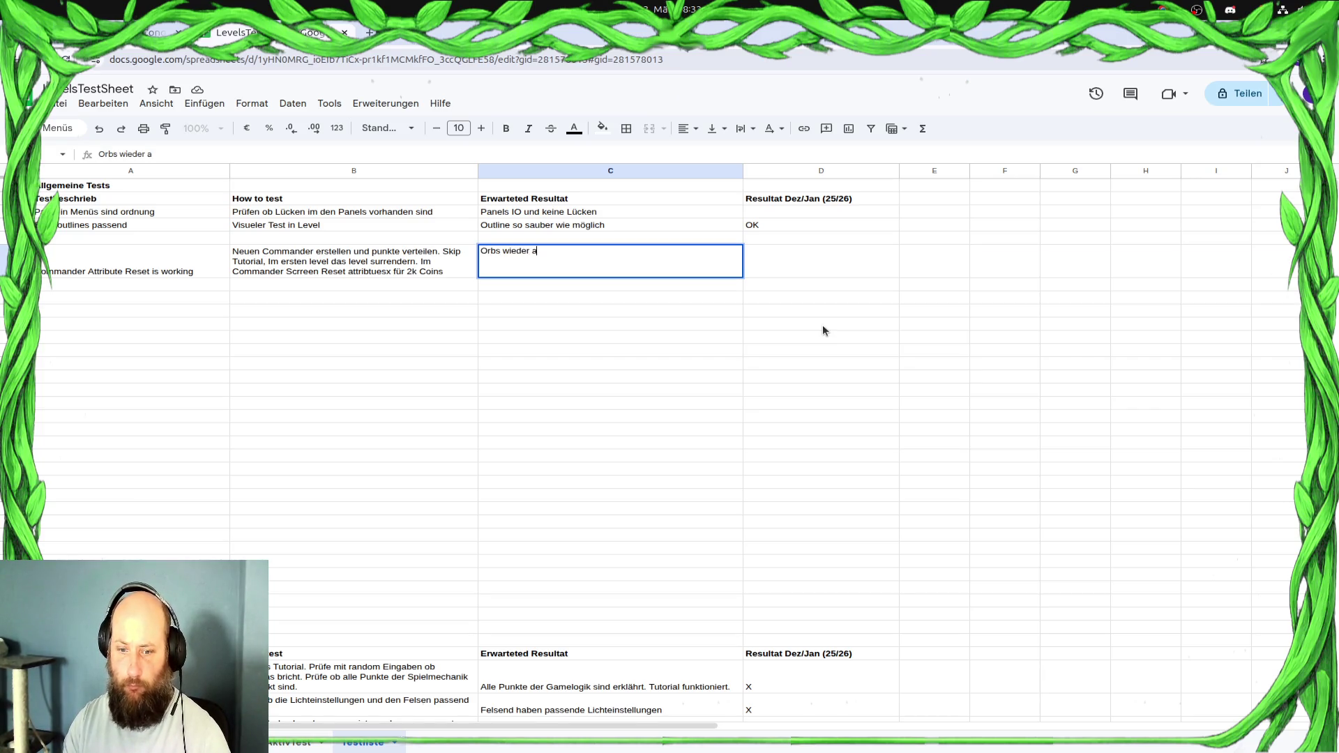
key("BackSpace")
type("da, a")
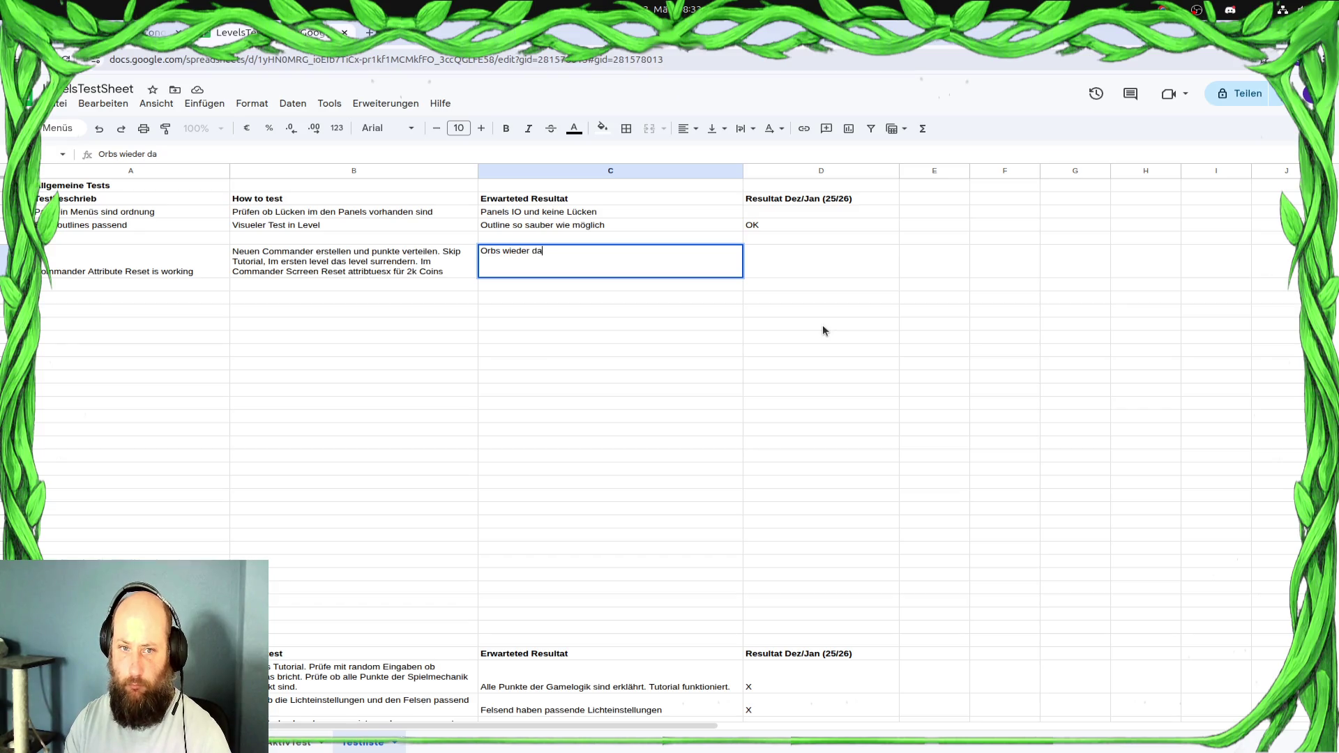
type("lle ")
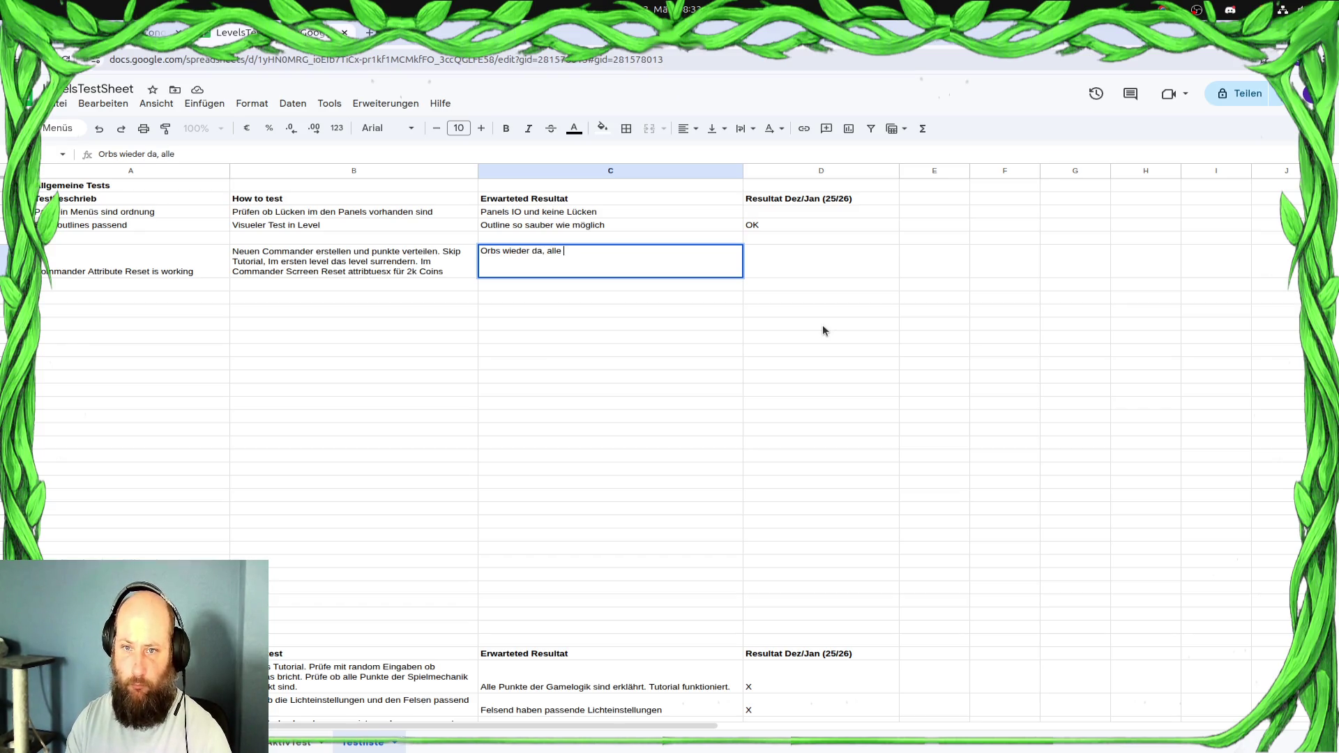
type("commander attri")
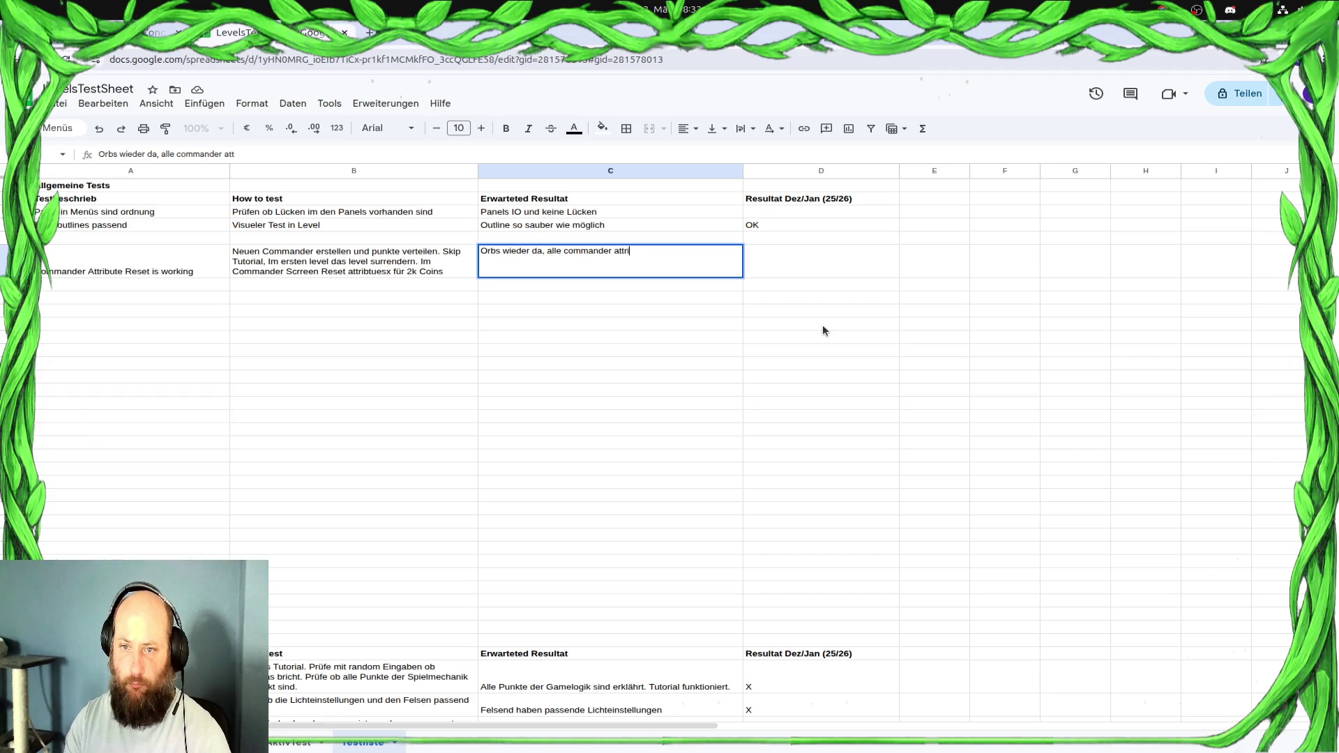
type("btue resetet")
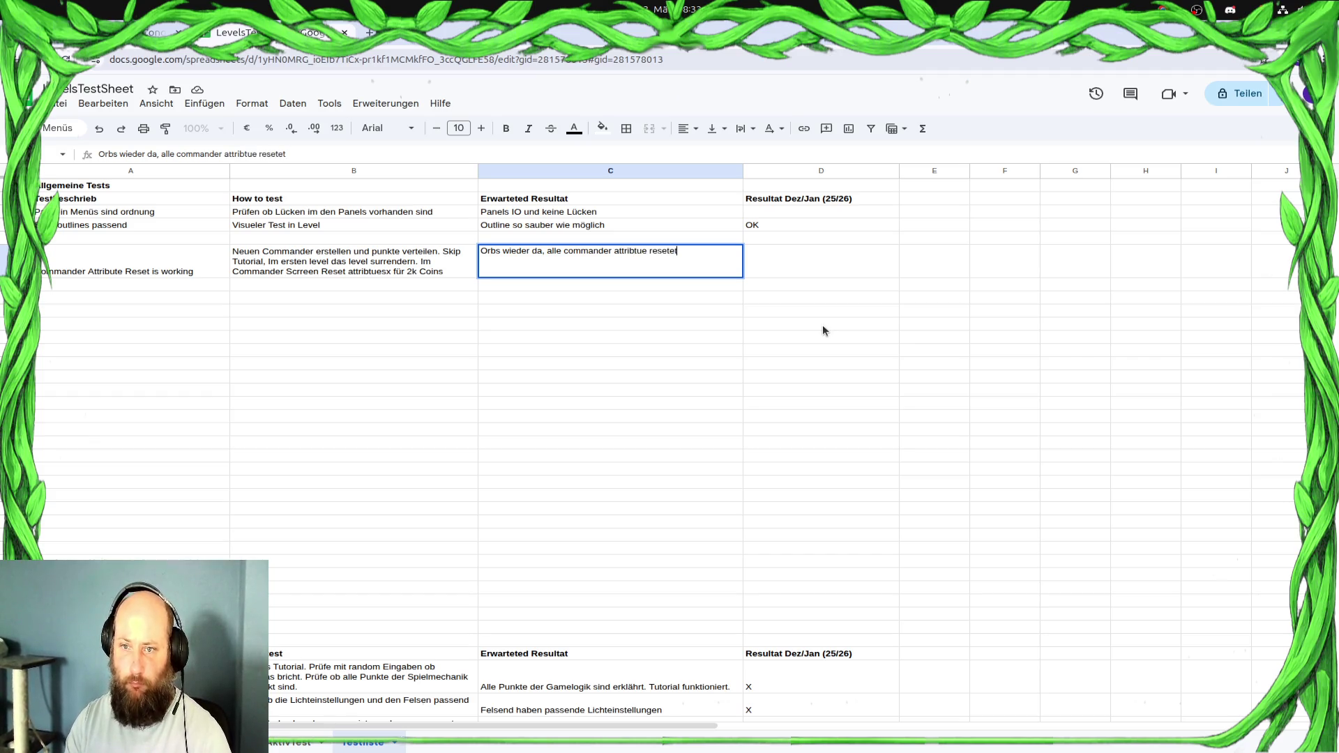
key("Tab")
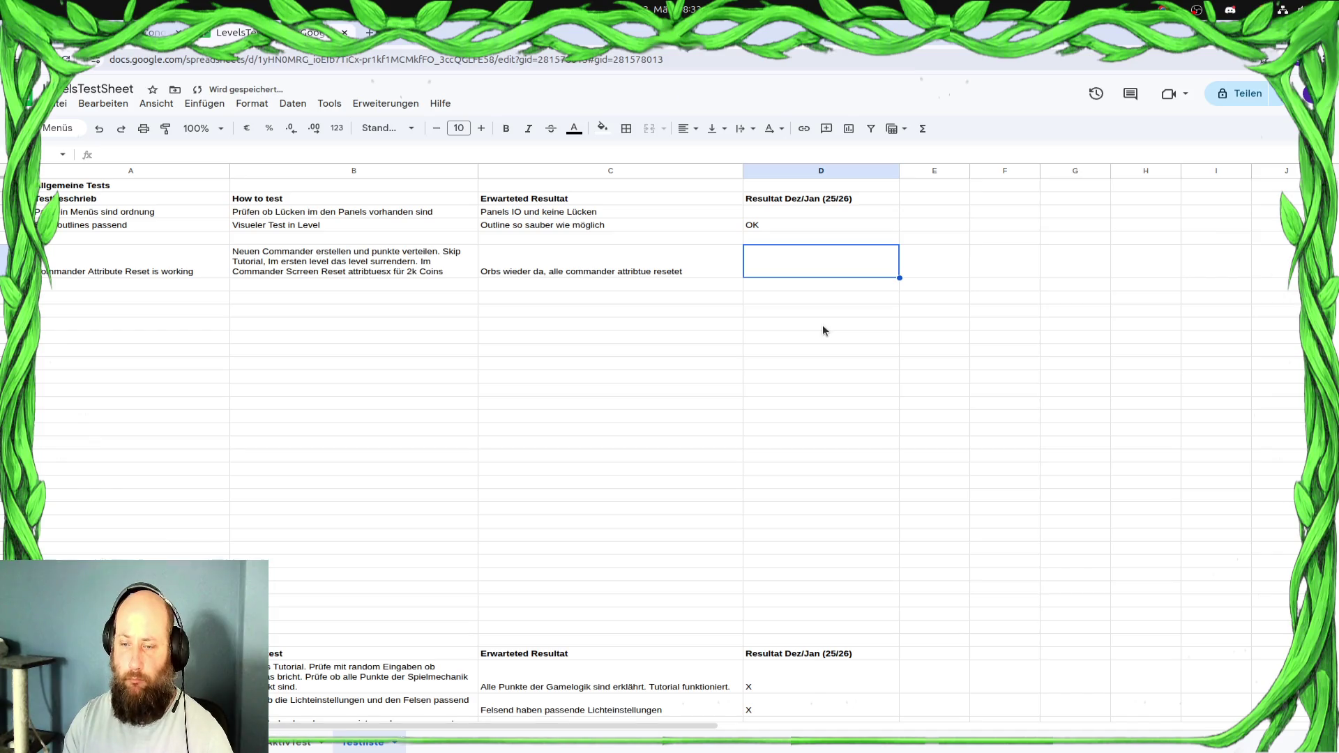
type("IJ")
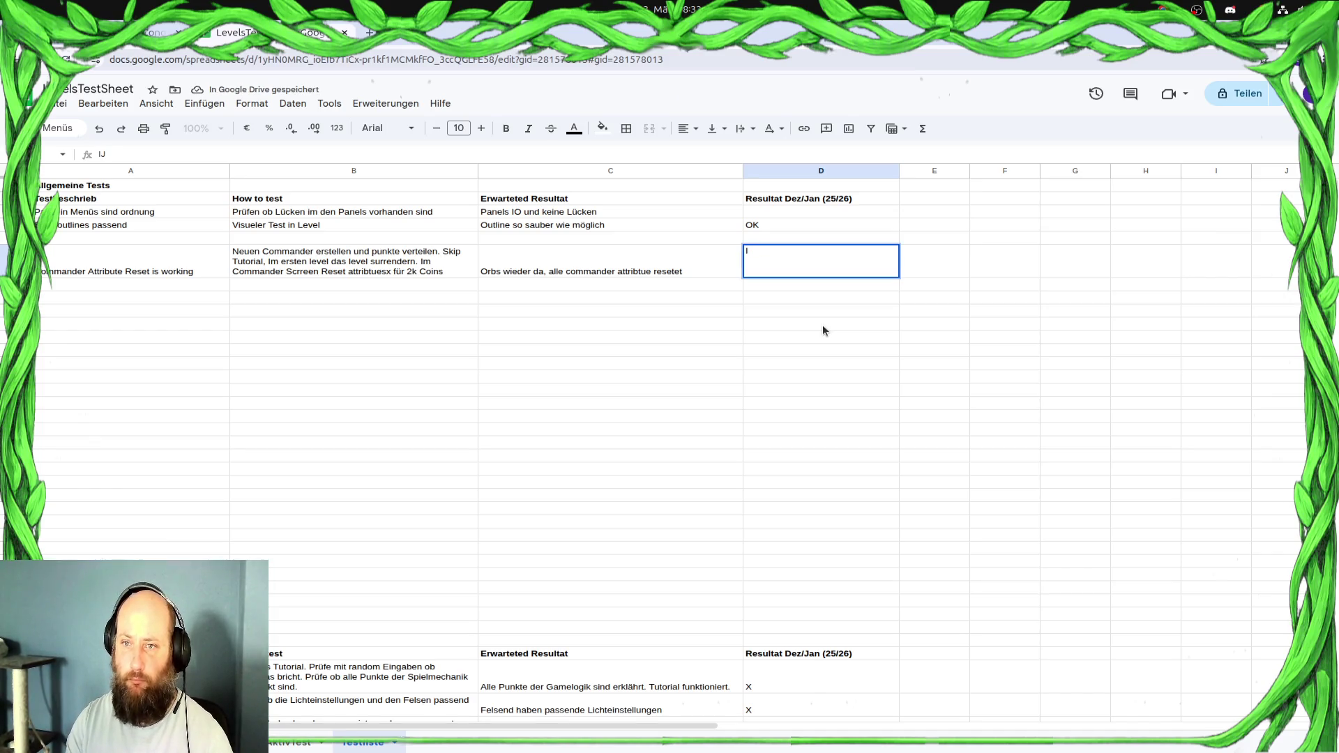
key("Up")
key("Up")
key("Up")
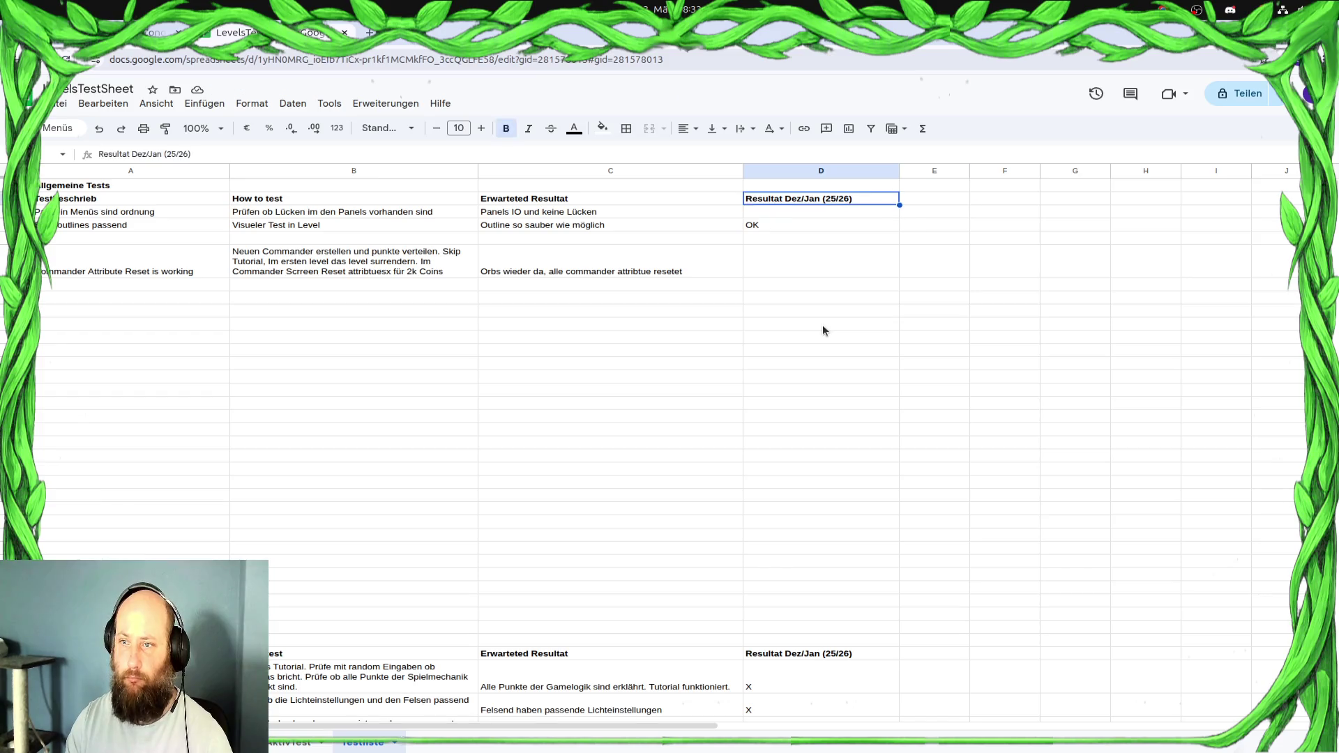
Add an 'Android Beta' header in E2, mark the reset test OK there, and begin the next test name
key("Right")
type("Andro")
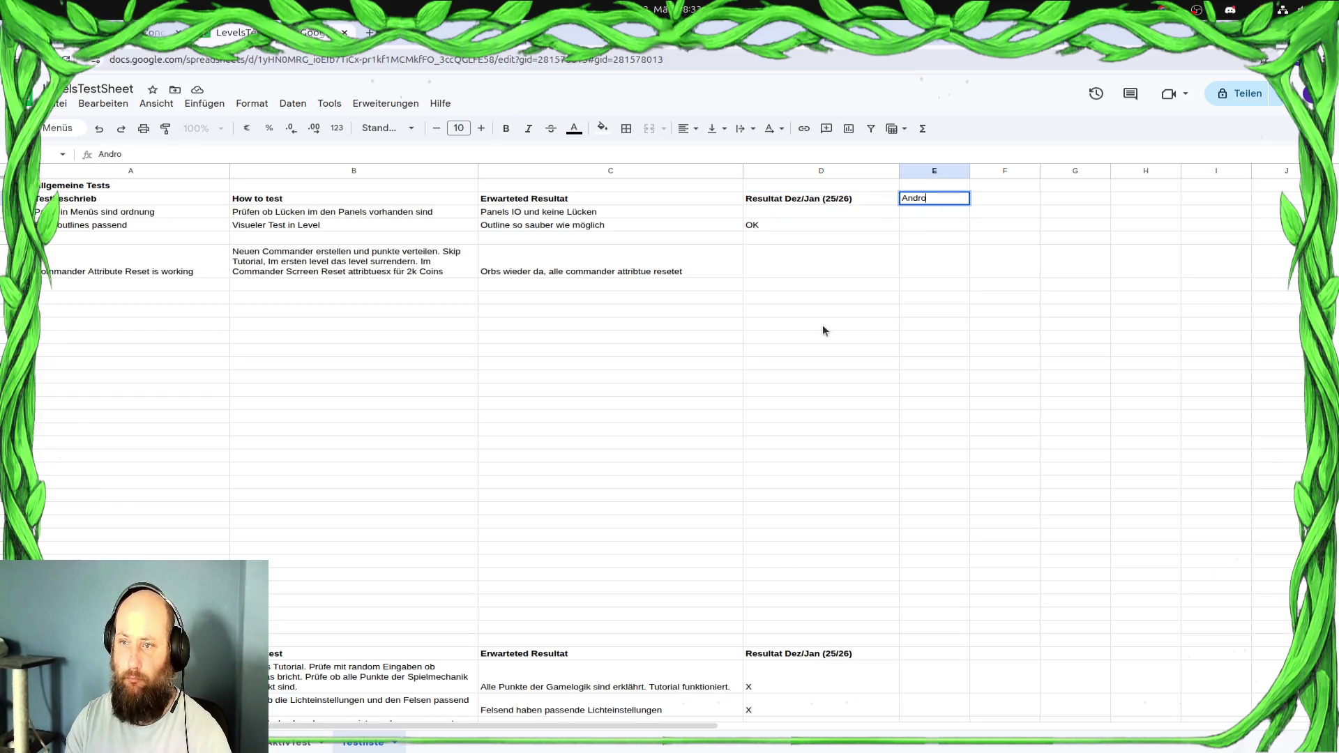
type("id Beta")
key("Return")
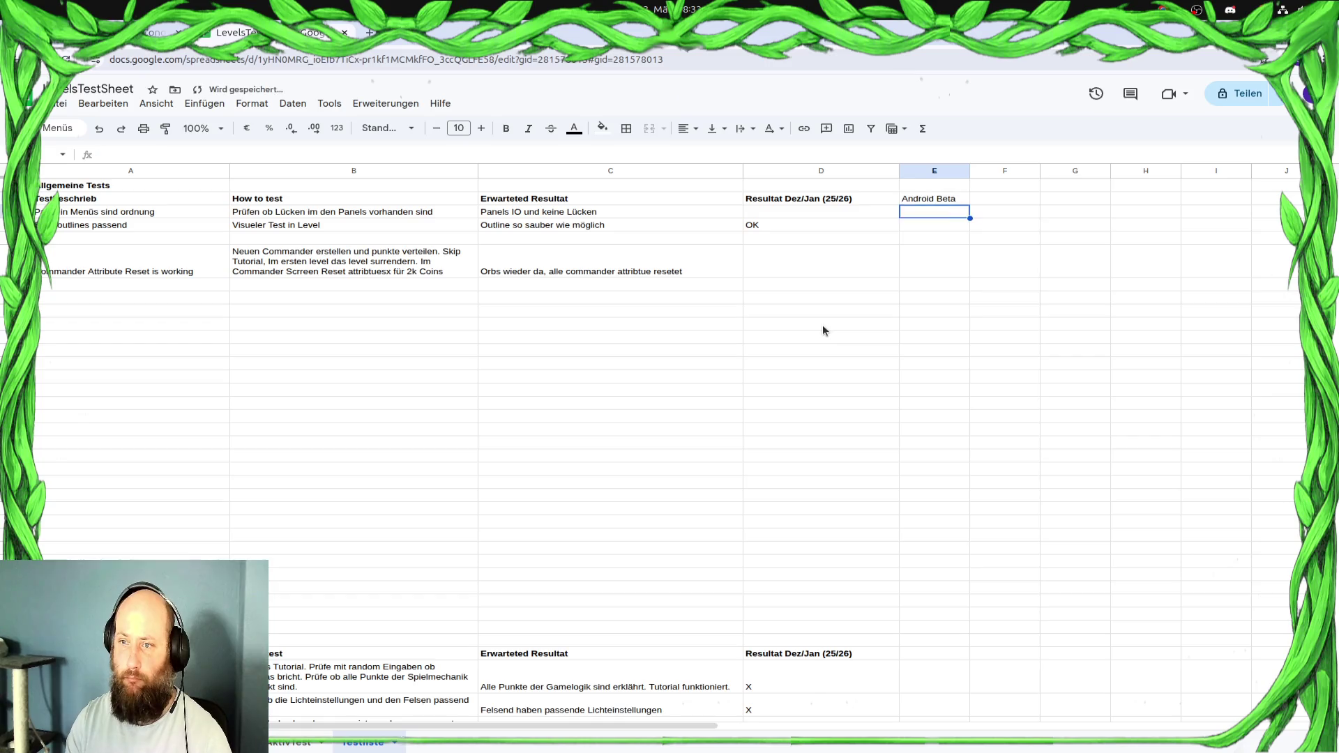
key("Down")
key("Down")
key("Down")
type("OK")
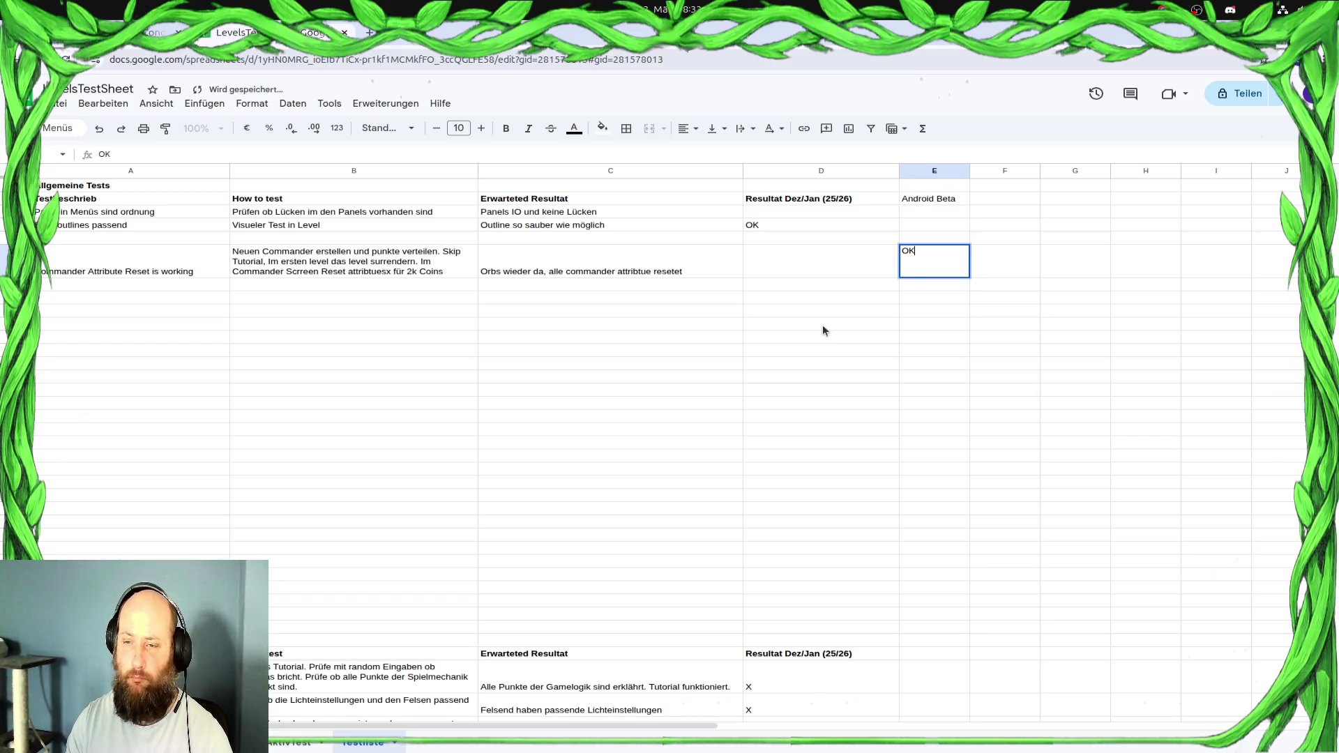
key("Return")
key("Left")
key("Left")
key("Left")
key("Left")
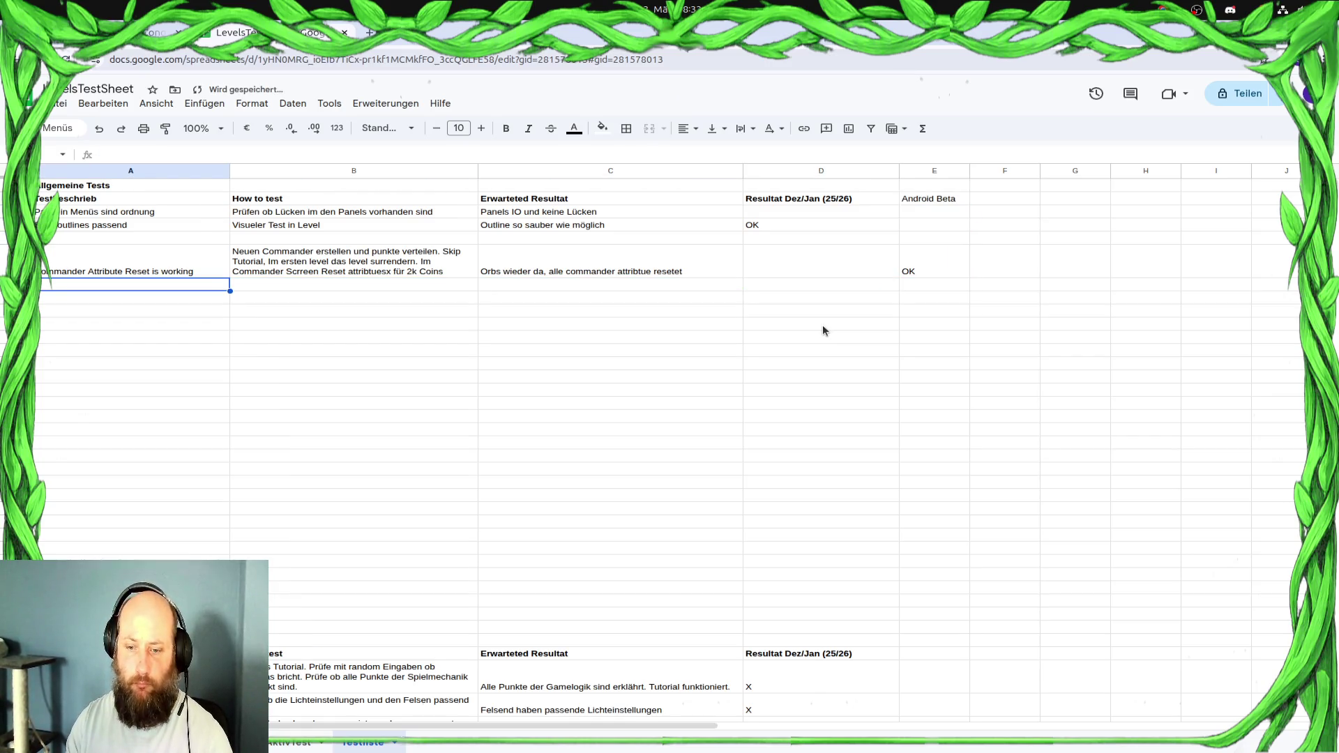
scroll(625, 462, "down", 6)
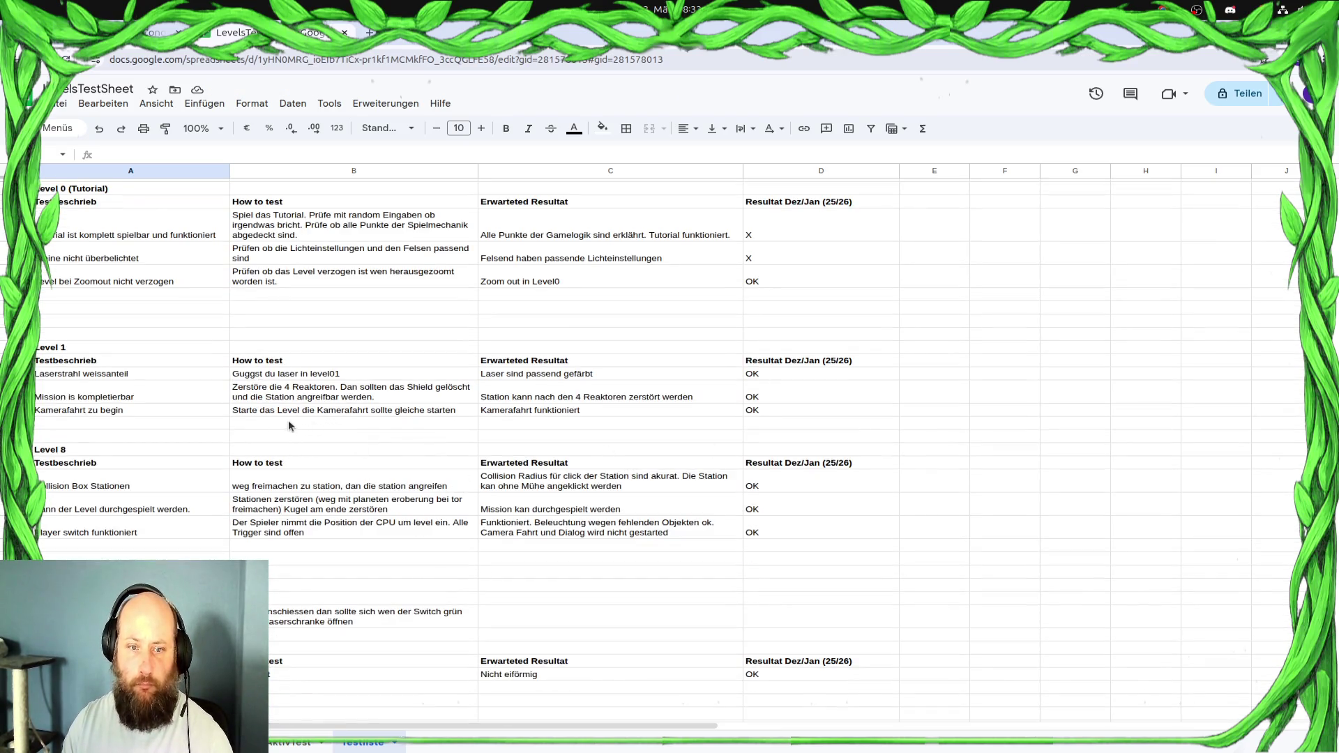
scroll(274, 427, "up", 6)
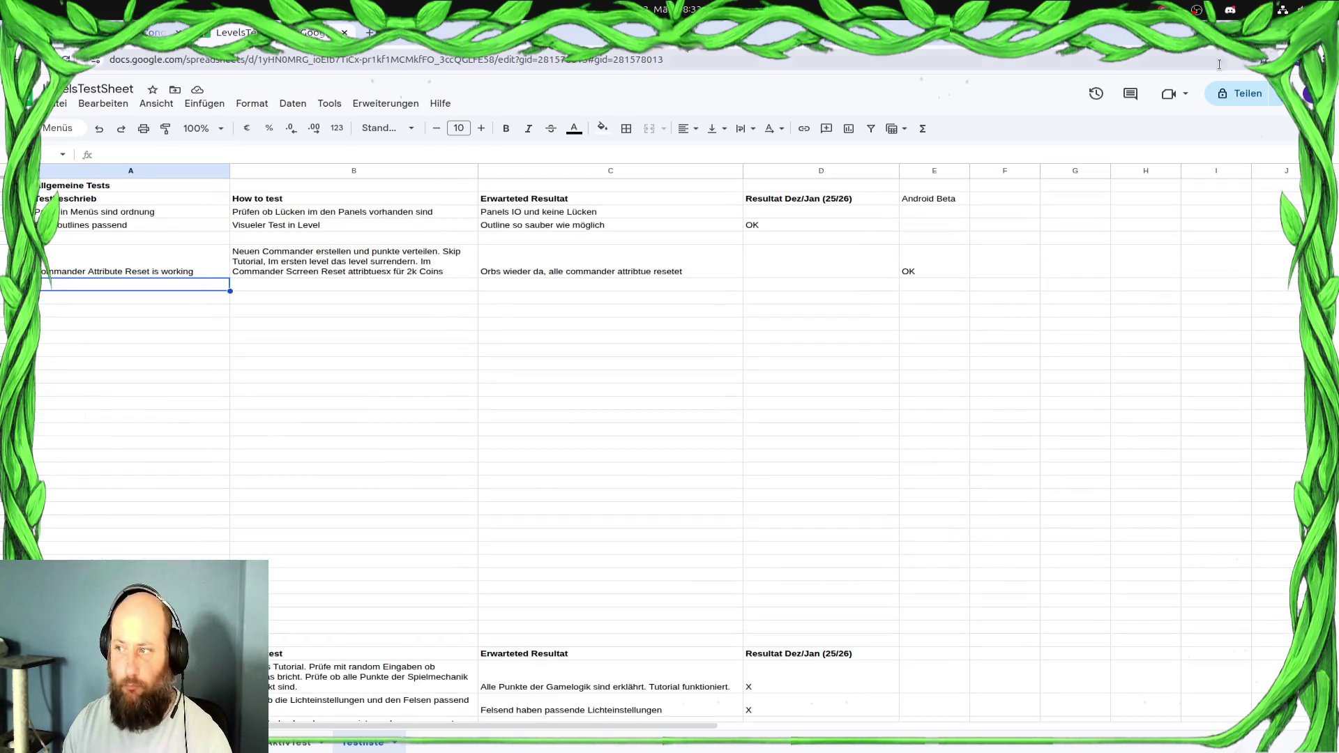
type("Im Ship Werd")
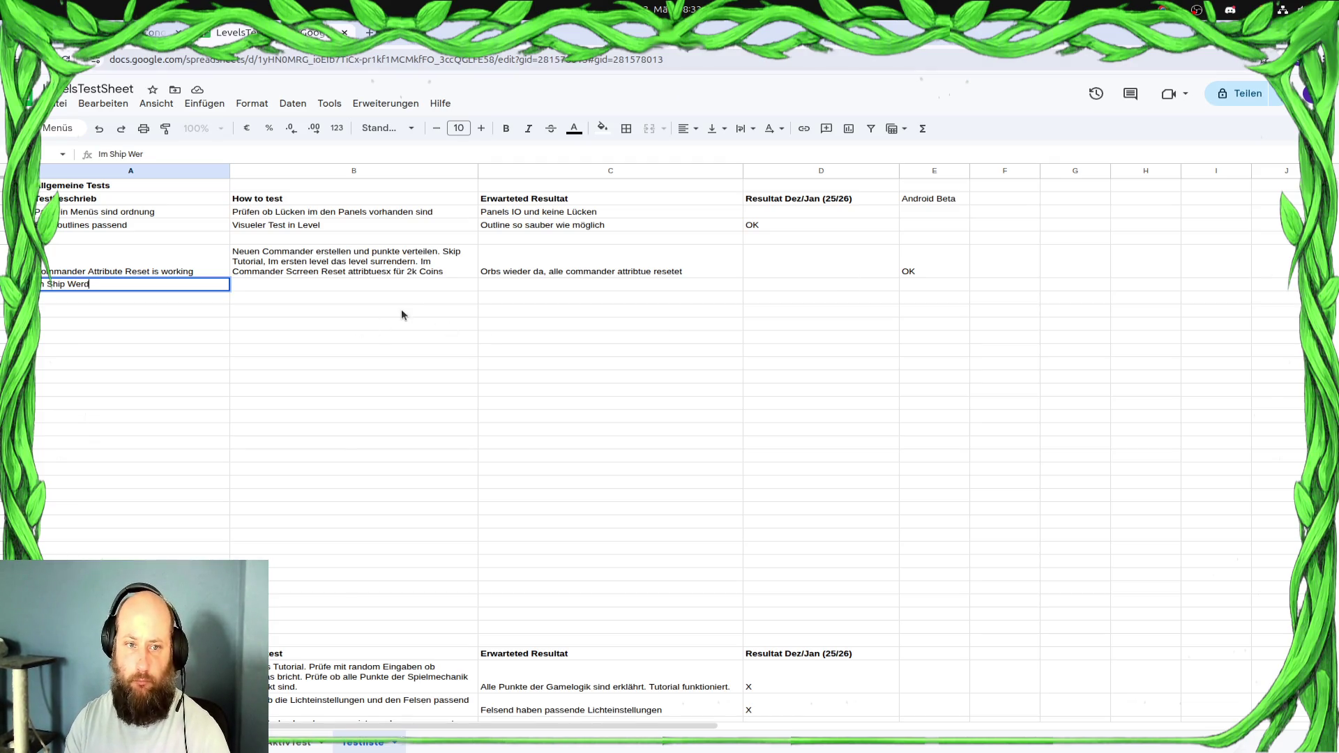
type("en nach kauf ")
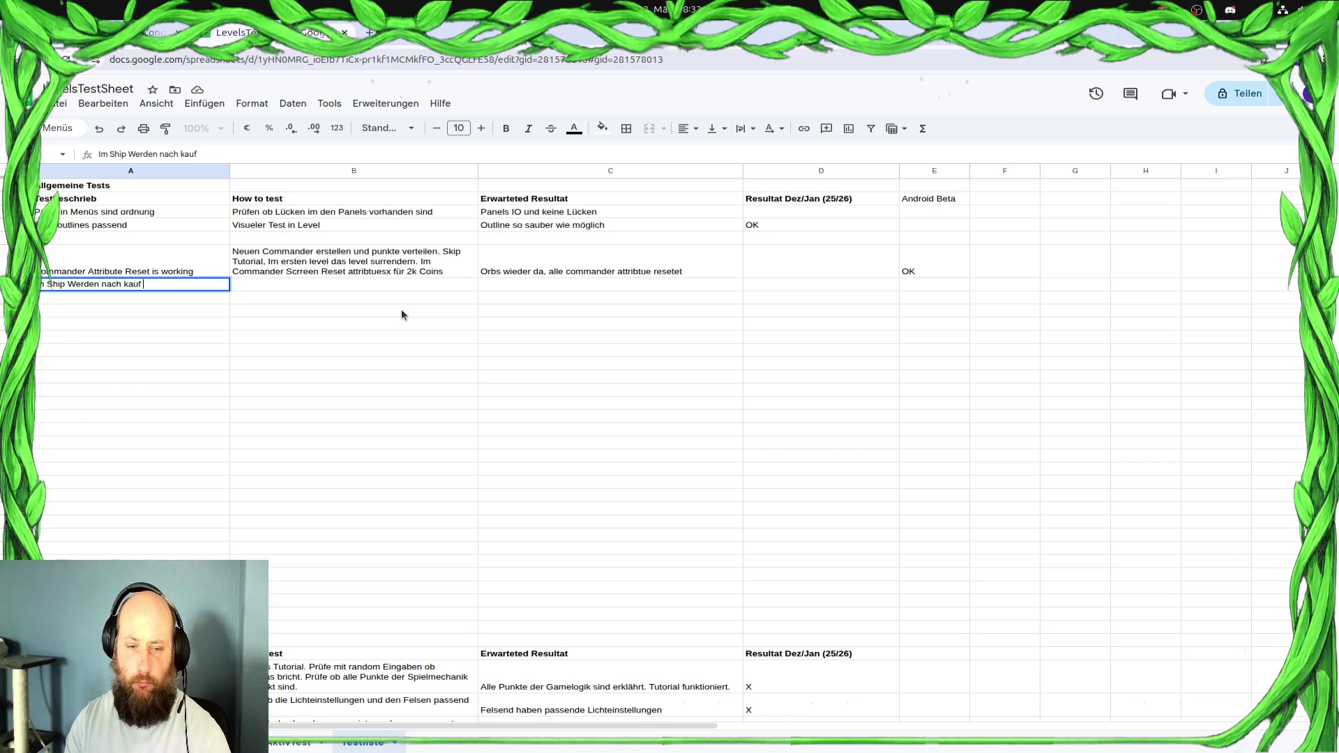
type("die coi")
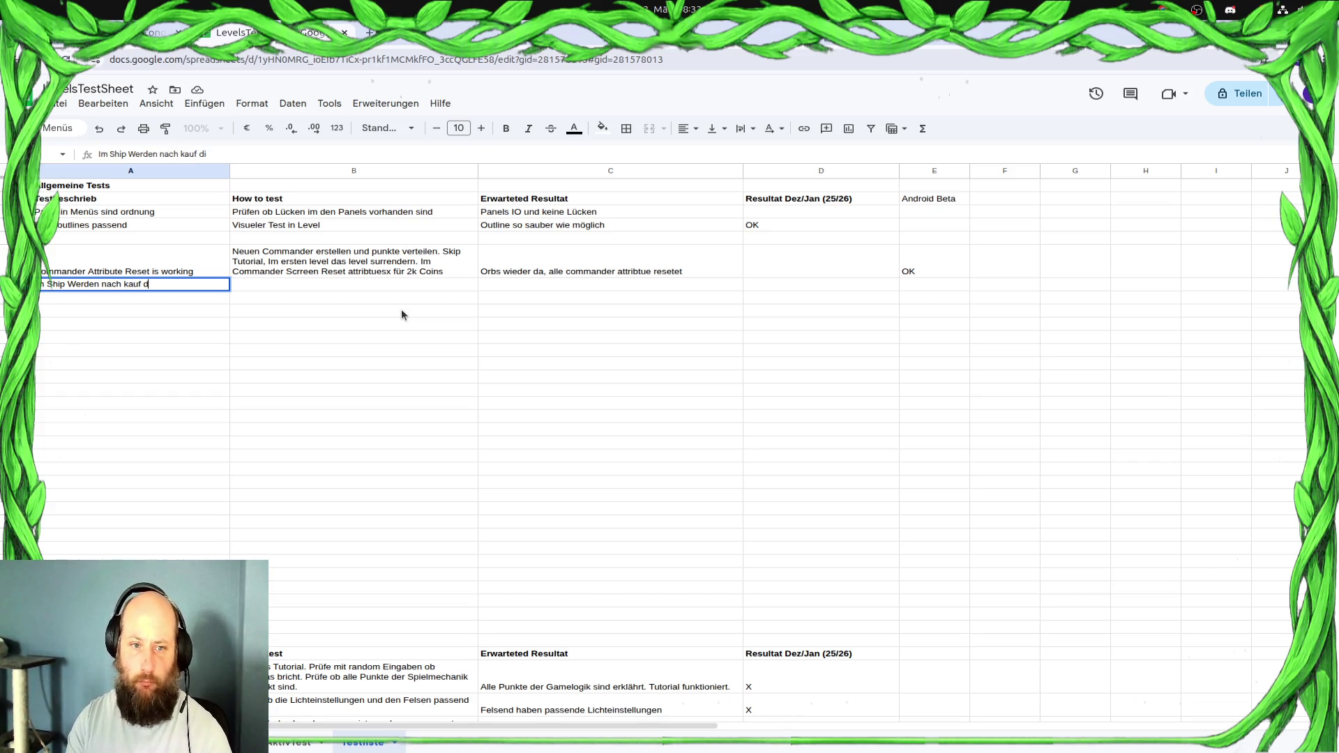
Finish the ship-updates-after-purchase-or-ad test description and put '<-' in its next two cells
key("BackSpace")
key("BackSpace")
key("BackSpace")
type("(/")
type("o")
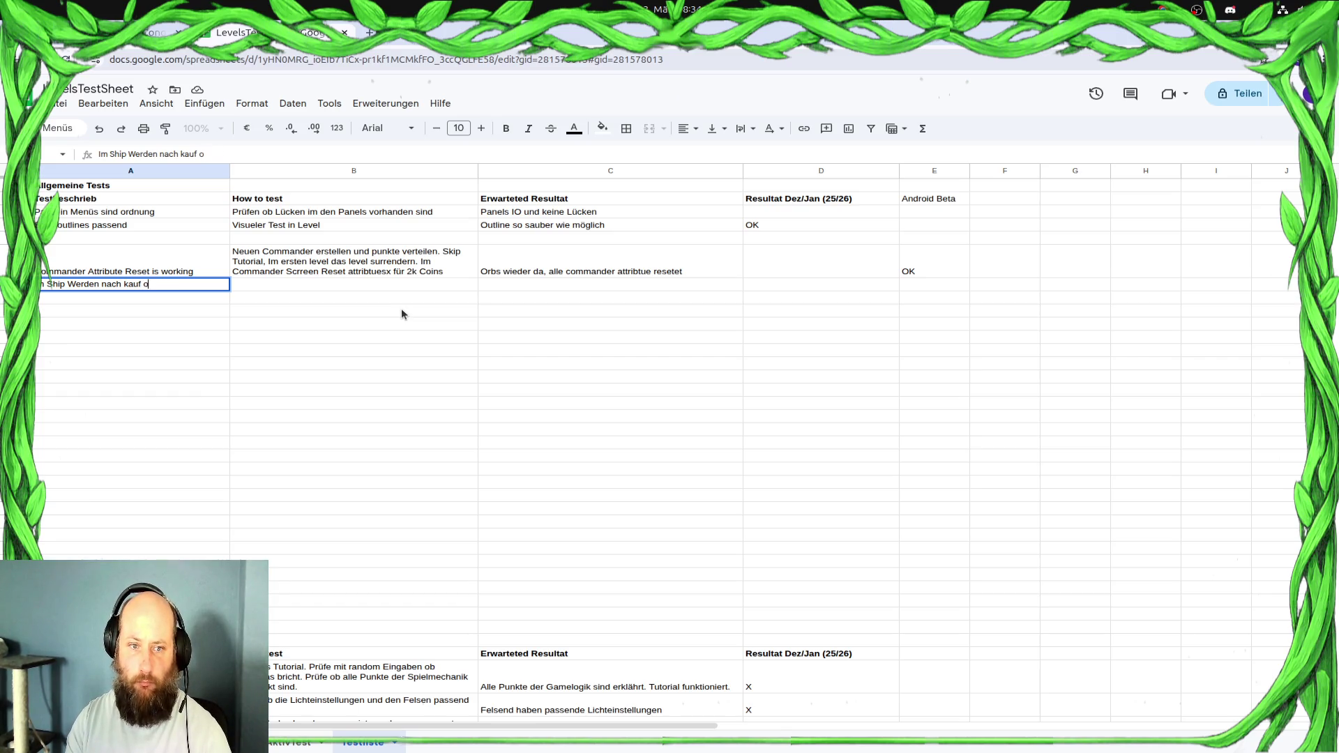
type("der werbung")
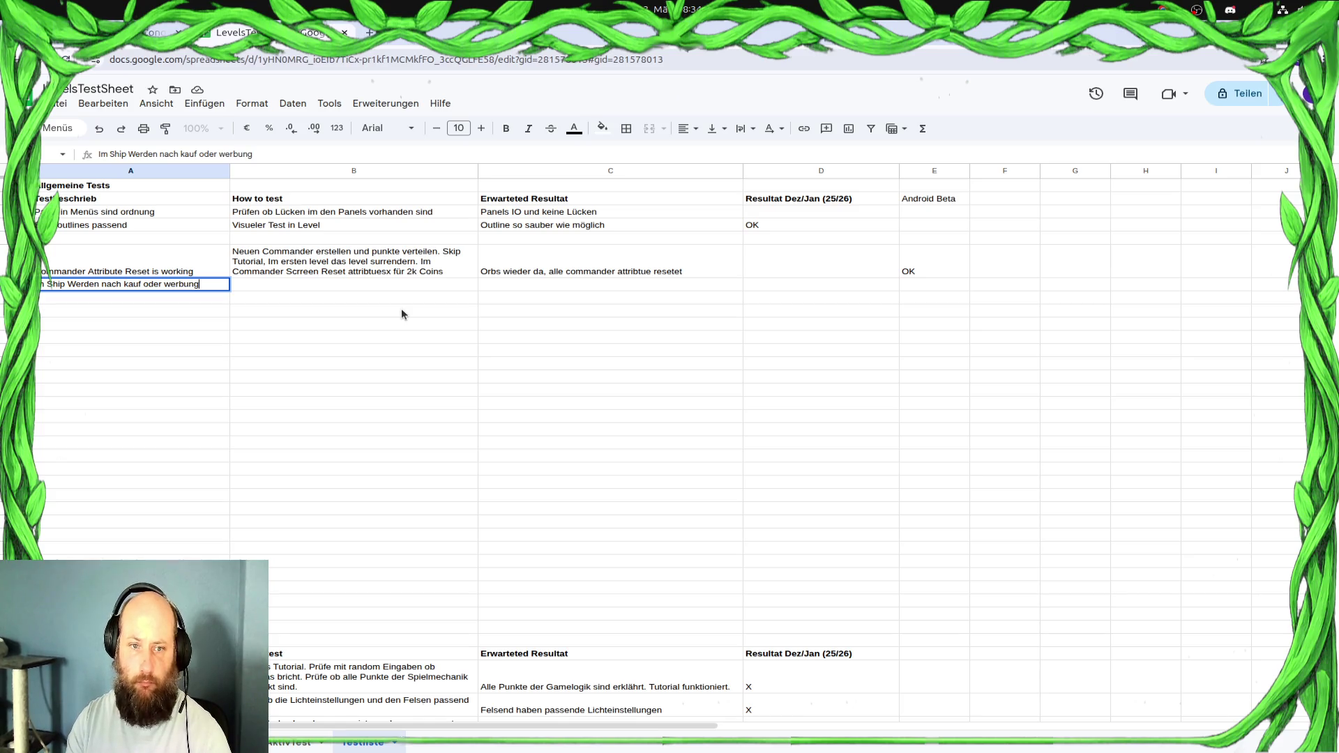
type(" schauen")
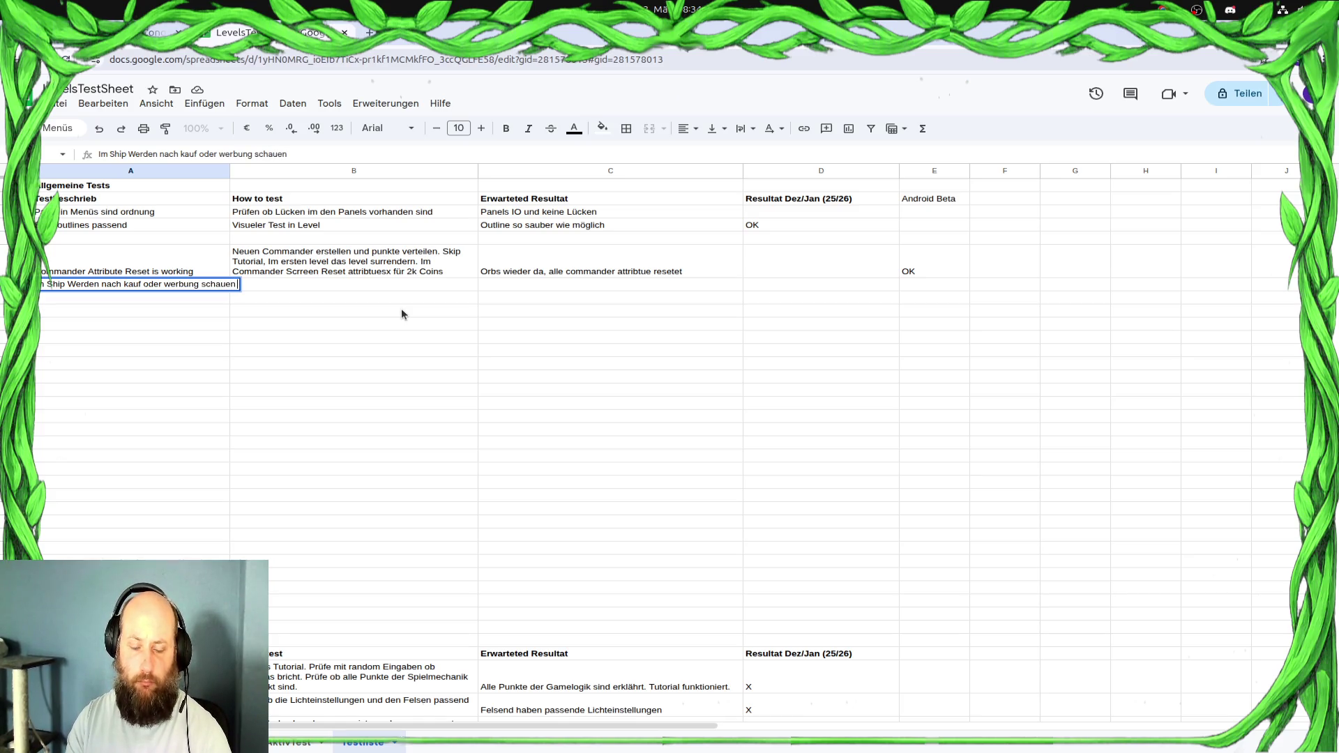
type(" aktualisie")
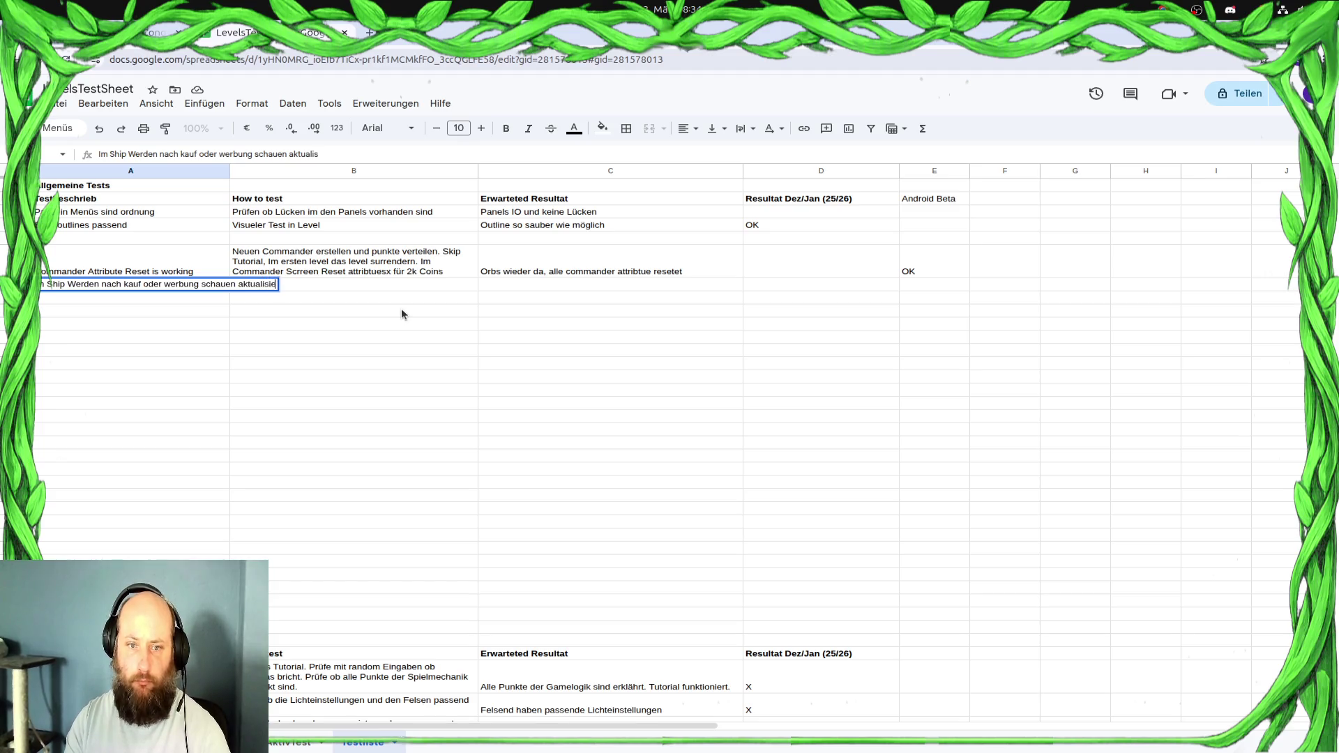
type("rt")
key("Tab")
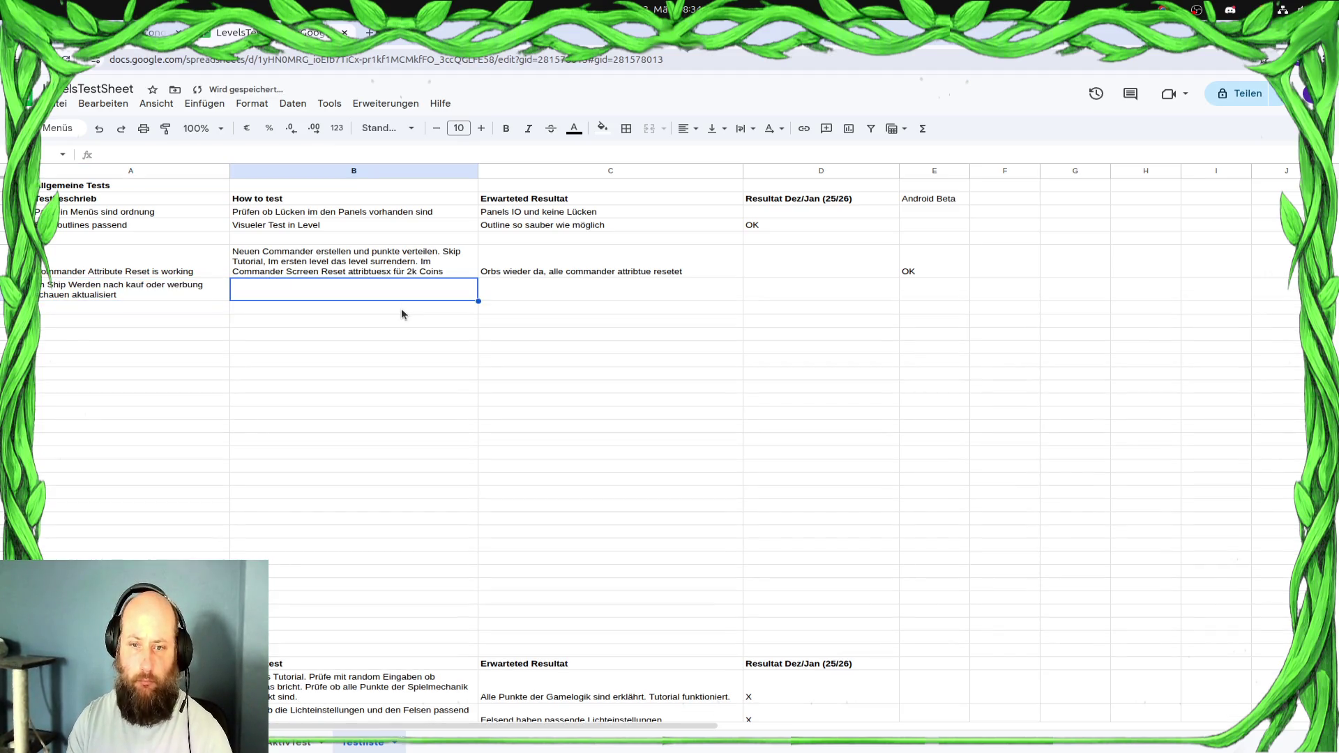
type("<-")
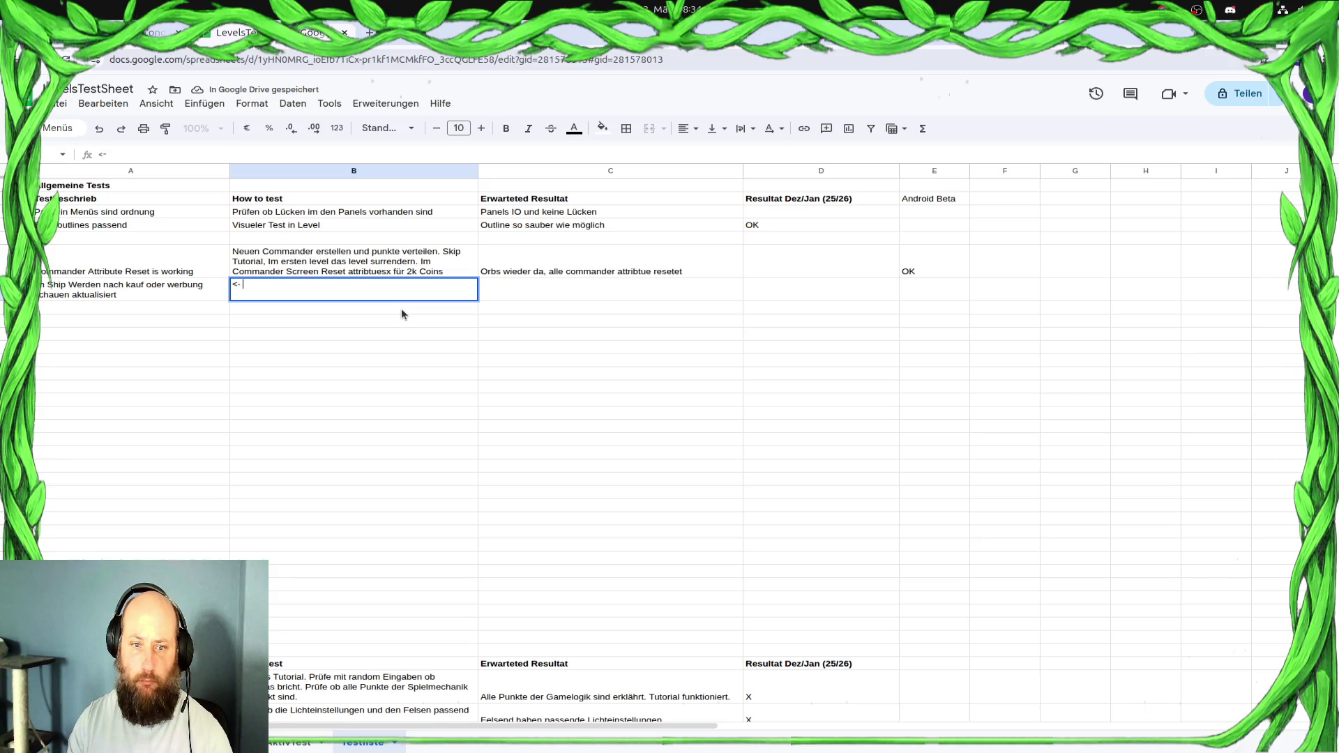
key("Tab")
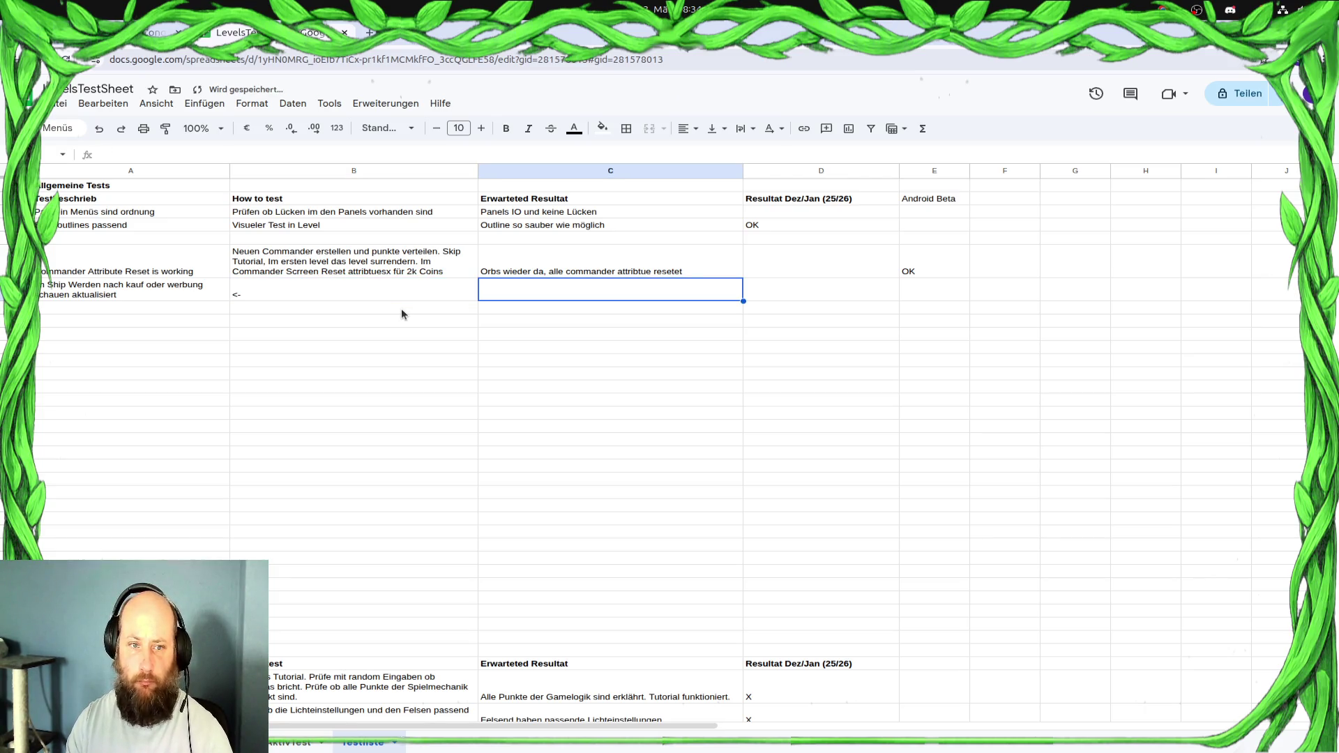
type("<-")
key("Tab")
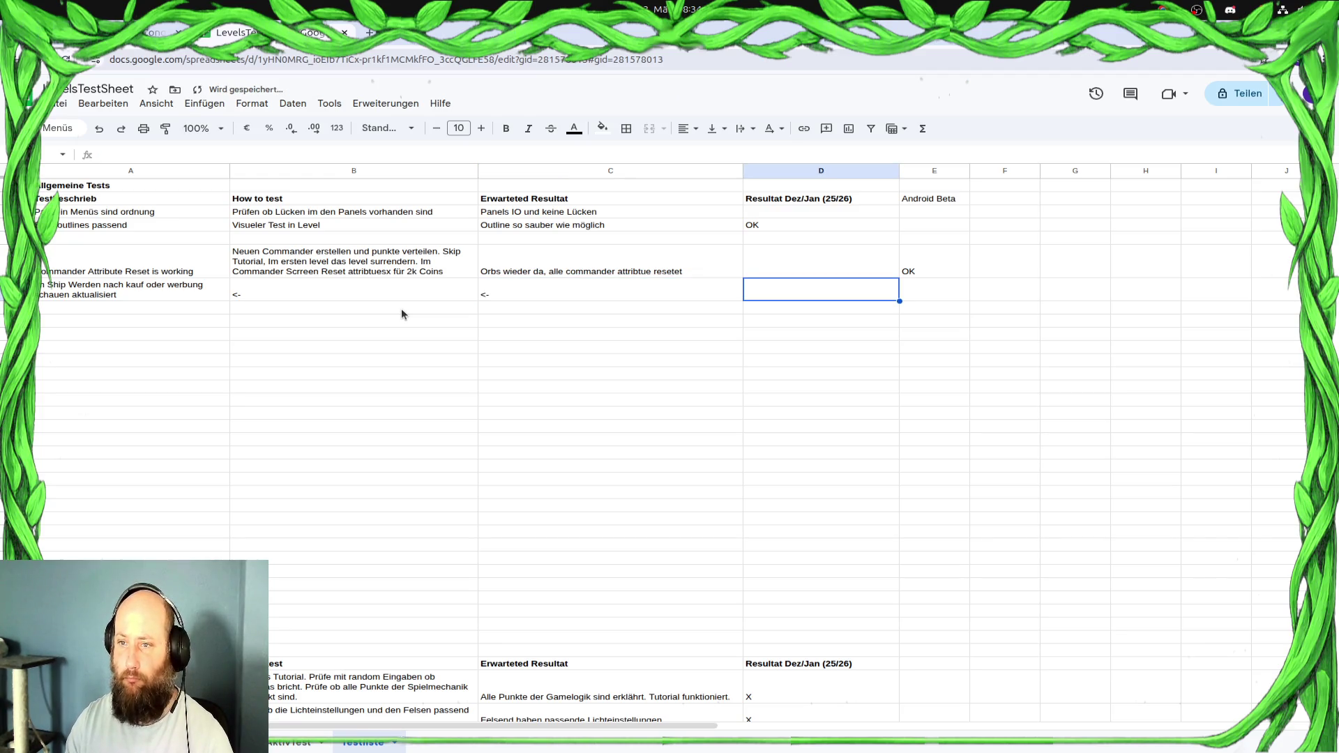
Make the Android Beta header cell bold
left_click(954, 201)
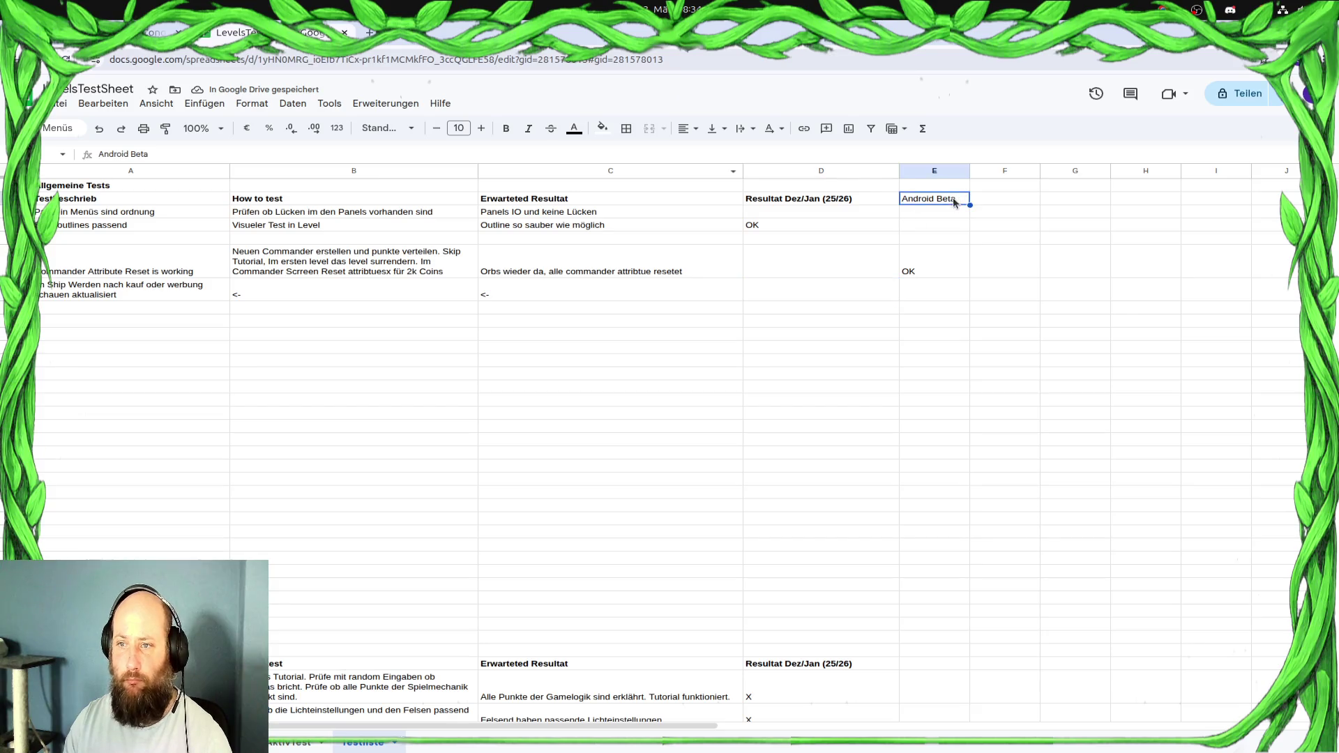
left_click(504, 130)
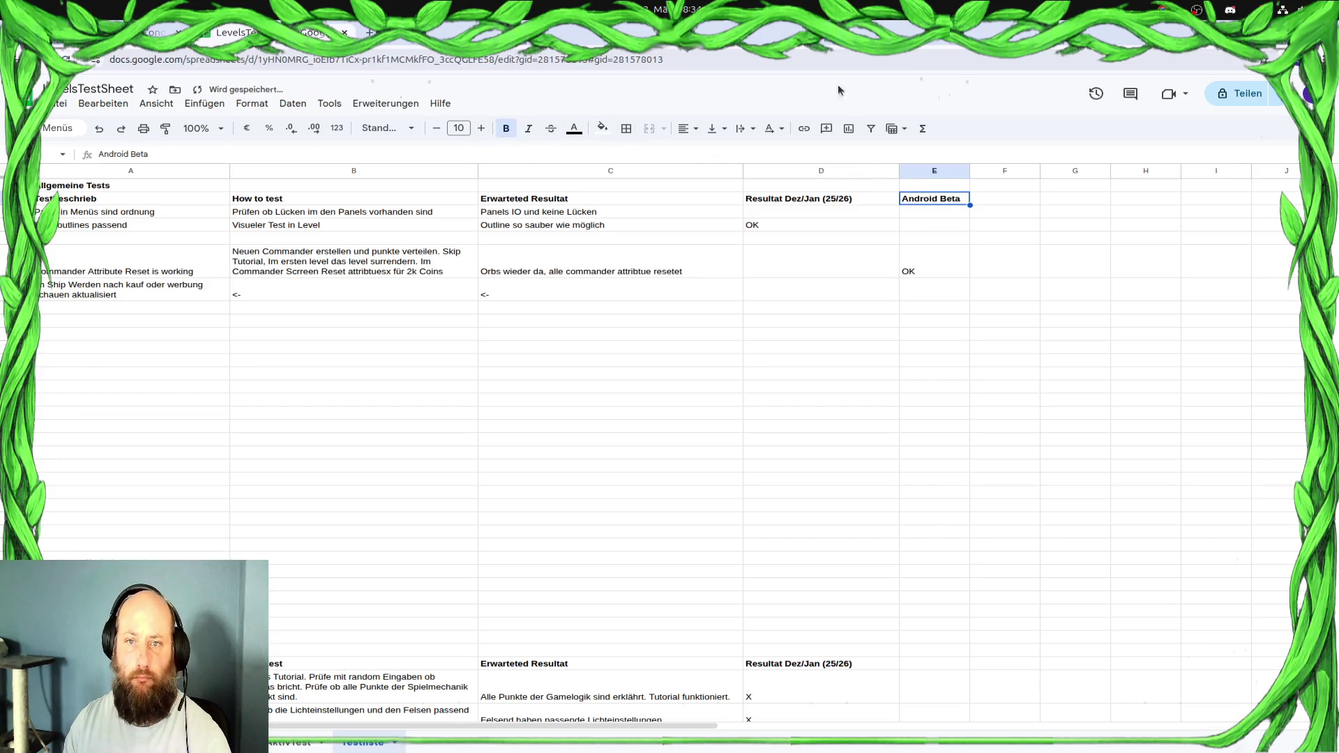
key("alt+Tab")
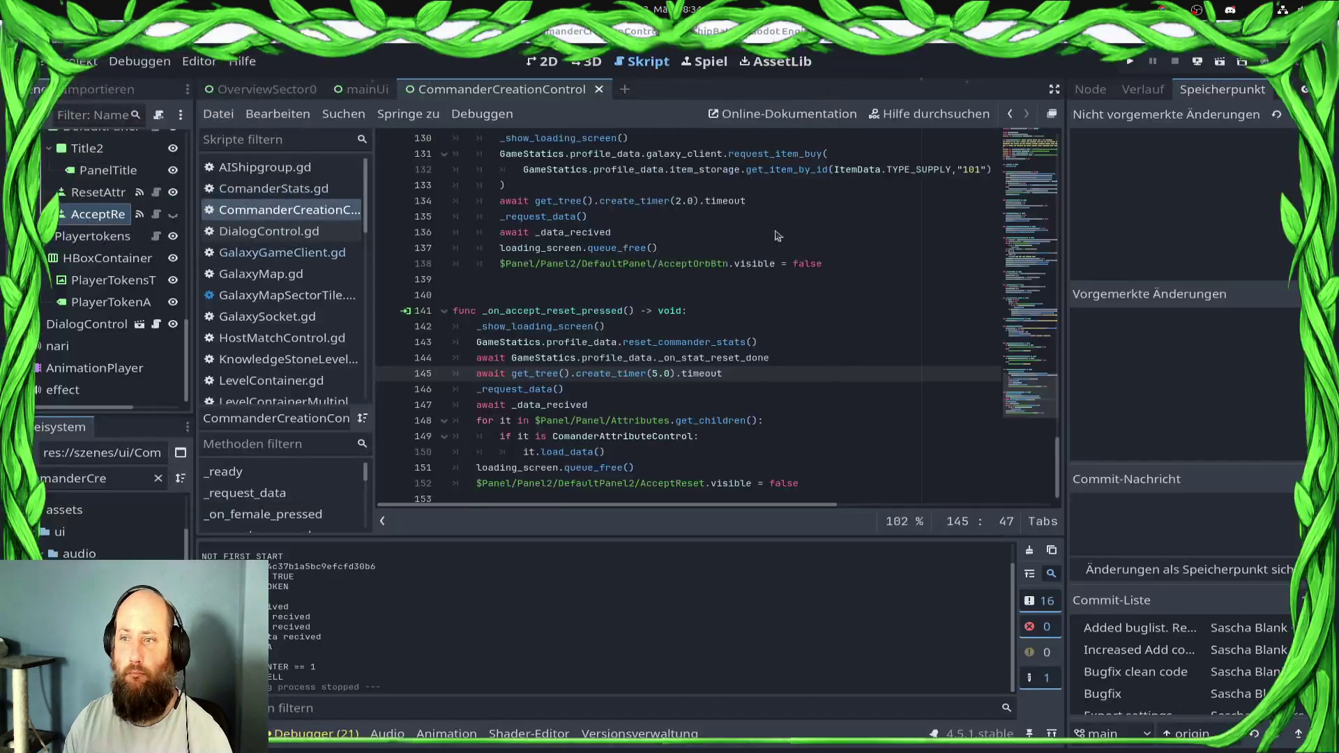
Find ShopControl.tscn through the FileSystem filter, open the scene, and show its script
left_click(534, 312)
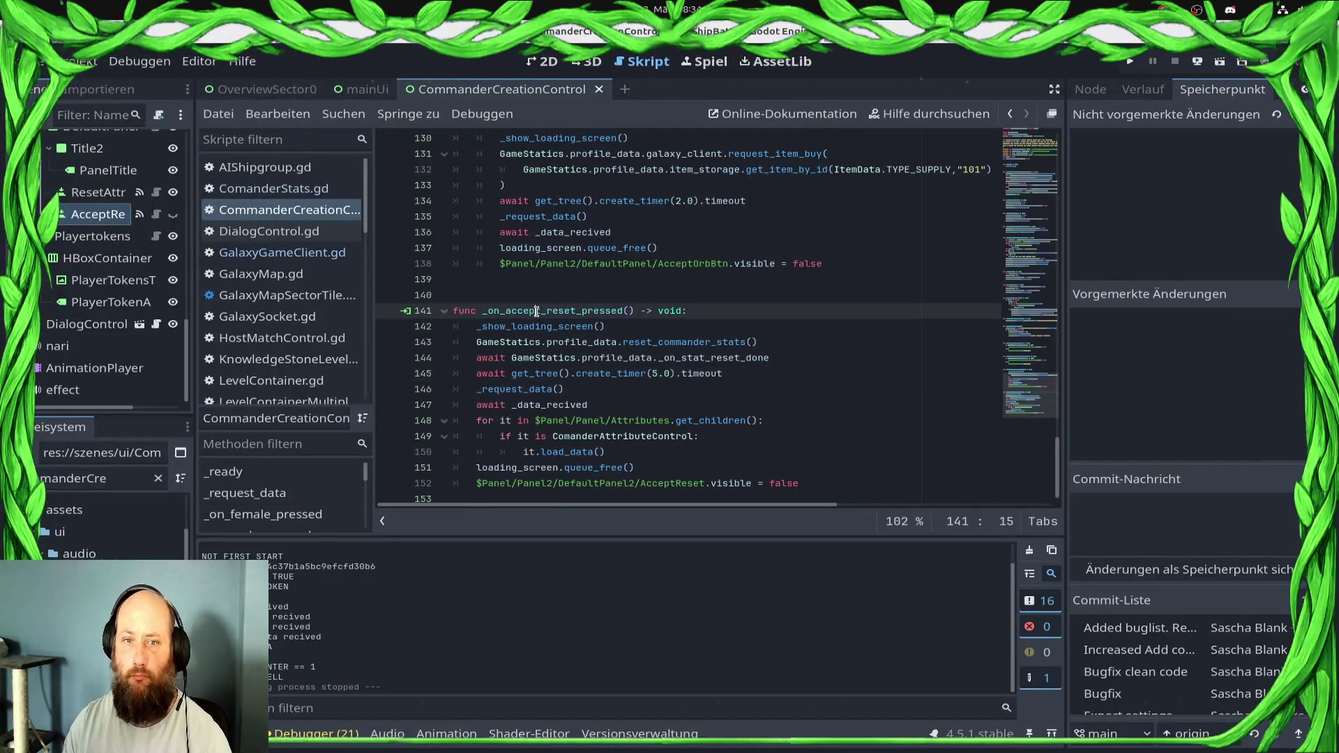
left_click(101, 479)
key("ctrl+a")
type("Con")
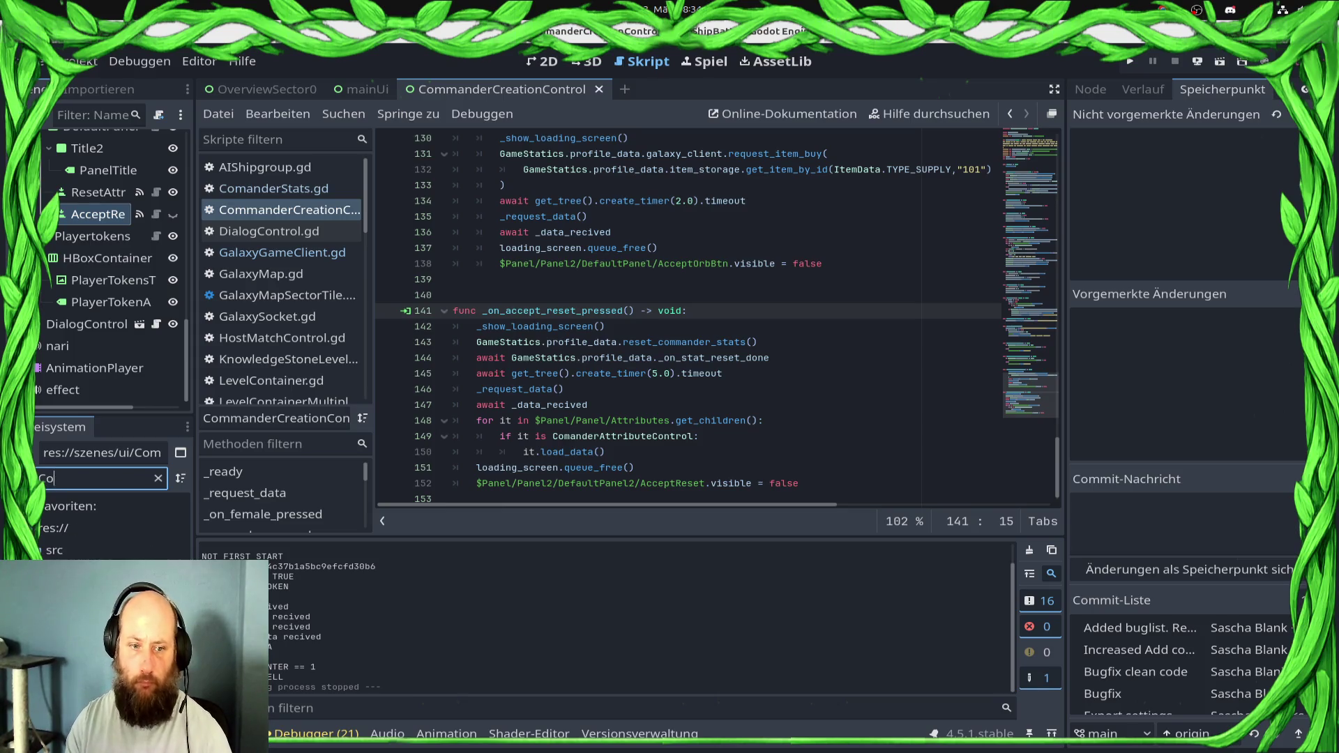
key("BackSpace")
key("BackSpace")
key("BackSpace")
type("oCo")
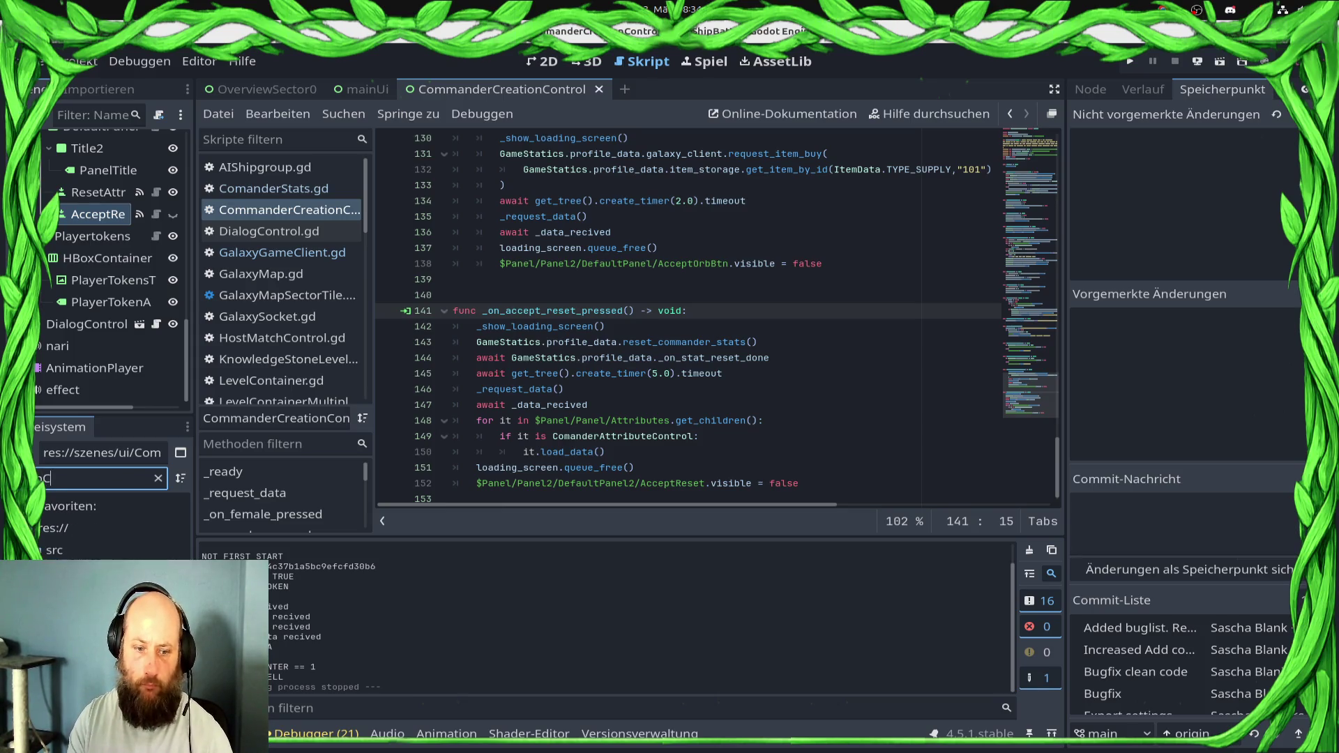
key("Down")
key("Return")
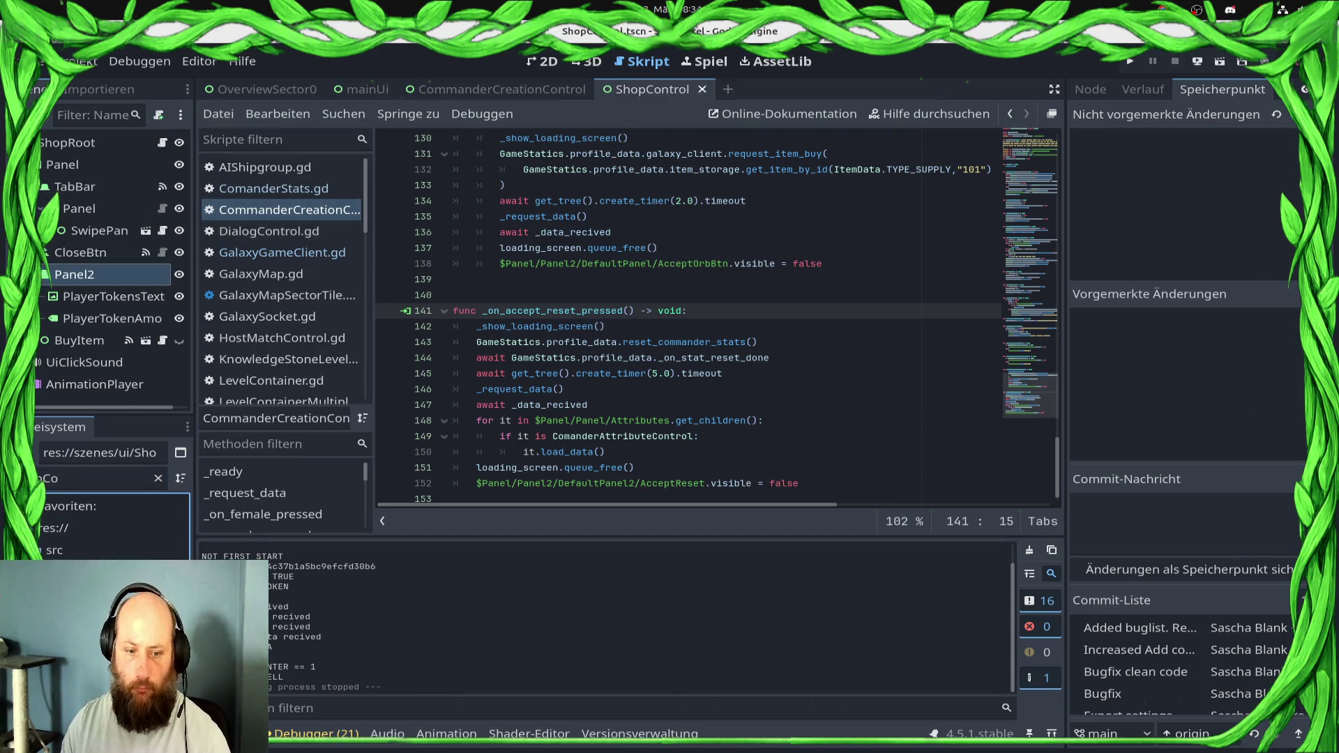
left_click(163, 166)
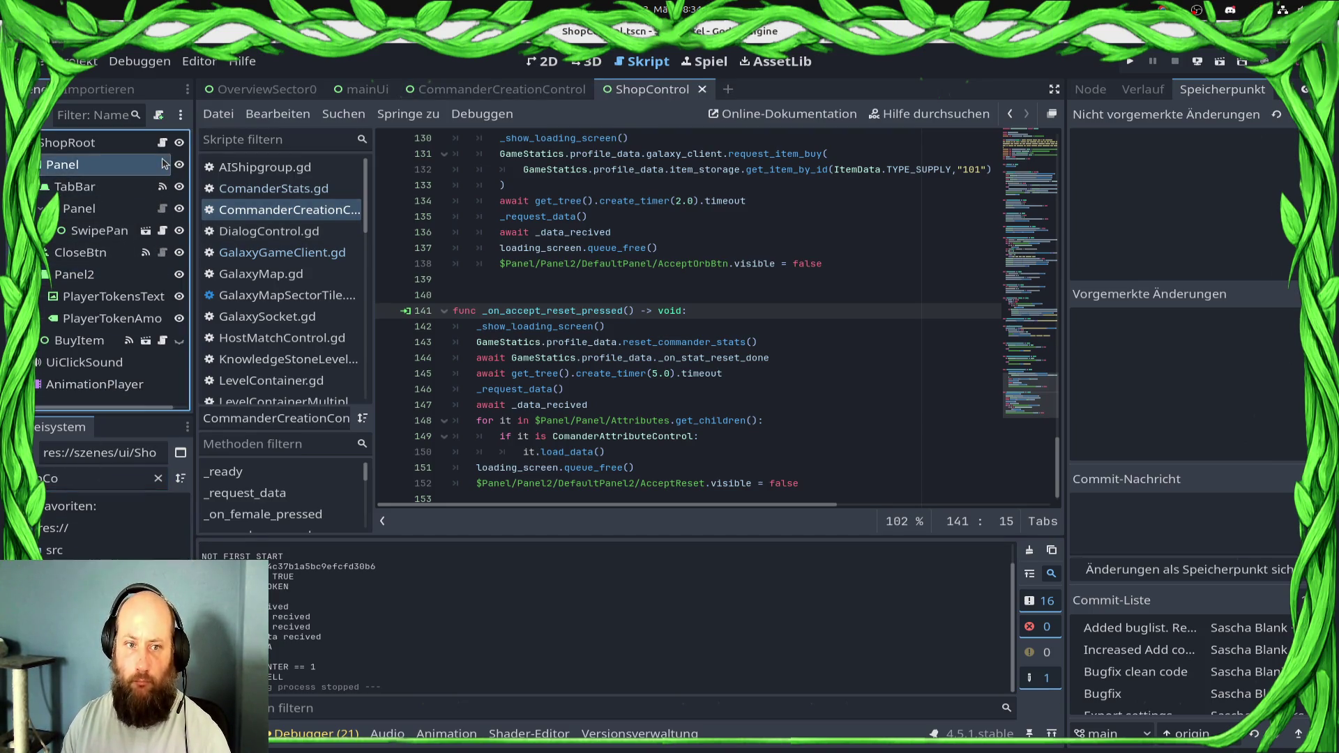
Add blank lines after the effect panel function and before _on_buy_button_clicked, then save ShopControl.gd
scroll(820, 247, "down", 4)
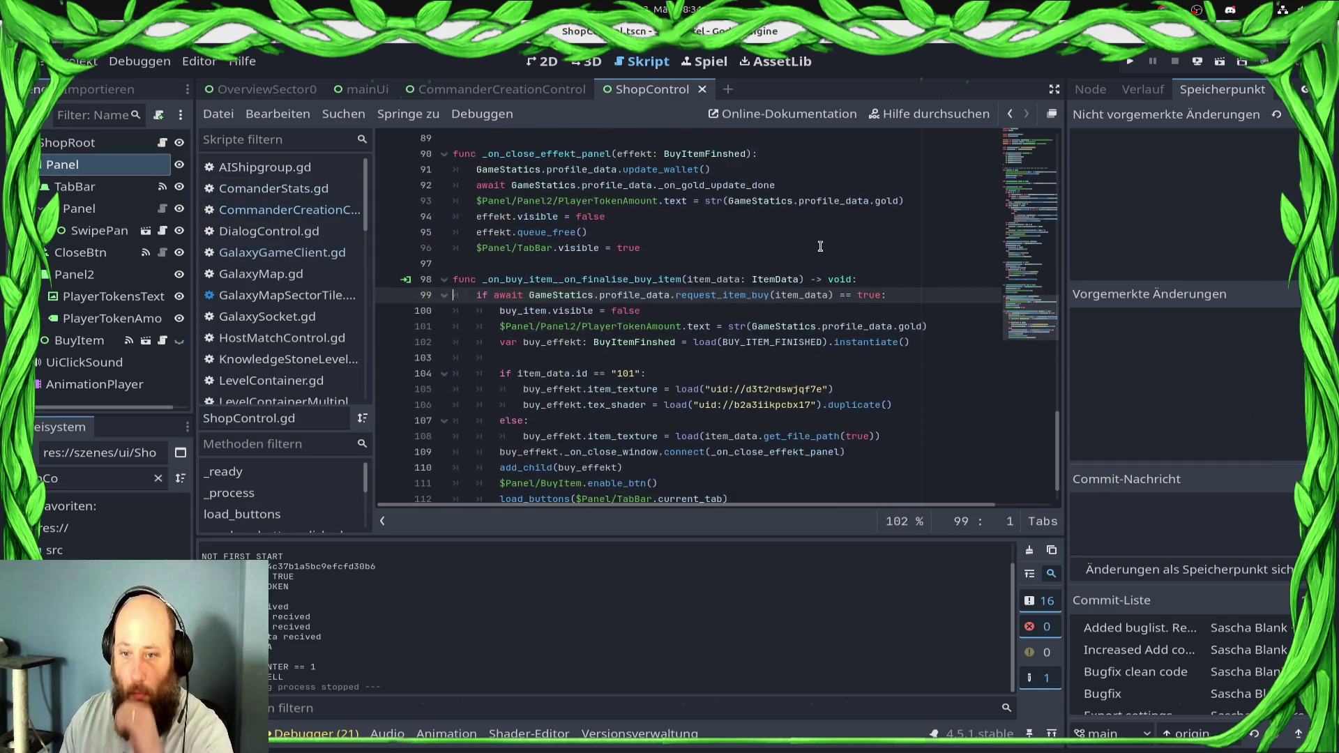
key("Up")
key("Up")
key("Return")
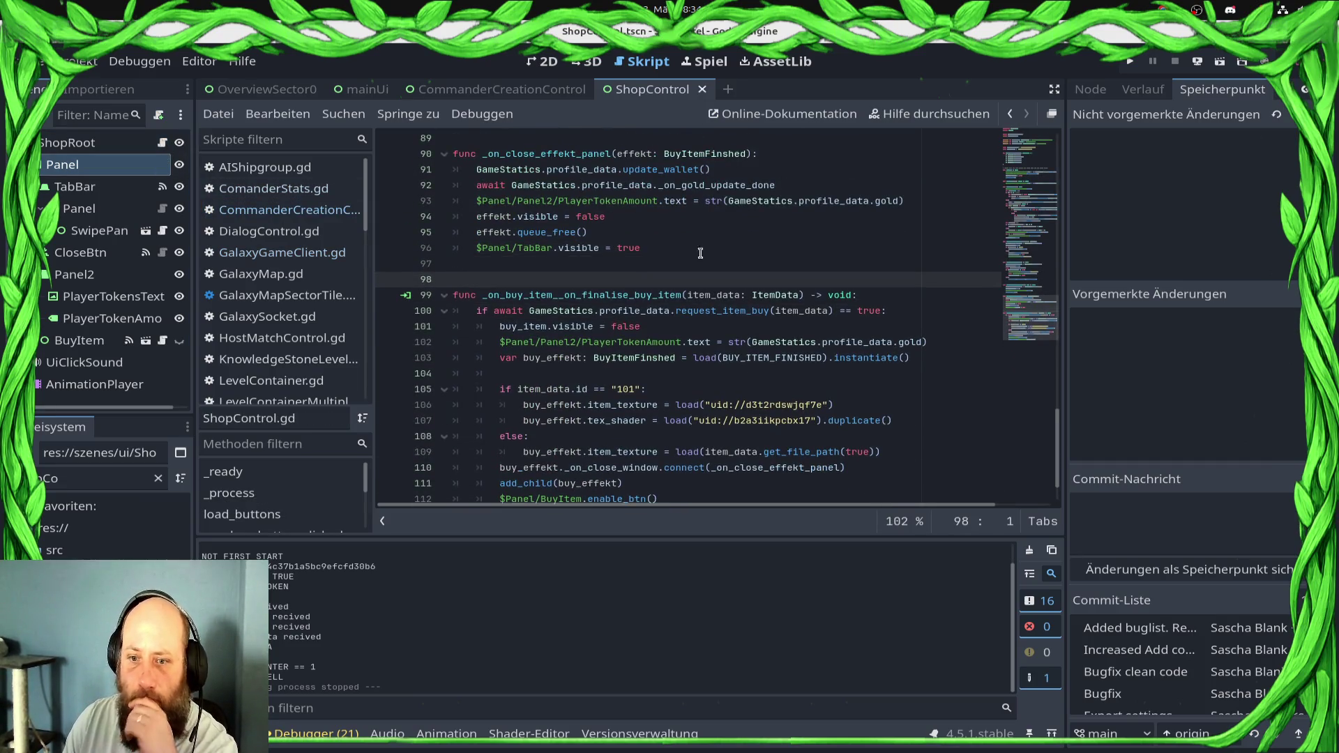
scroll(907, 391, "down", 2)
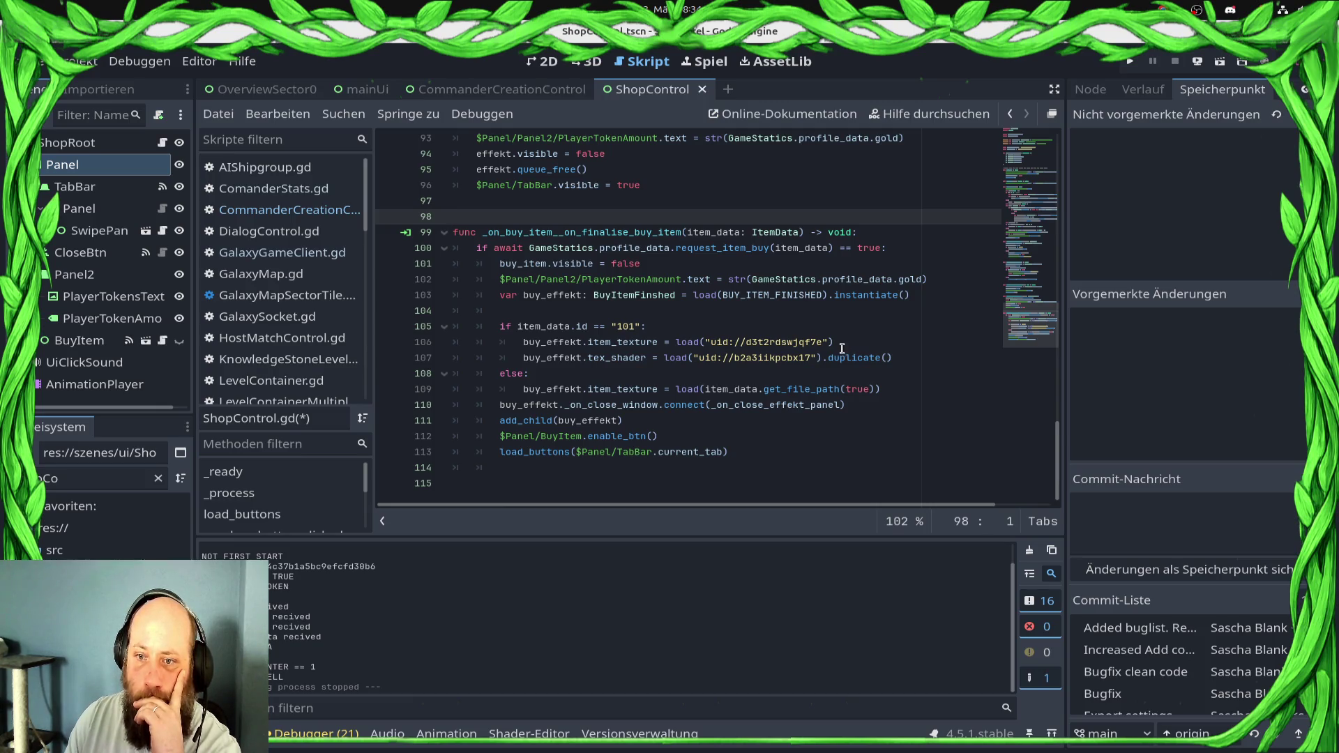
scroll(834, 357, "up", 6)
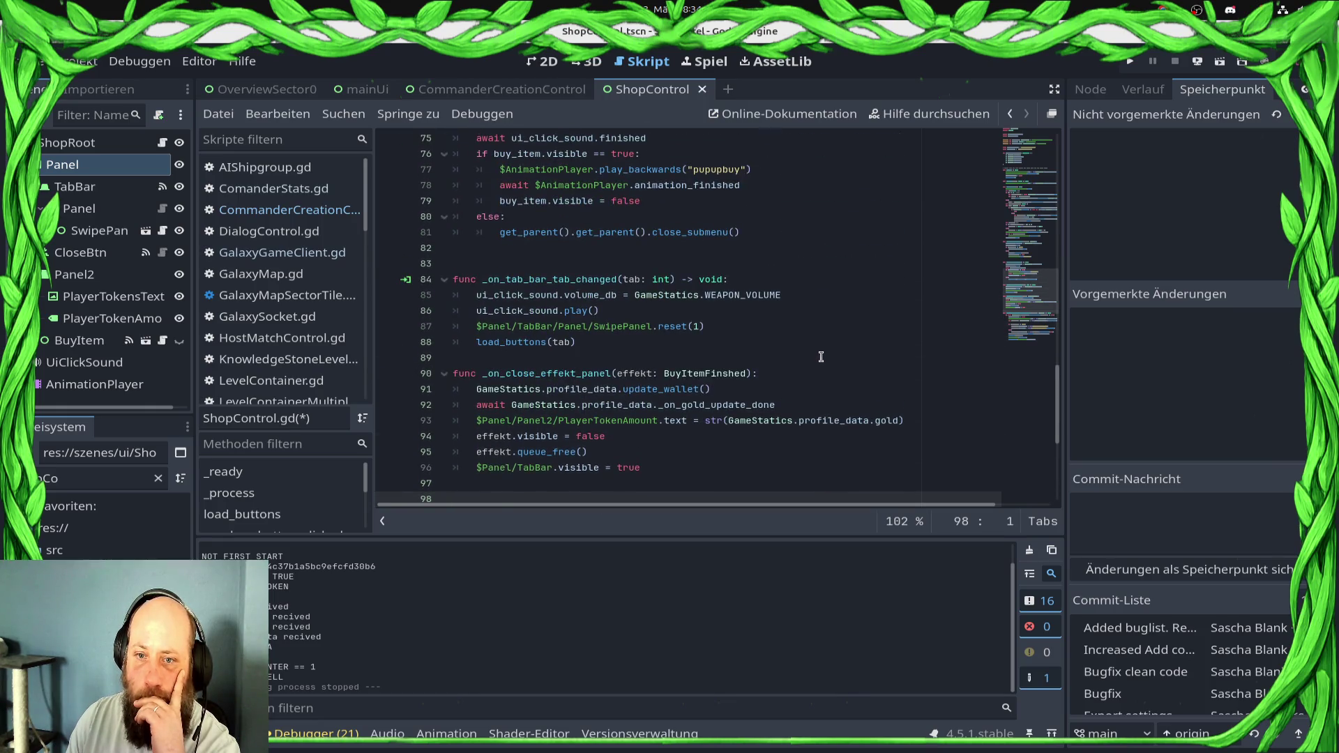
scroll(827, 357, "up", 6)
scroll(823, 357, "up", 3)
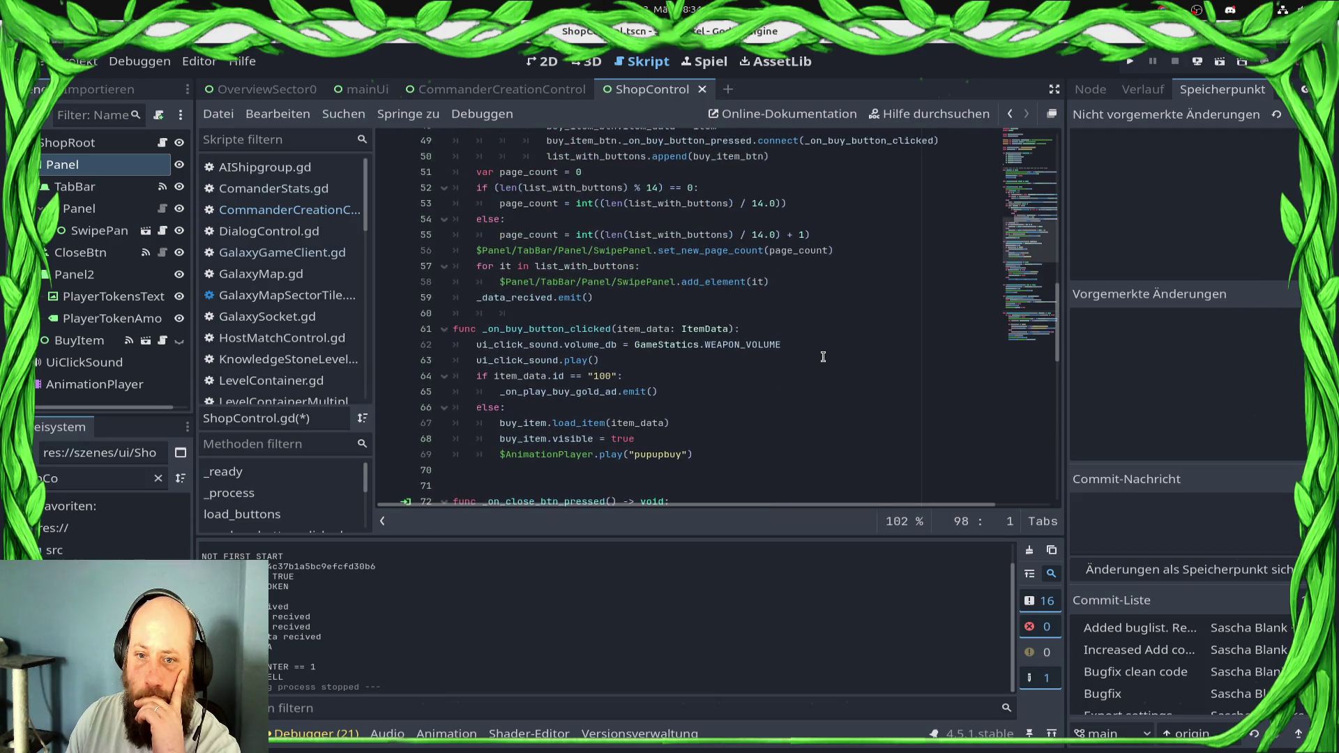
left_click(637, 312)
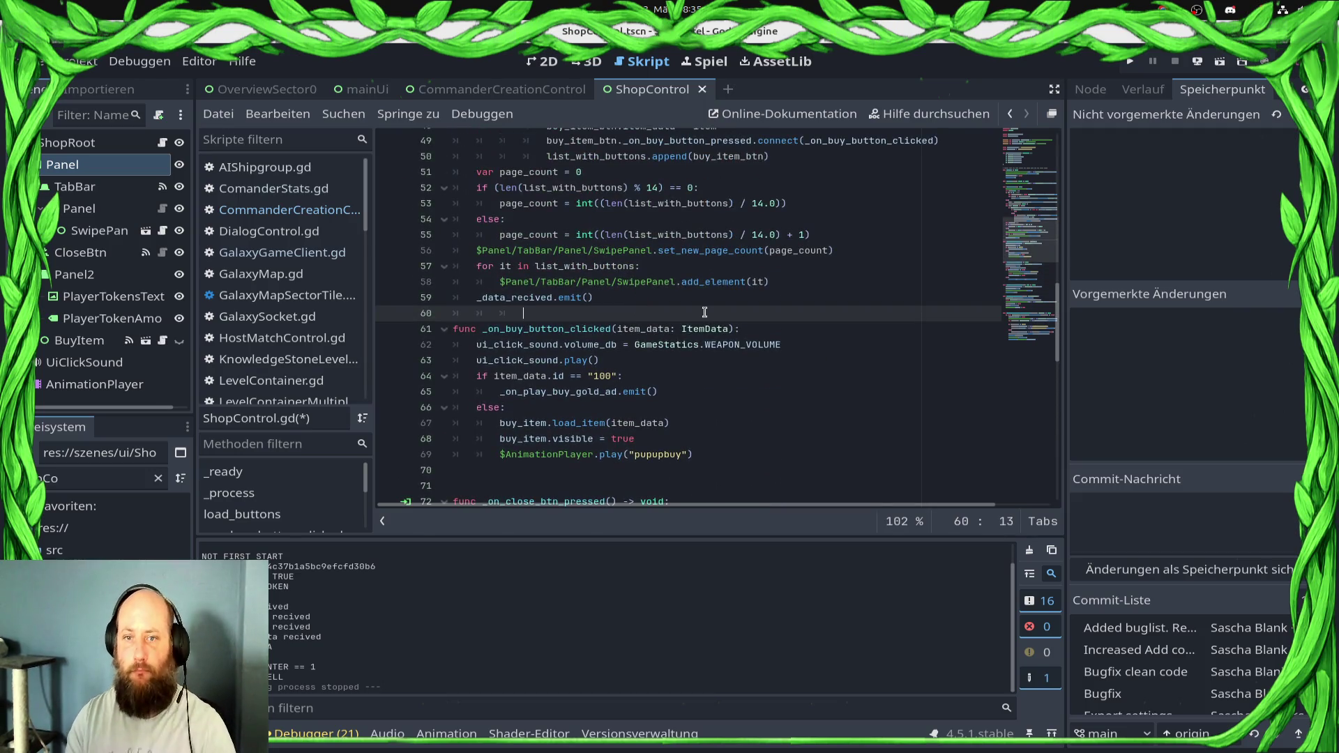
key("Return")
key("ctrl+s")
Space out _process and load_buttons with blank lines, then open the BuyItemFinished scene from its uid
scroll(700, 310, "up", 3)
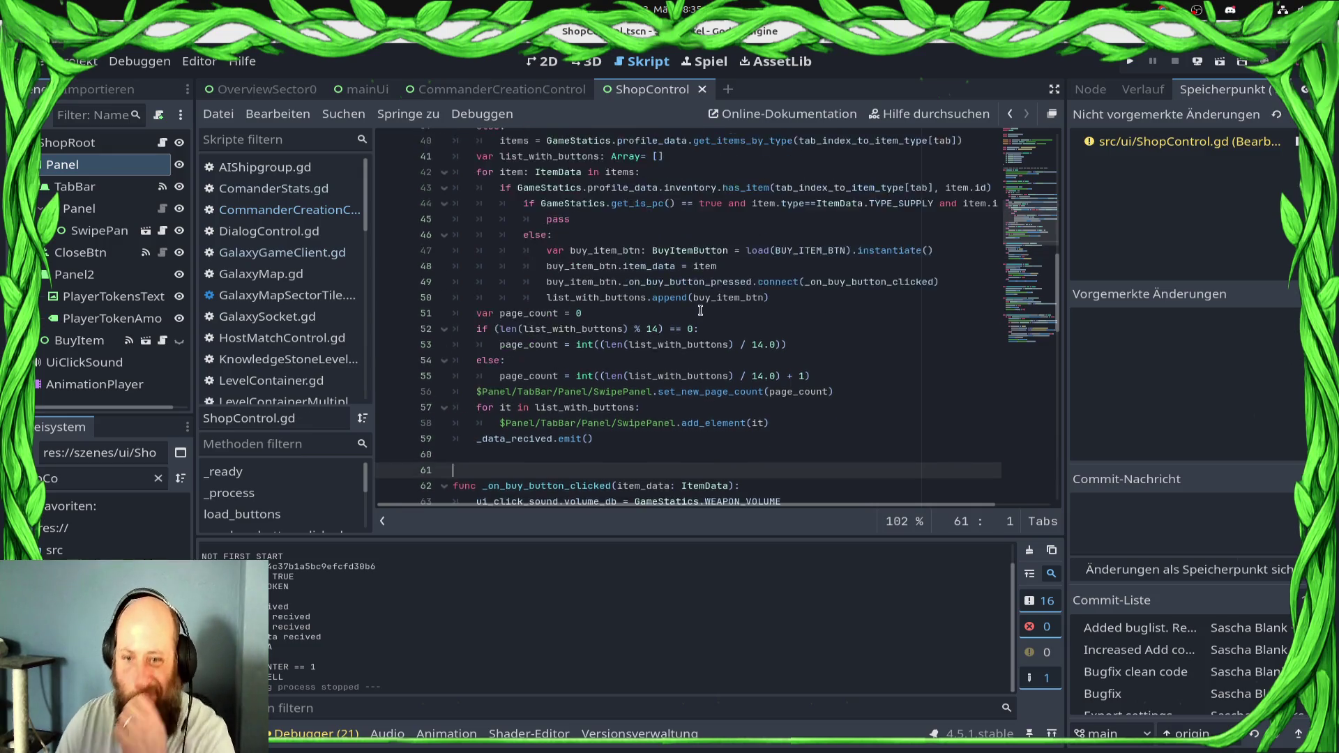
scroll(701, 311, "up", 7)
left_click(465, 329)
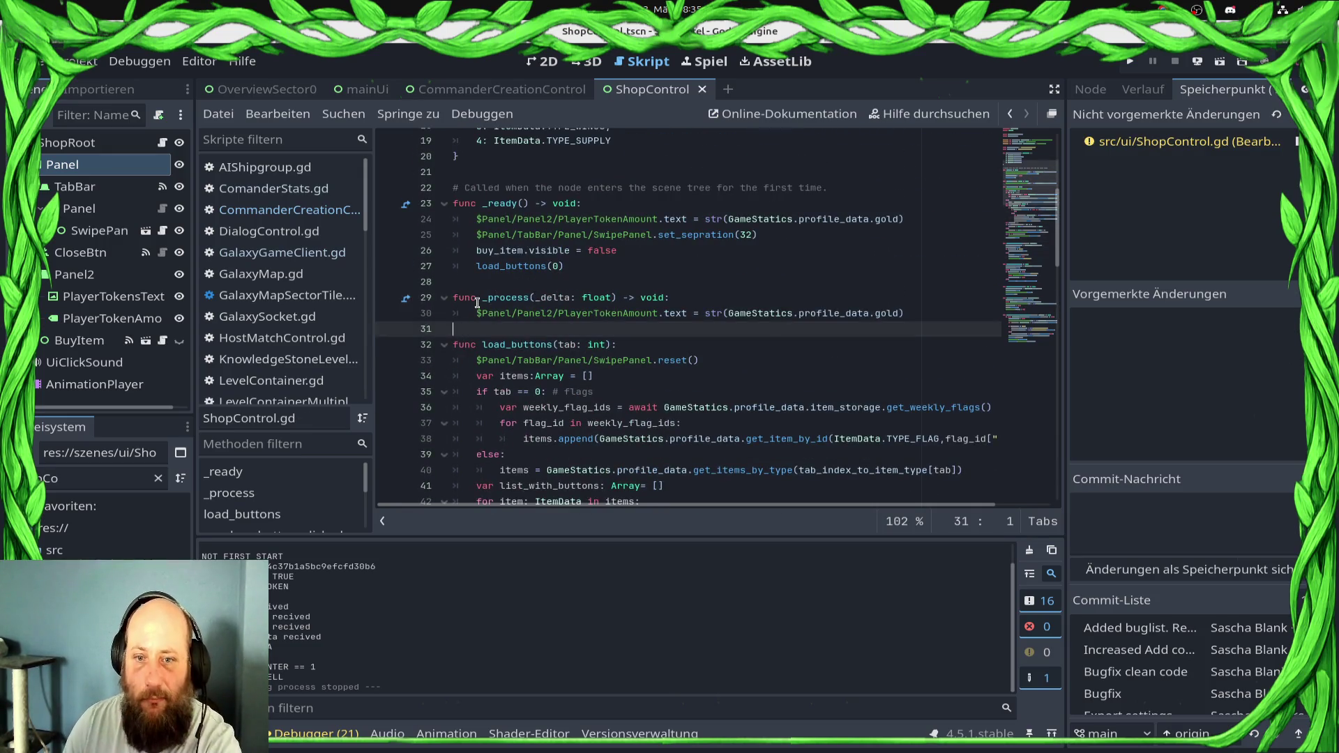
key("Delete")
key("Return")
key("Return")
left_click(478, 286)
key("Return")
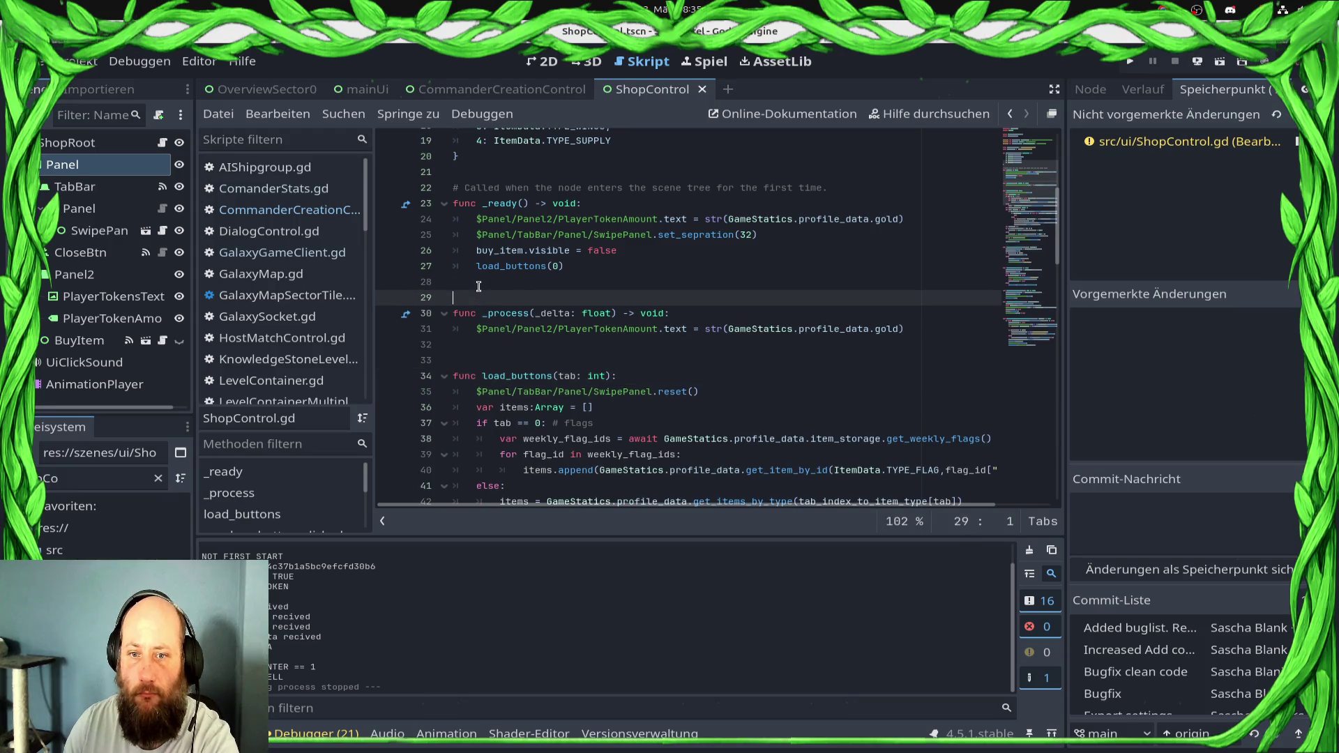
scroll(488, 257, "up", 2)
scroll(489, 257, "down", 8)
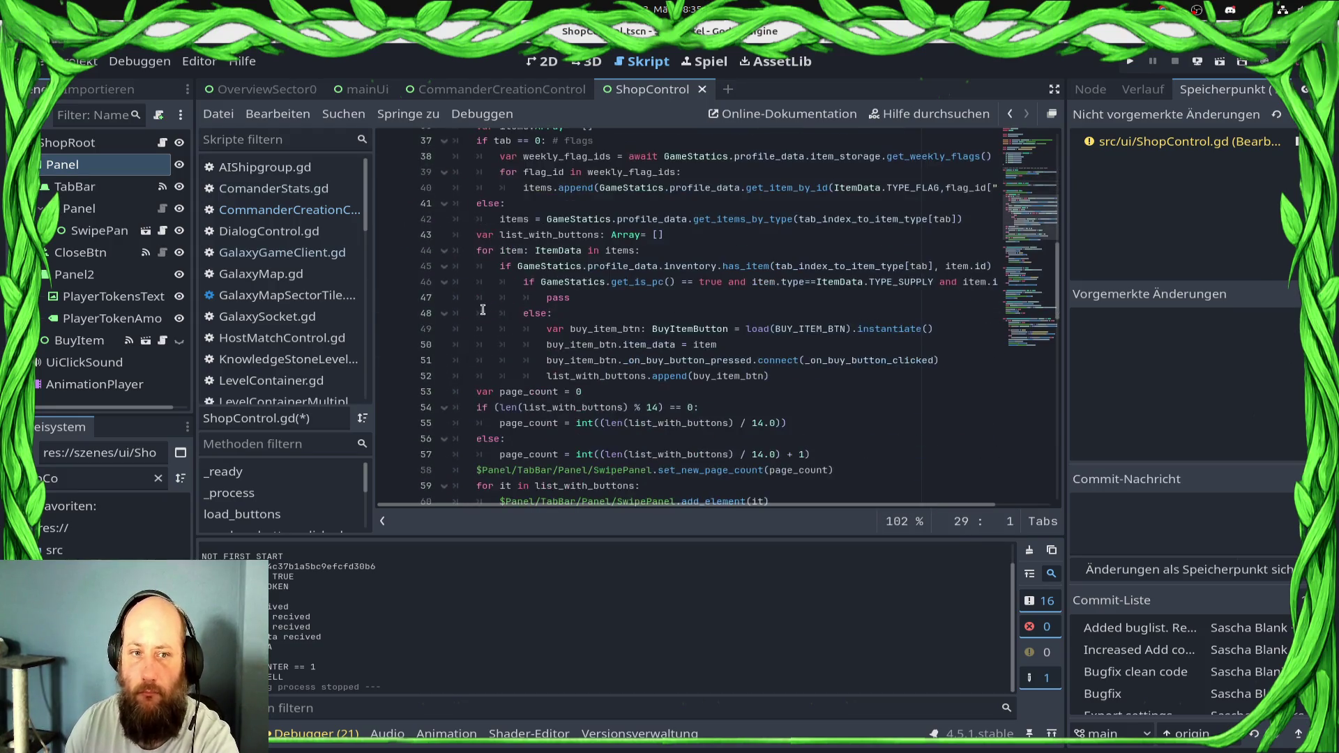
scroll(697, 293, "down", 8)
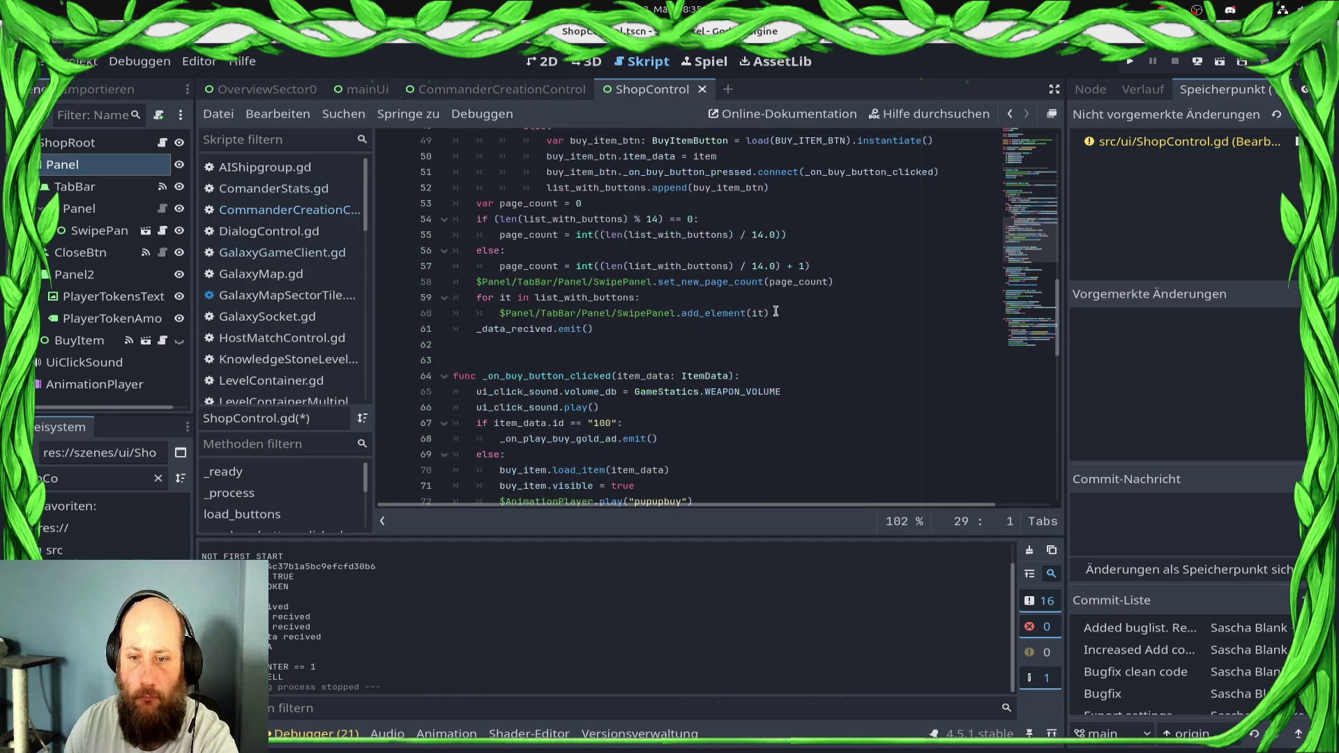
scroll(740, 317, "down", 12)
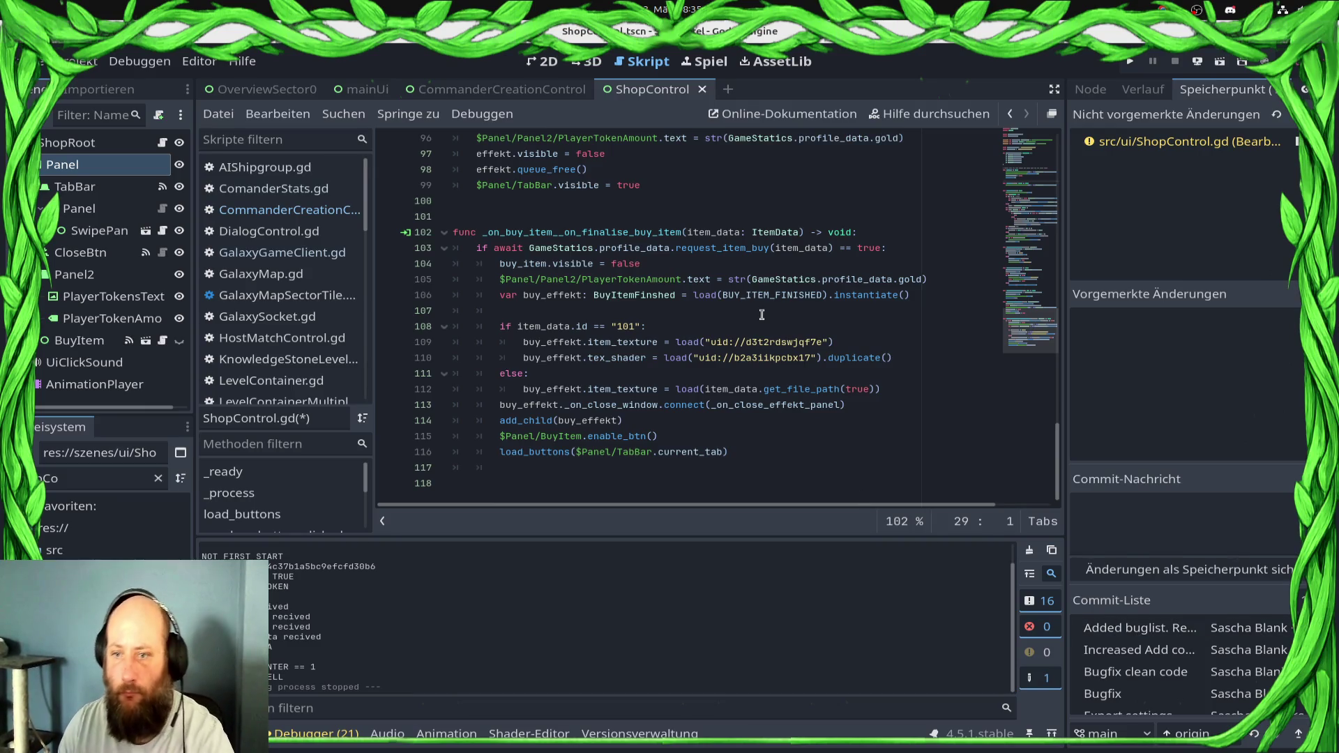
left_click(764, 296, "ctrl")
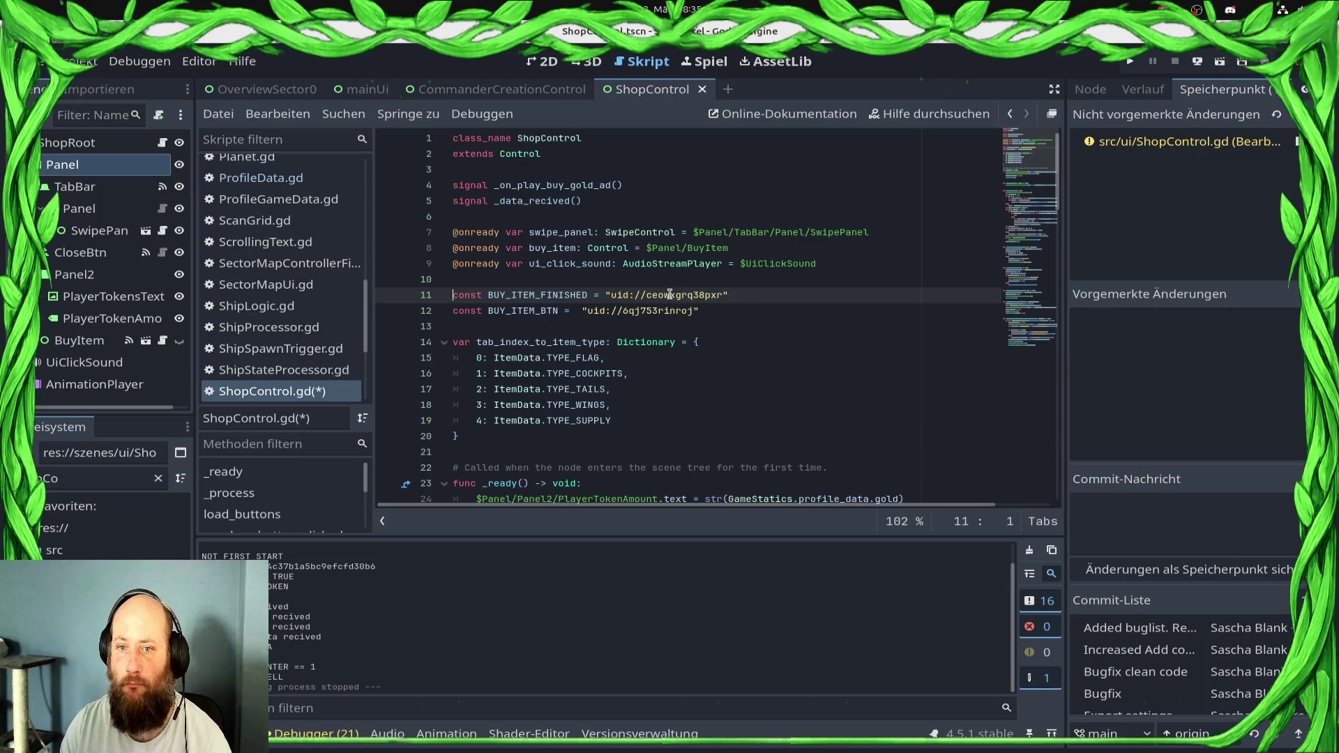
left_click(670, 295, "ctrl")
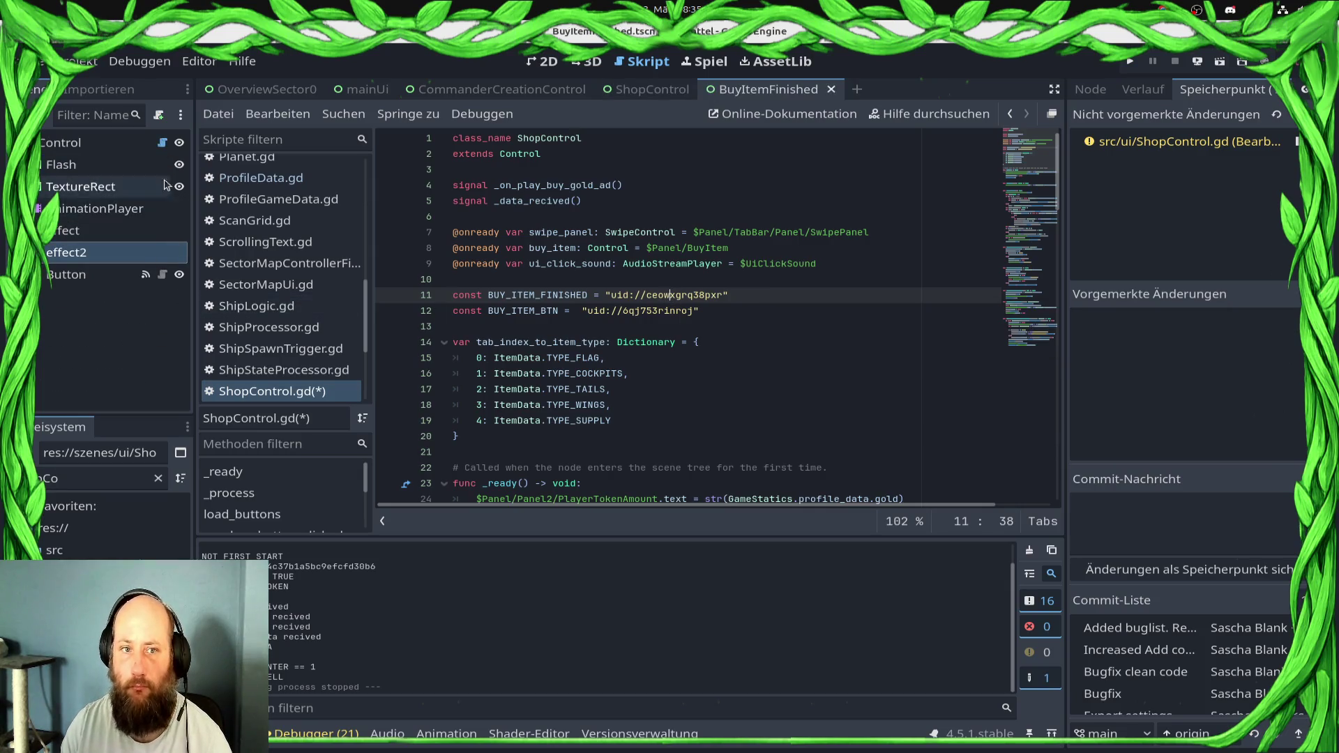
Open the BuyItemBtn scene, review BuyItemButton.gd, then return to ShopControl.gd's finalise-buy handler
left_click(664, 311, "ctrl")
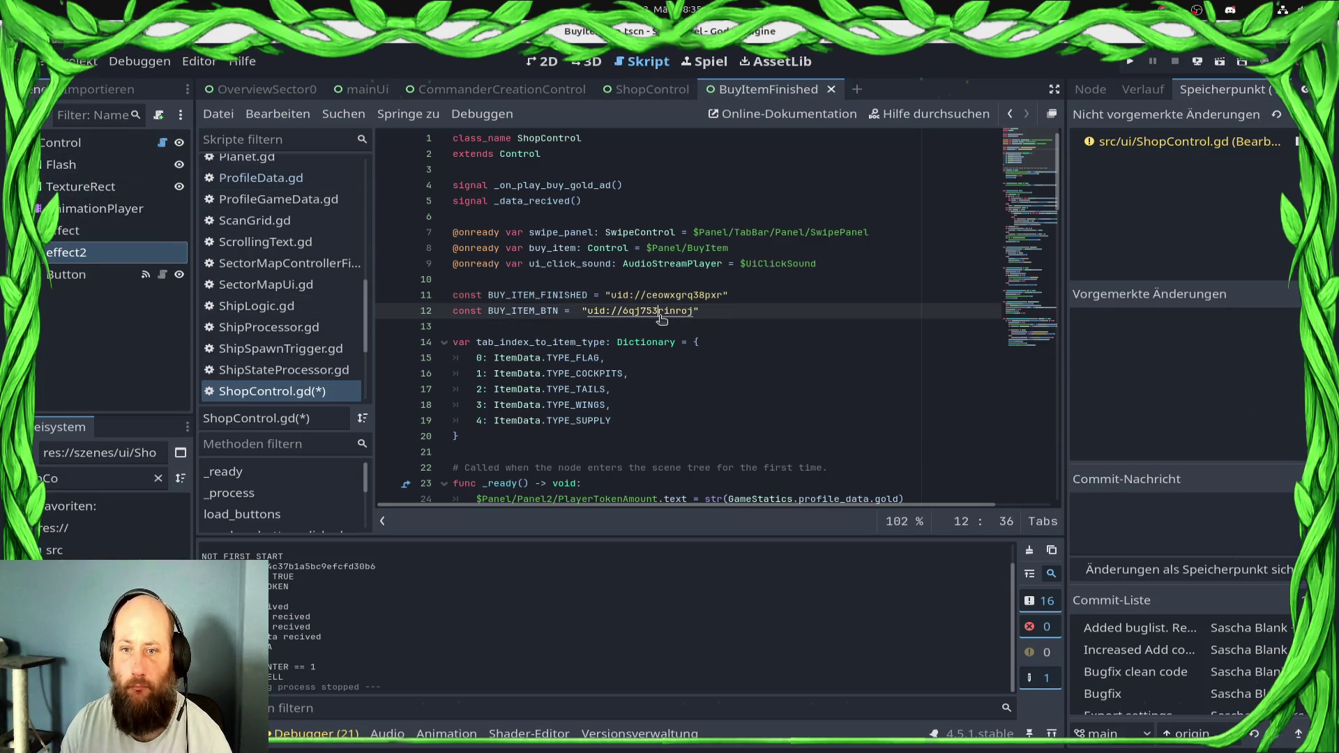
left_click(161, 141)
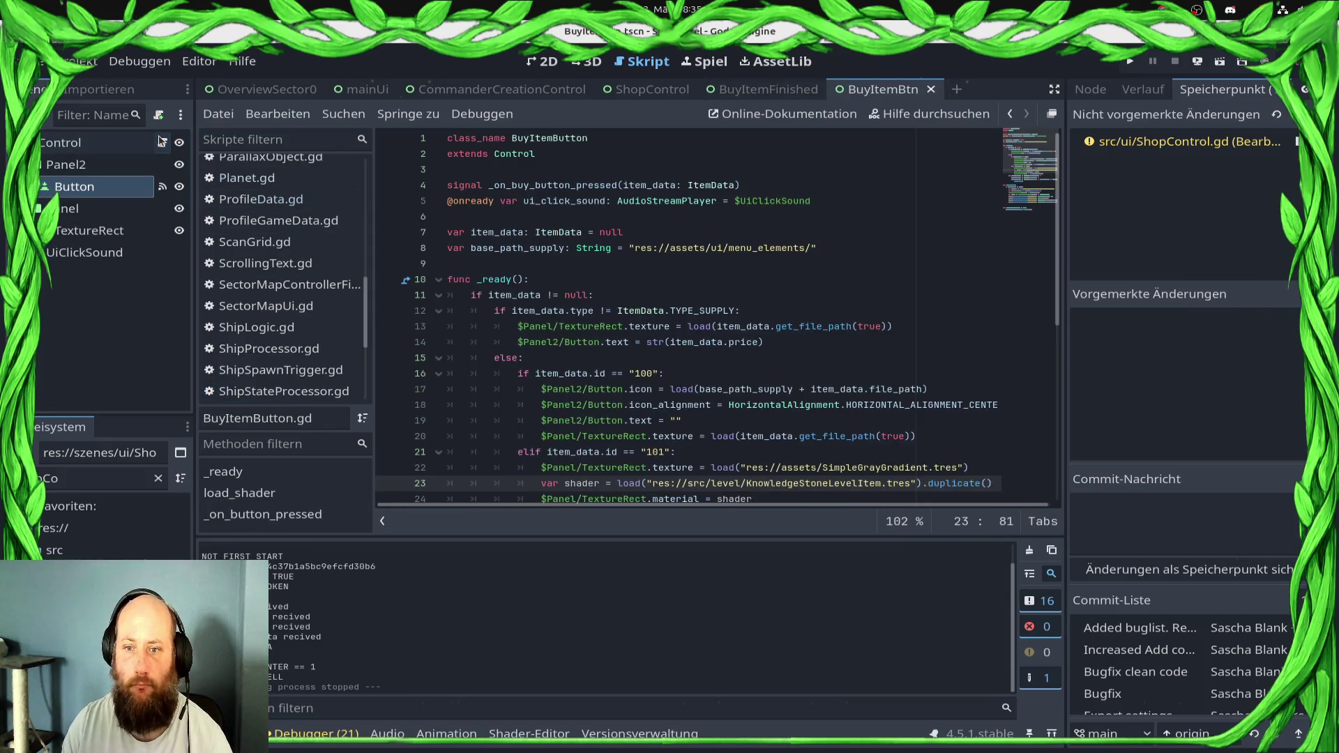
scroll(727, 305, "down", 7)
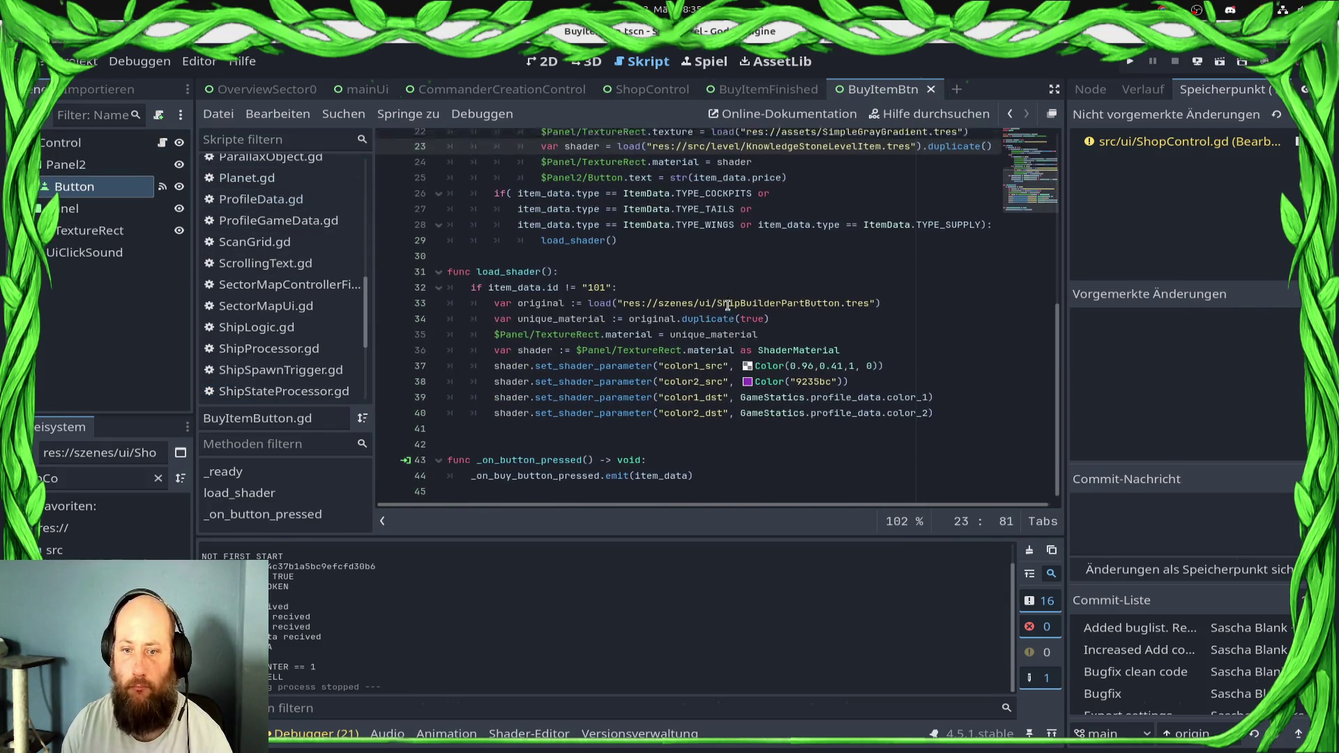
scroll(727, 305, "up", 3)
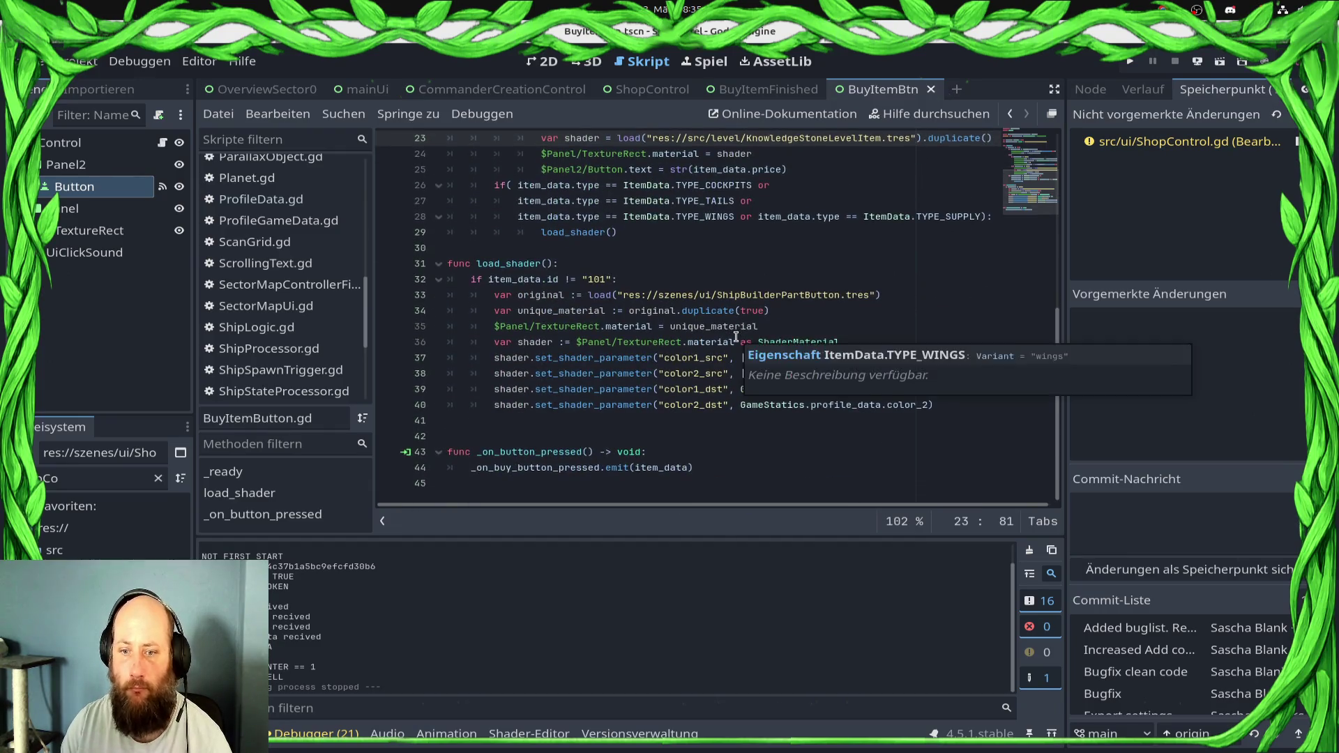
scroll(736, 337, "up", 7)
scroll(736, 338, "down", 4)
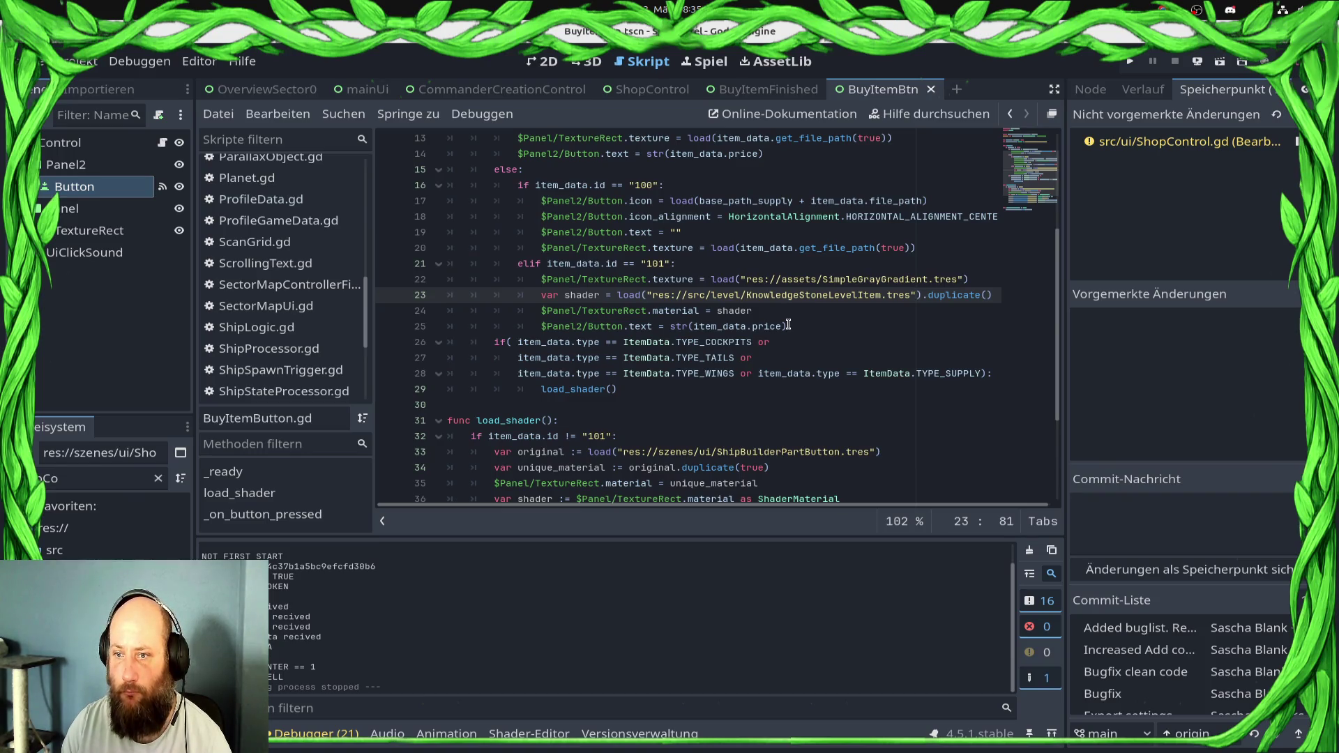
mouse_move(783, 324)
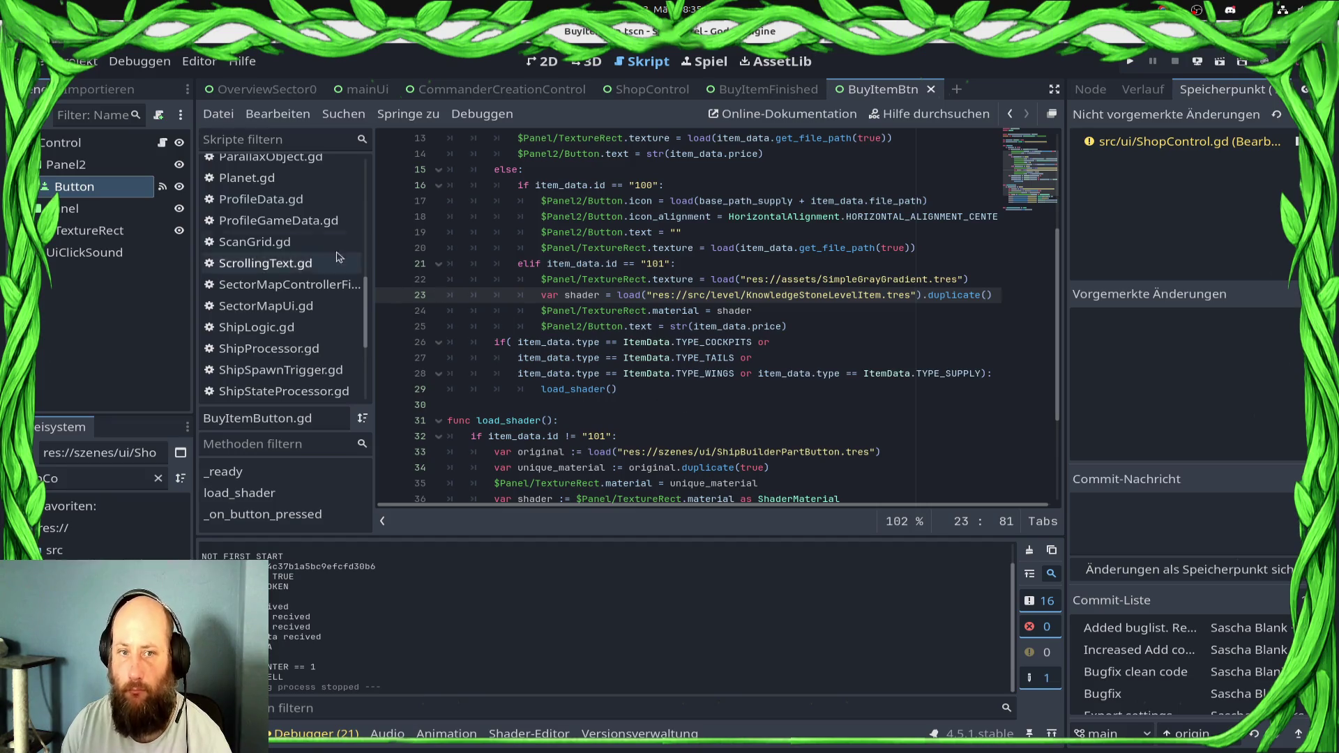
left_click(649, 89)
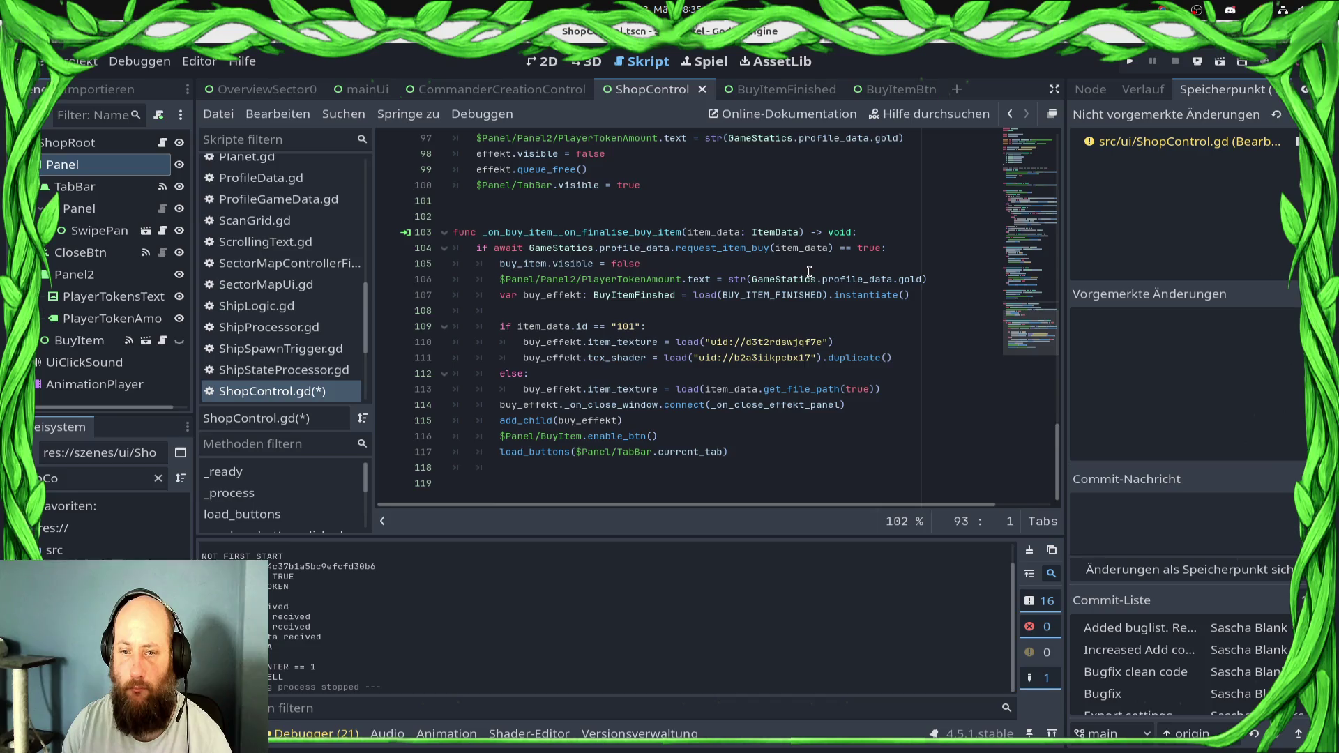
mouse_move(809, 271)
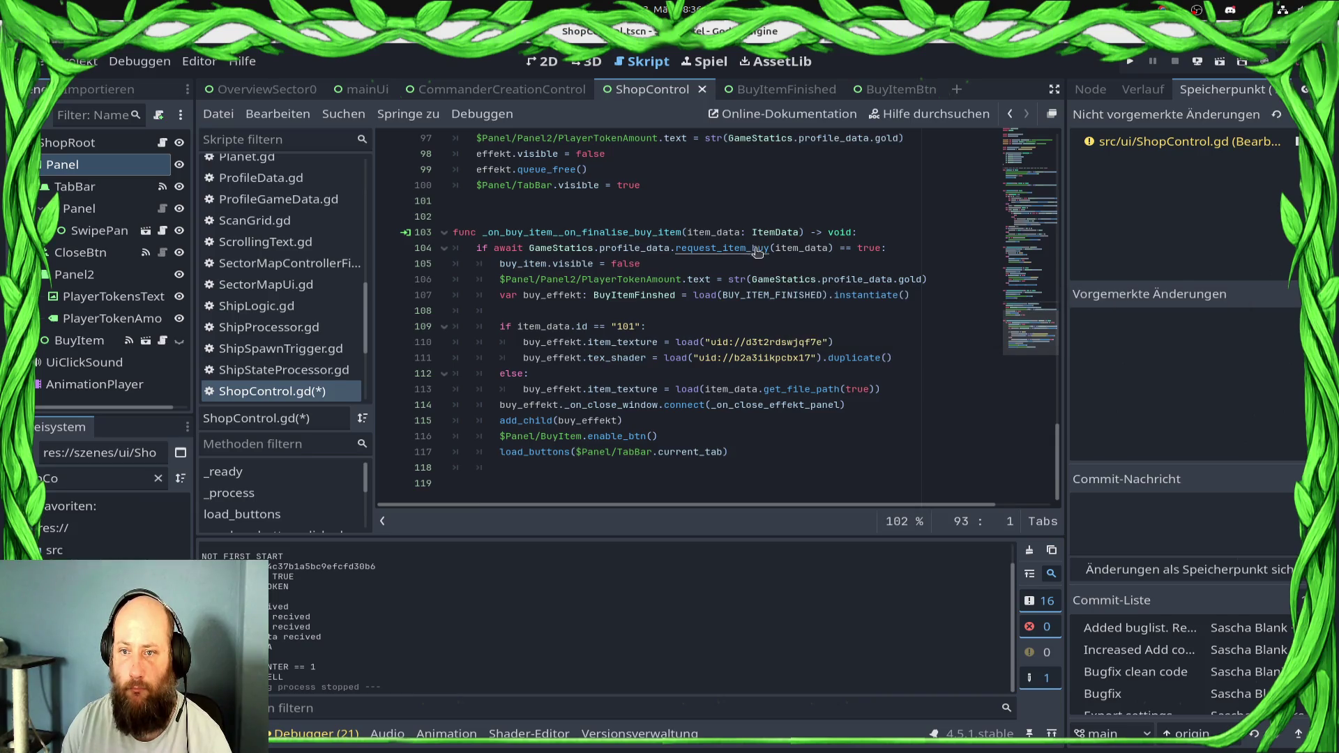
Look up the request_item_buy definition in ProfileData.gd, then return to ShopControl.gd
left_click(724, 249, "ctrl")
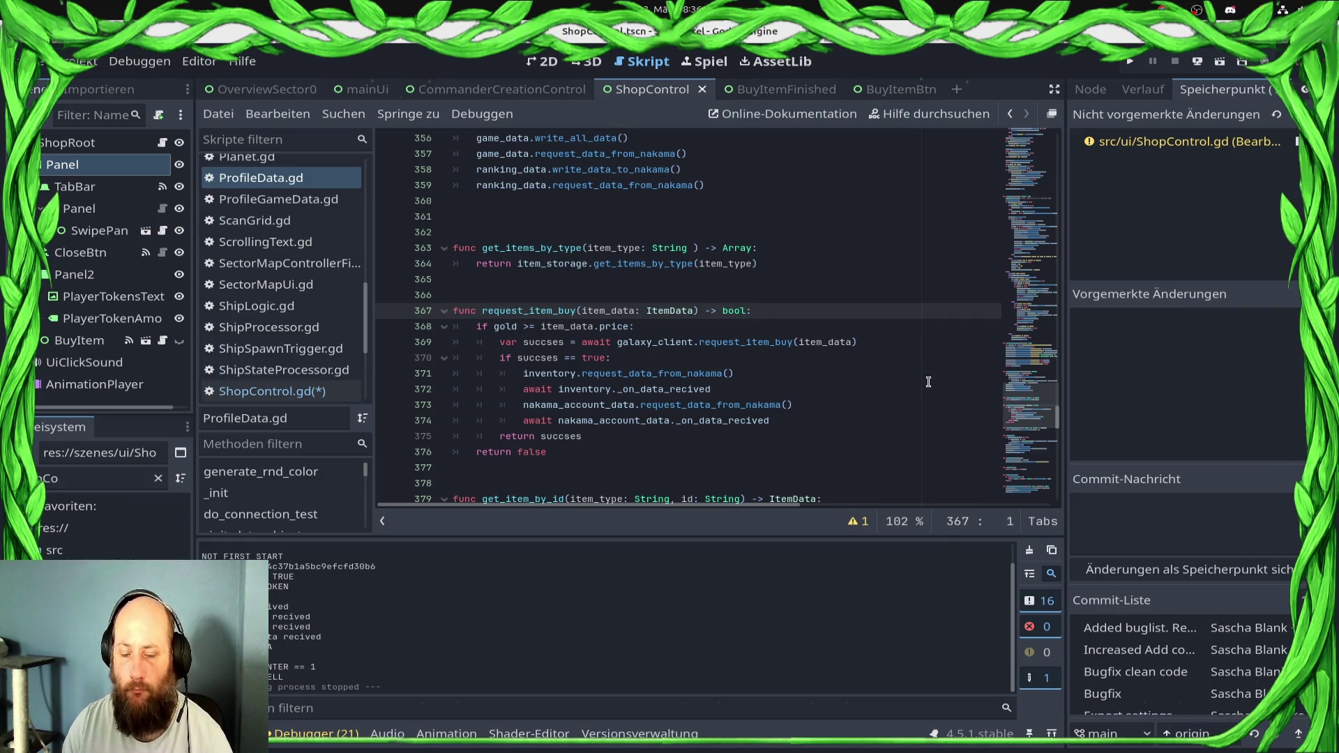
scroll(928, 381, "down", 3)
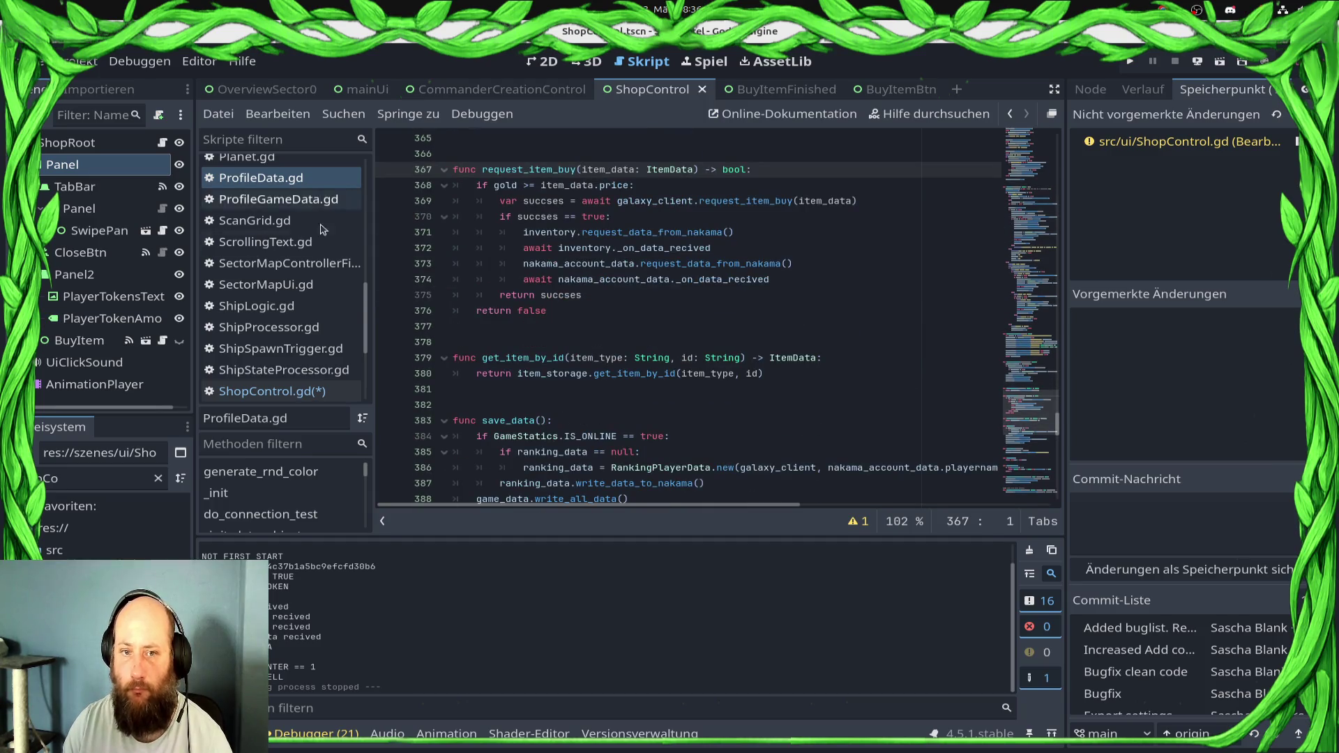
left_click(339, 392)
Save ShopControl.gd and review its buy-button handler emitting the gold-ad signal for item 100
key("ctrl+s")
scroll(513, 380, "up", 6)
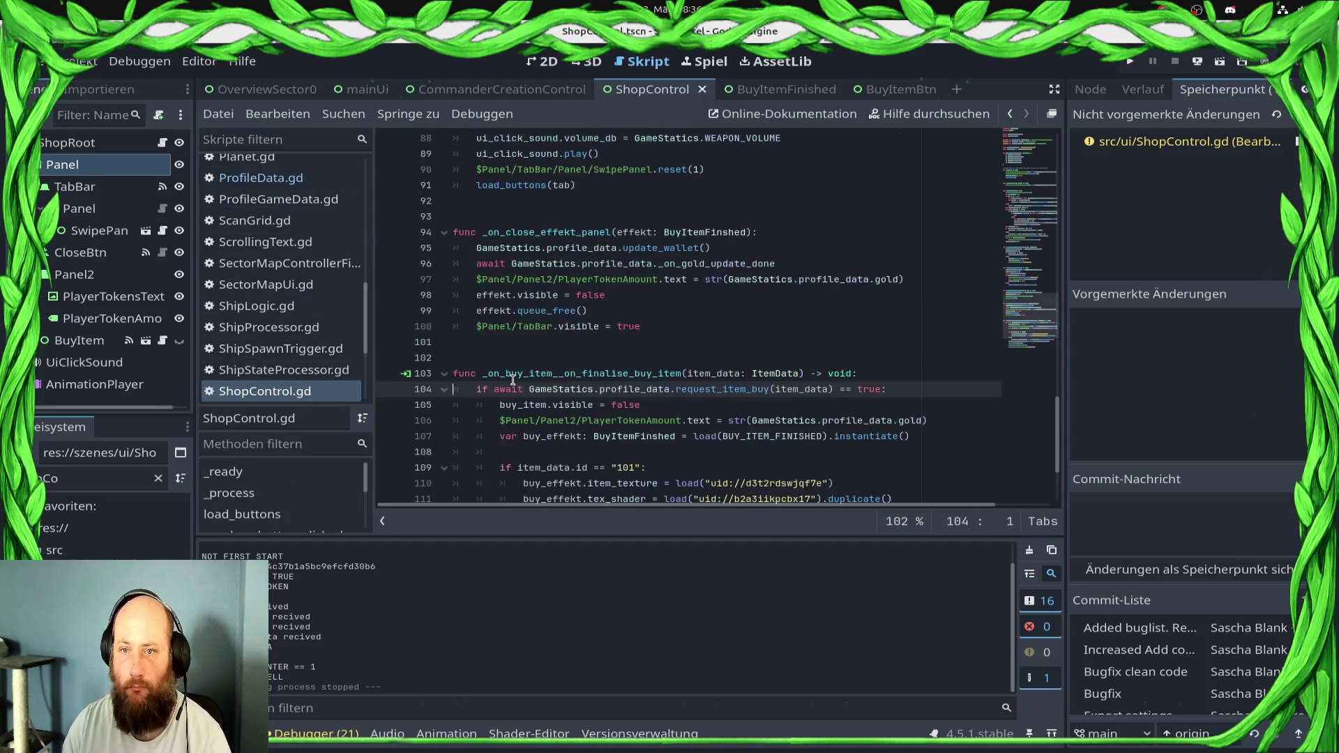
scroll(251, 522, "down", 4)
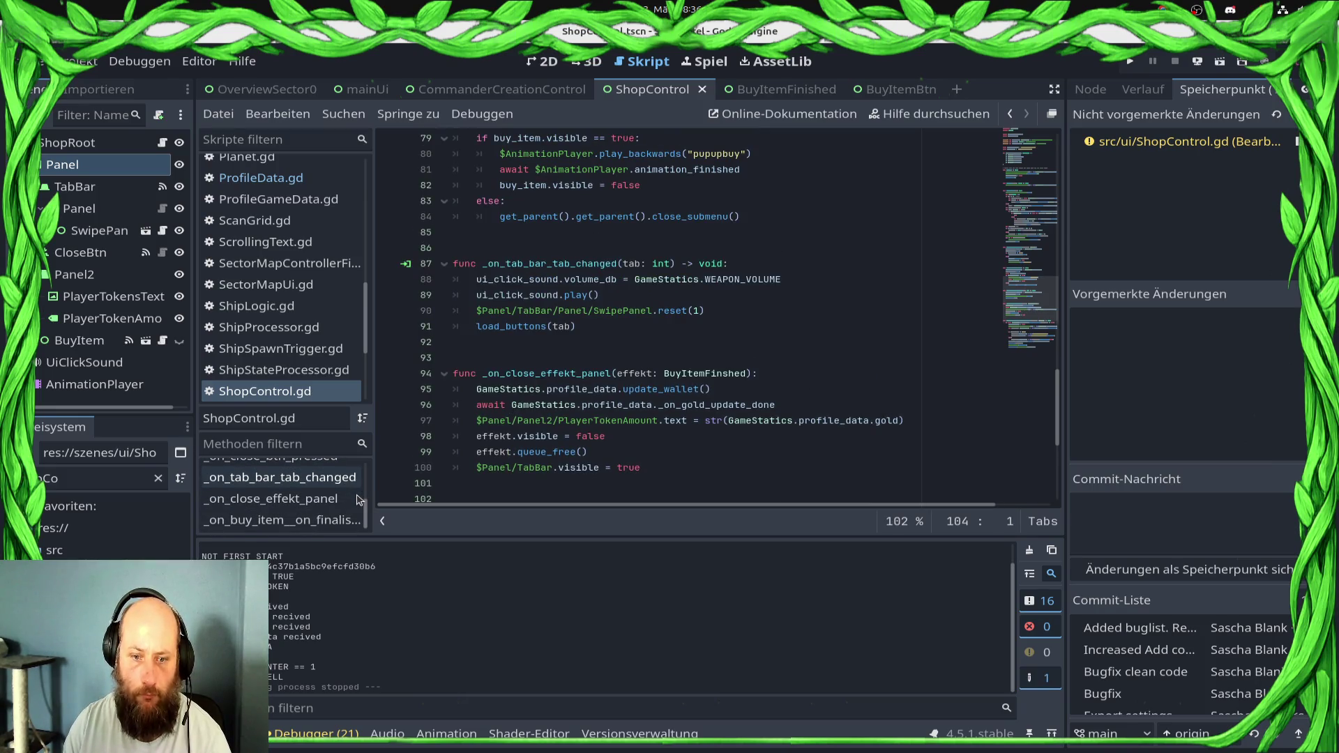
left_click(339, 520)
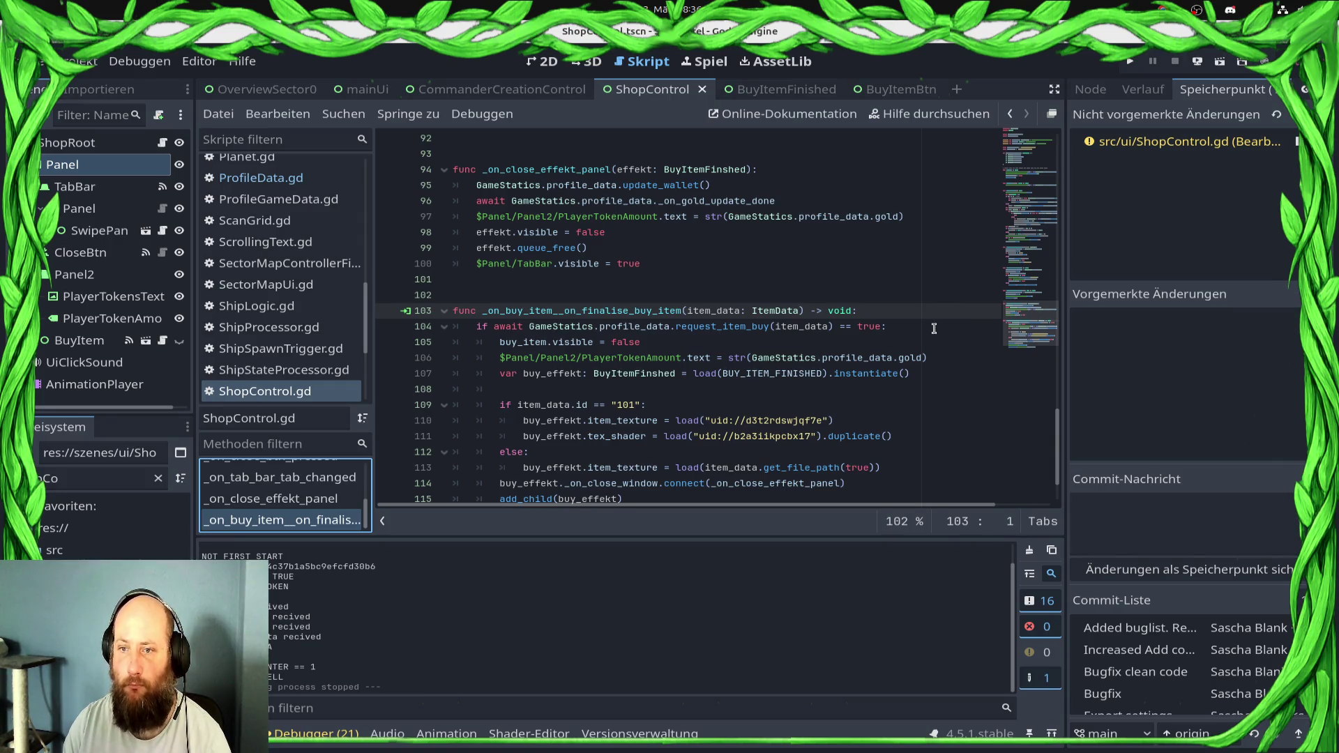
scroll(925, 330, "down", 1)
scroll(925, 330, "up", 6)
scroll(924, 330, "up", 3)
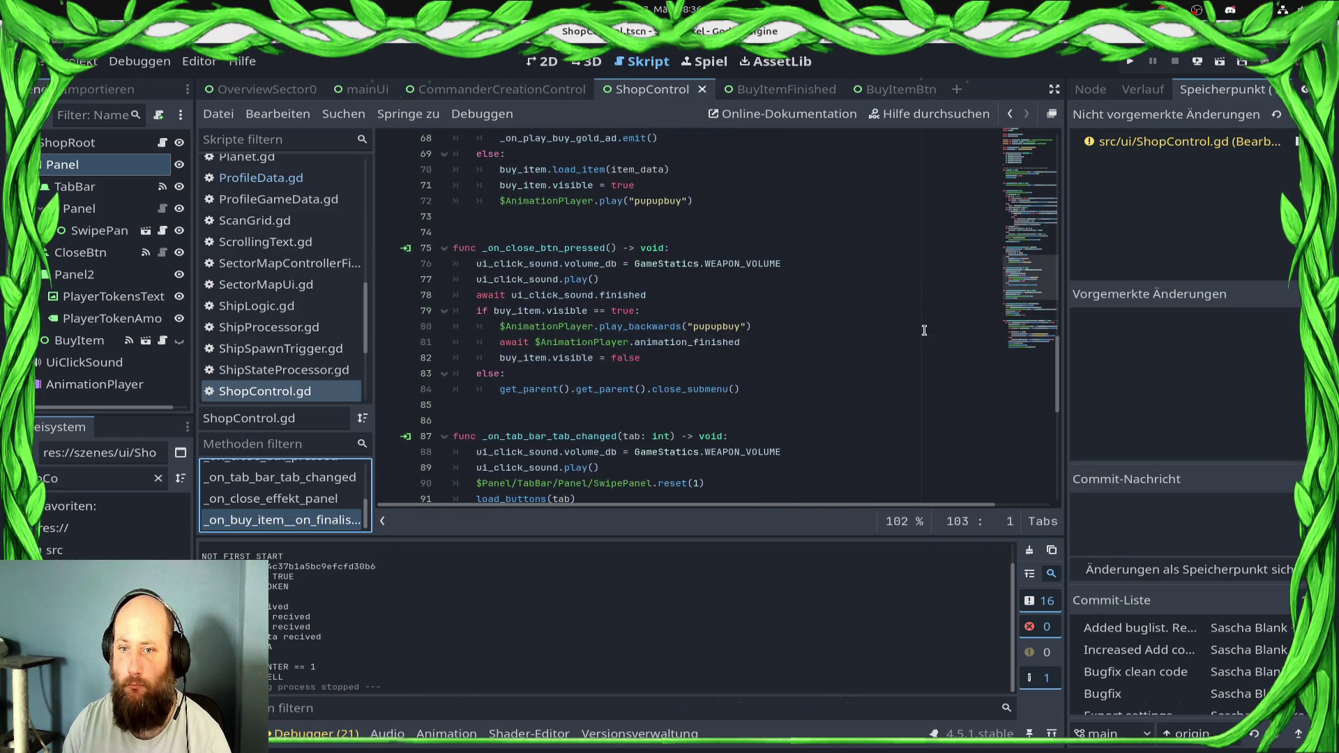
scroll(924, 329, "up", 5)
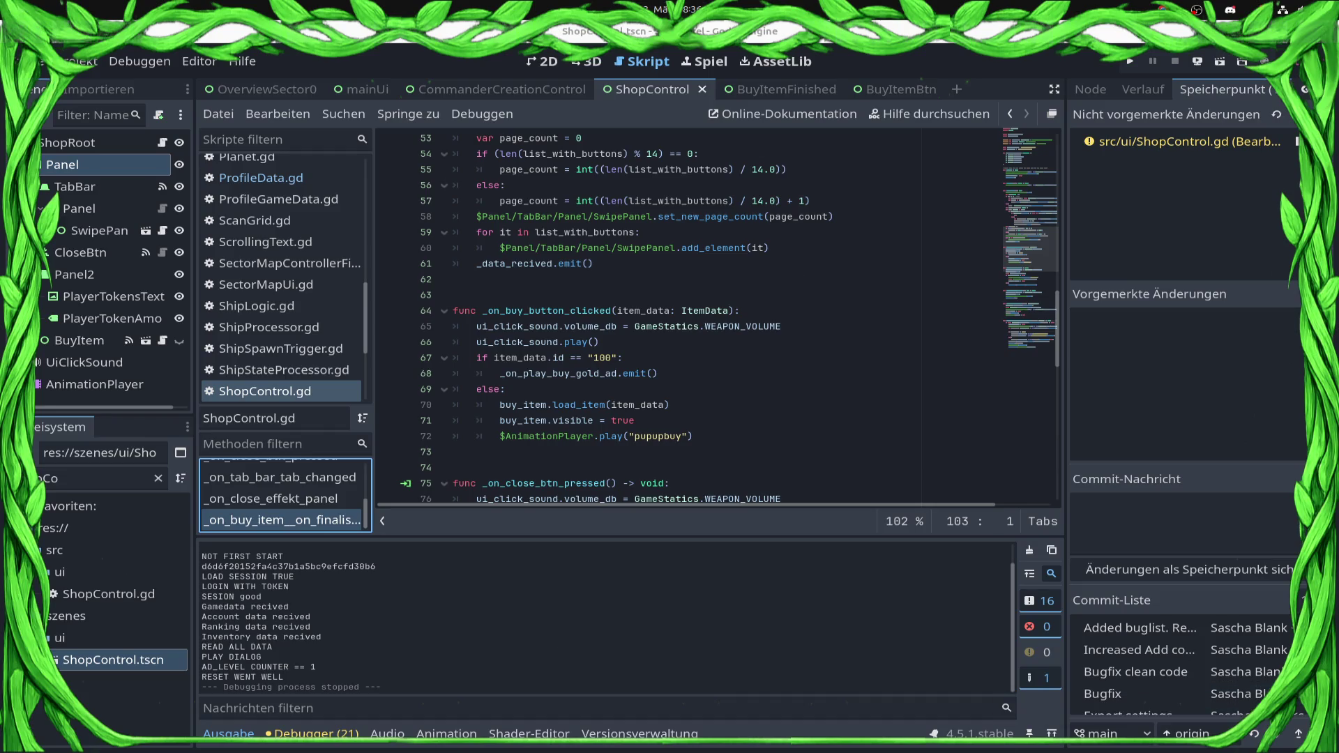
scroll(614, 476, "up", 8)
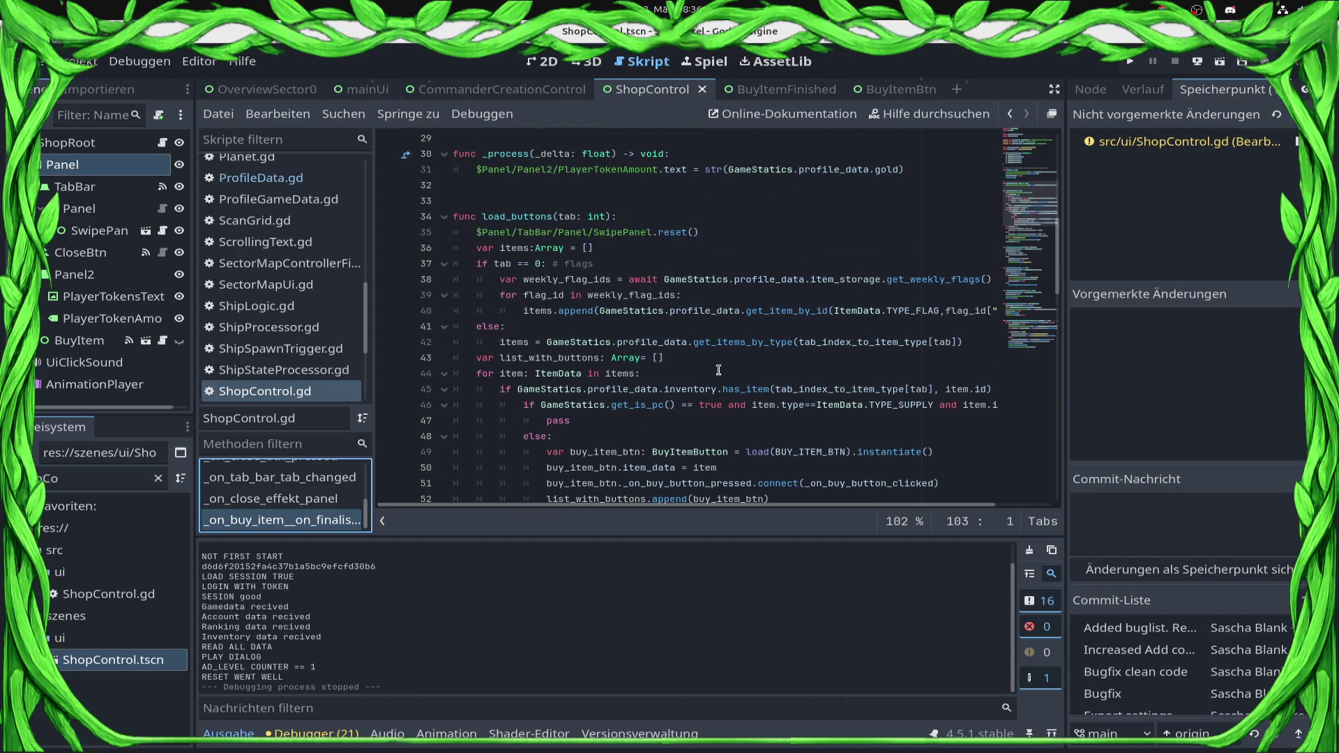
scroll(720, 360, "down", 2)
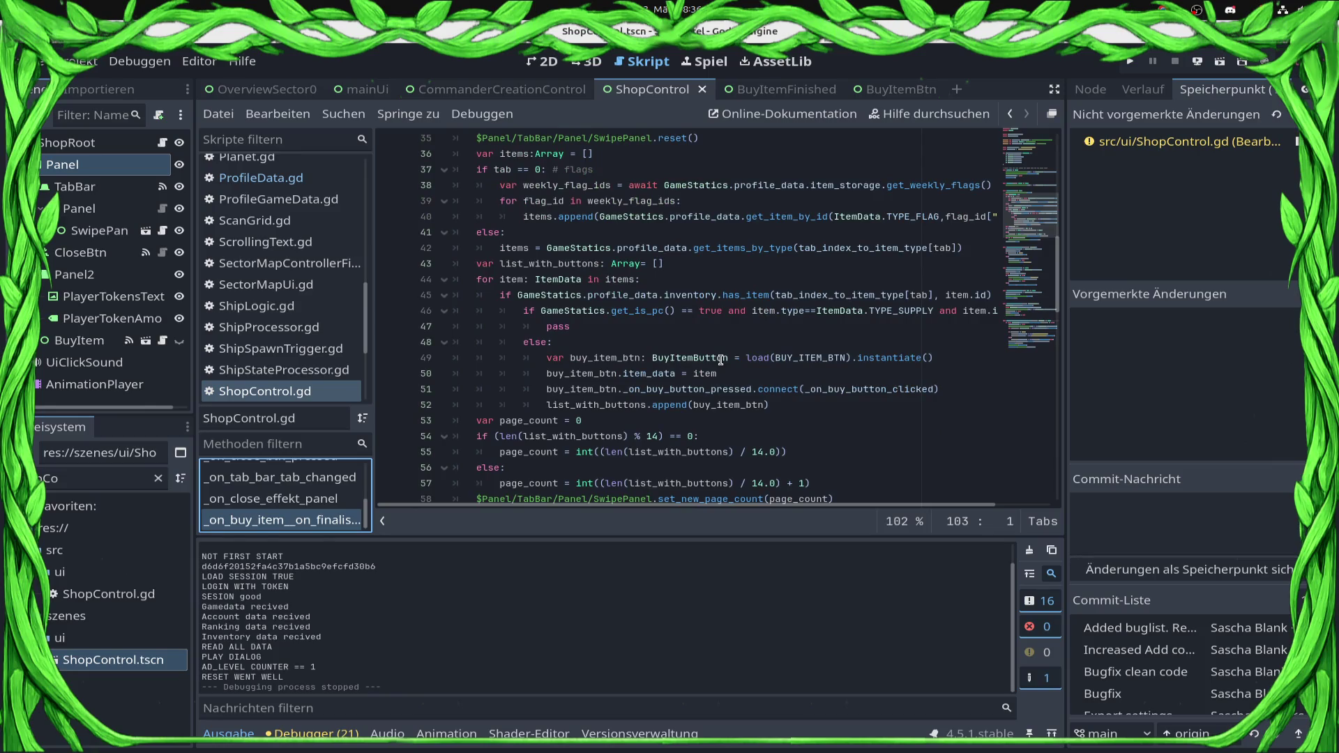
left_click(754, 324)
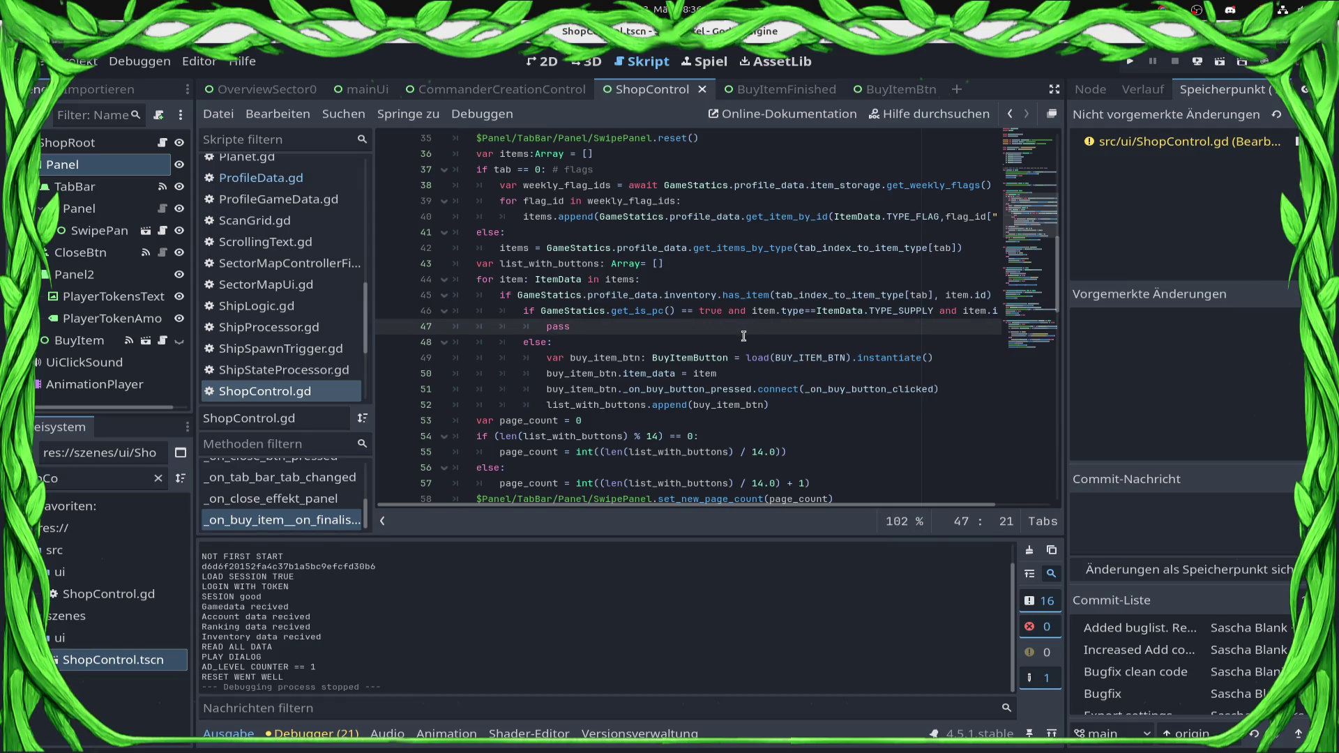
scroll(741, 335, "down", 3)
left_click(907, 370)
left_click(886, 391)
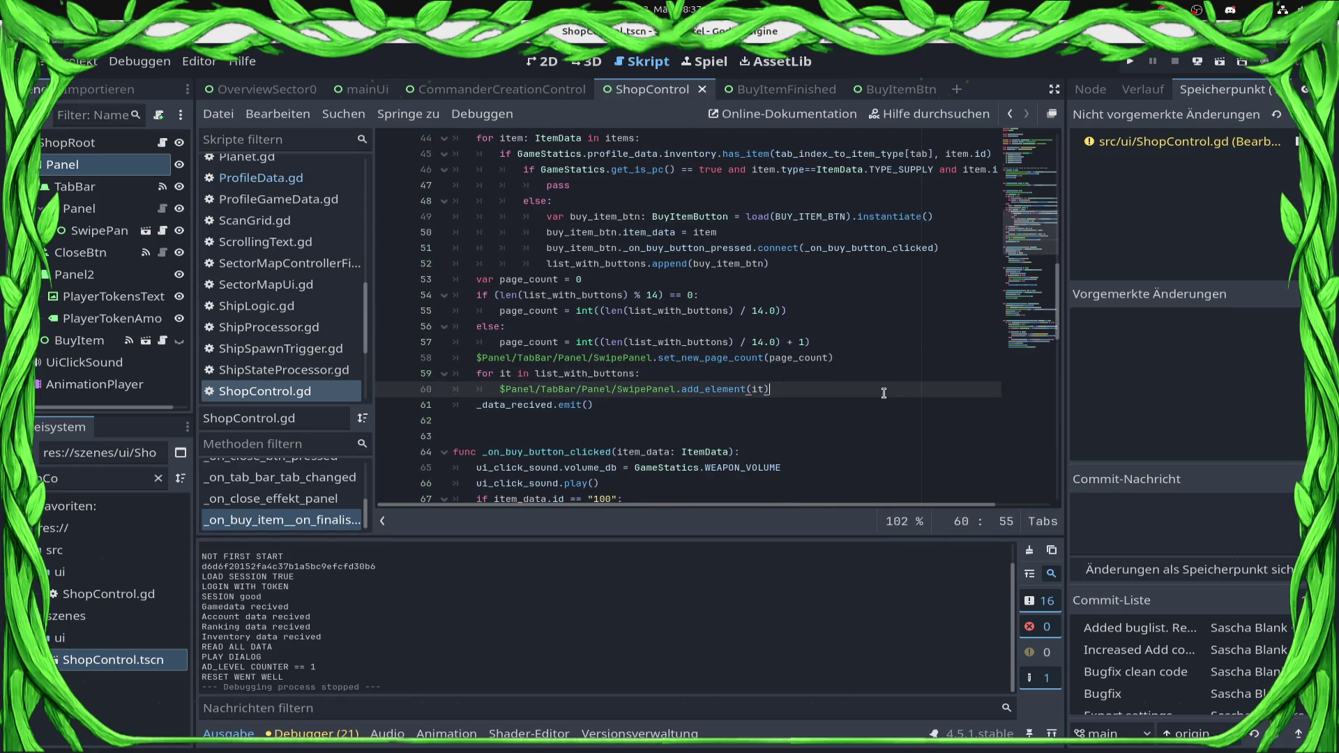
left_click(784, 412)
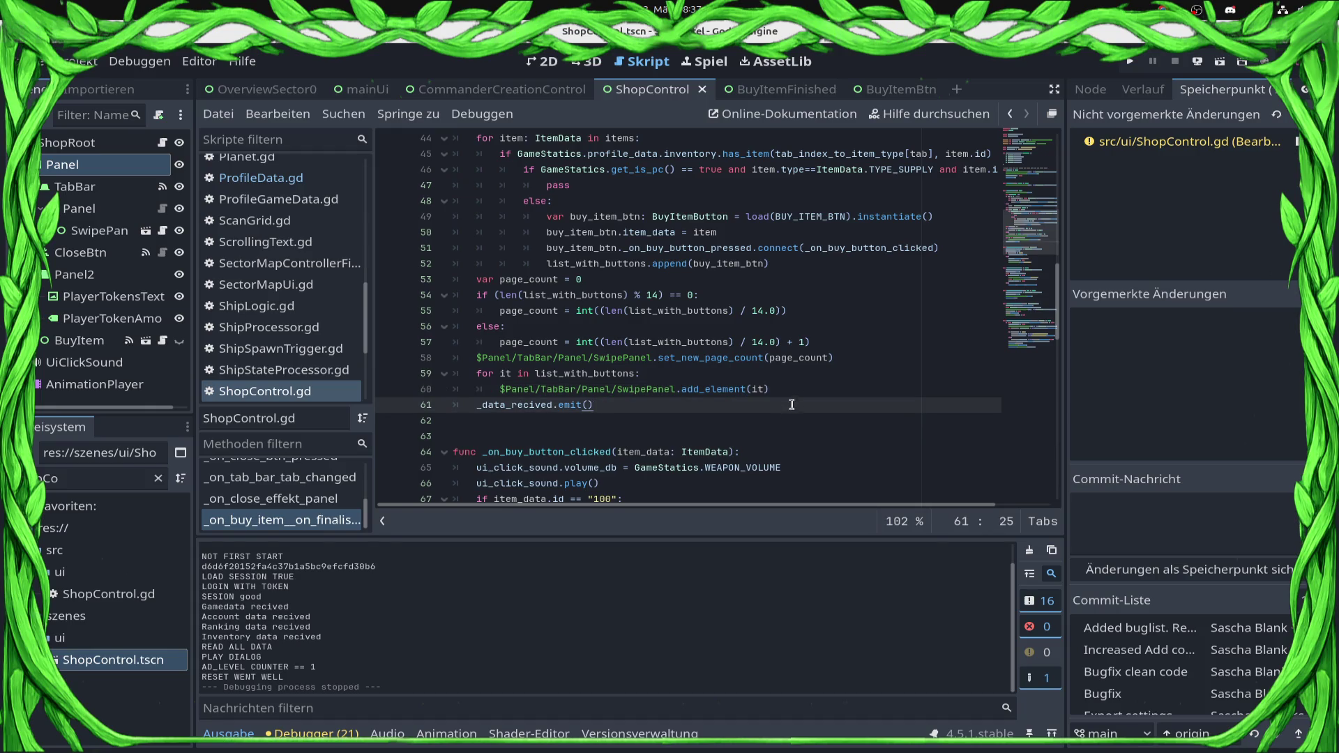
scroll(796, 396, "up", 7)
scroll(796, 397, "up", 4)
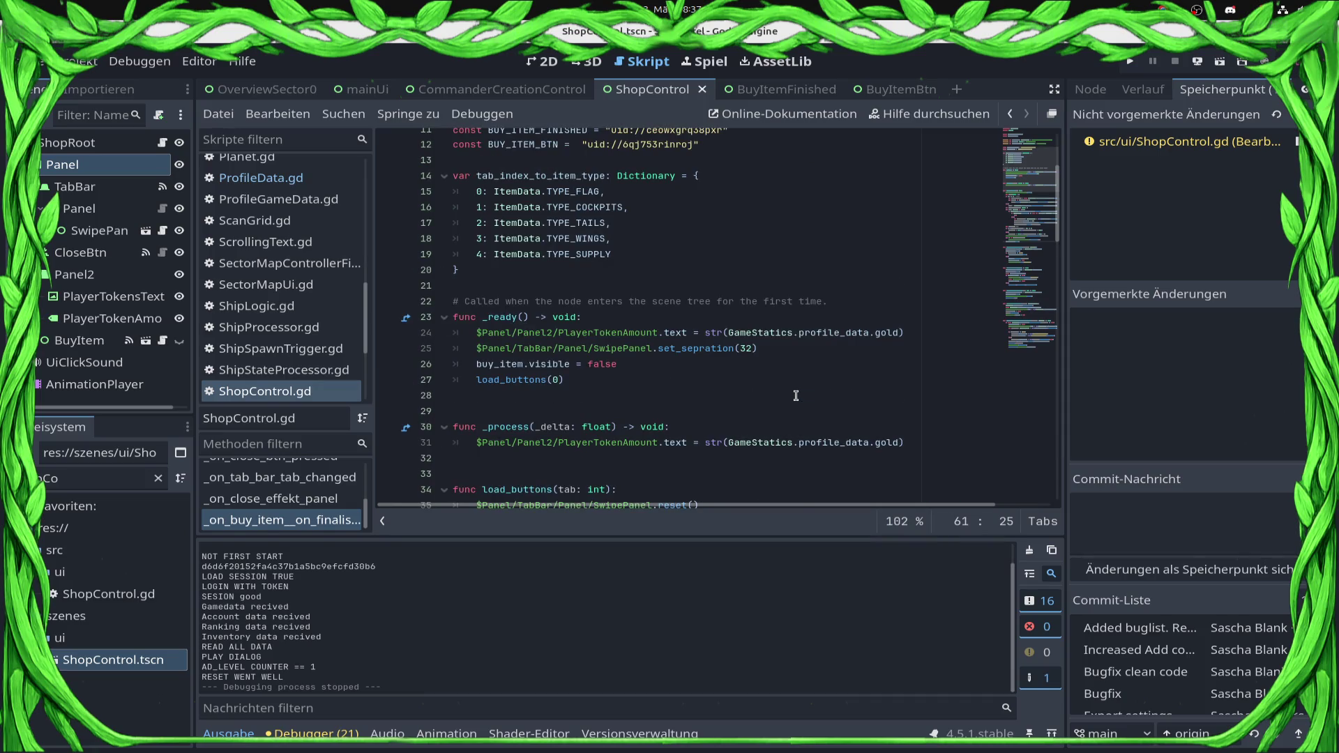
scroll(796, 396, "down", 11)
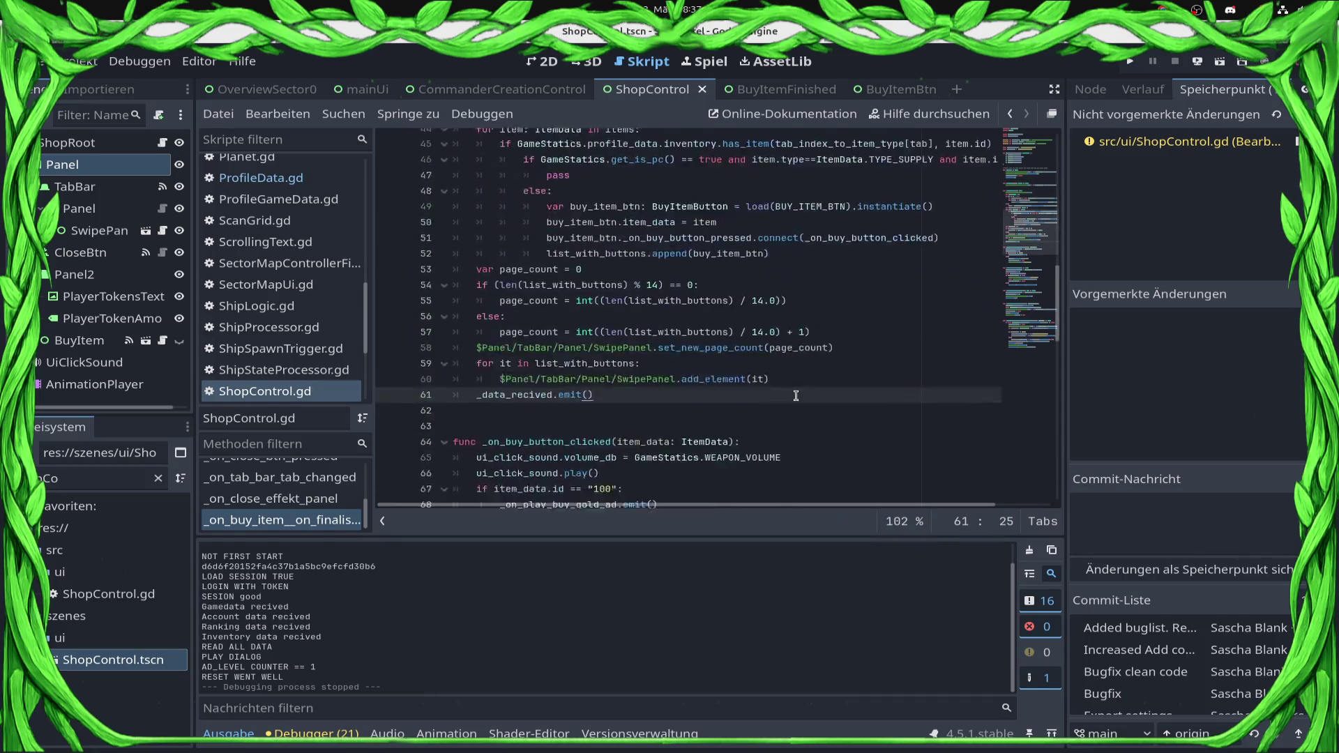
scroll(796, 395, "down", 3)
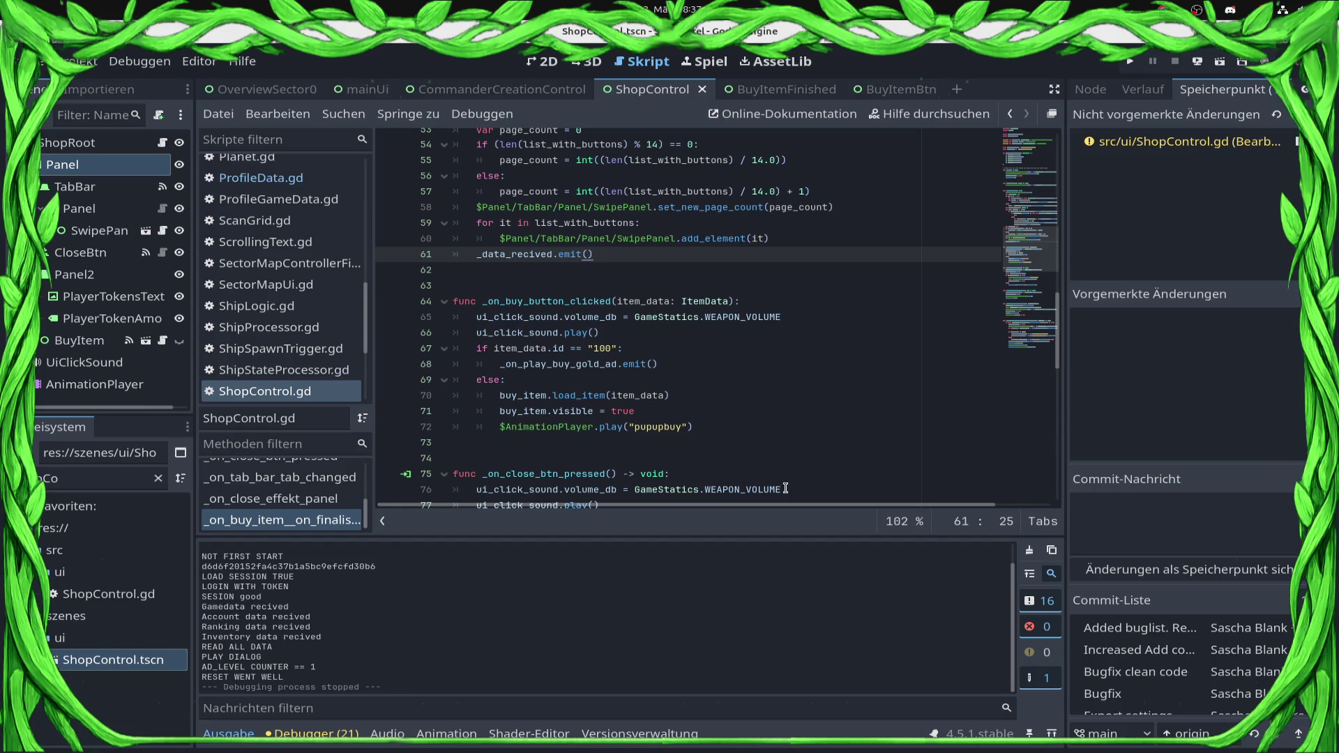
key("XF86AudioLowerVolume")
double_click(529, 366)
Search all project files for _on_play_buy_gold_ad and open MainMenu.gd's _on_play_gold_ad function
left_click(343, 113)
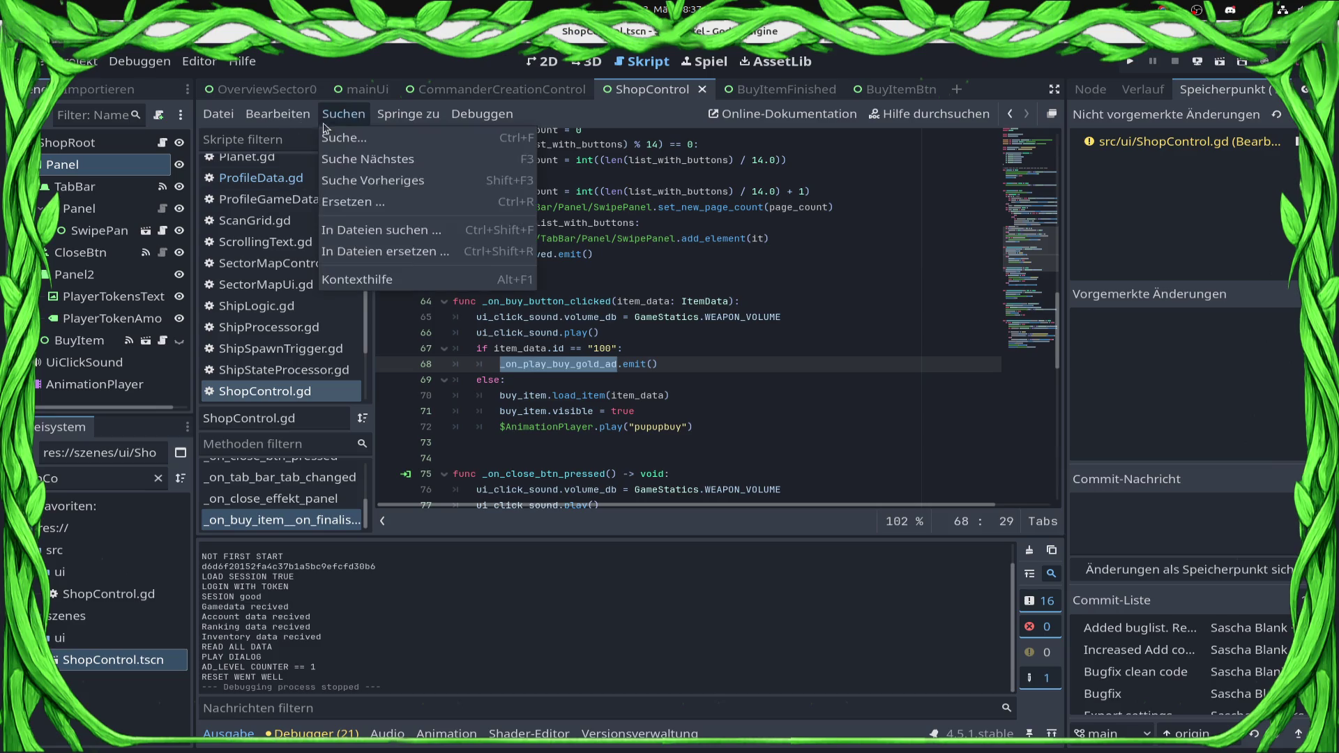
left_click(392, 237)
key("Return")
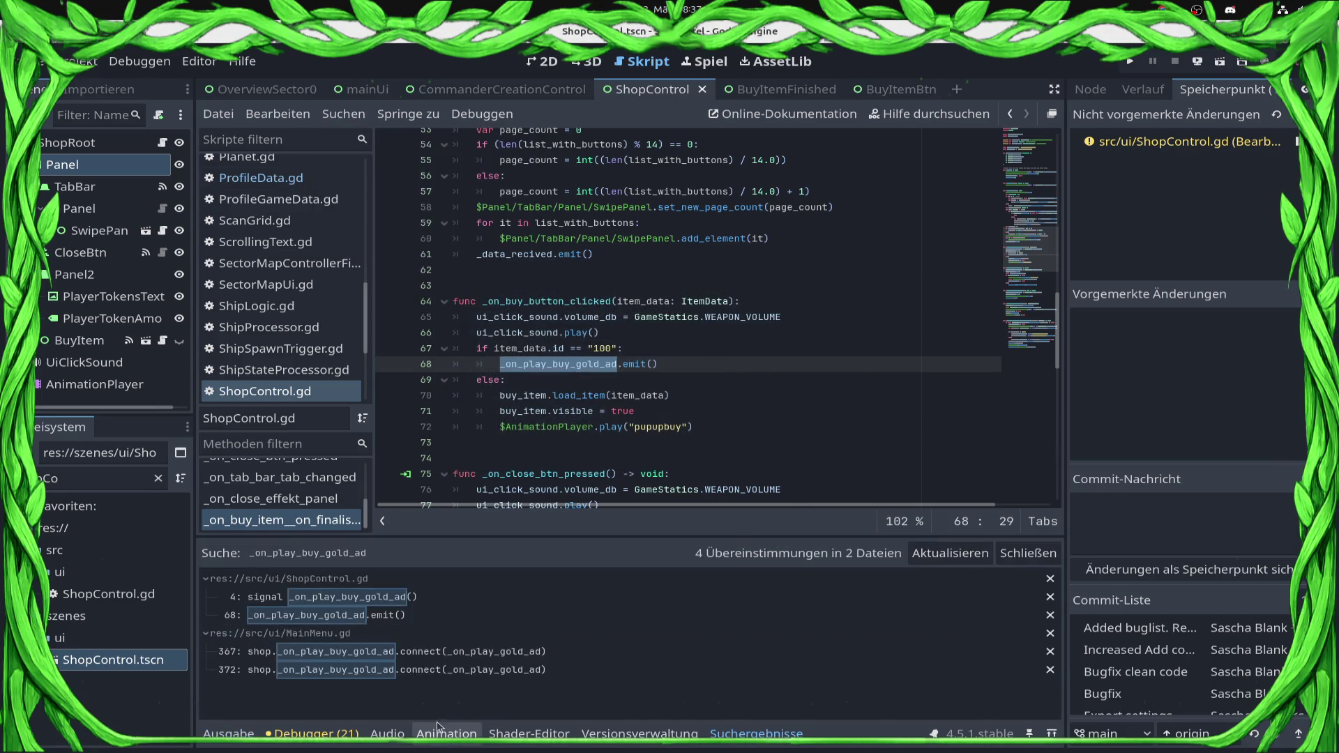
left_click(419, 652)
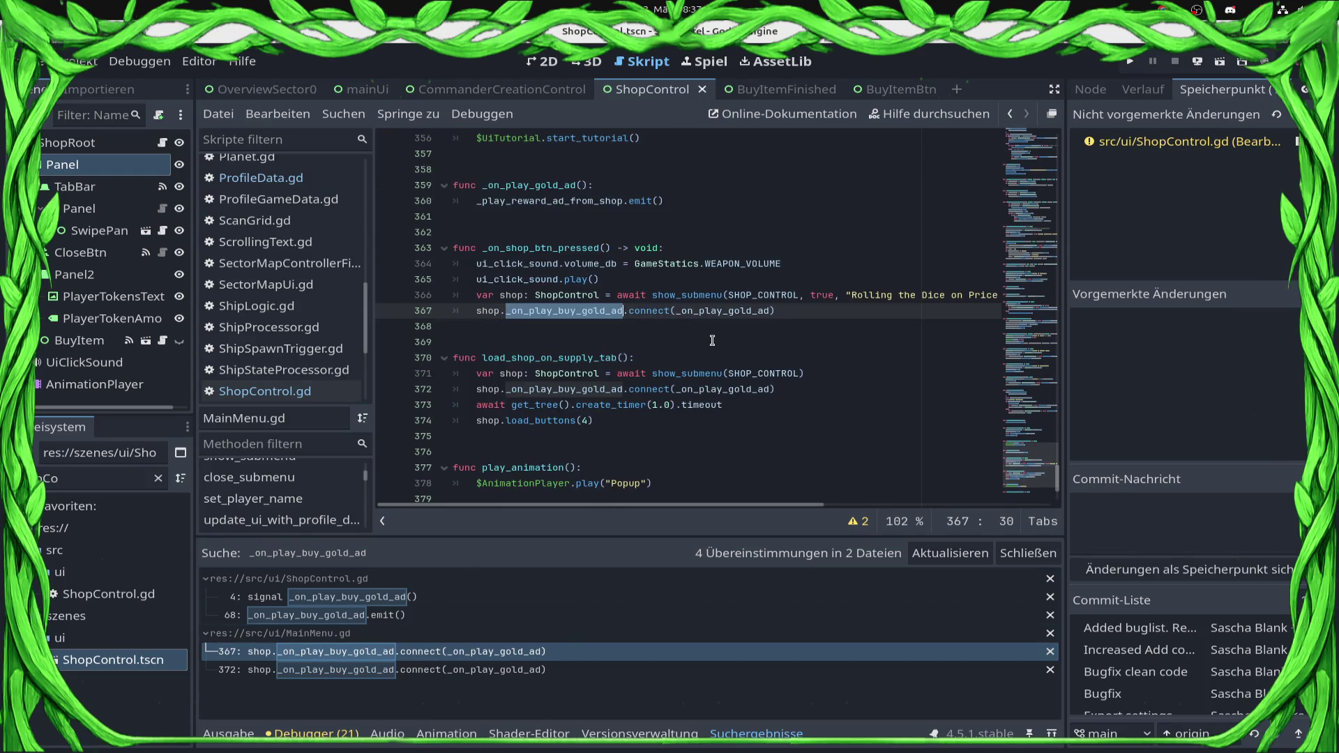
left_click(712, 341)
left_click(721, 314, "ctrl")
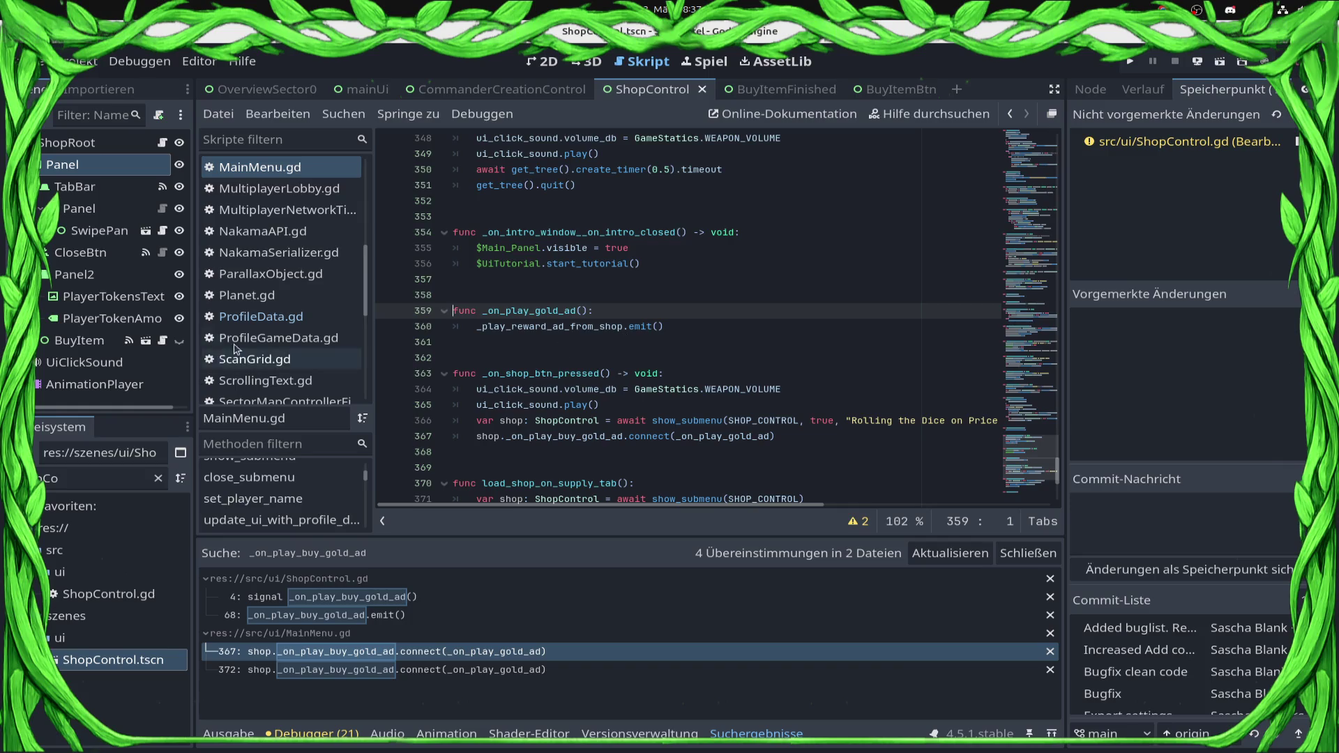
Replace the old 'oCo' FileSystem filter with 'main'
left_click(80, 486)
key("ctrl+a")
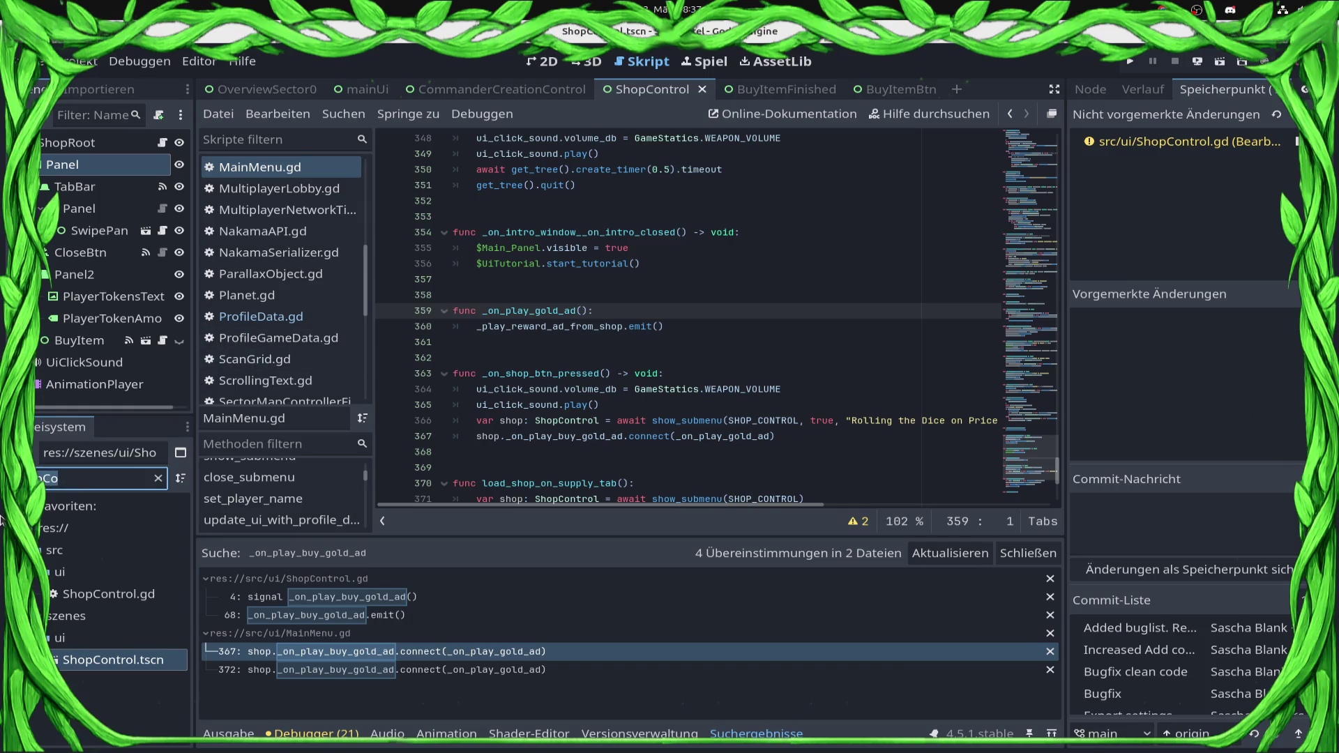
key("BackSpace")
type("main")
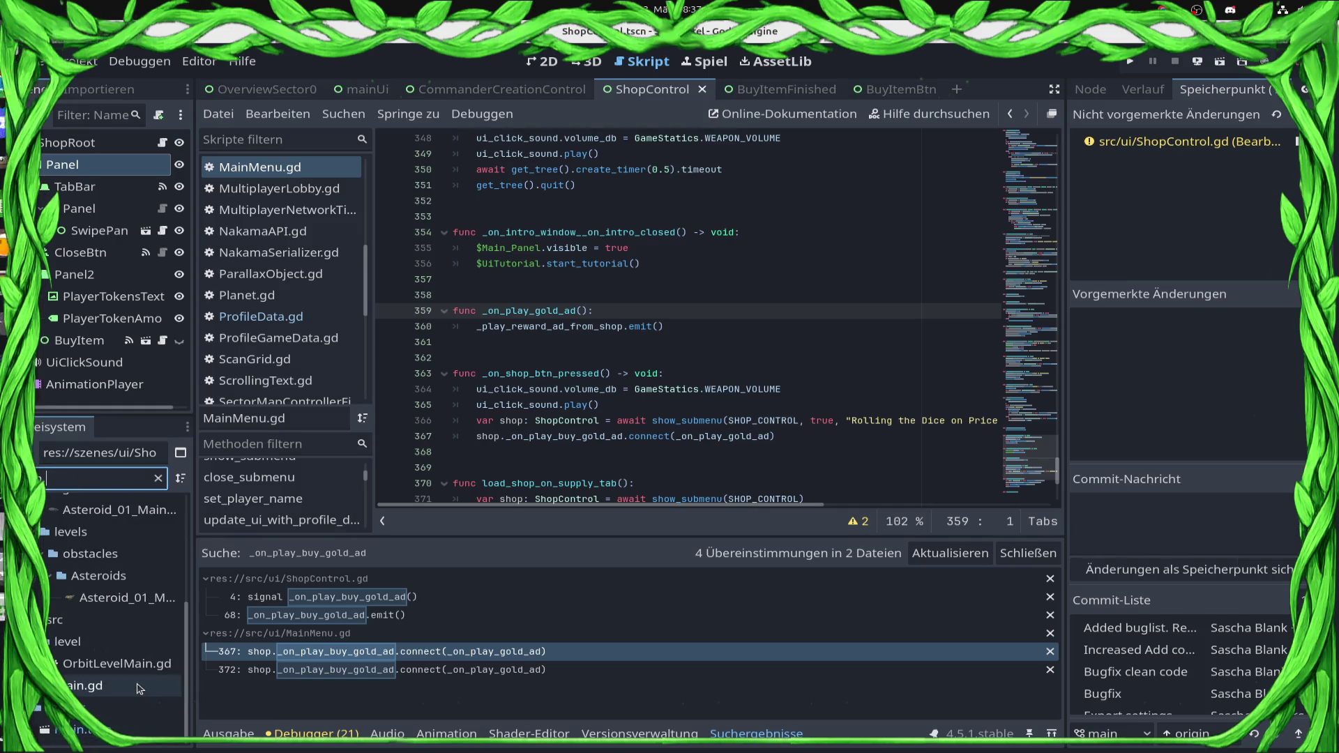
Open main.gd and go to its _play_reward_add function
double_click(83, 686)
scroll(532, 364, "down", 3)
scroll(531, 363, "down", 20)
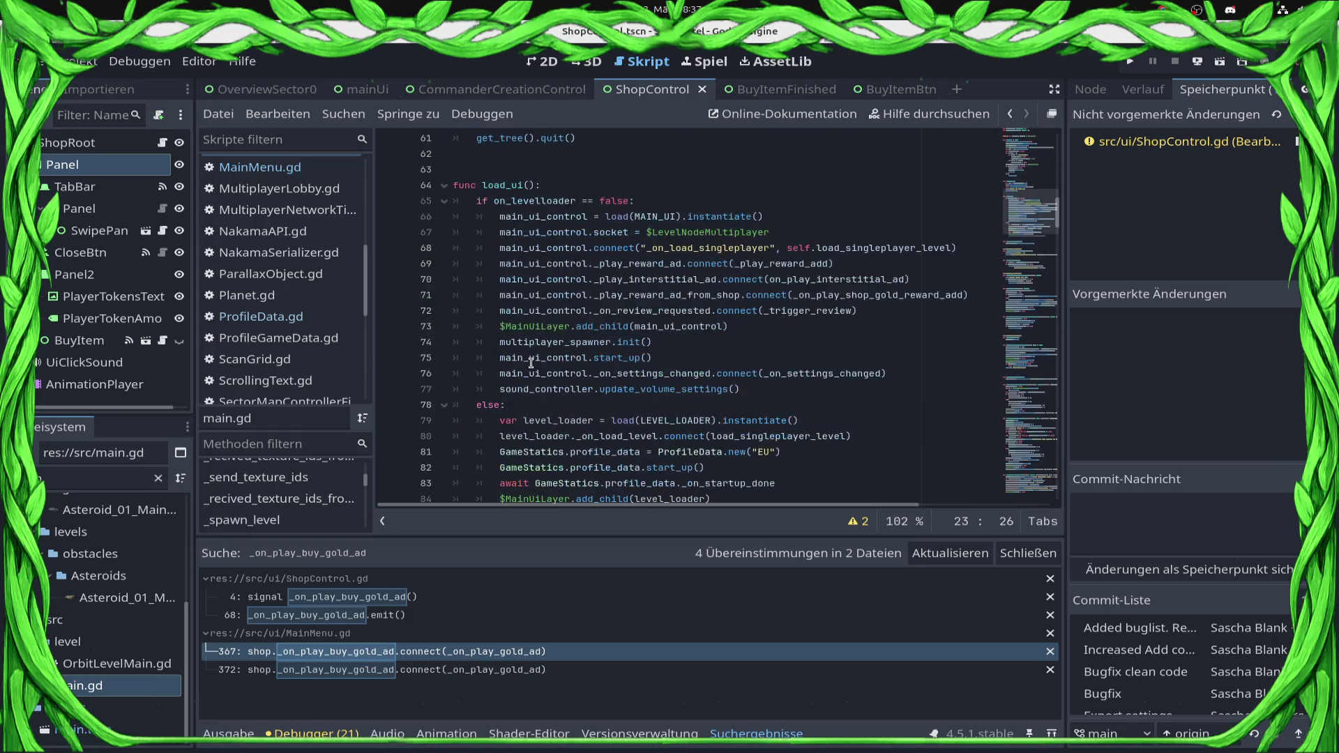
scroll(293, 508, "down", 1)
scroll(293, 508, "down", 8)
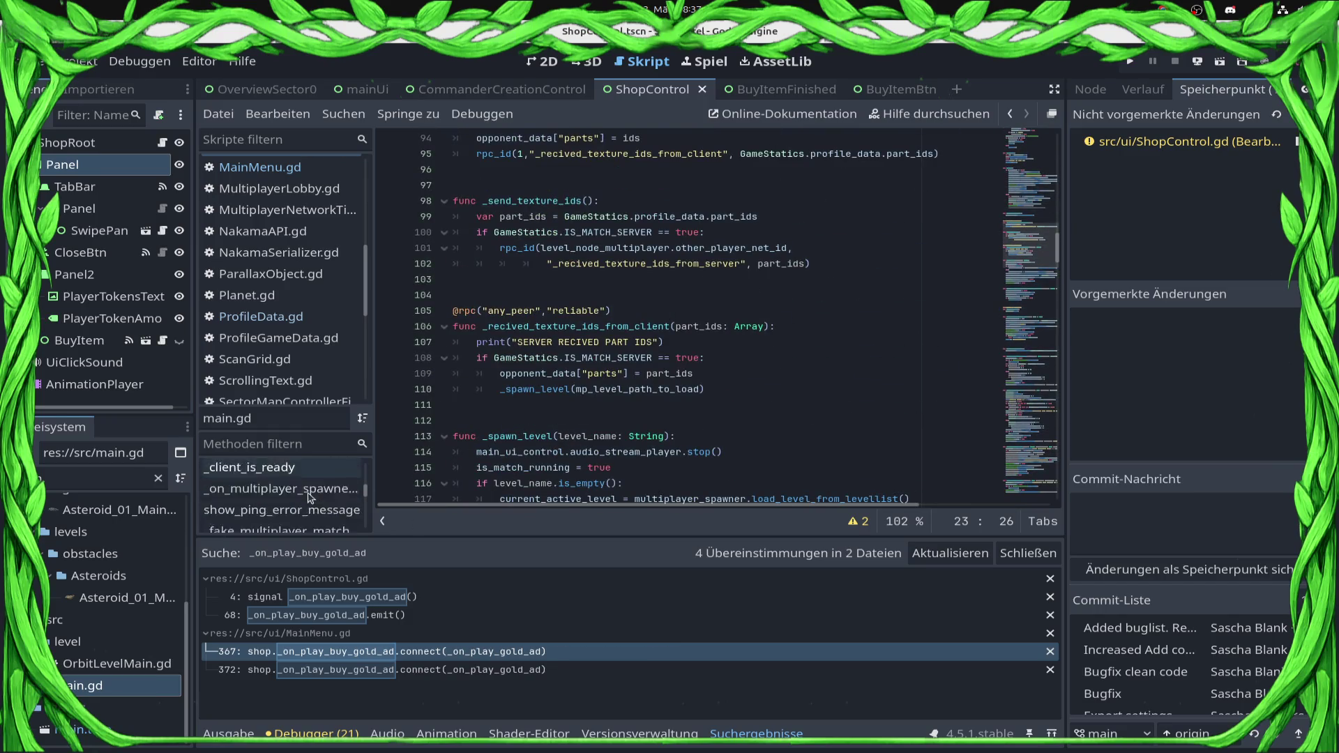
scroll(312, 498, "down", 1)
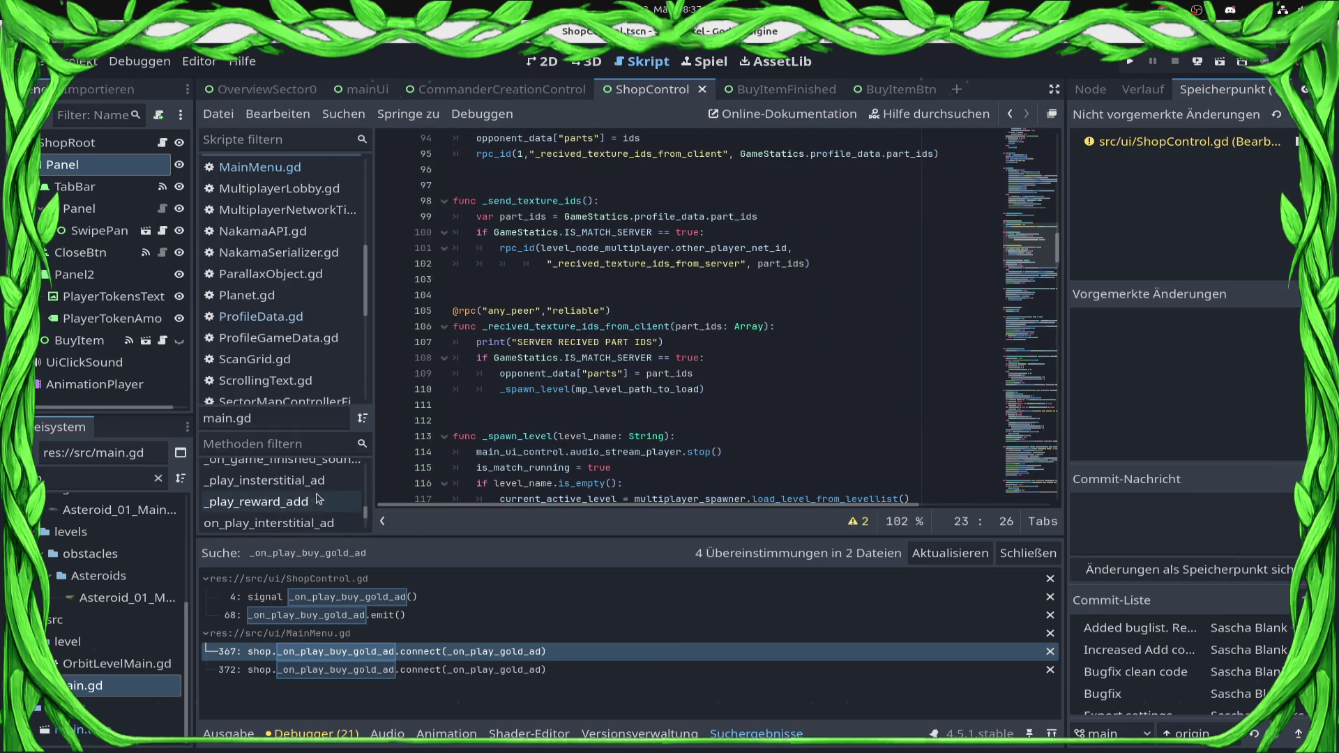
left_click(343, 499)
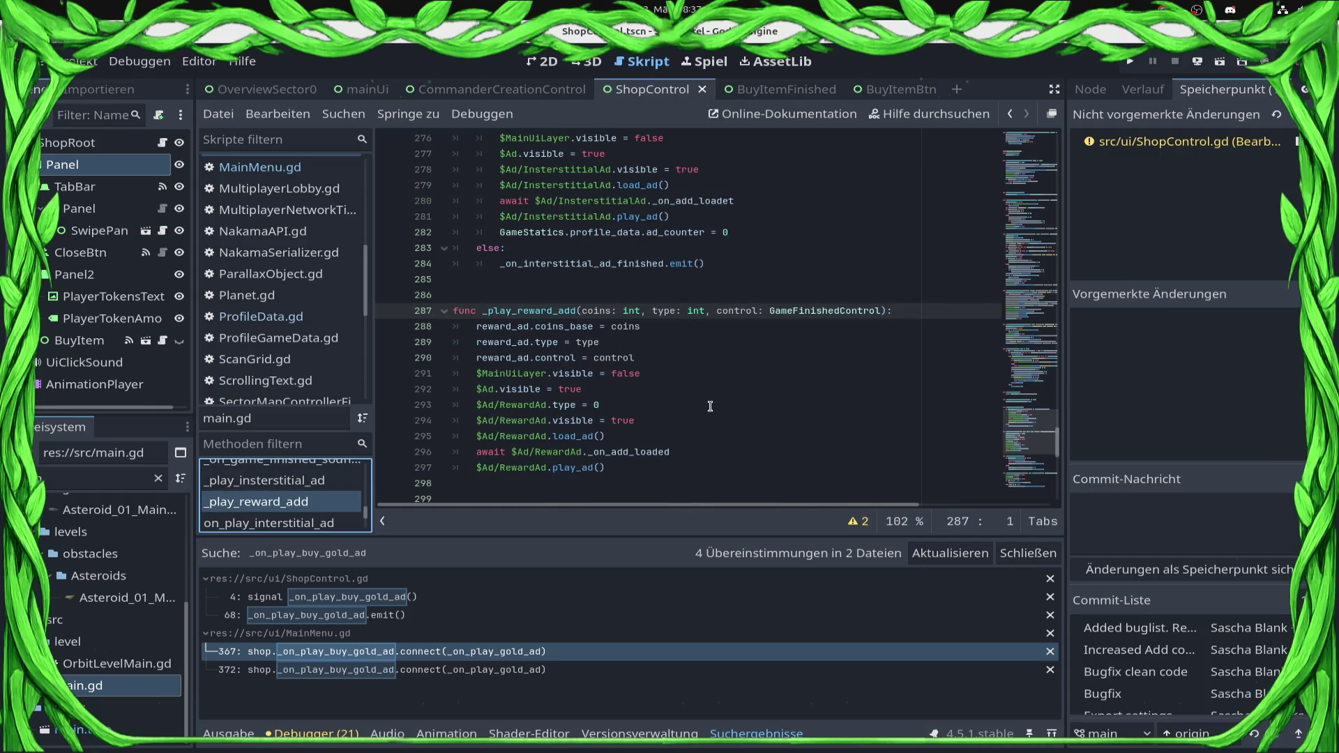
Delete the stray indented lines 317–318 in the shop branch of _on_reward_ad__add_done
scroll(710, 406, "down", 1)
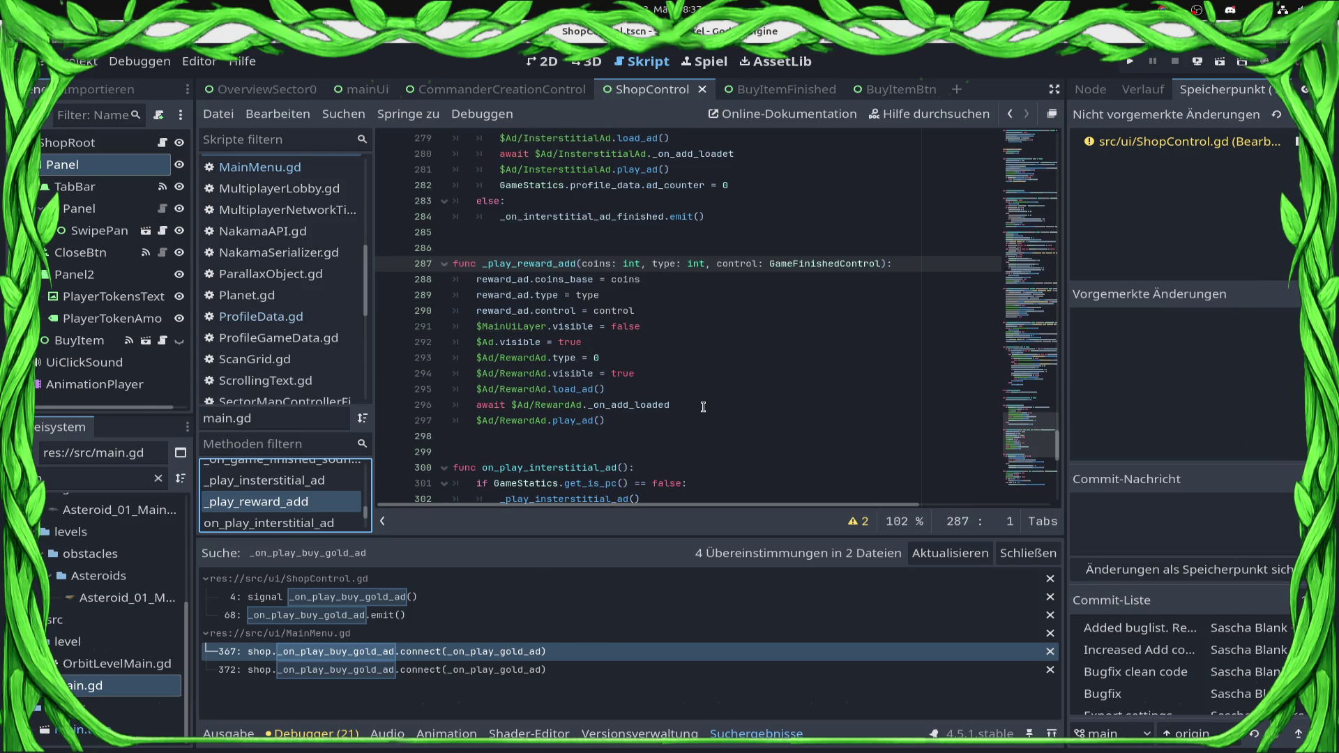
scroll(706, 406, "down", 7)
scroll(702, 406, "down", 5)
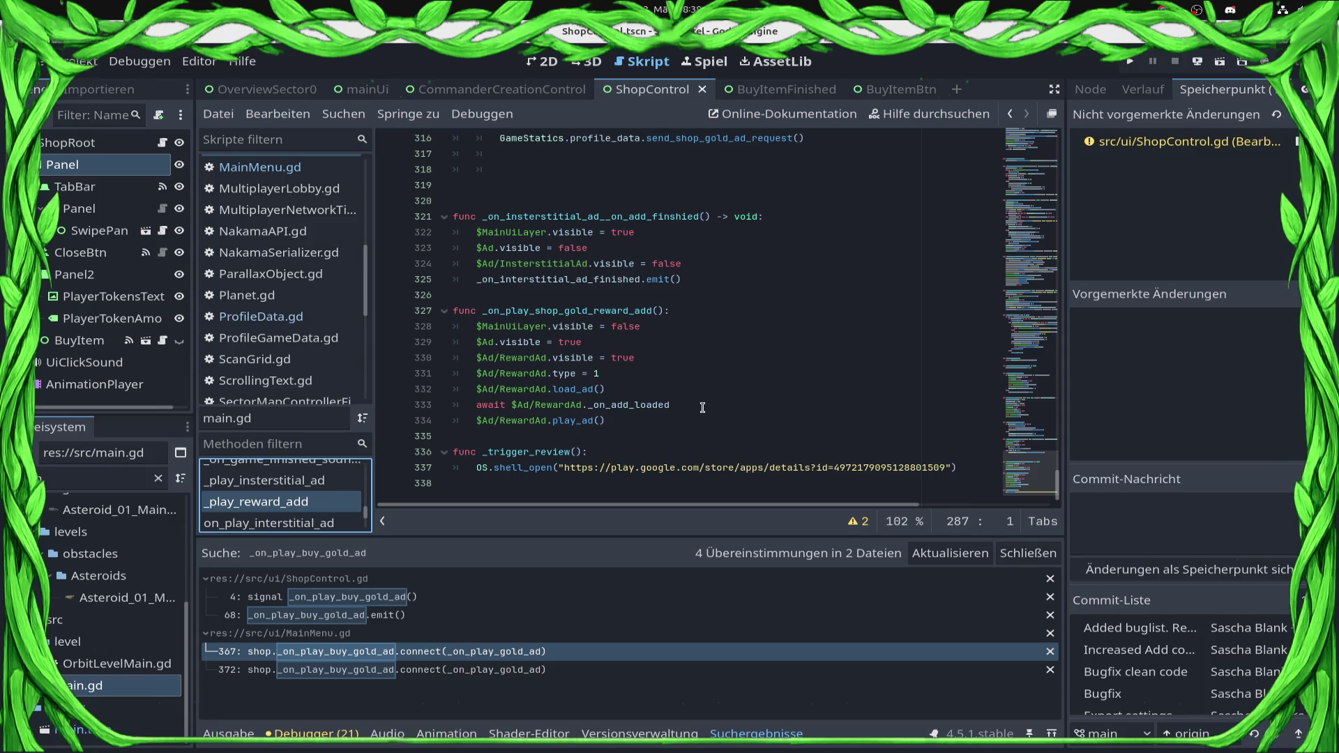
scroll(702, 408, "up", 3)
scroll(700, 408, "down", 3)
scroll(915, 457, "up", 3)
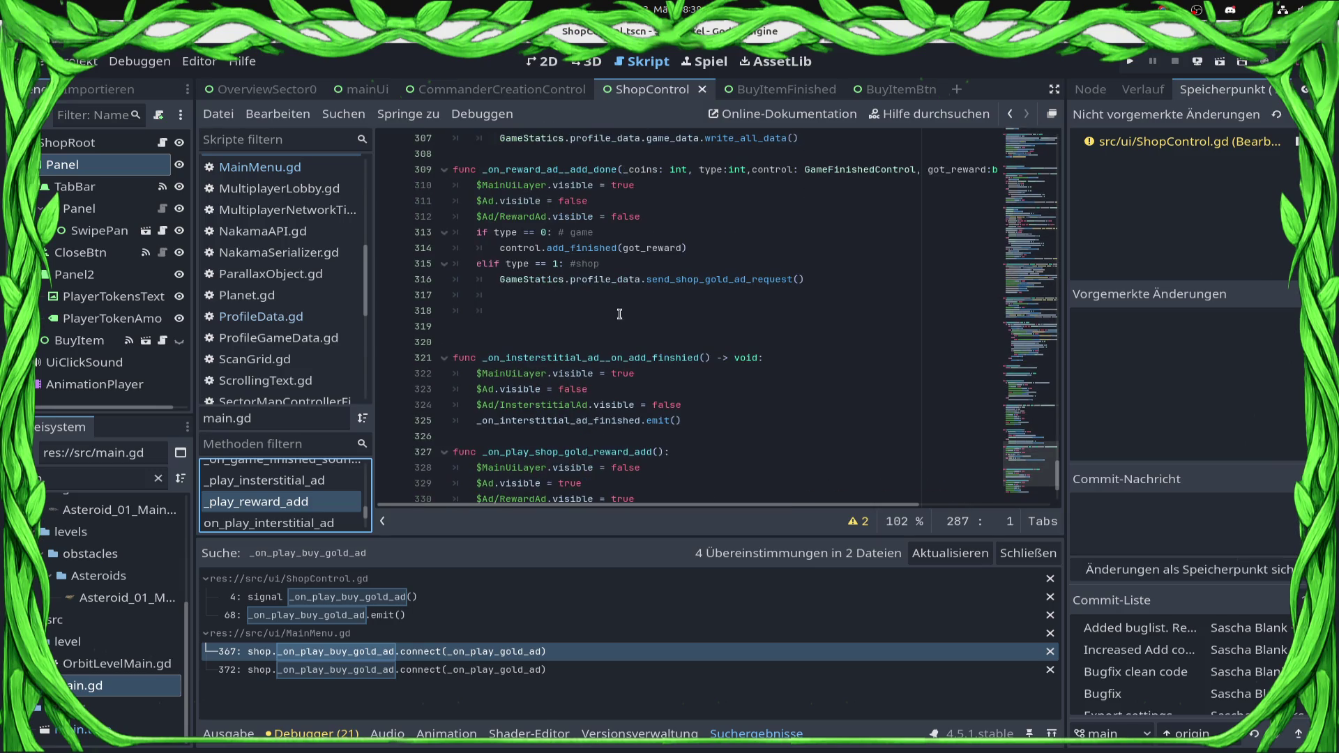
left_click_drag(615, 312, 378, 292)
key("BackSpace")
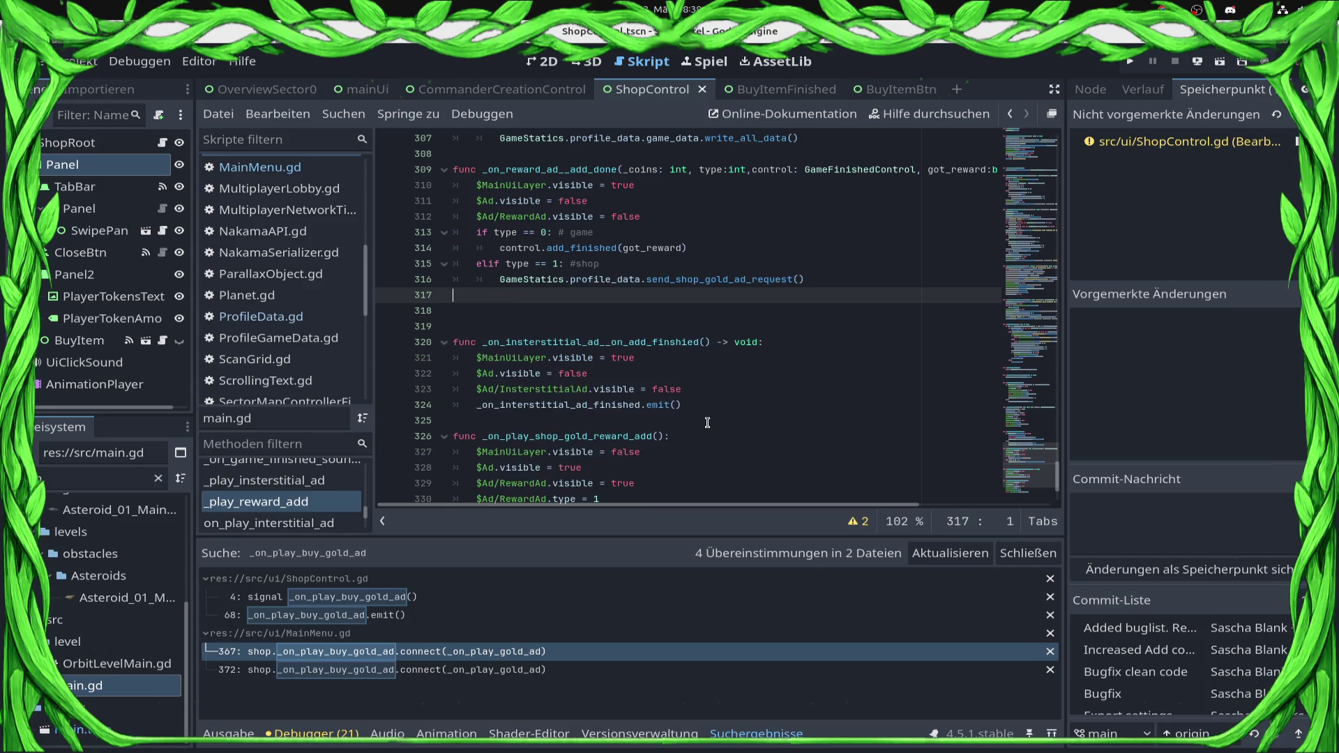
scroll(726, 363, "up", 1)
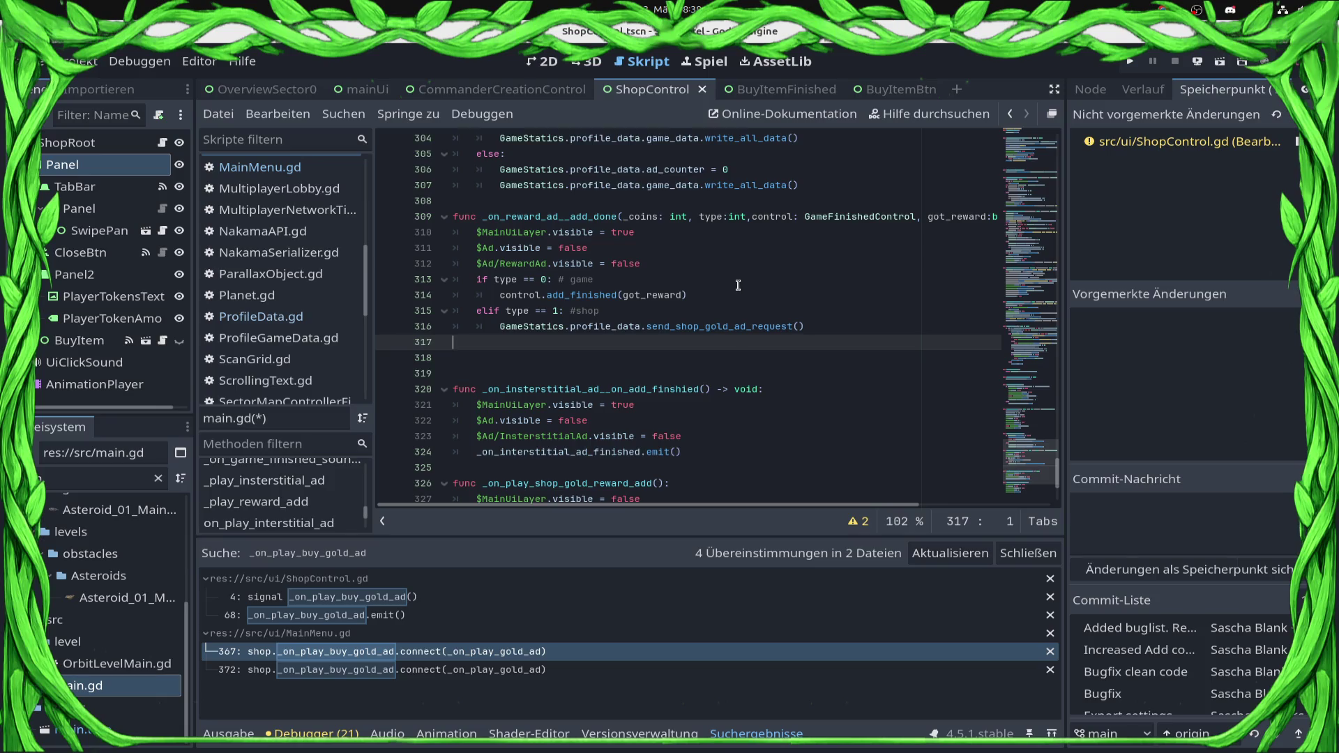
Inspect where send_shop_gold_ad_request is defined, then return to main.gd and save it
left_click(698, 323, "ctrl")
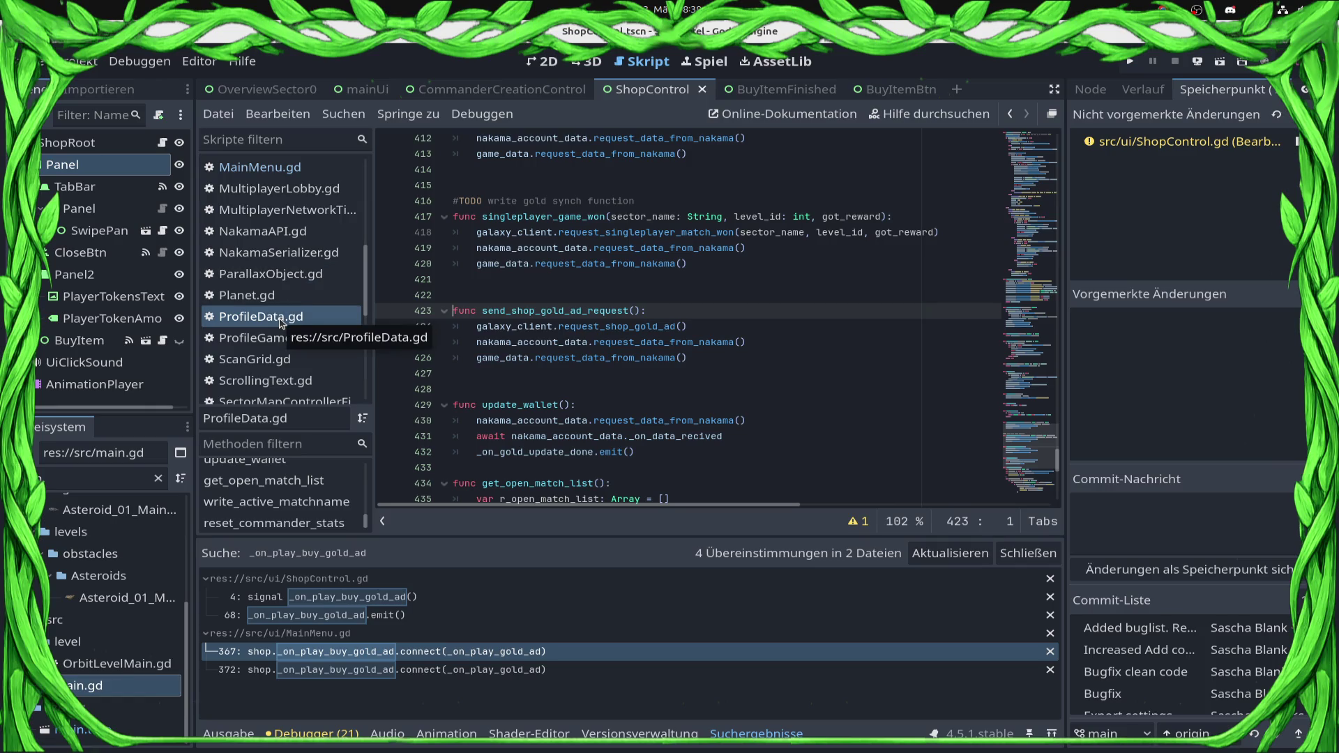
scroll(280, 323, "up", 3)
left_click(283, 269)
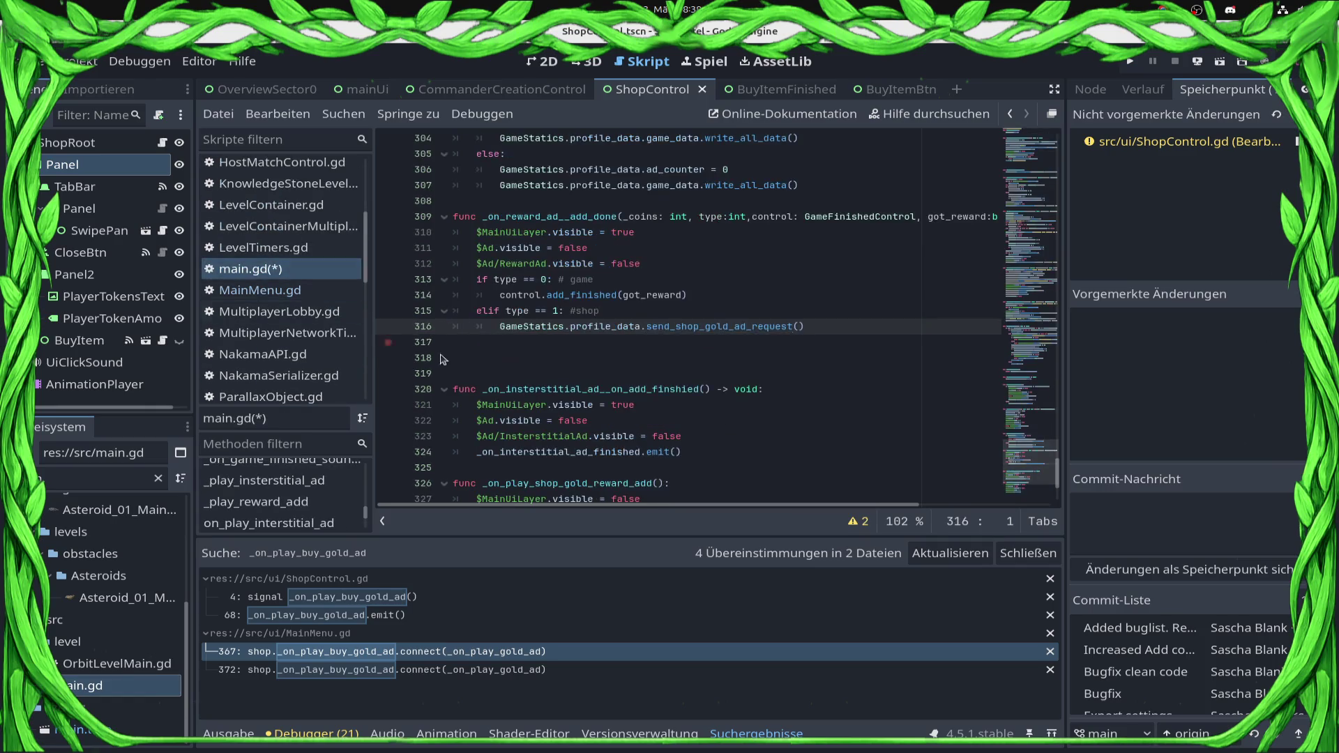
key("ctrl+s")
Remove the extra blank line after 316, add one before line 308, save, and open ShopControl.gd line 68
left_click(474, 342)
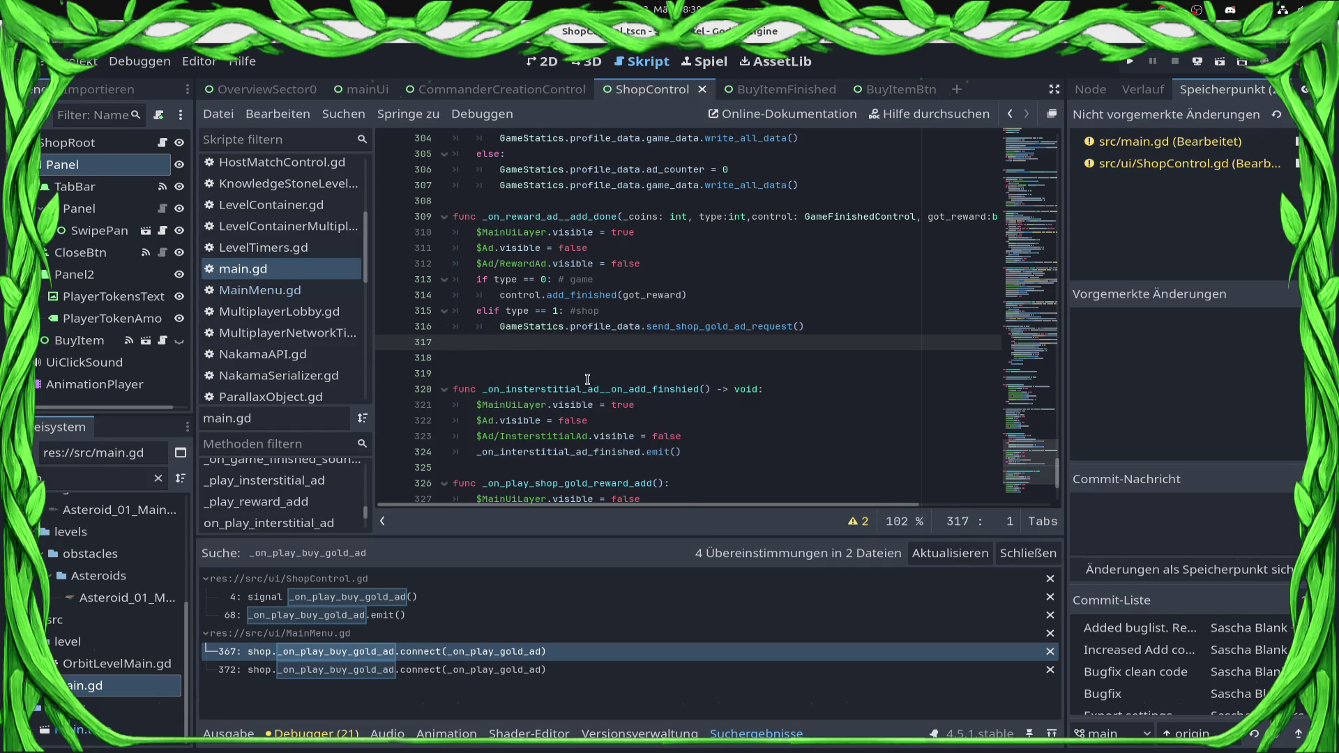
key("BackSpace")
key("ctrl+s")
left_click(522, 200)
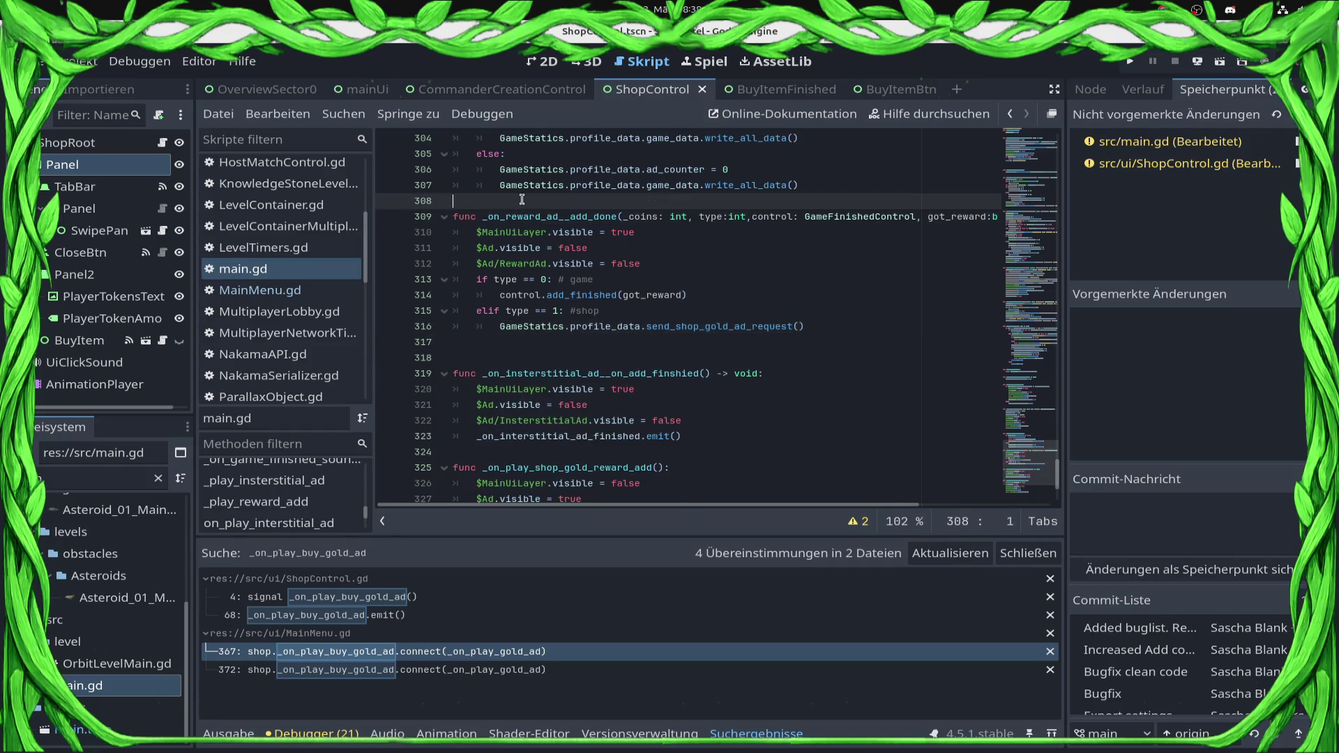
key("Return")
key("ctrl+s")
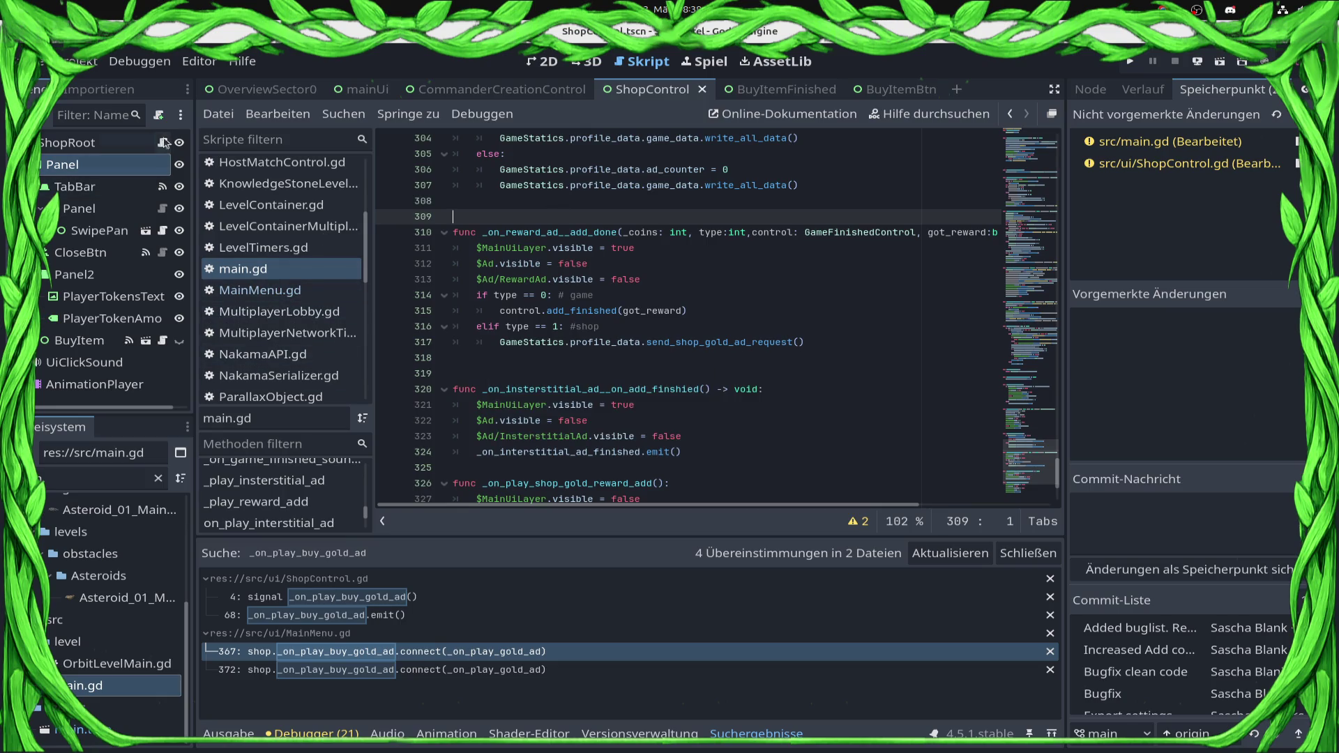
left_click(163, 143)
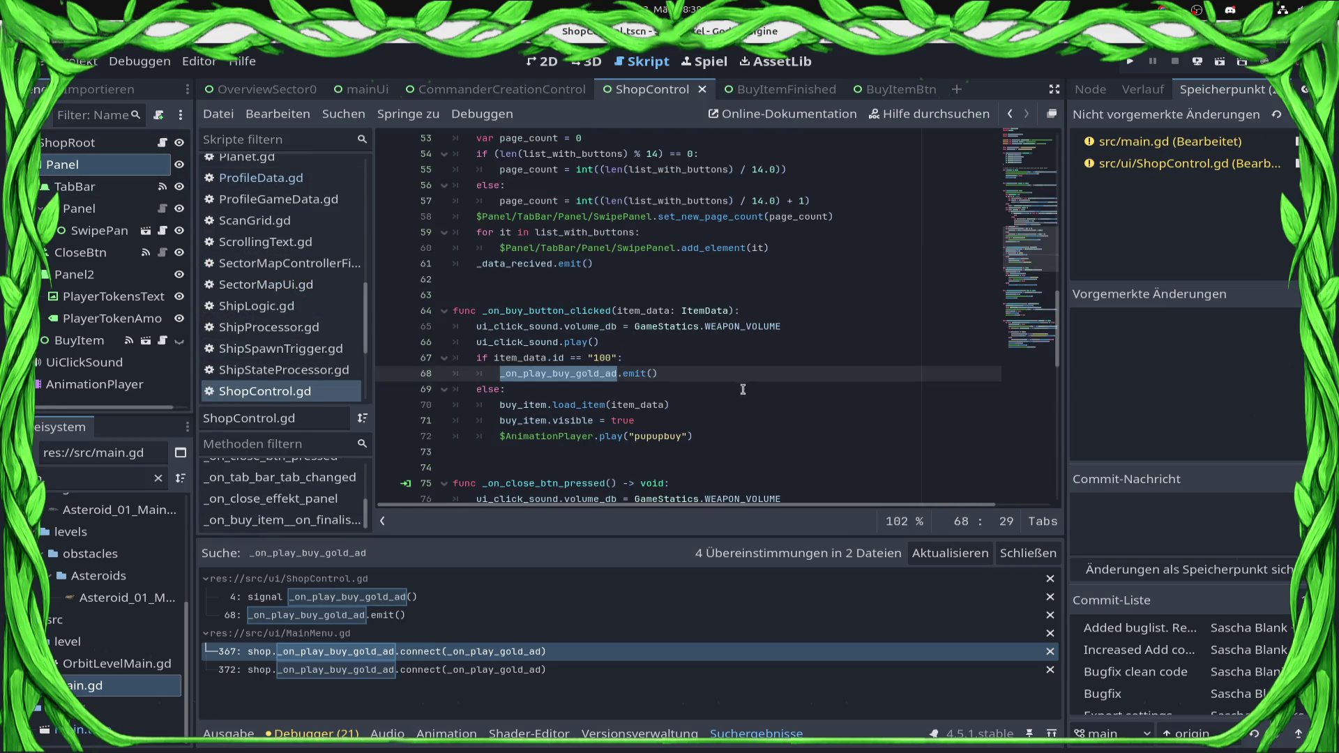
Write a func update_gold_after_ad(): stub containing pass, save ShopControl.gd, and switch to MainMenu.gd
left_click(713, 368)
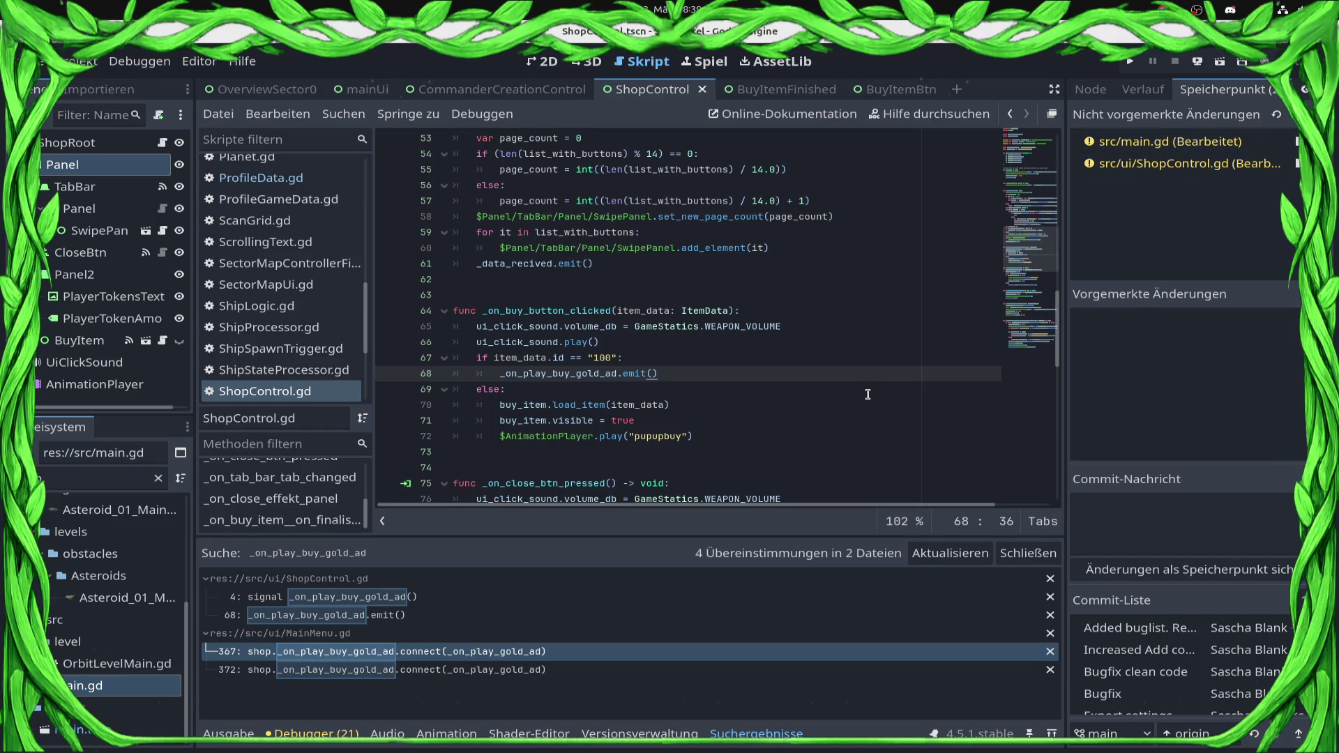
scroll(867, 394, "up", 10)
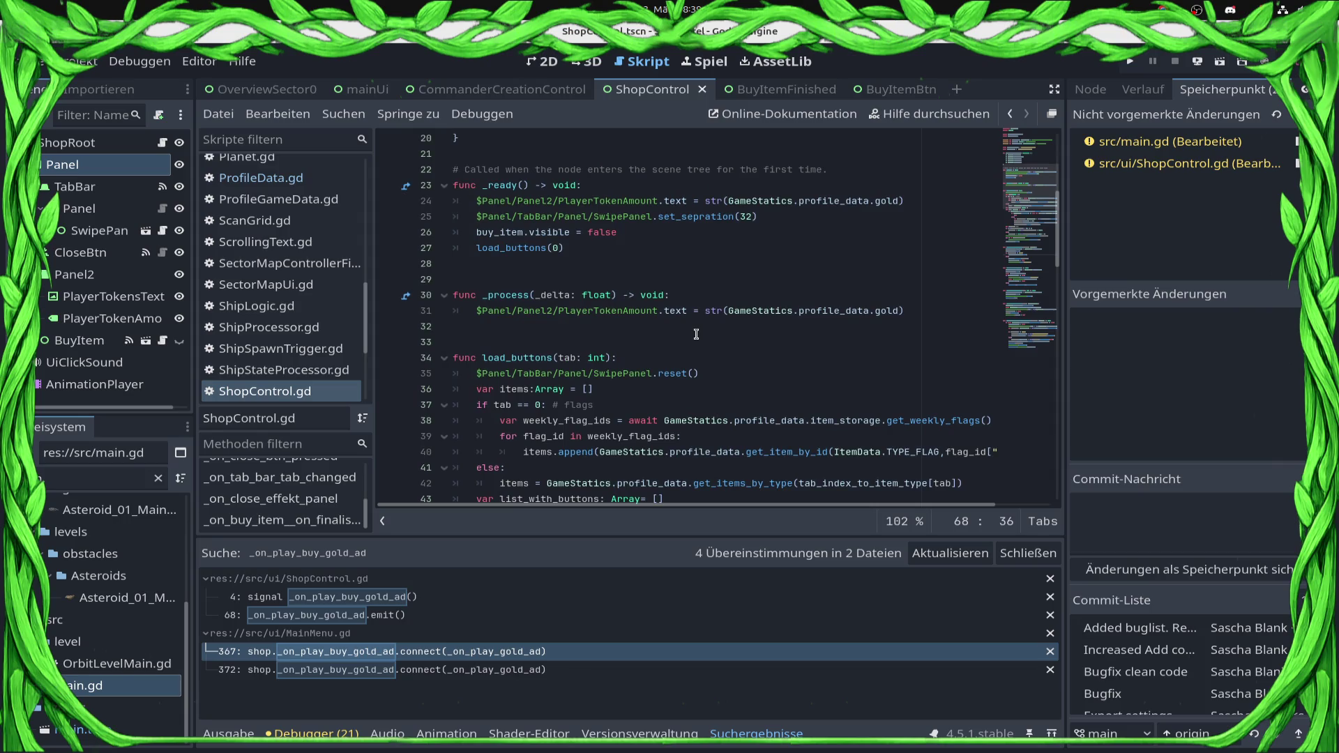
scroll(696, 335, "down", 4)
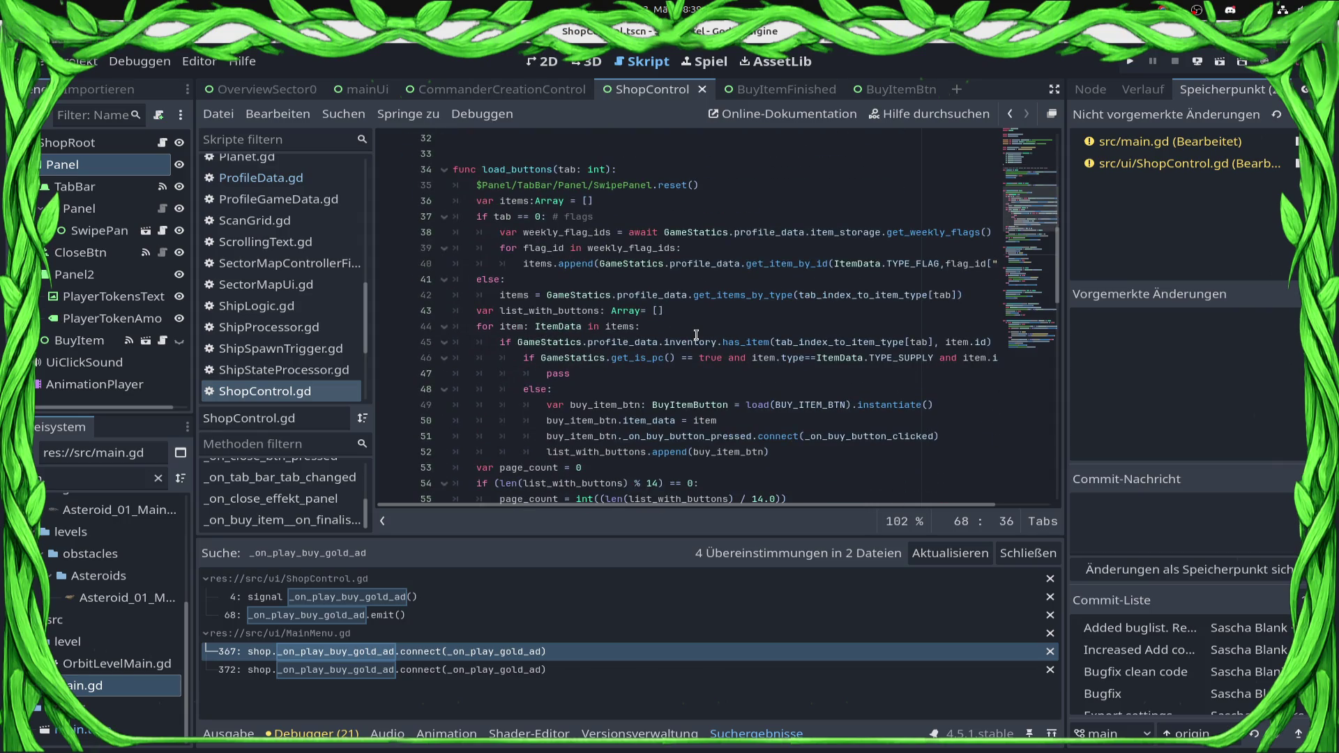
scroll(696, 334, "down", 7)
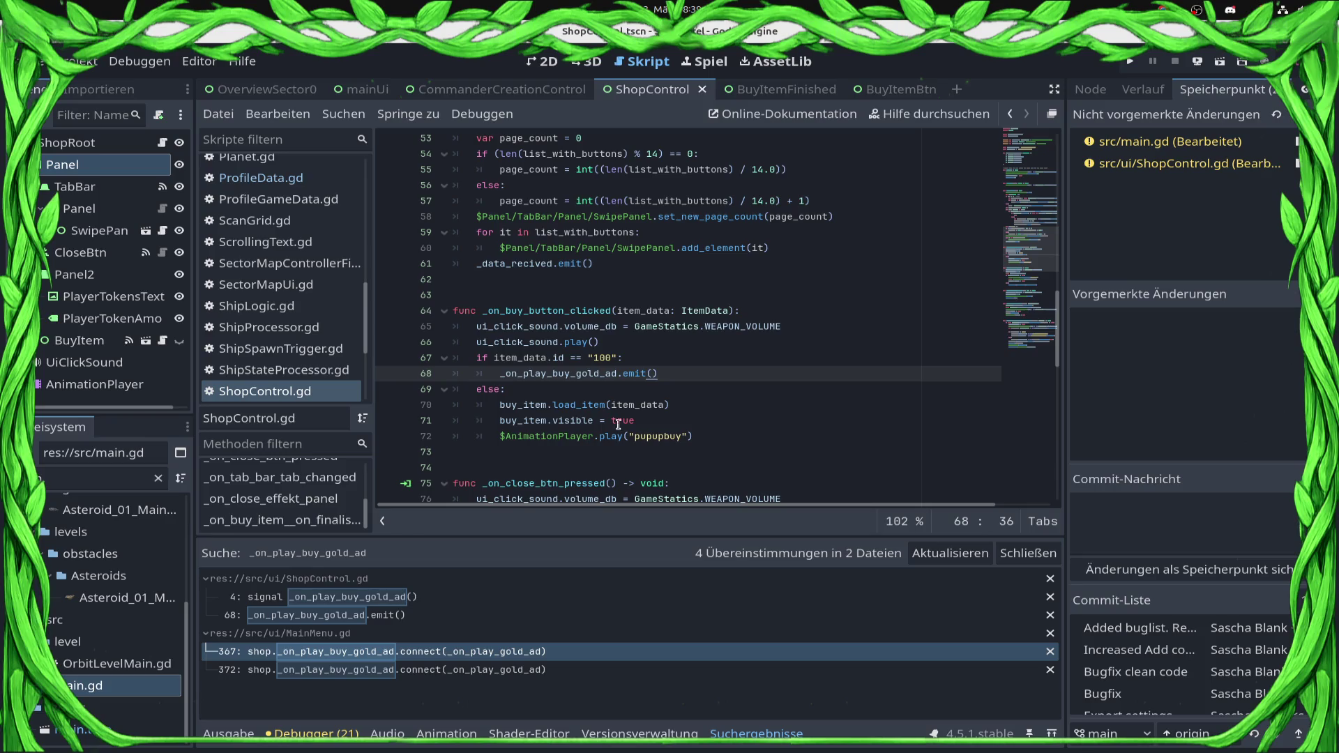
left_click(566, 467)
key("Return")
key("Return")
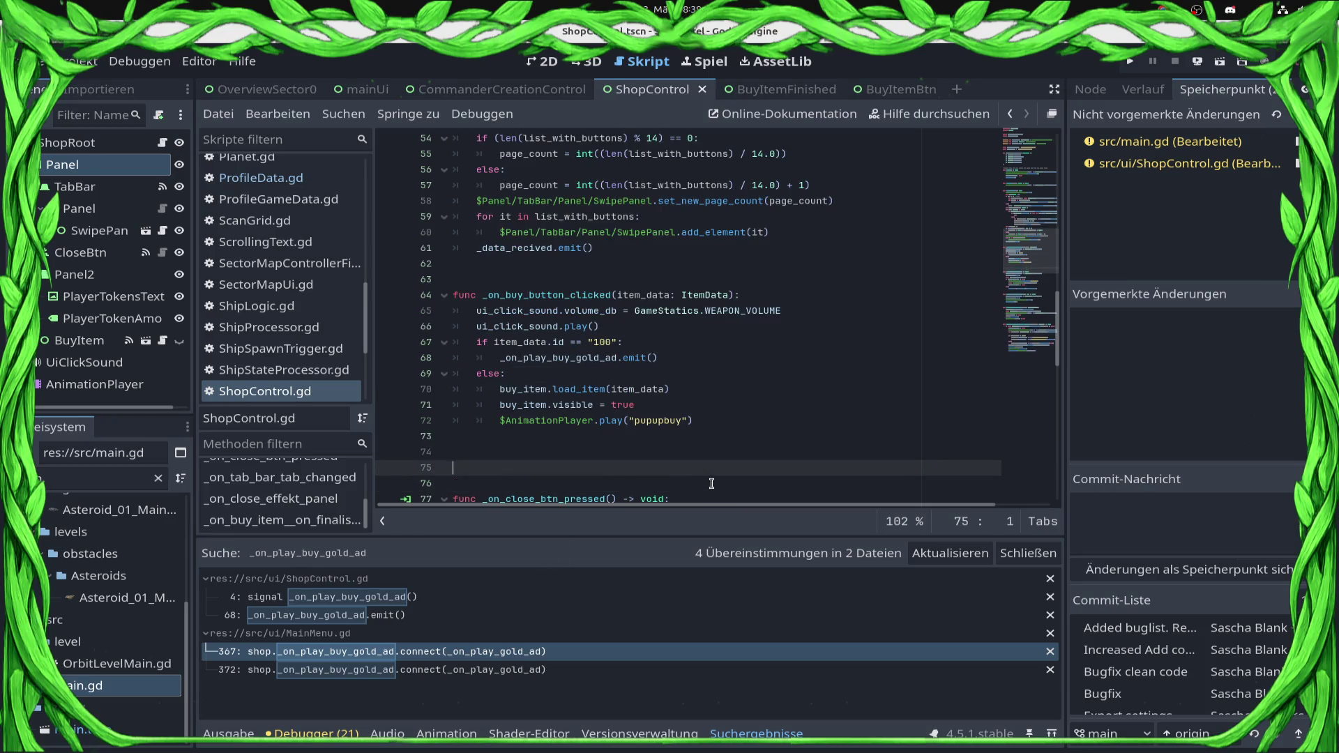
type("func _u")
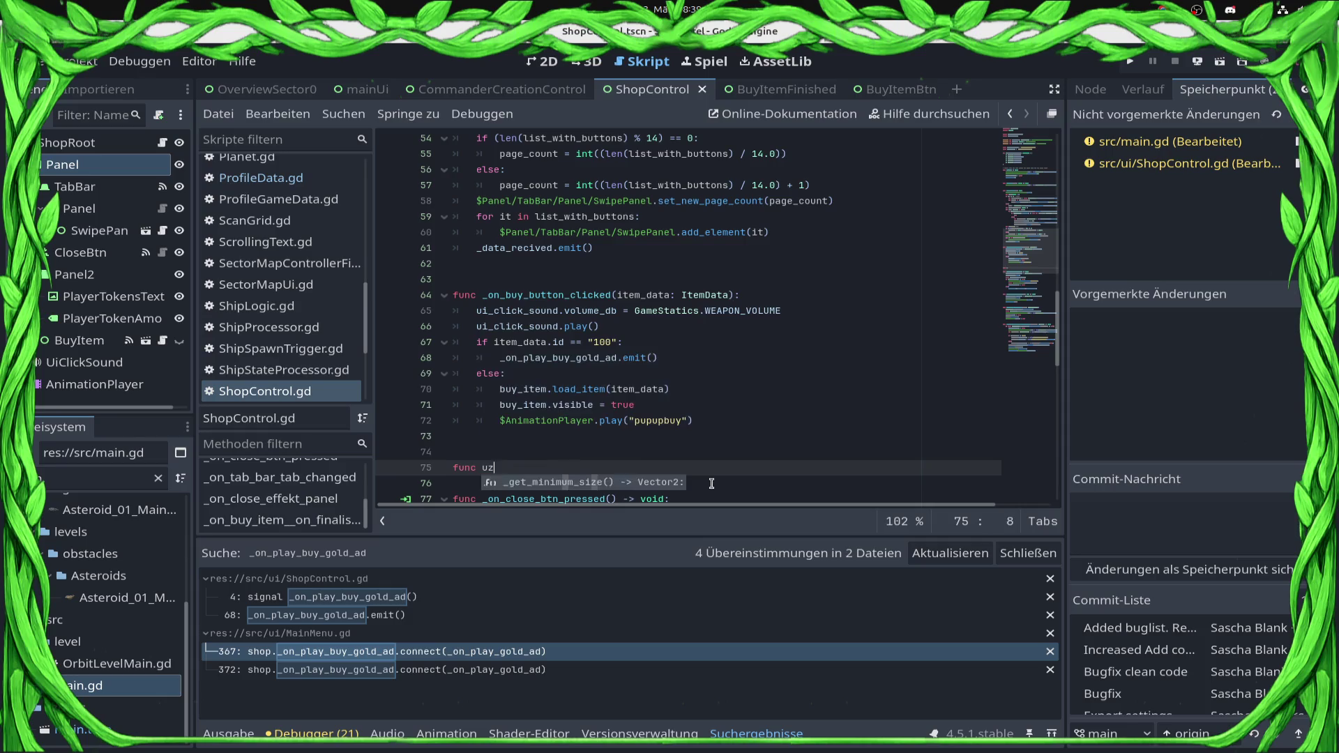
key("BackSpace")
key("BackSpace")
type("update_gold_")
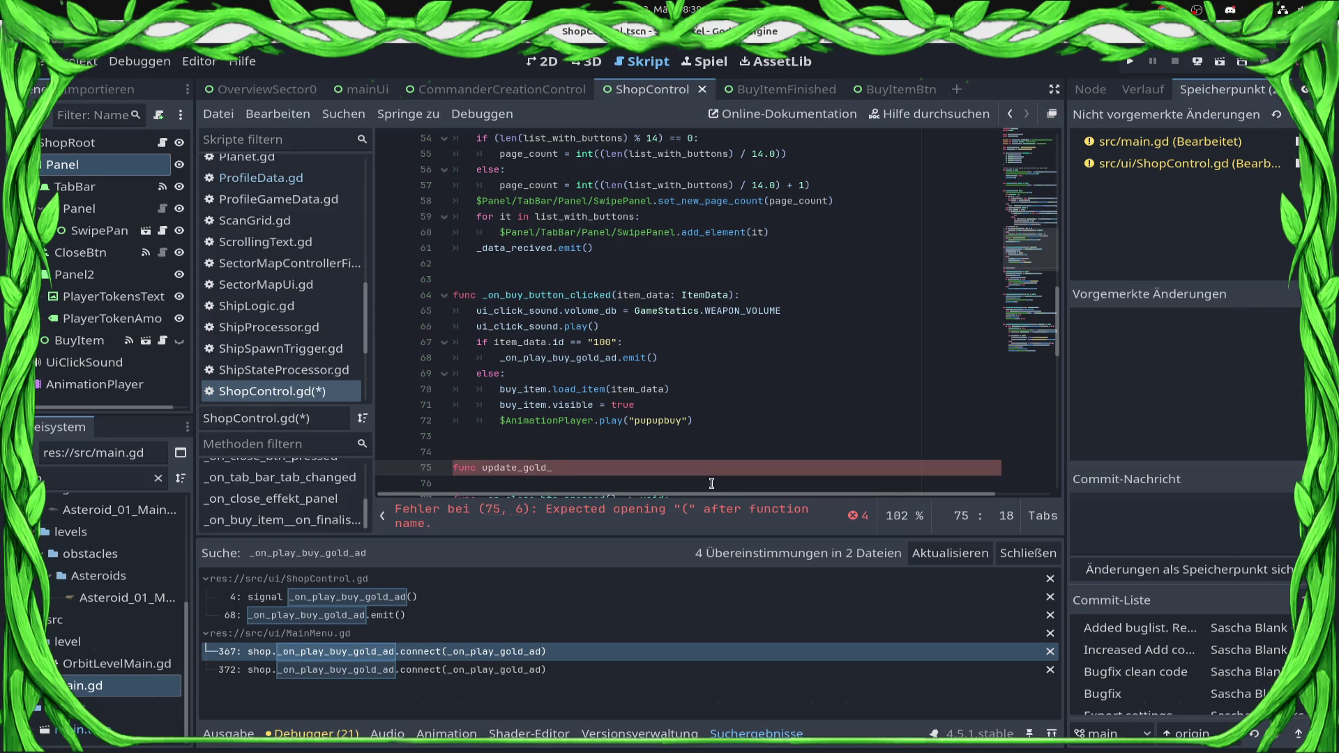
type("after_ad(")
type("):")
key("Return")
type("pass")
key("ctrl+s")
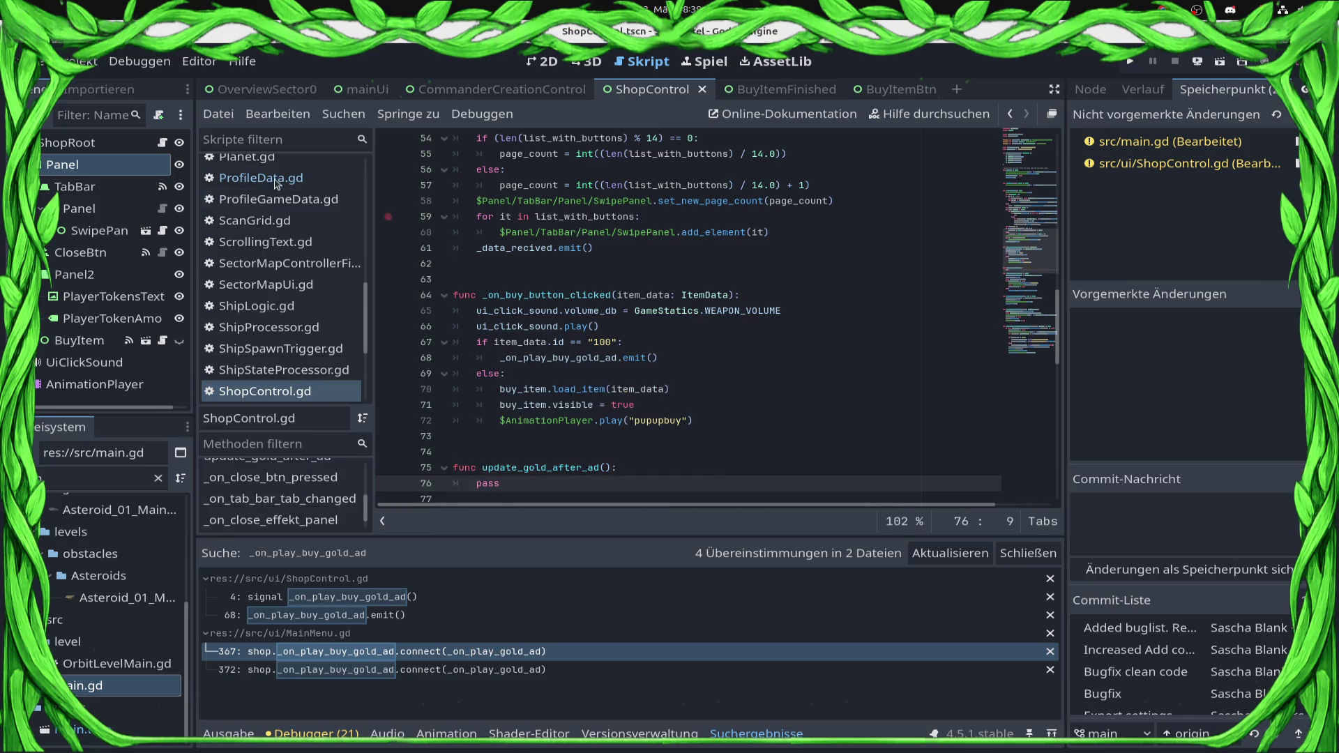
scroll(277, 184, "up", 5)
left_click(261, 334)
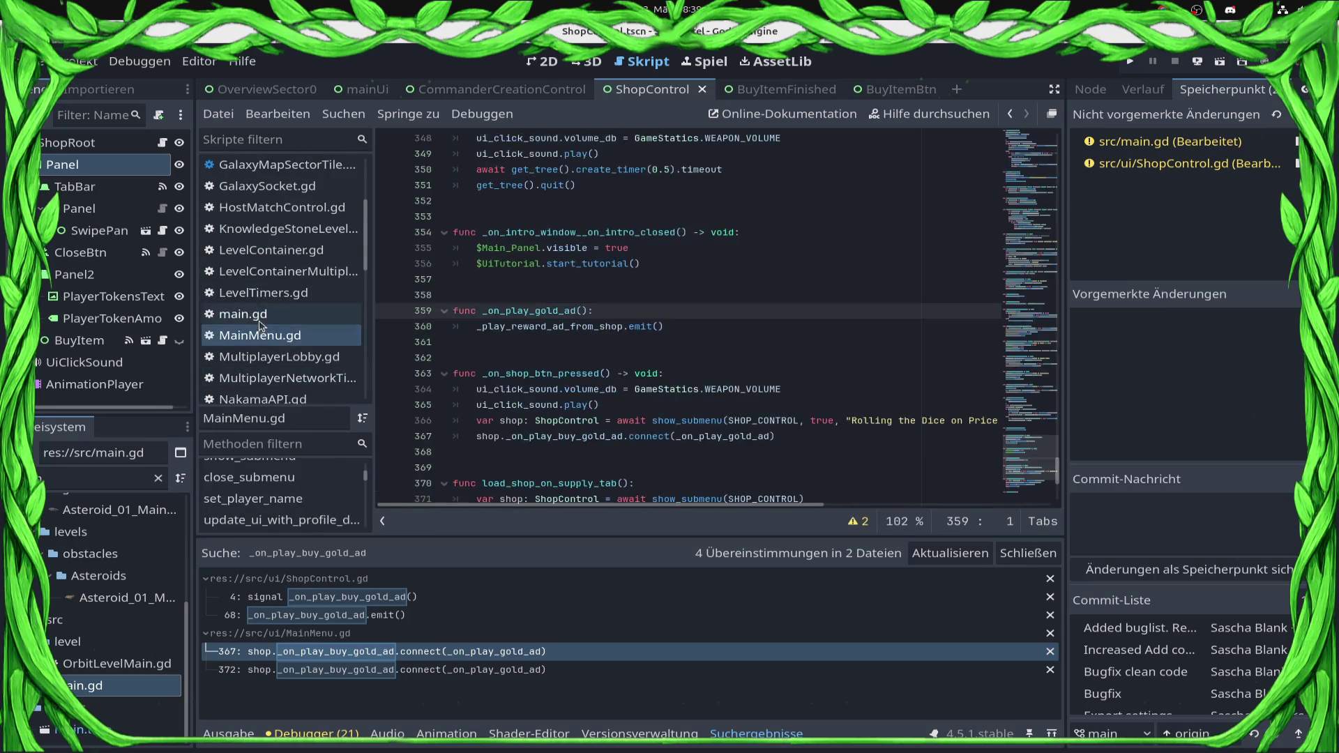
In main.gd, add a new indented line after the shop ad request on line 317
left_click(260, 316)
scroll(638, 309, "down", 4)
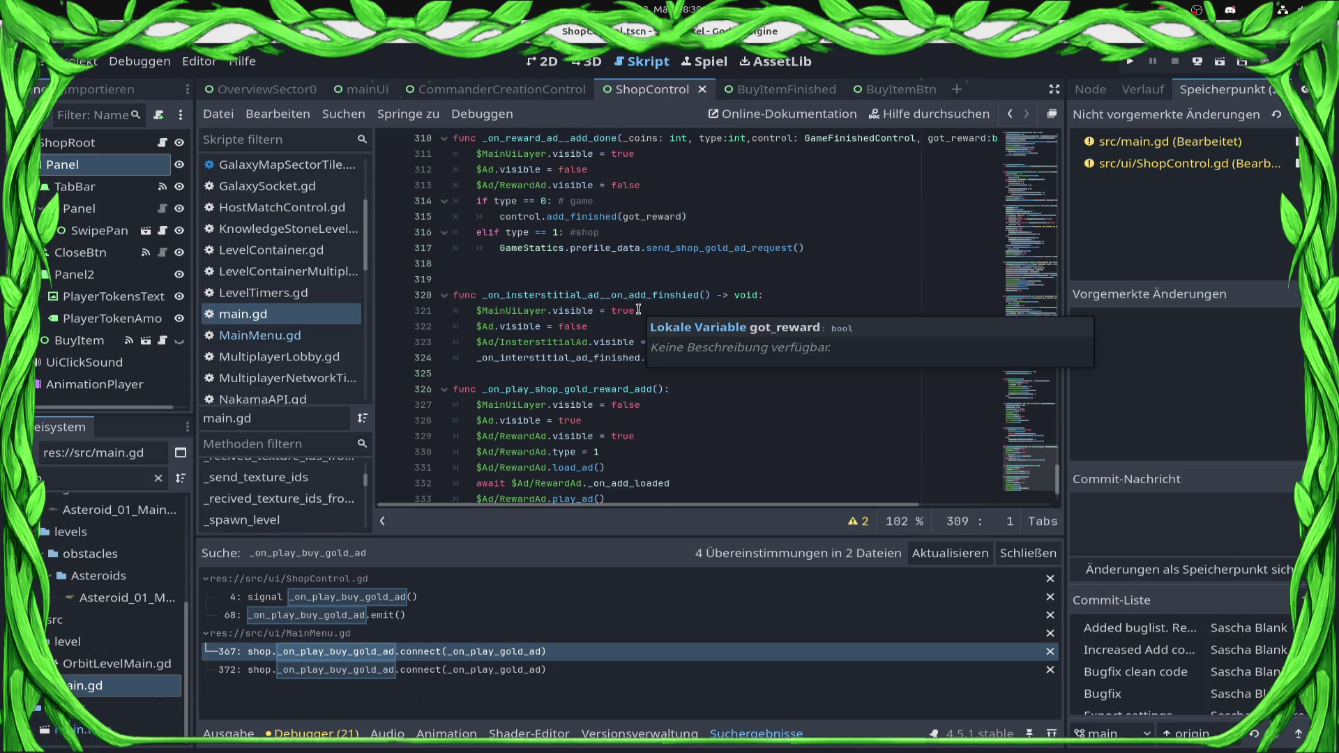
left_click(896, 262)
left_click(895, 255)
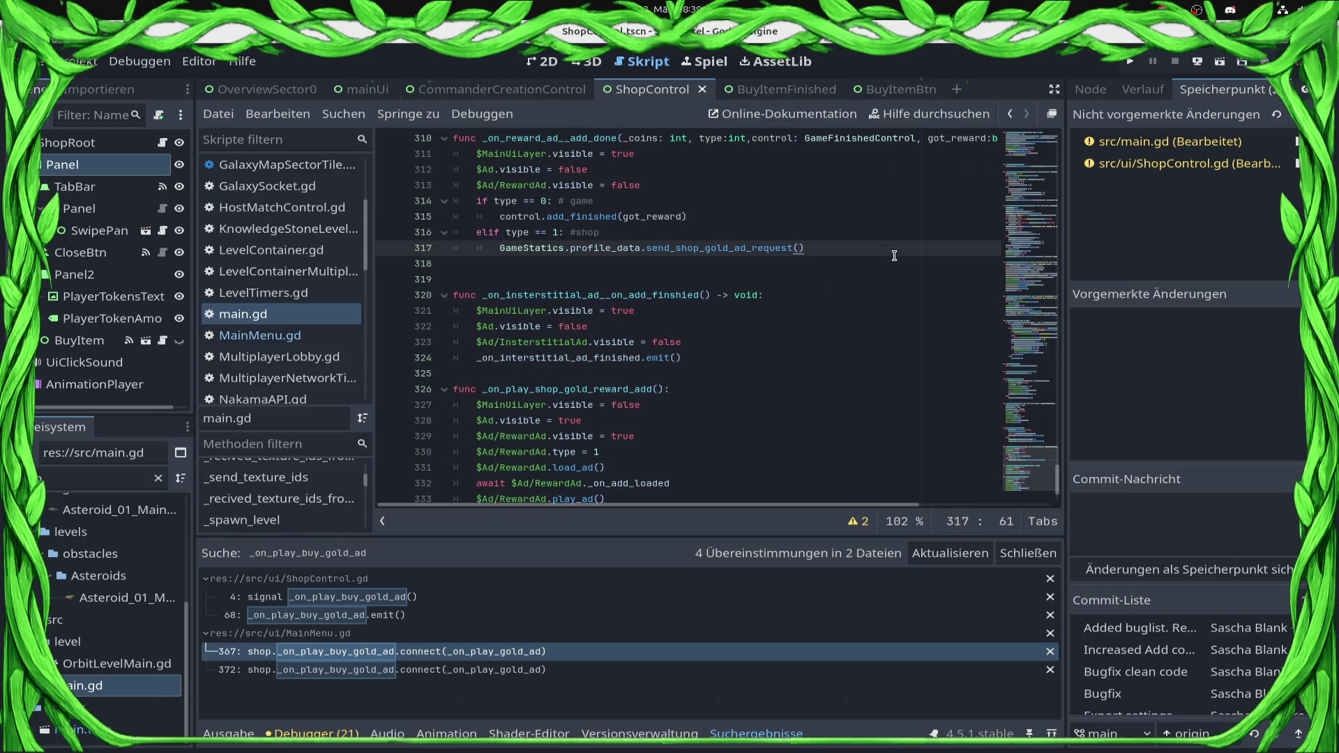
key("Return")
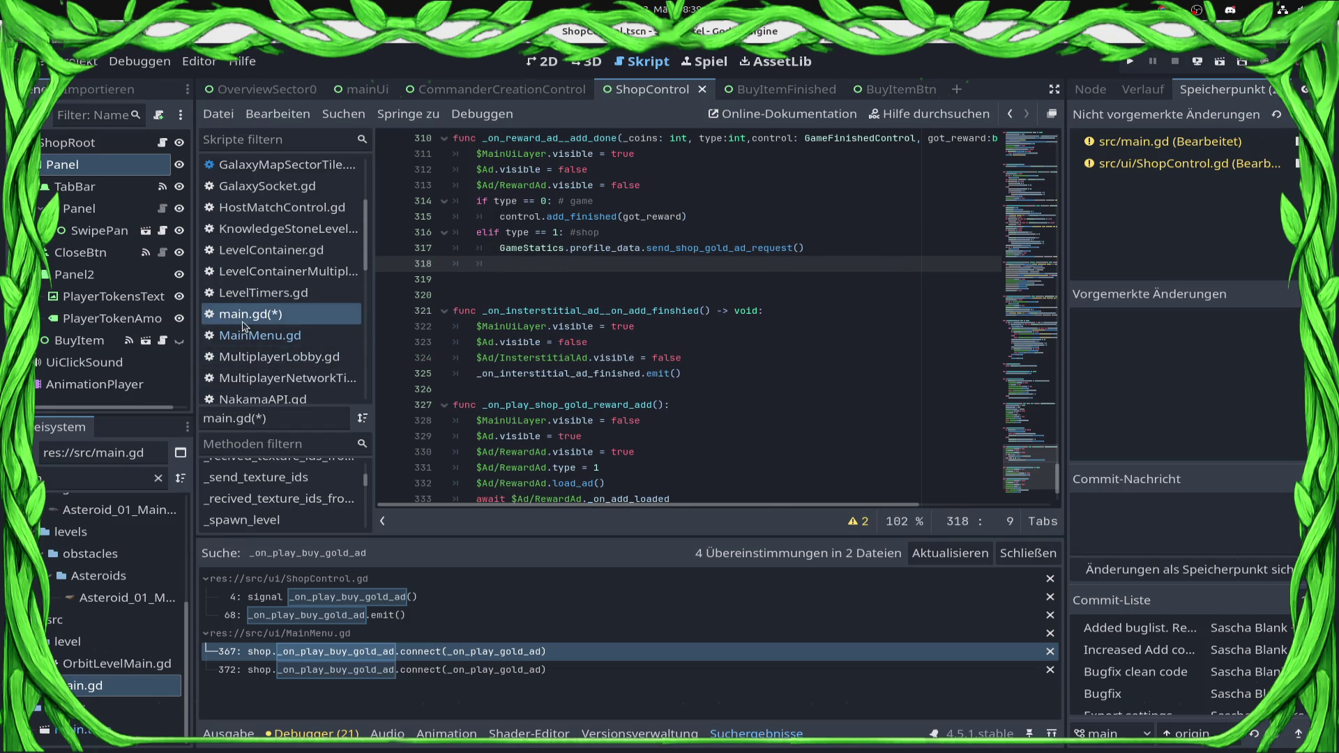
Define update_shop_gold_after_gold_ad() with pass below _on_play_gold_ad in MainMenu.gd and save
left_click(260, 336)
key("Return")
key("Return")
key("Up")
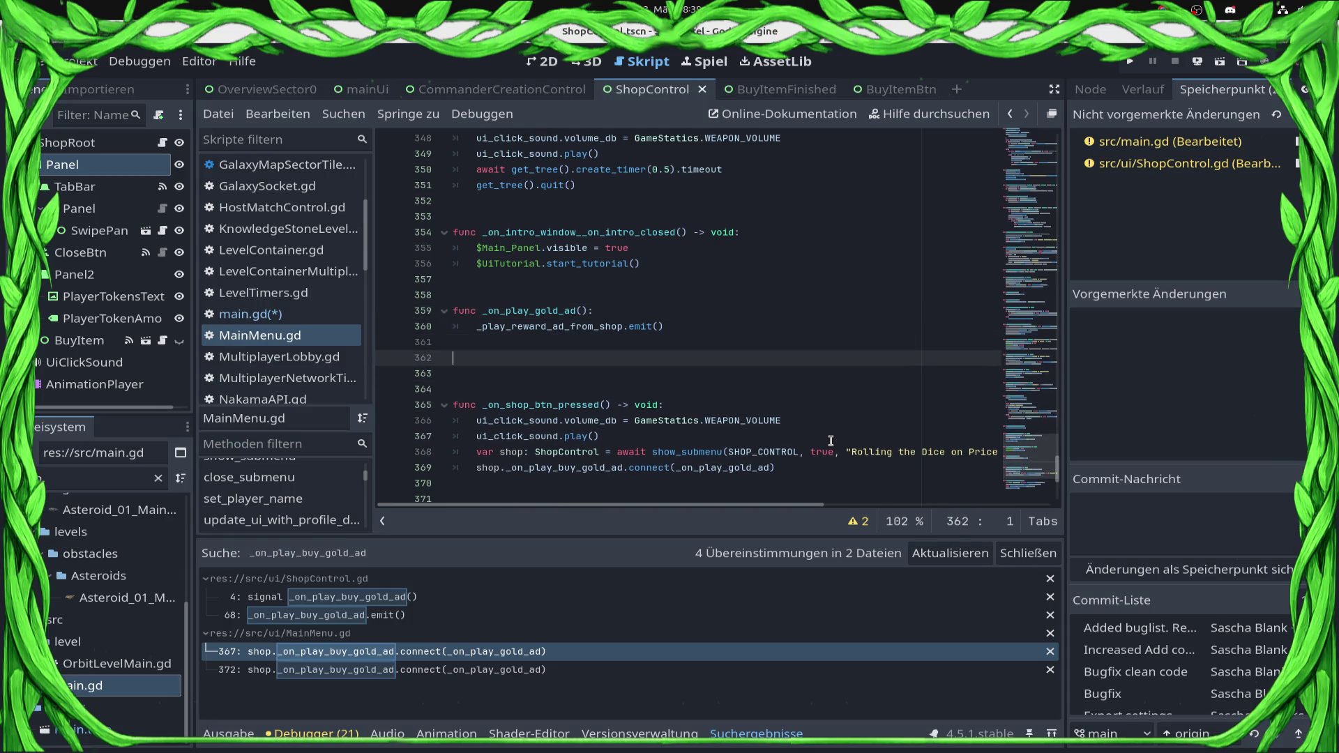
type("func _")
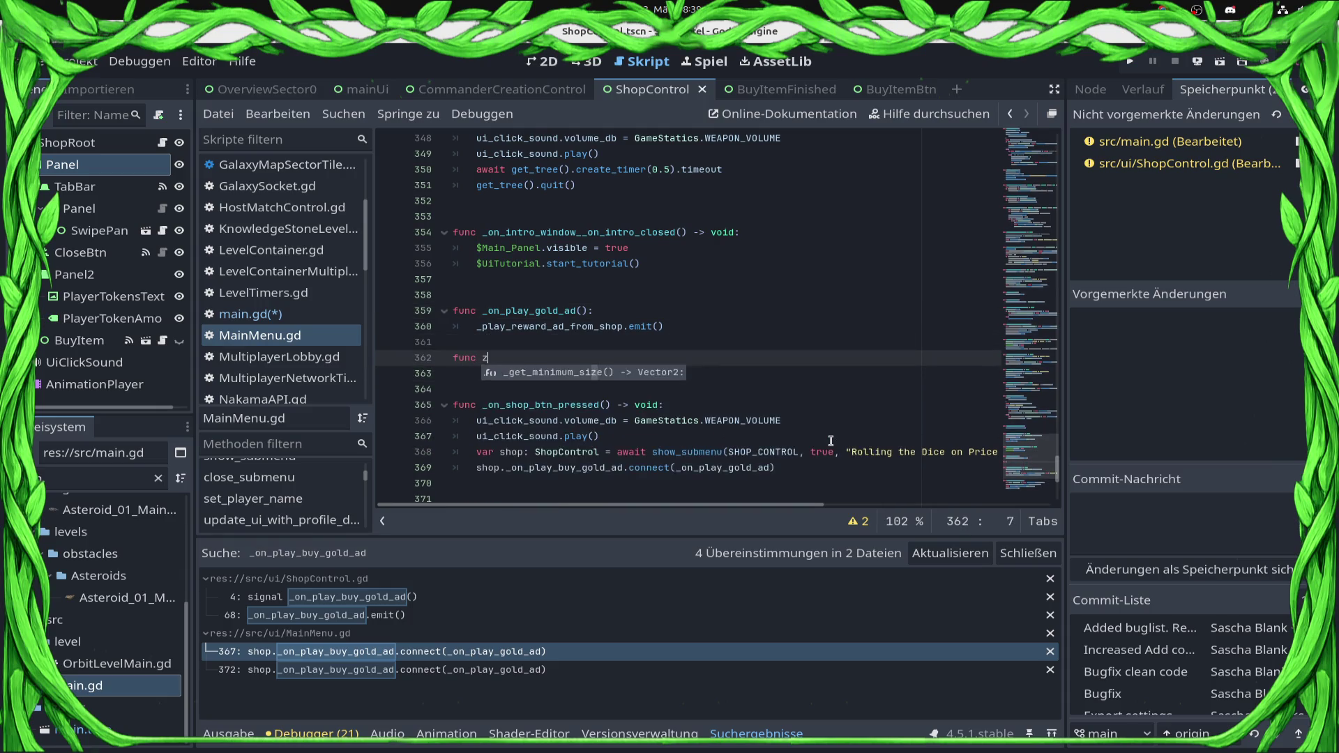
key("BackSpace")
type("update_shi")
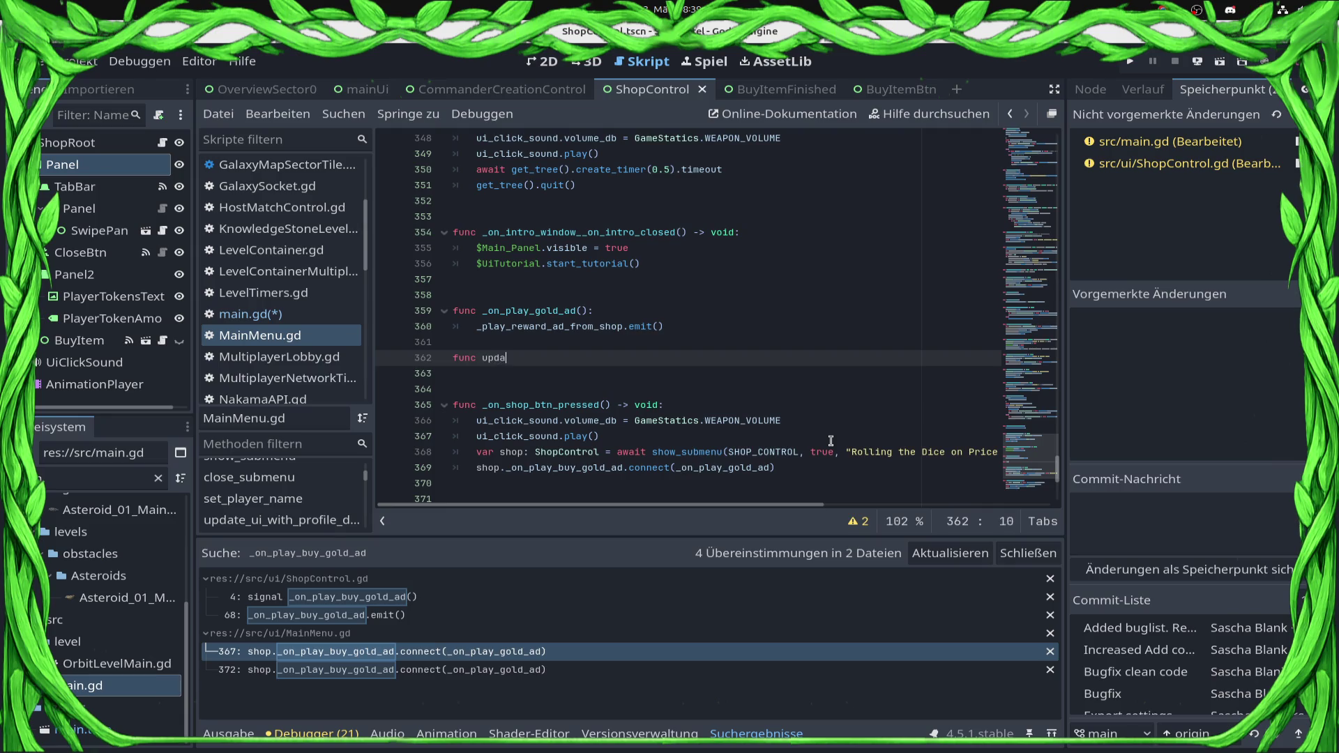
key("BackSpace")
type("op_gold_af")
type("ter_")
type("gold_ad():")
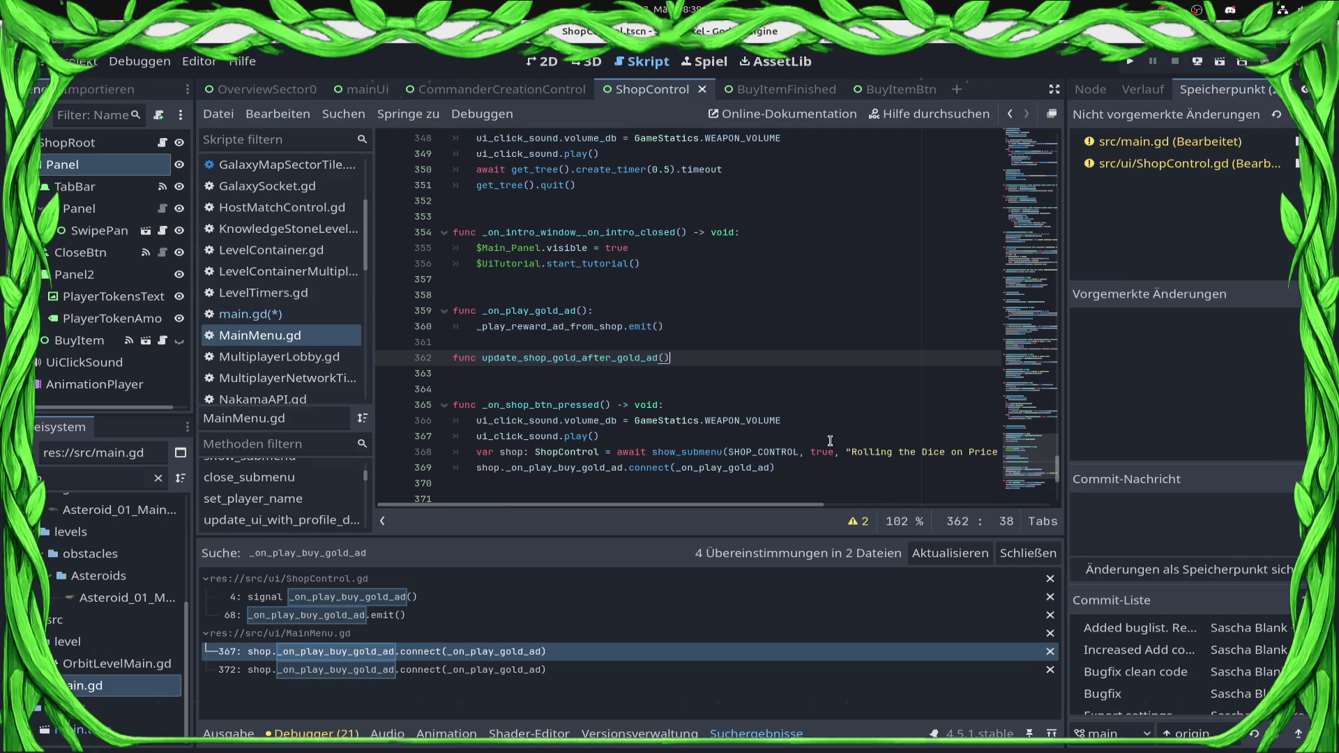
key("Return")
type("pass")
key("Up")
key("Up")
key("Return")
key("ctrl+s")
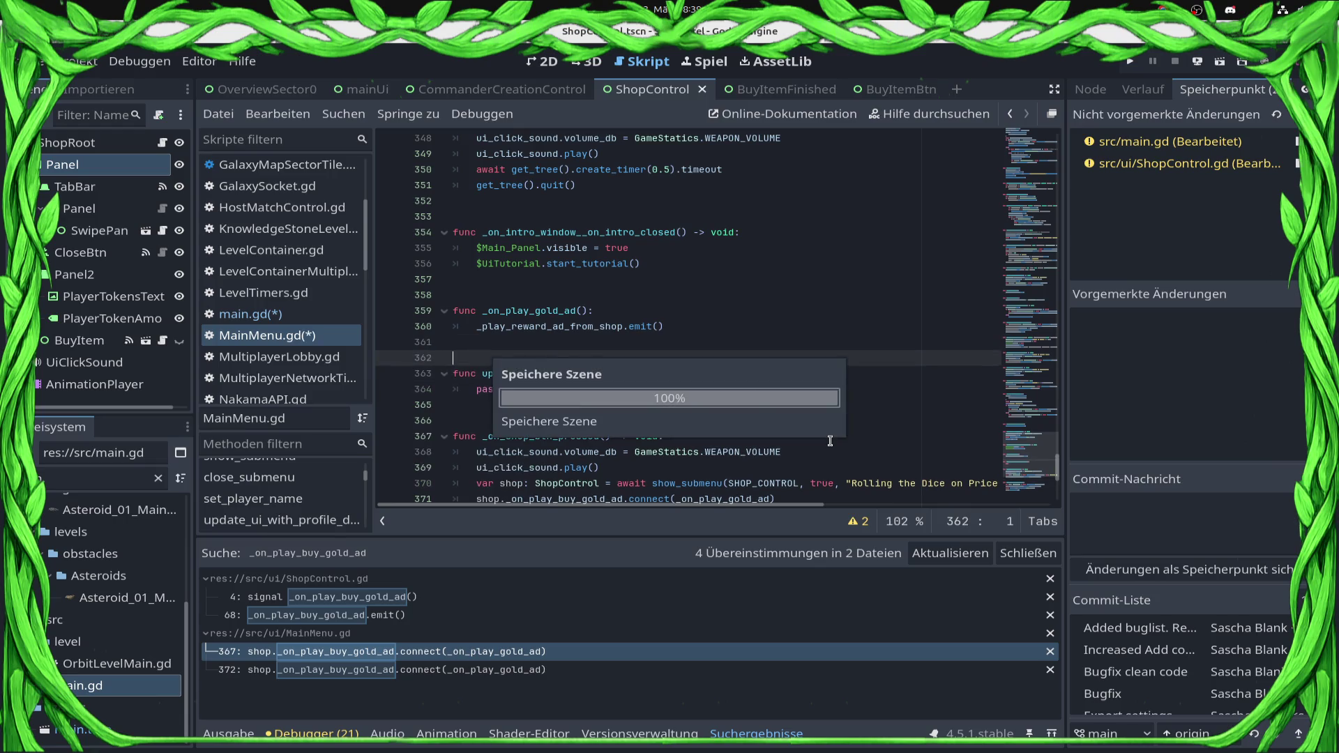
Put main_ui_control.update_shop_gold_after_gold_ad() on main.gd line 318, save, and jump to its definition
double_click(555, 380)
key("ctrl+c")
key("alt+Left")
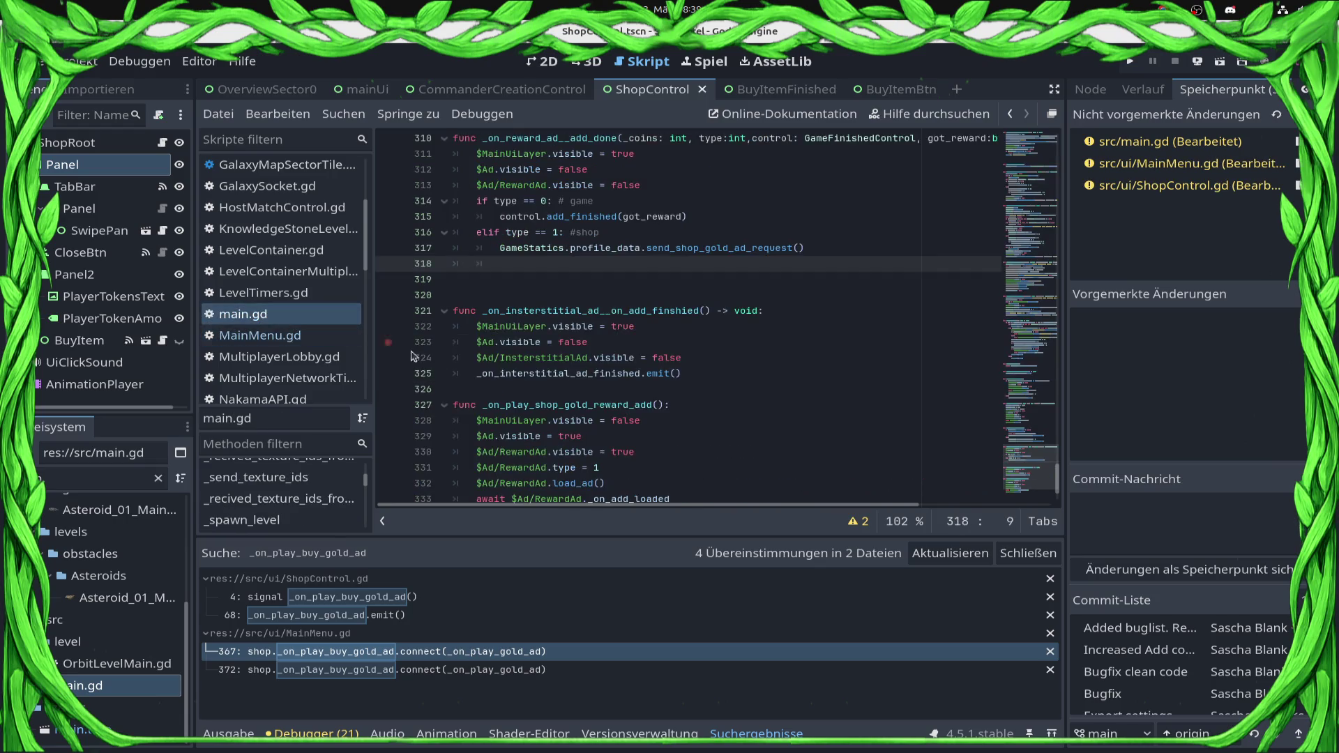
key("ctrl+v")
type("main_ui_control")
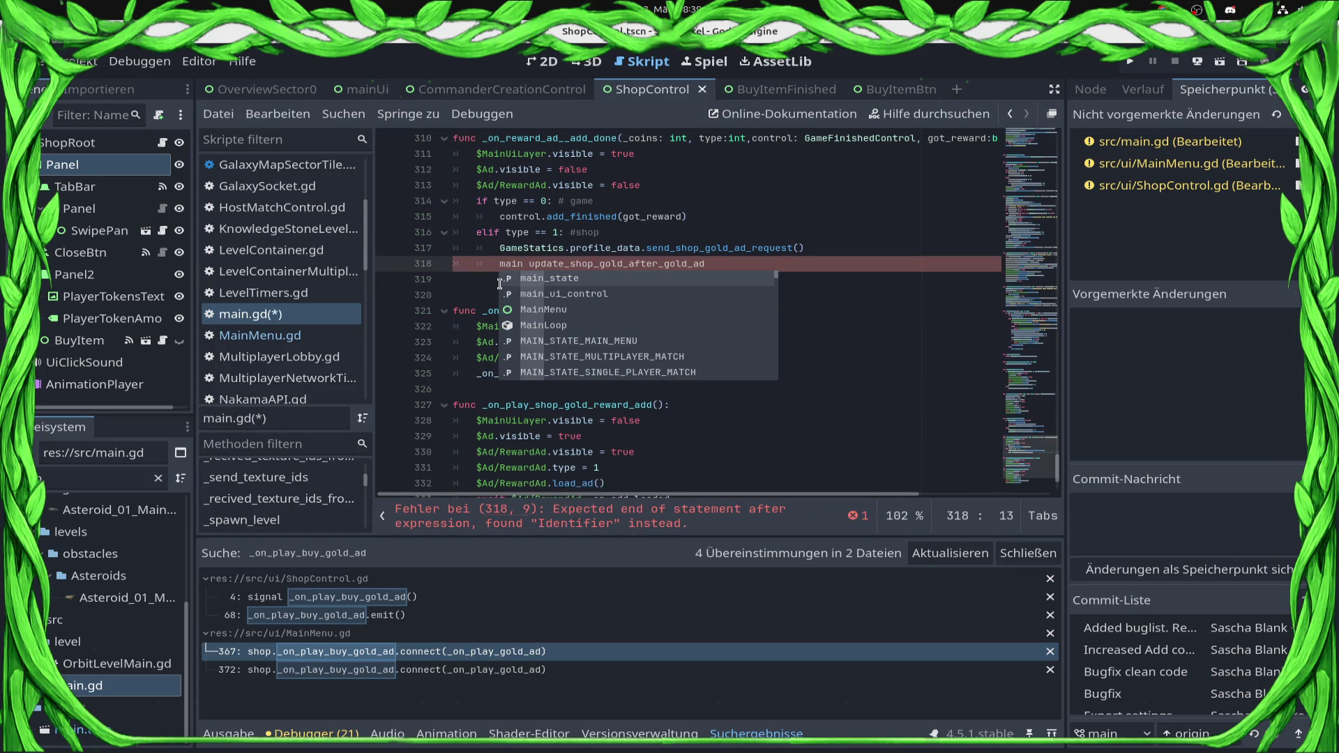
key("Delete")
type(".")
key("Return")
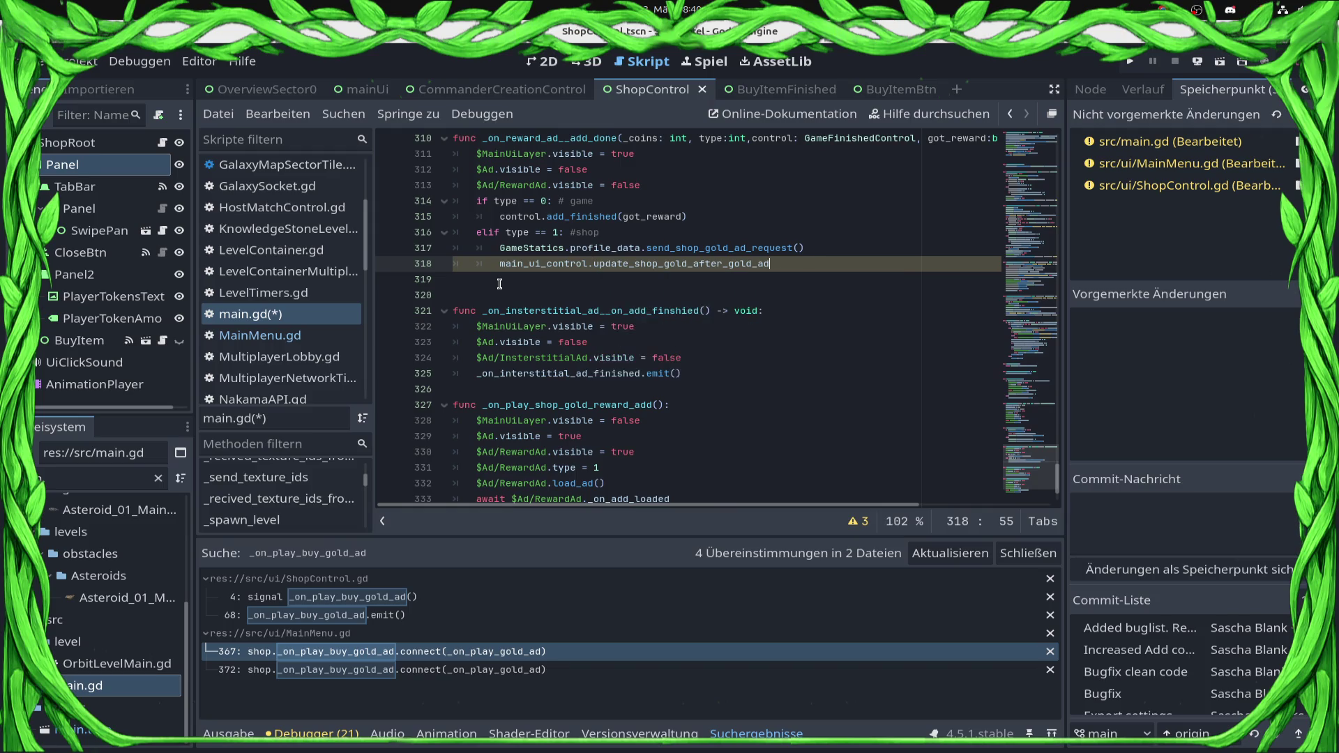
type("()")
key("ctrl+s")
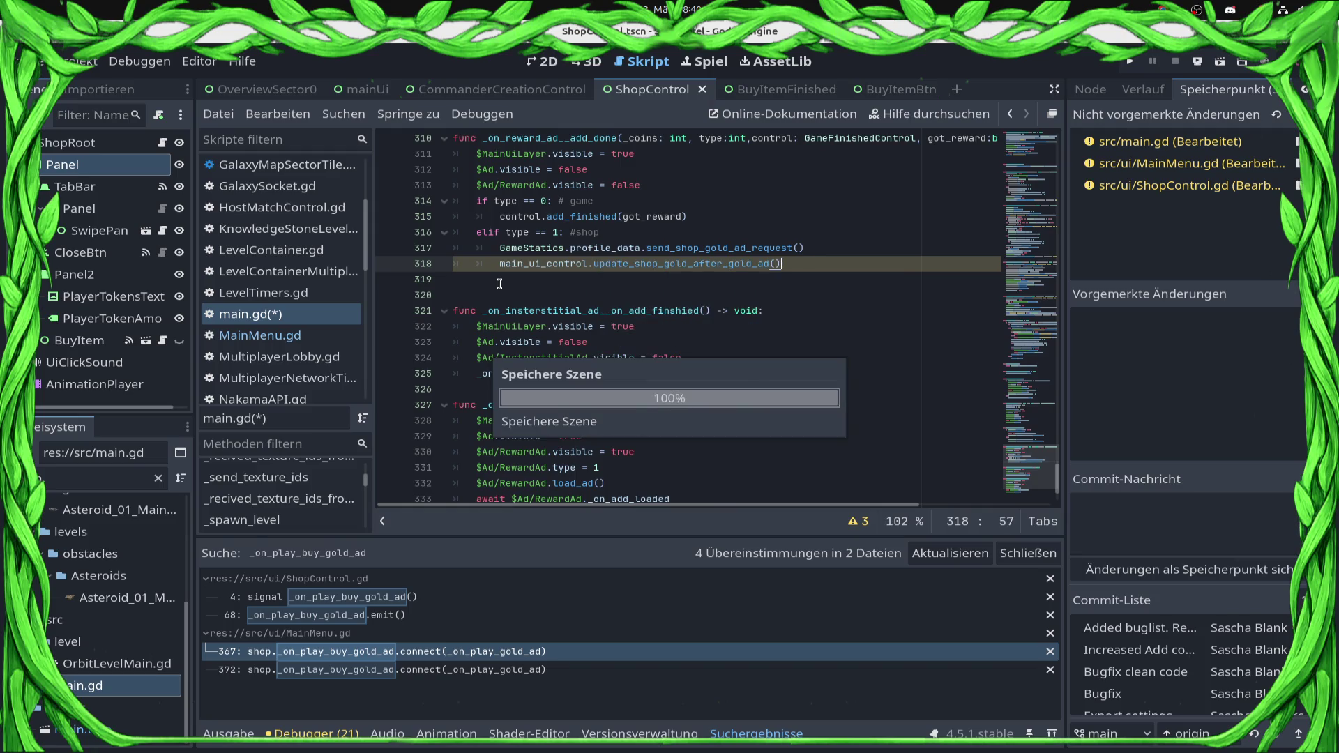
left_click(662, 264, "ctrl")
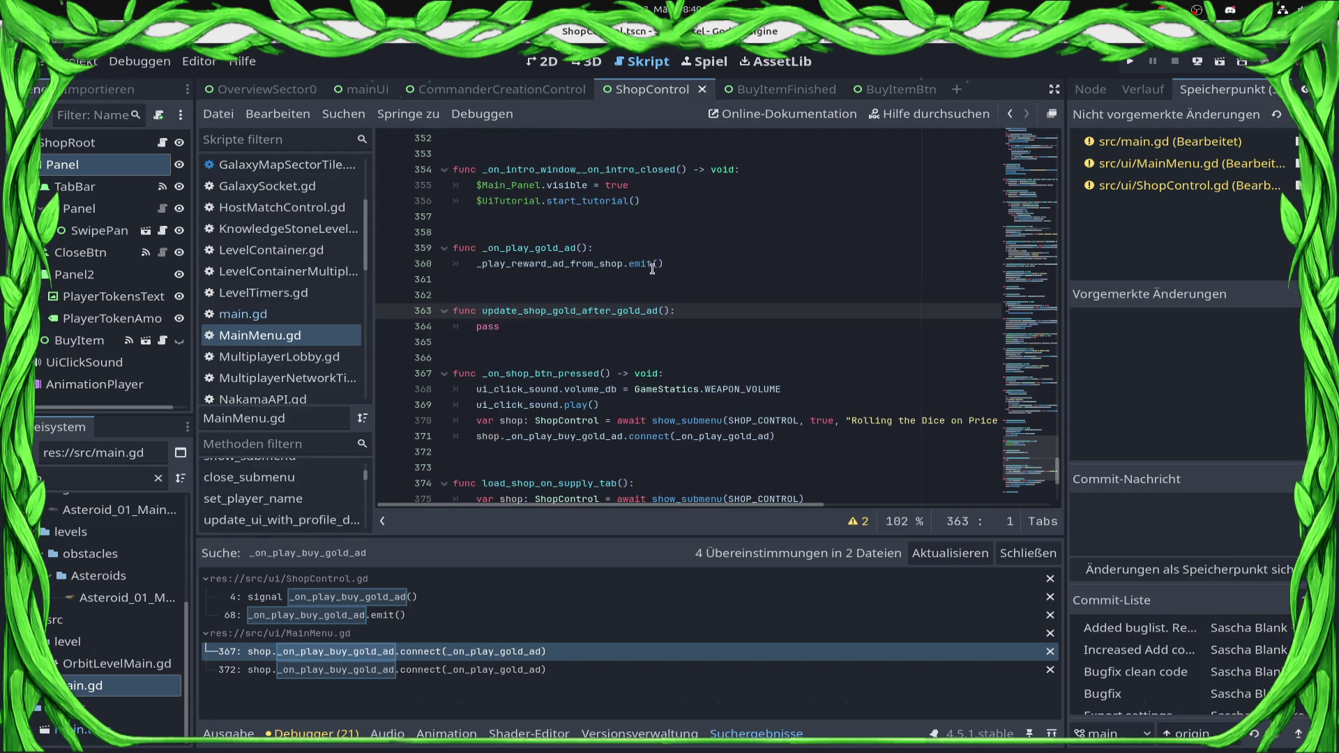
Replace pass with var sub_menu_child = sub_menues.get_child(0) and save
left_click(600, 325)
key("shift+Home")
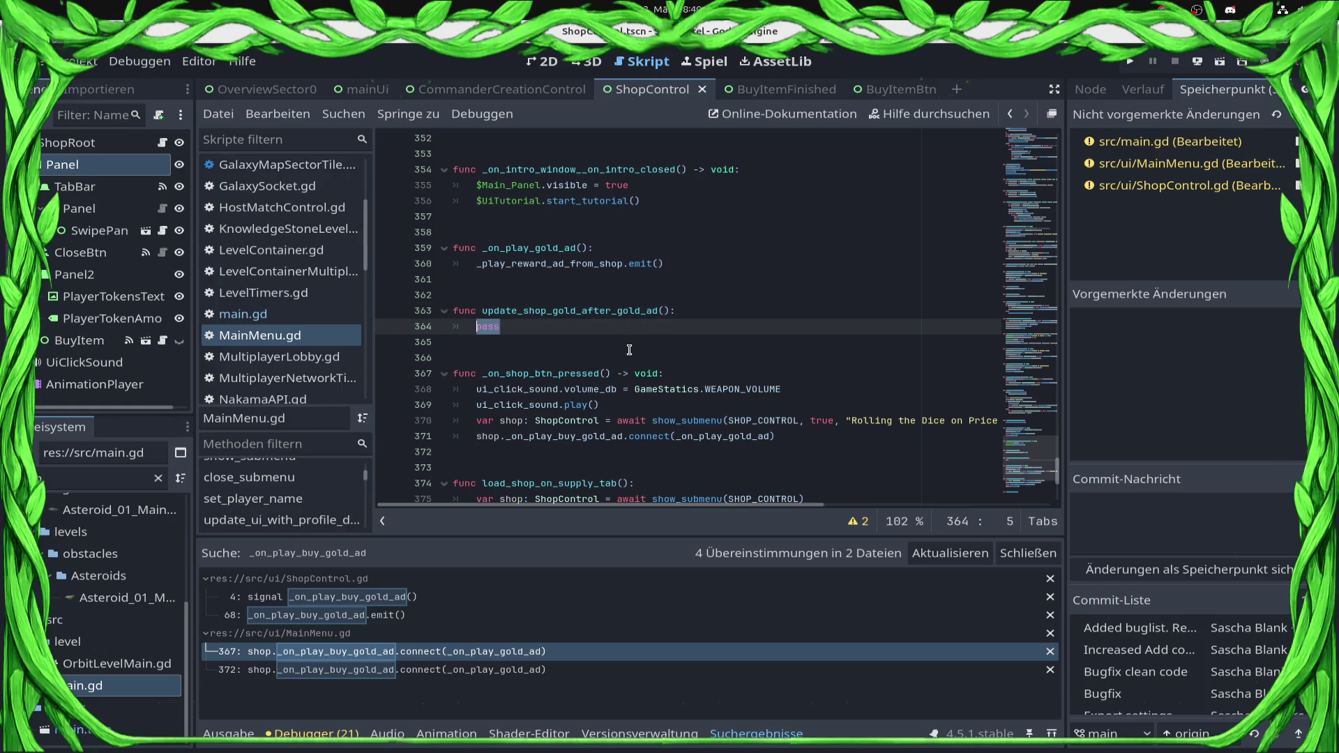
type("if")
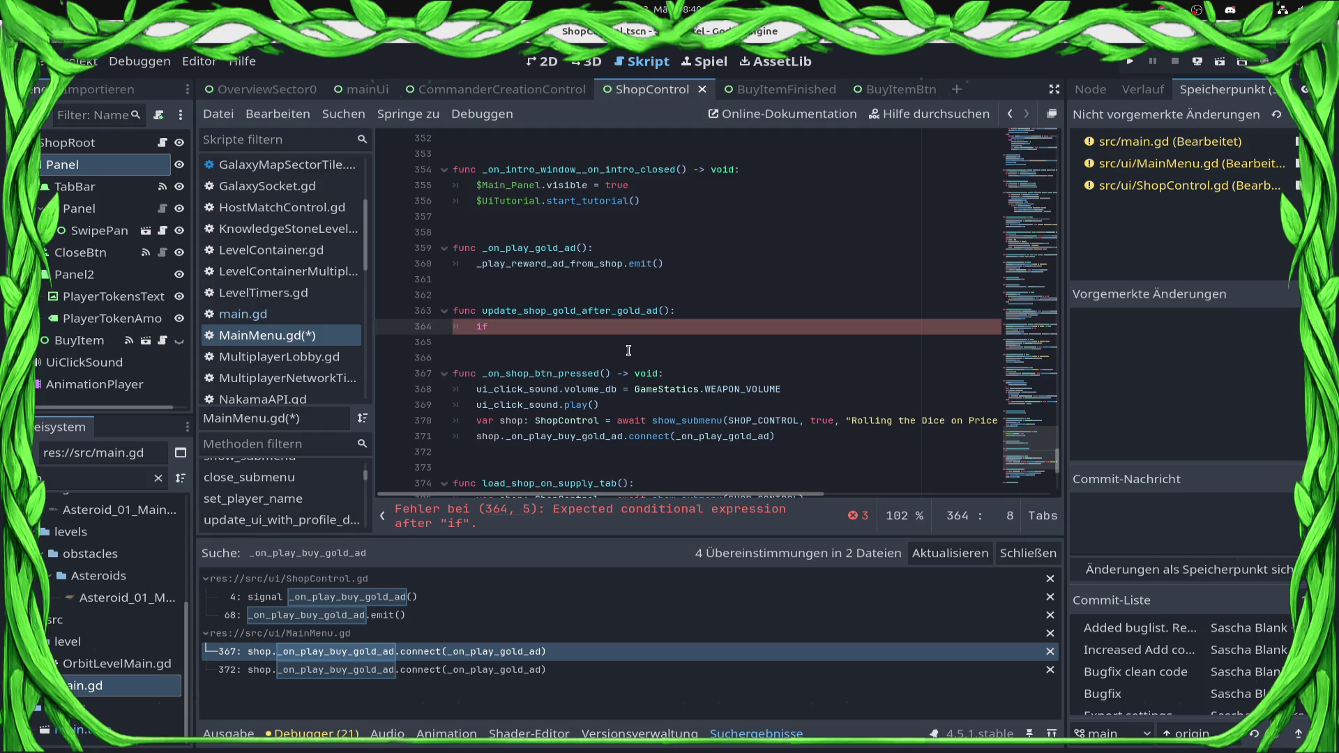
key("BackSpace")
key("BackSpace")
key("BackSpace")
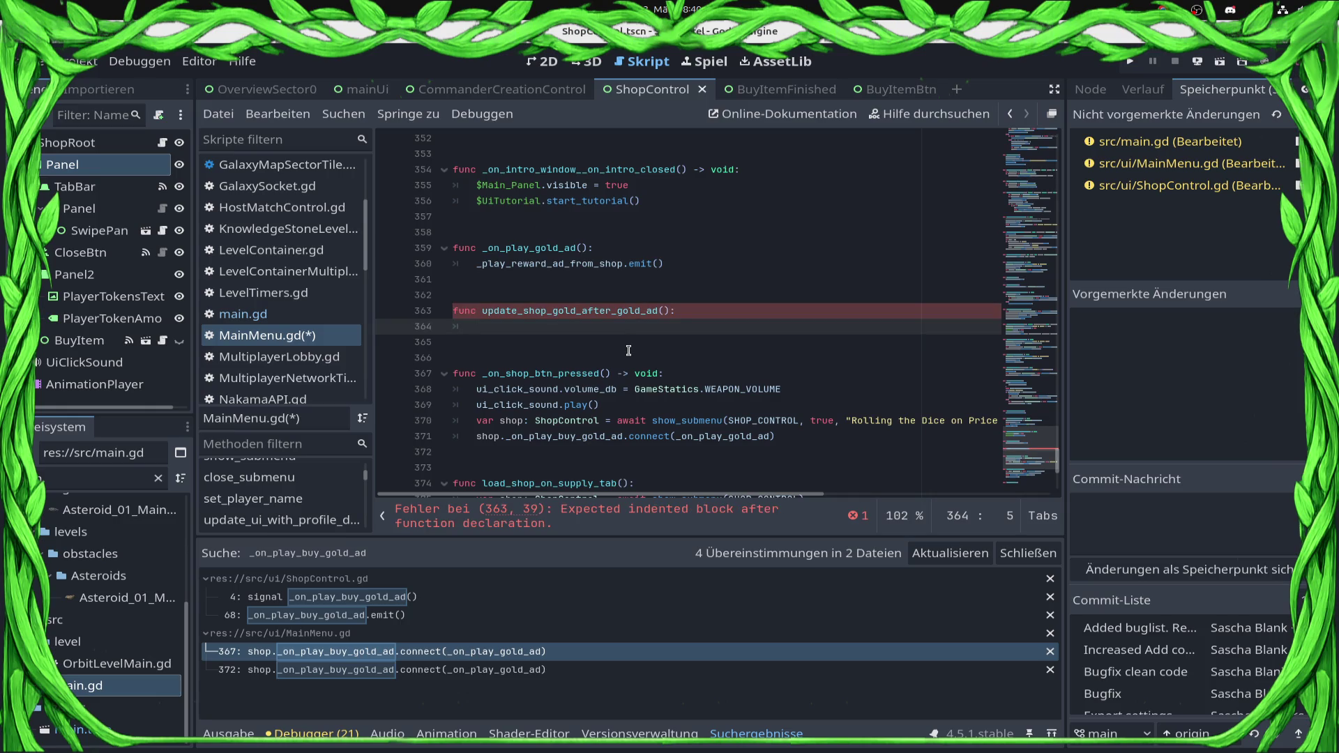
type("sub")
key("Return")
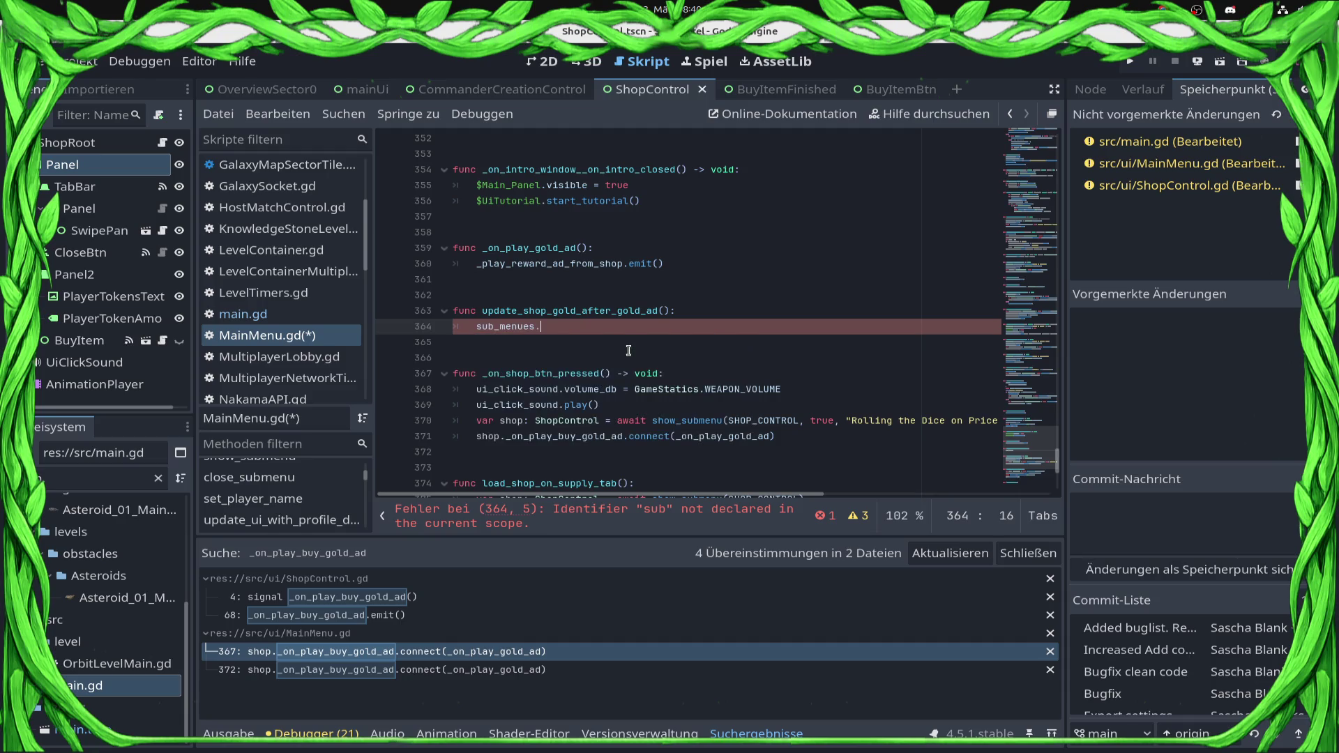
type(".get_c")
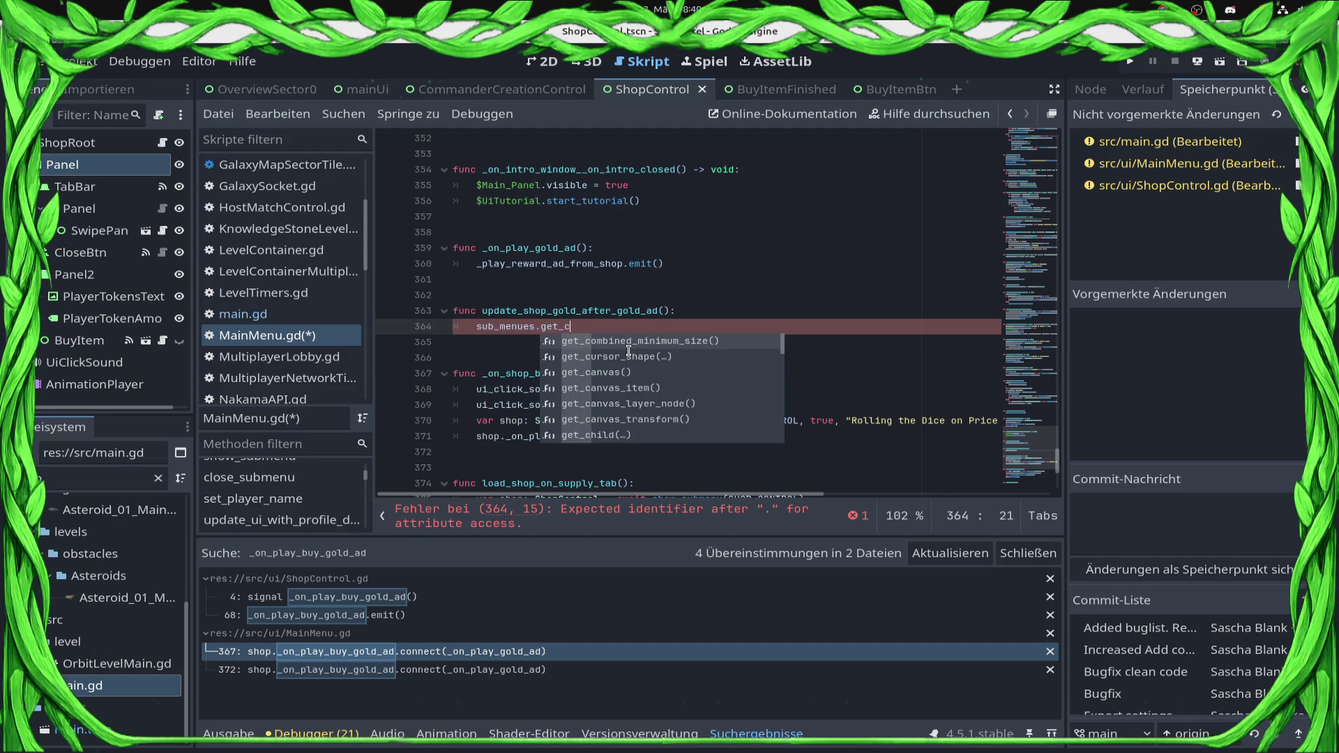
type("hild(0")
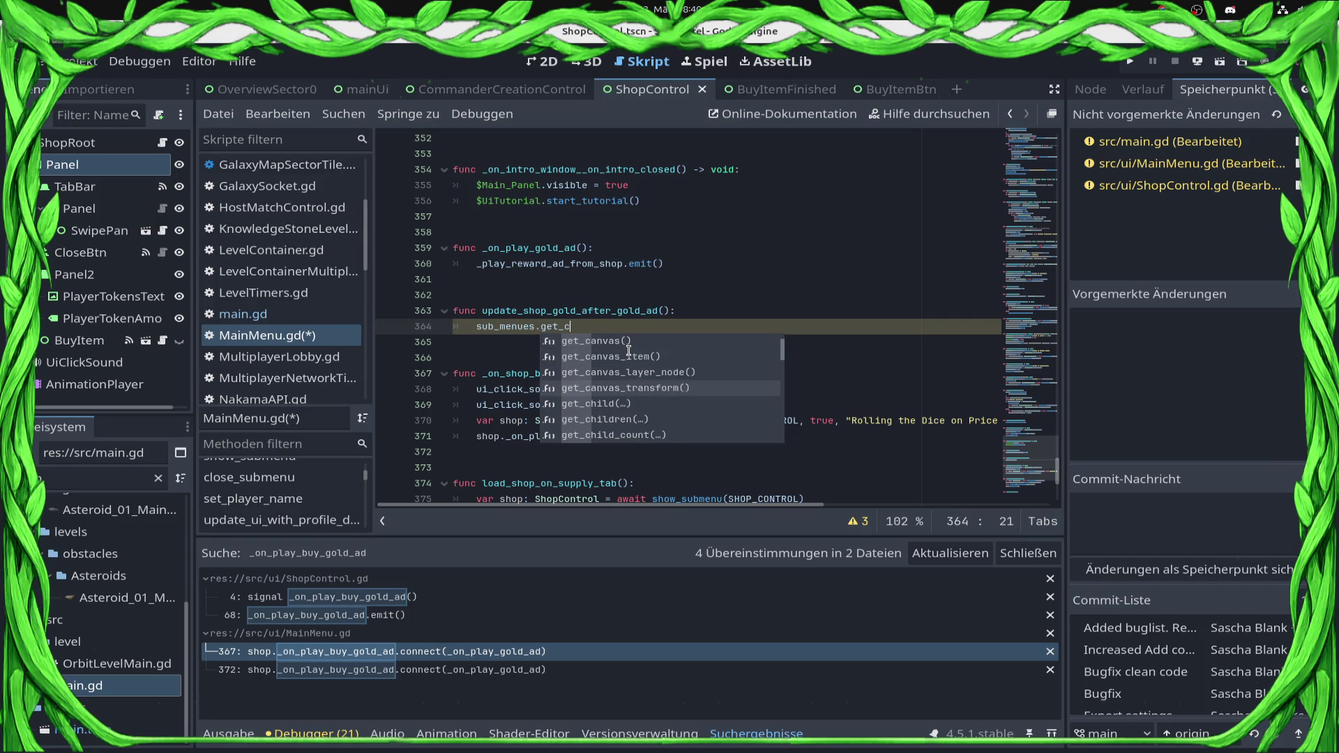
key("Home")
type("var sub")
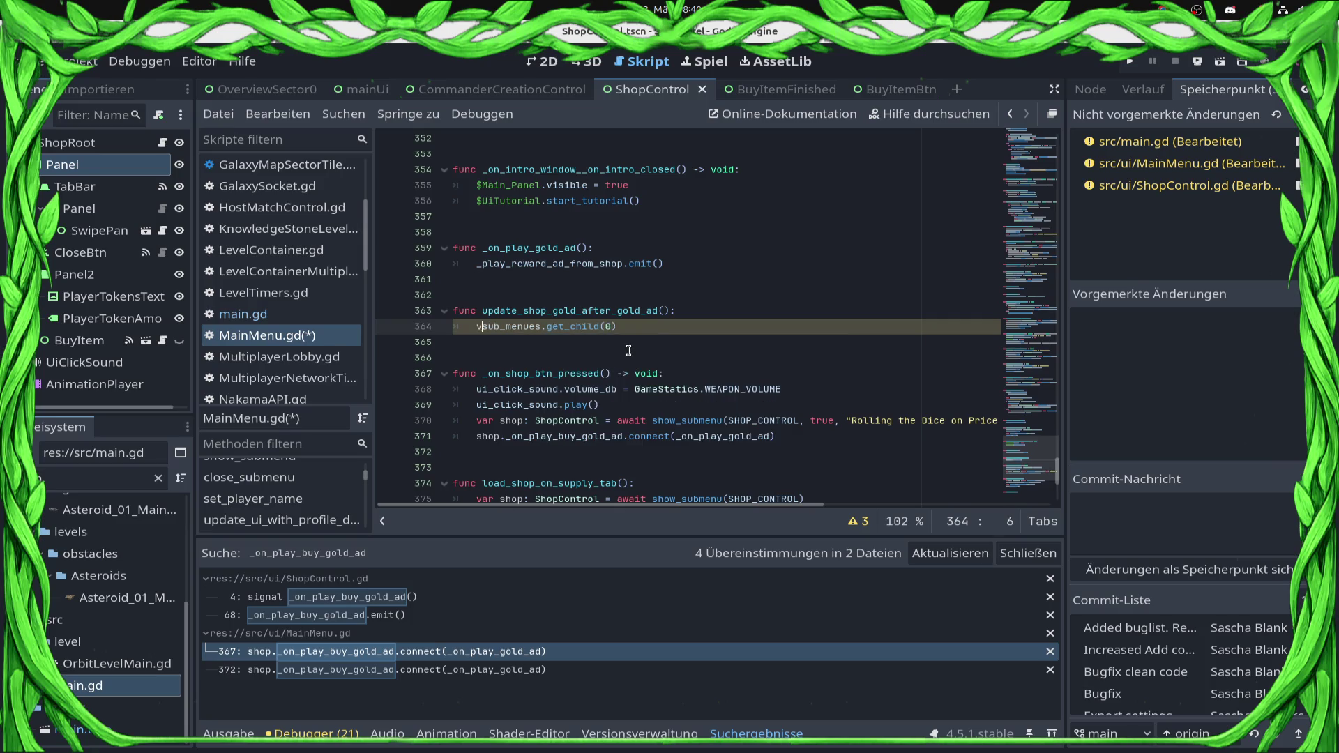
type("_menu_child")
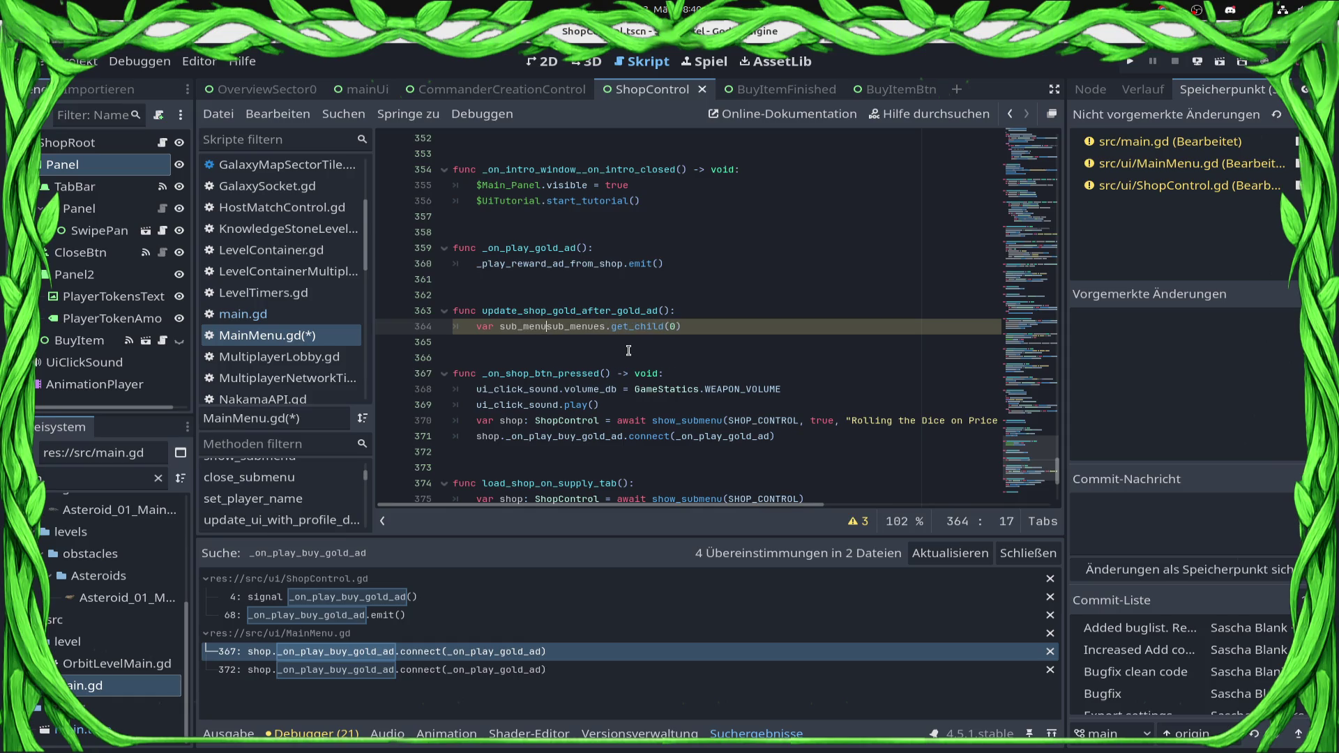
type(" =")
key("ctrl+s")
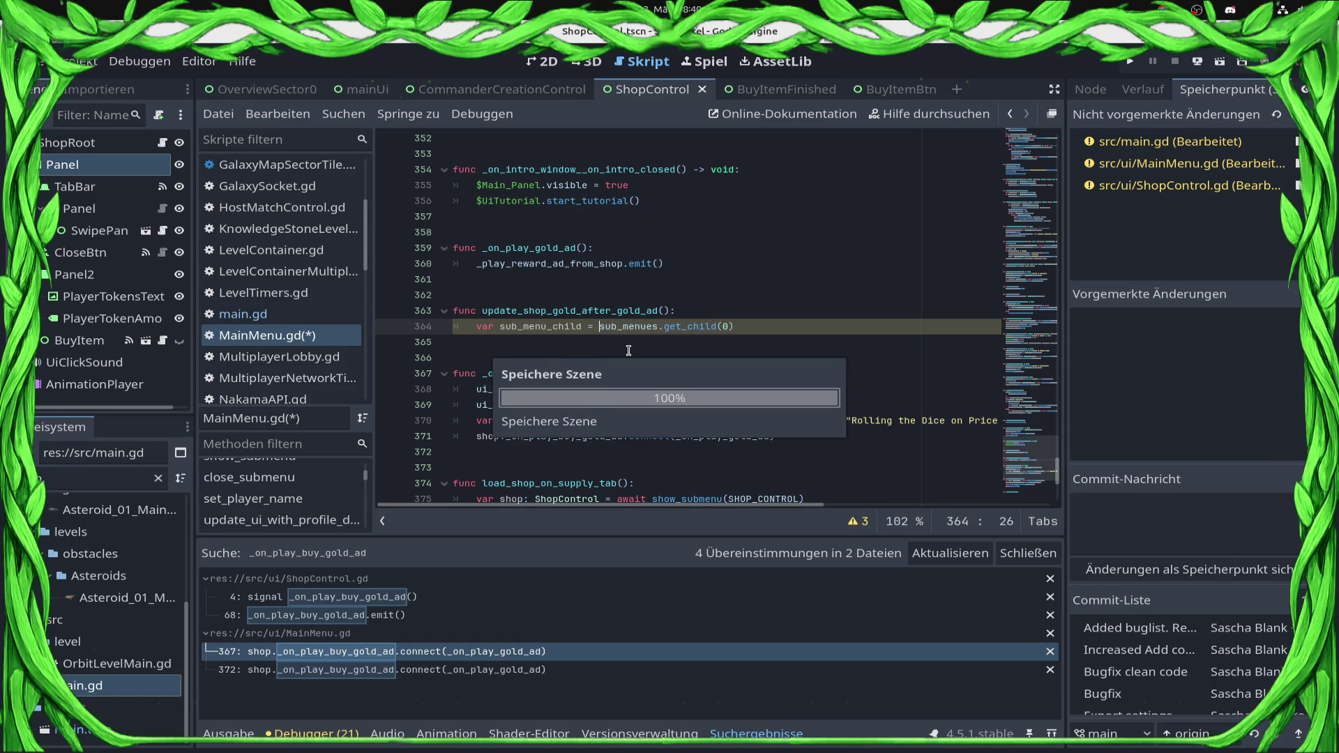
Add an if sub_menu_child is ShopControl: check on the next line
key("Return")
type("f sub")
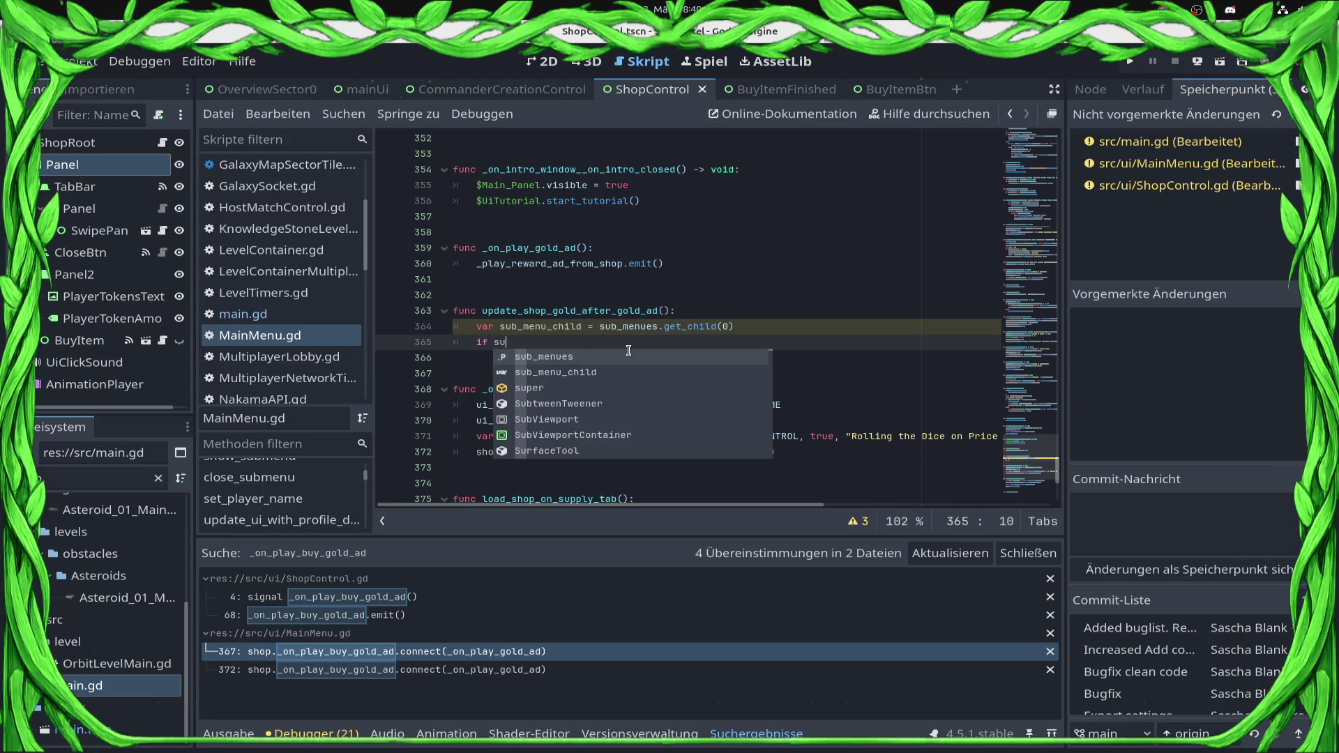
key("Return")
key("BackSpace")
key("BackSpace")
type("_m")
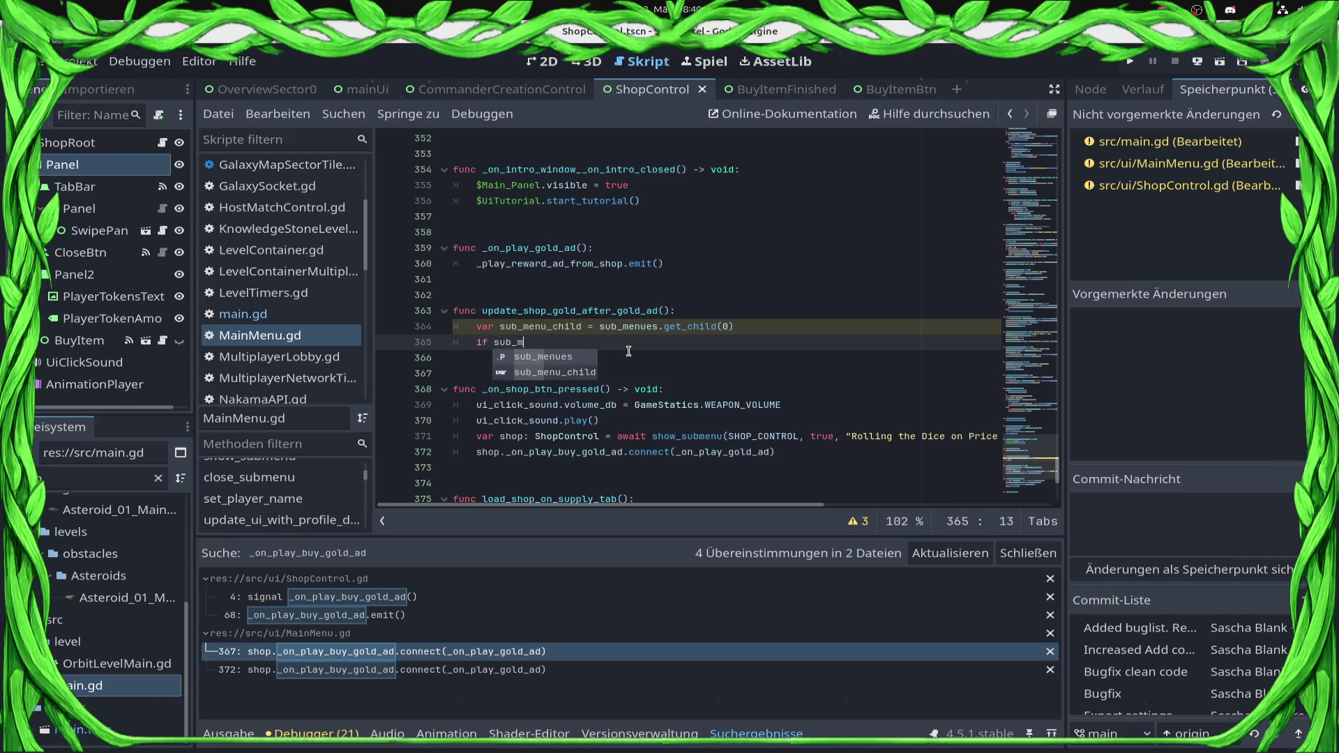
key("Return")
key("BackSpace")
type("is Ship")
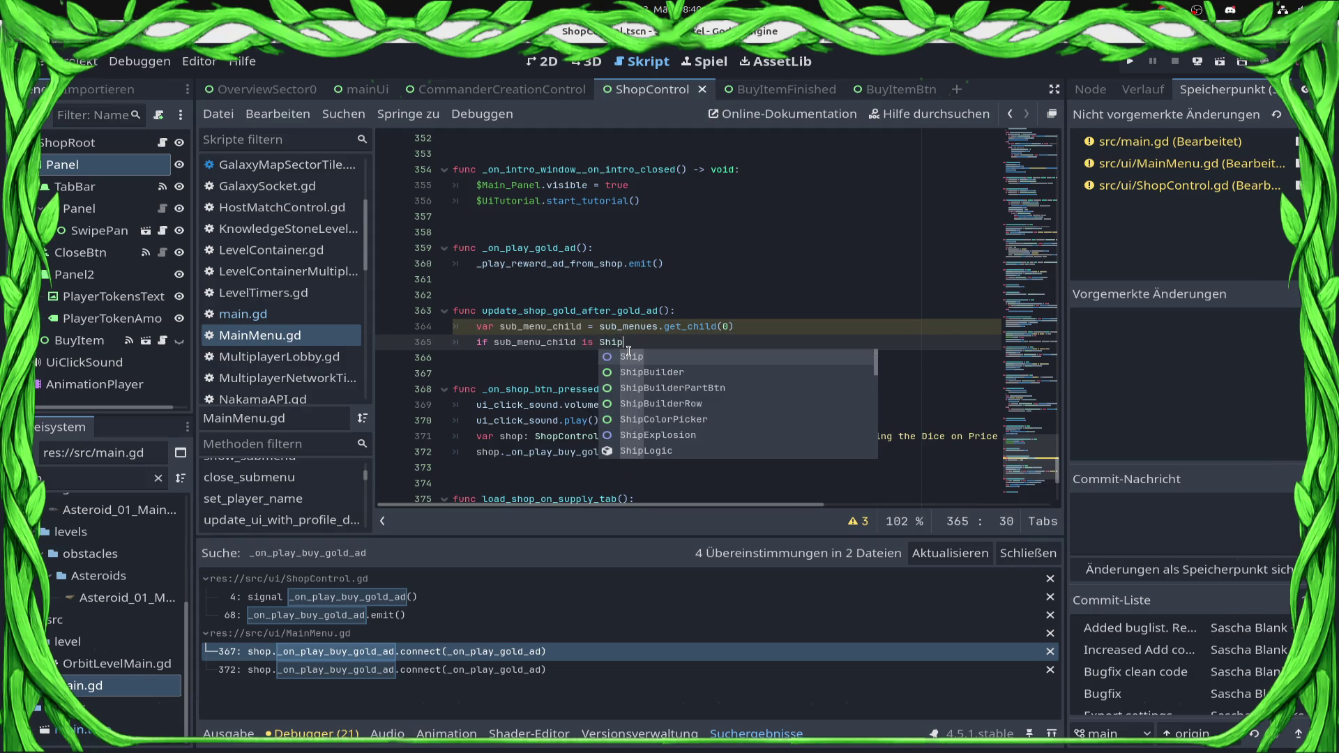
key("BackSpace")
key("BackSpace")
type("op")
key("Return")
type(":")
Inside the check, call sub_menu_child.update_gold_after_ad() and save
key("Return")
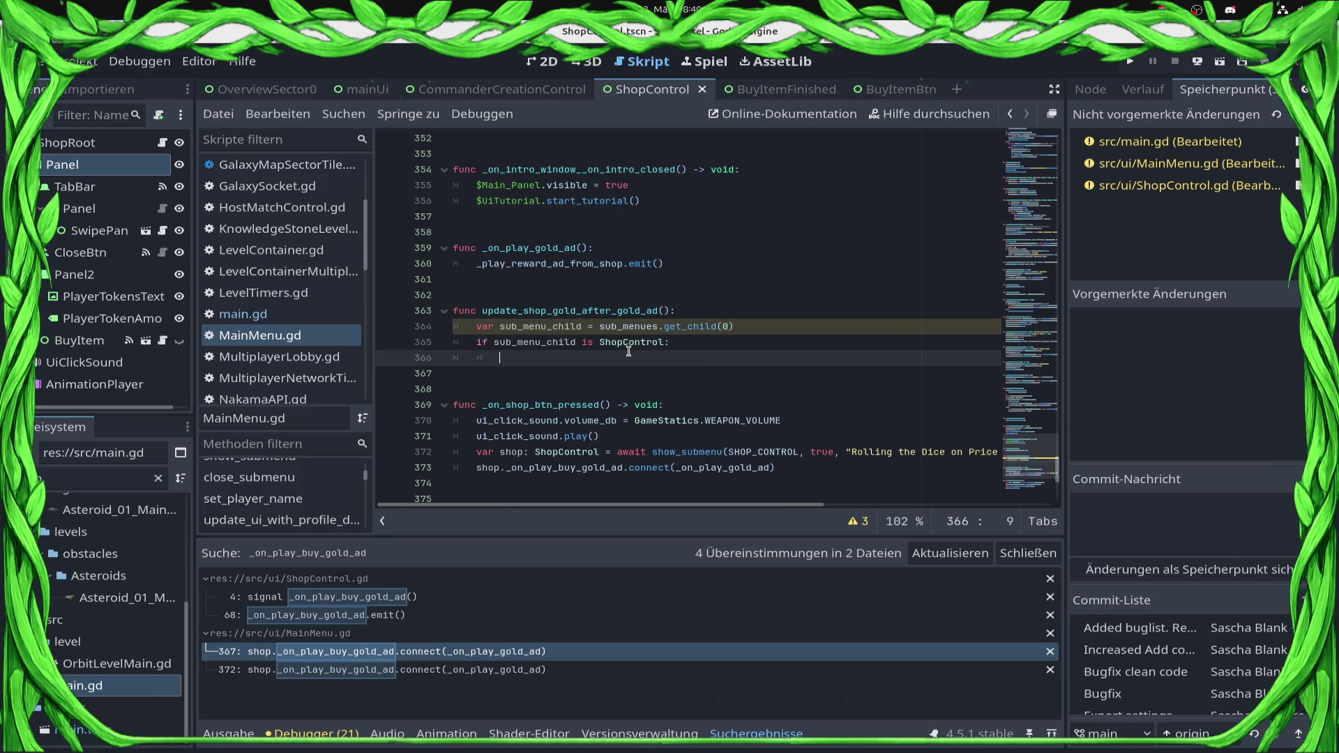
type("su")
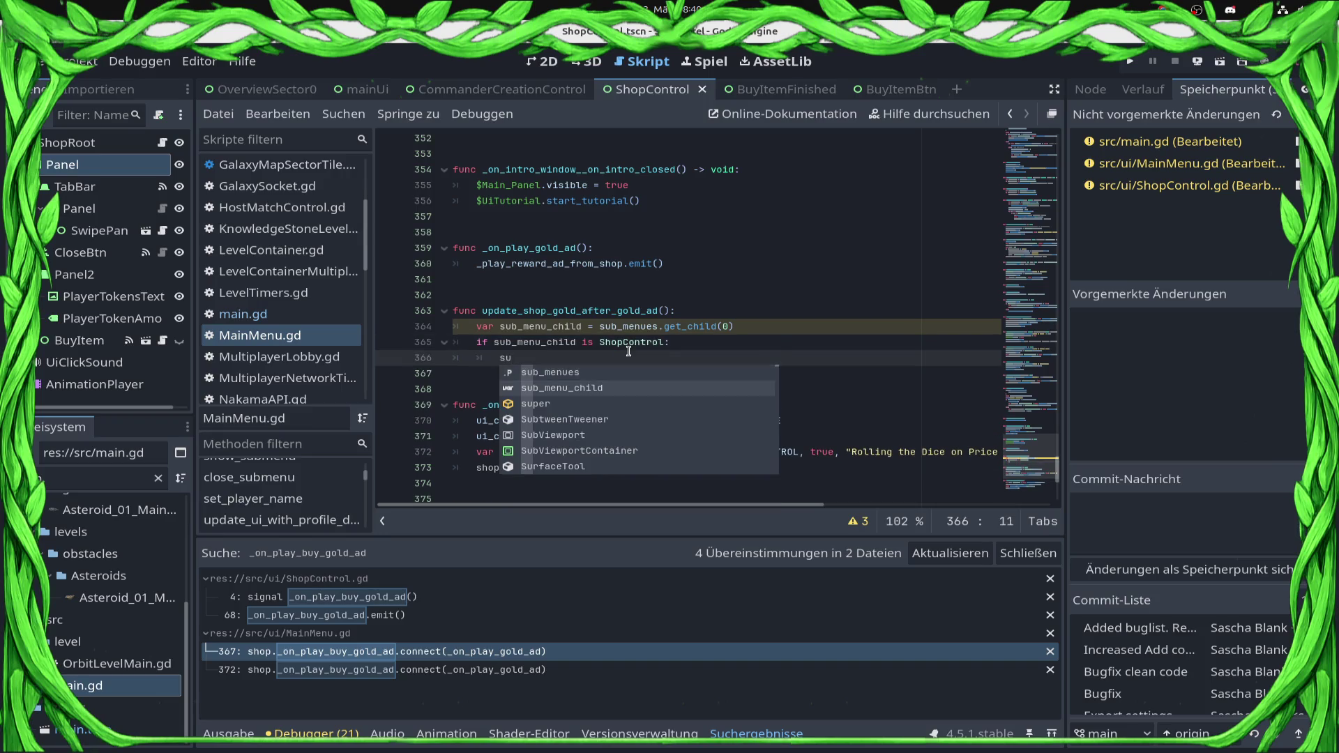
type("b_menu_child.upo")
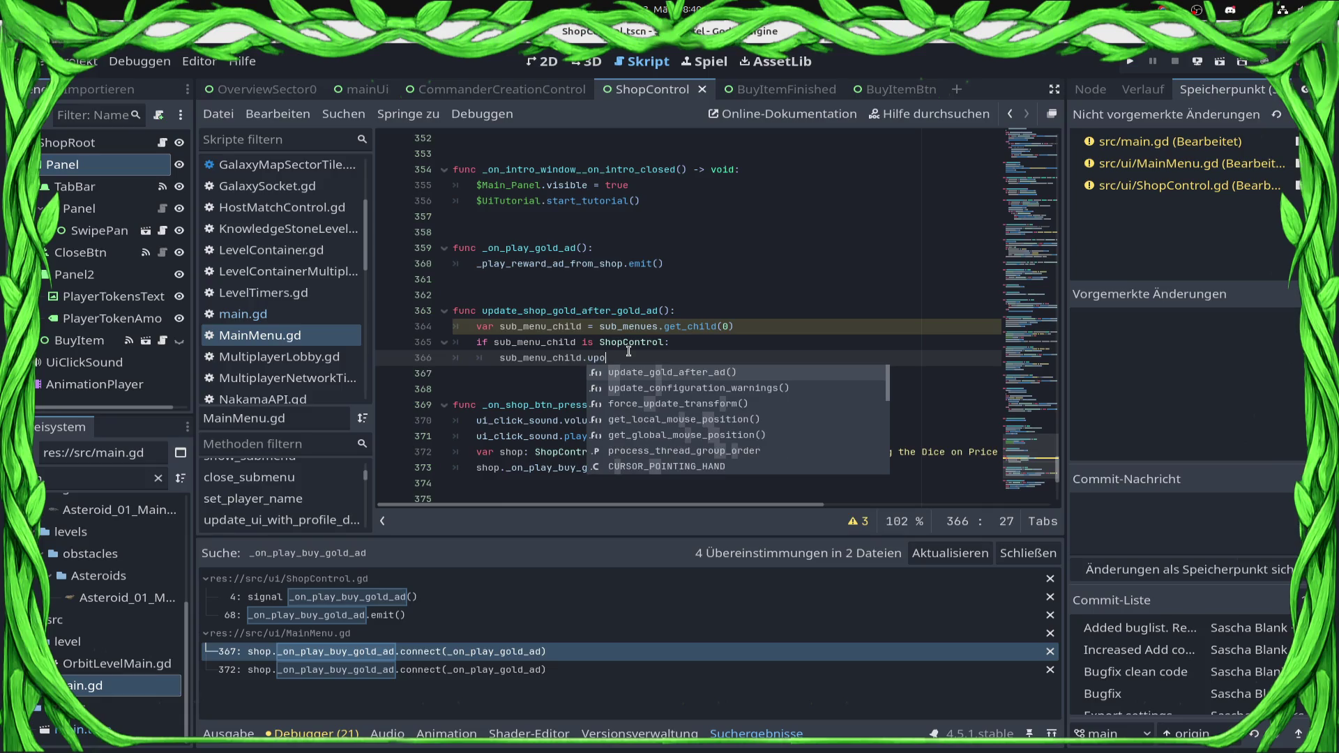
key("Return")
key("ctrl+s")
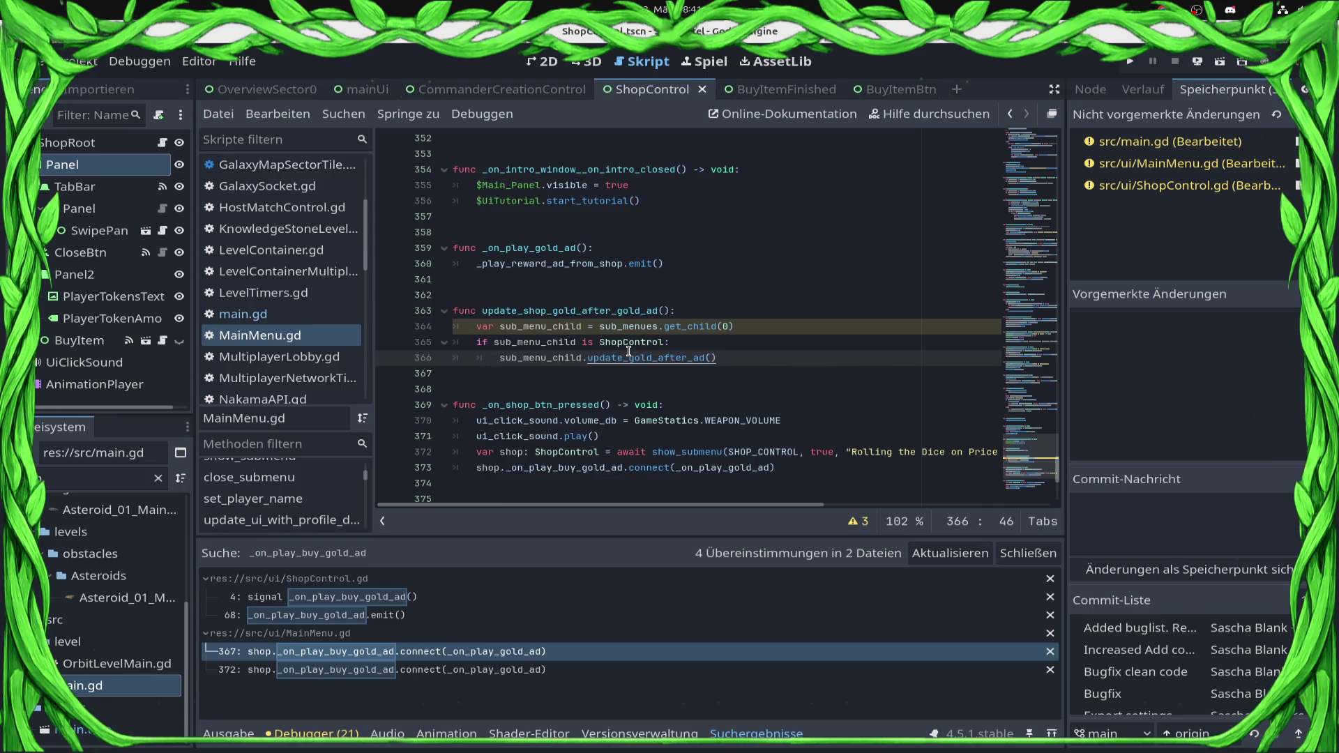
left_click(628, 353, "ctrl")
Paste the token amount update line from _ready over pass in update_gold_after_ad
scroll(733, 379, "up", 10)
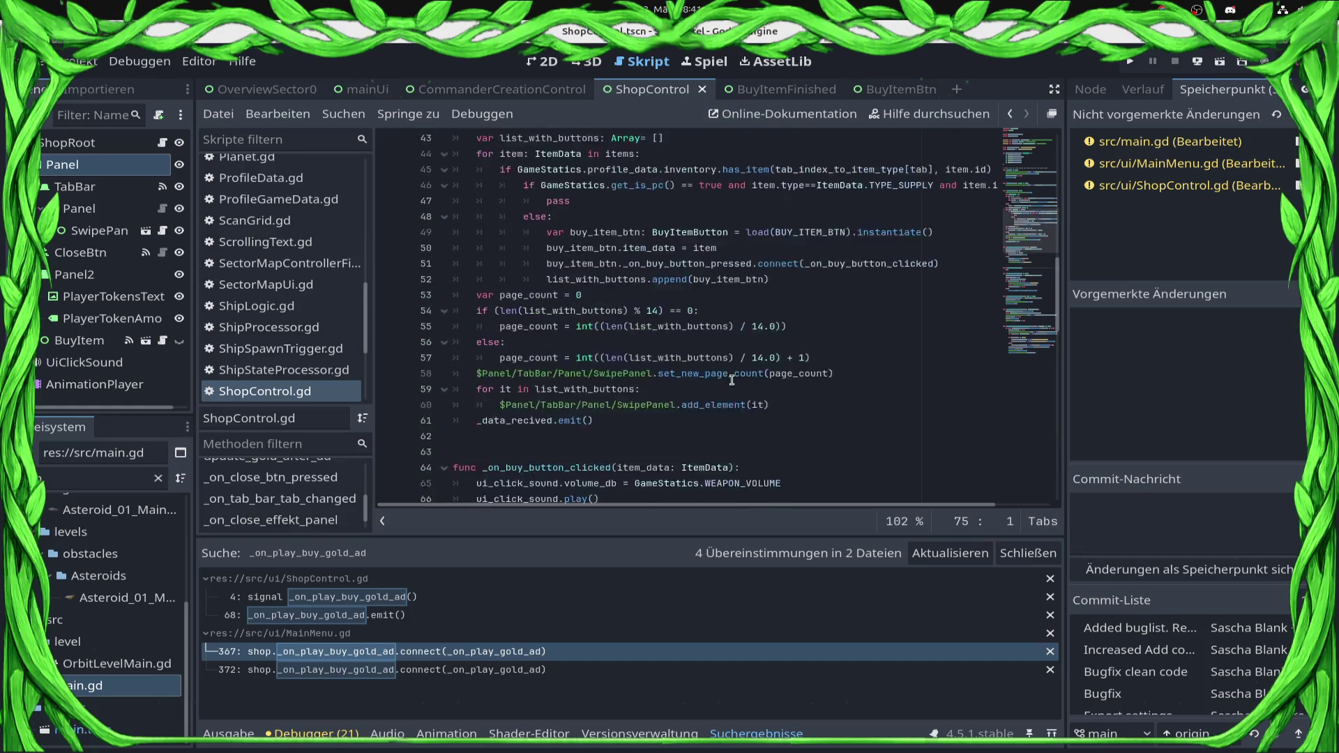
scroll(733, 380, "up", 1)
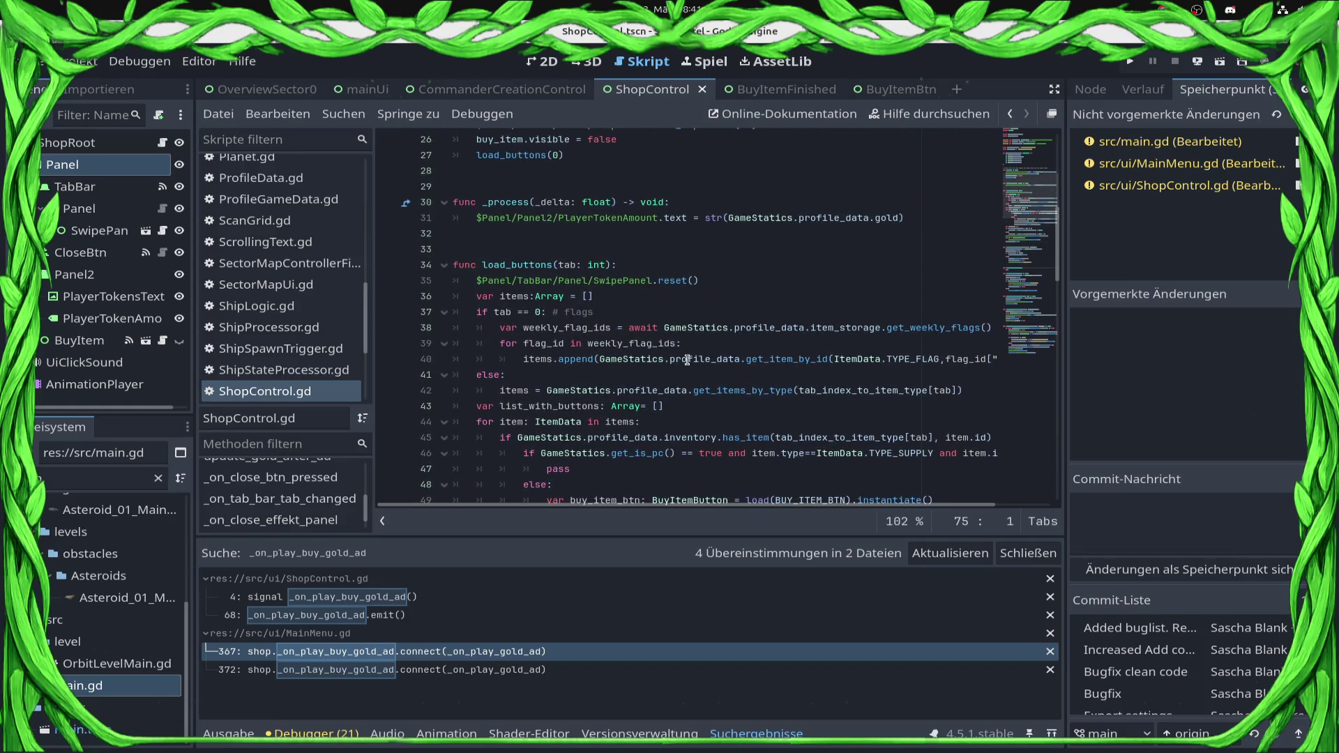
scroll(688, 360, "up", 5)
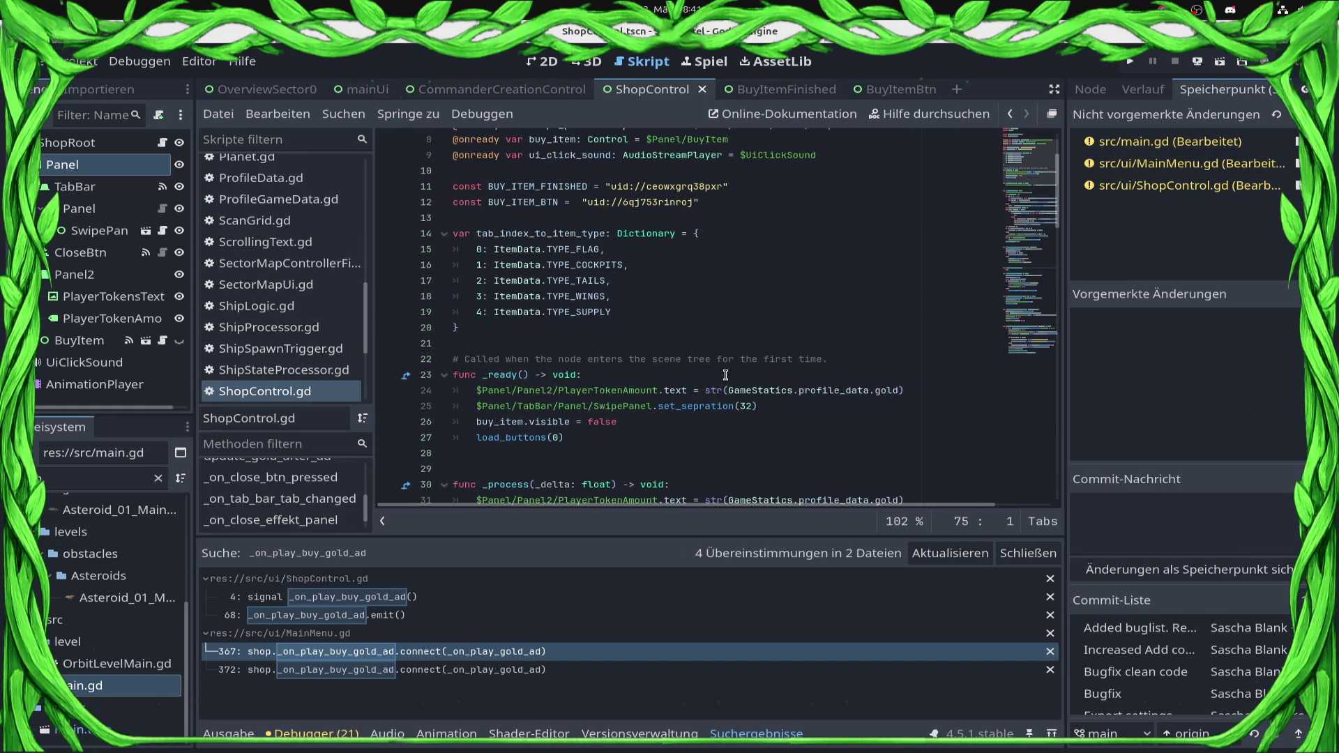
left_click(926, 393)
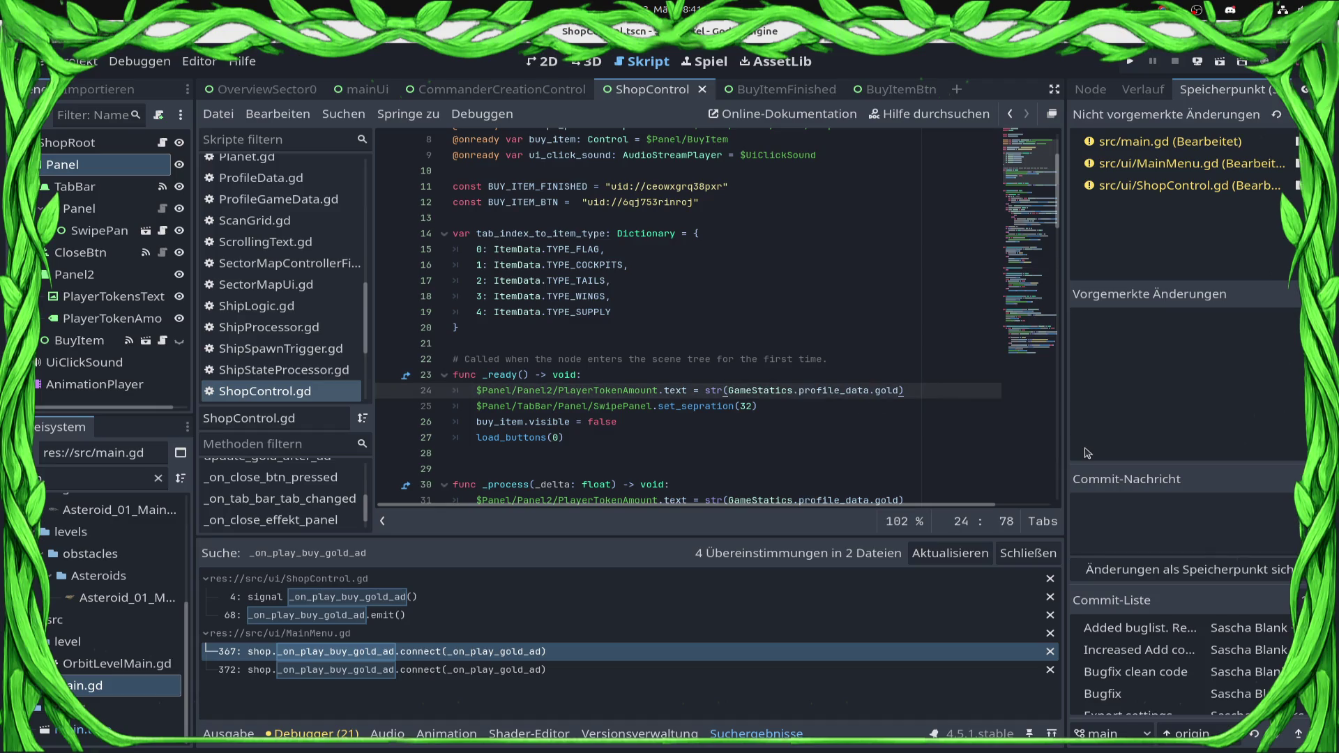
key("shift+Home")
key("ctrl+c")
scroll(887, 425, "down", 10)
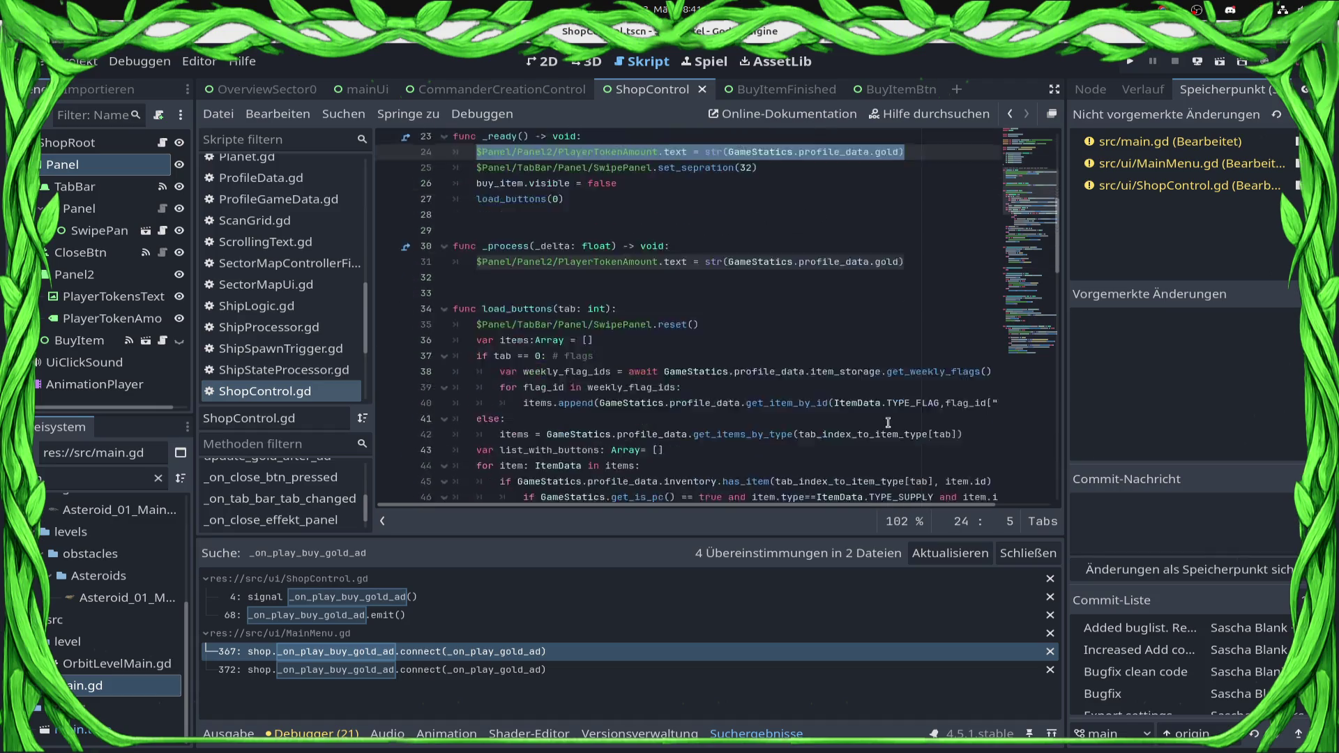
scroll(887, 425, "down", 7)
left_click(688, 368)
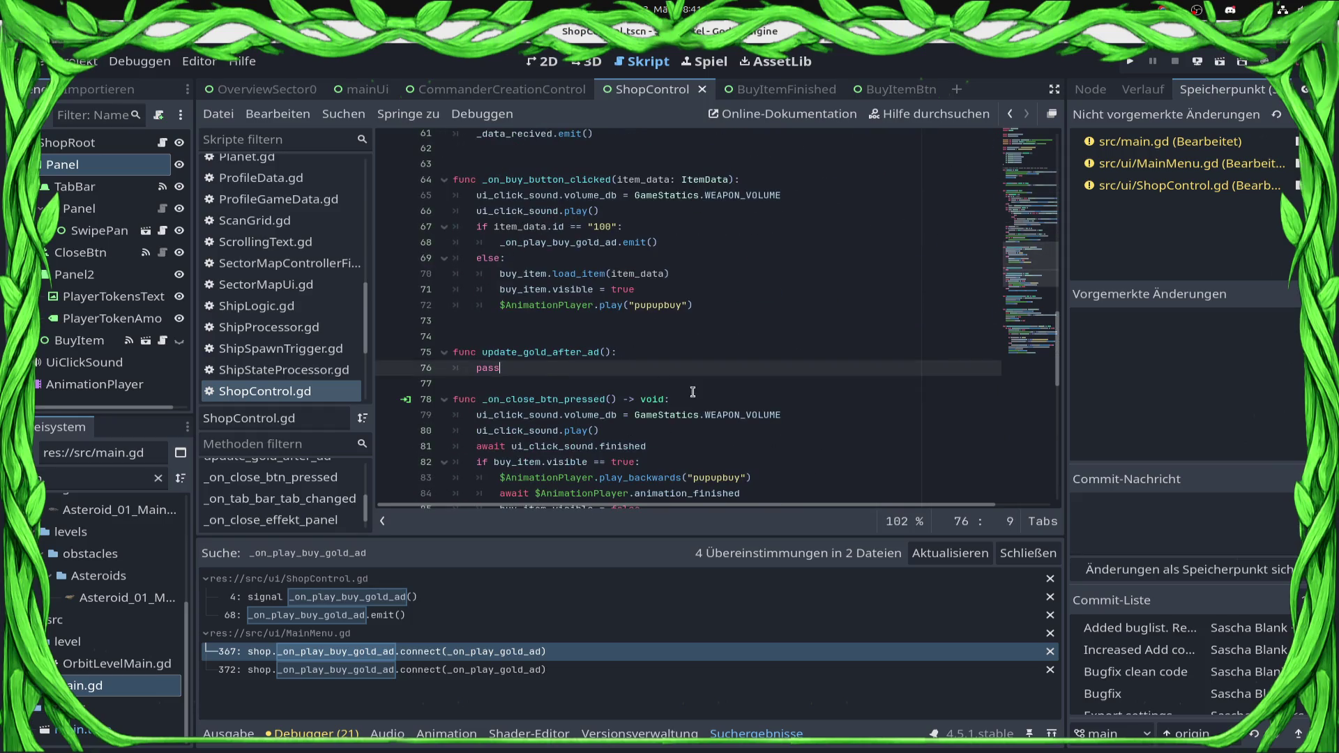
key("shift+Home")
key("ctrl+v")
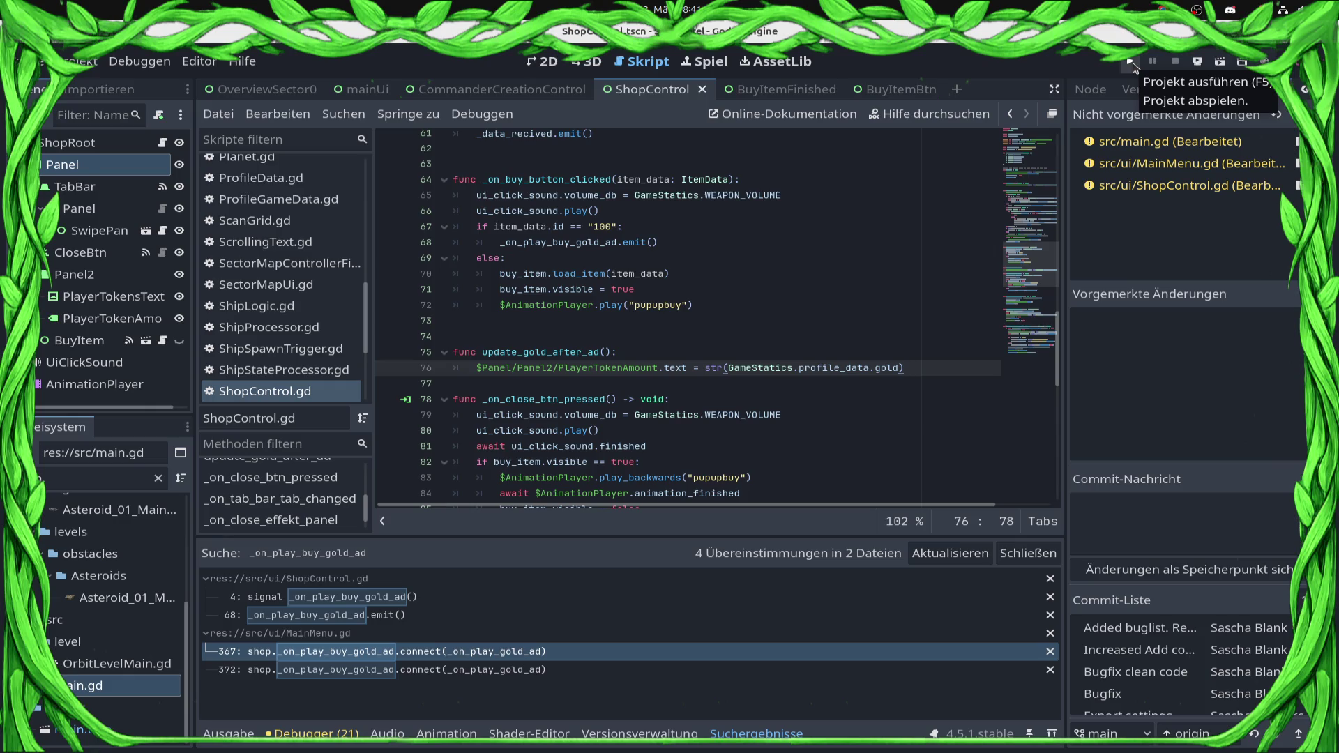
Replace that line with load_buttons($Panel/TabBar.current_tab) from line 120 and save
scroll(637, 347, "down", 10)
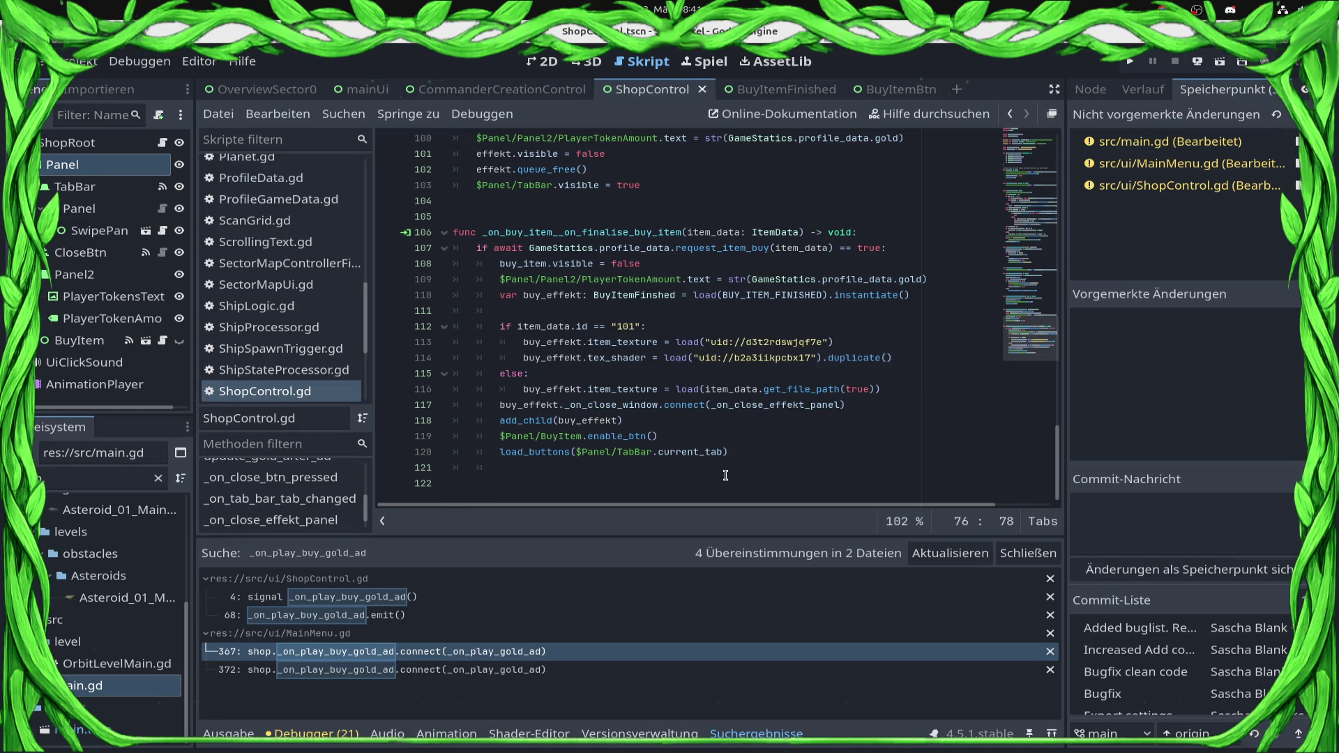
left_click_drag(754, 455, 499, 452)
key("ctrl+c")
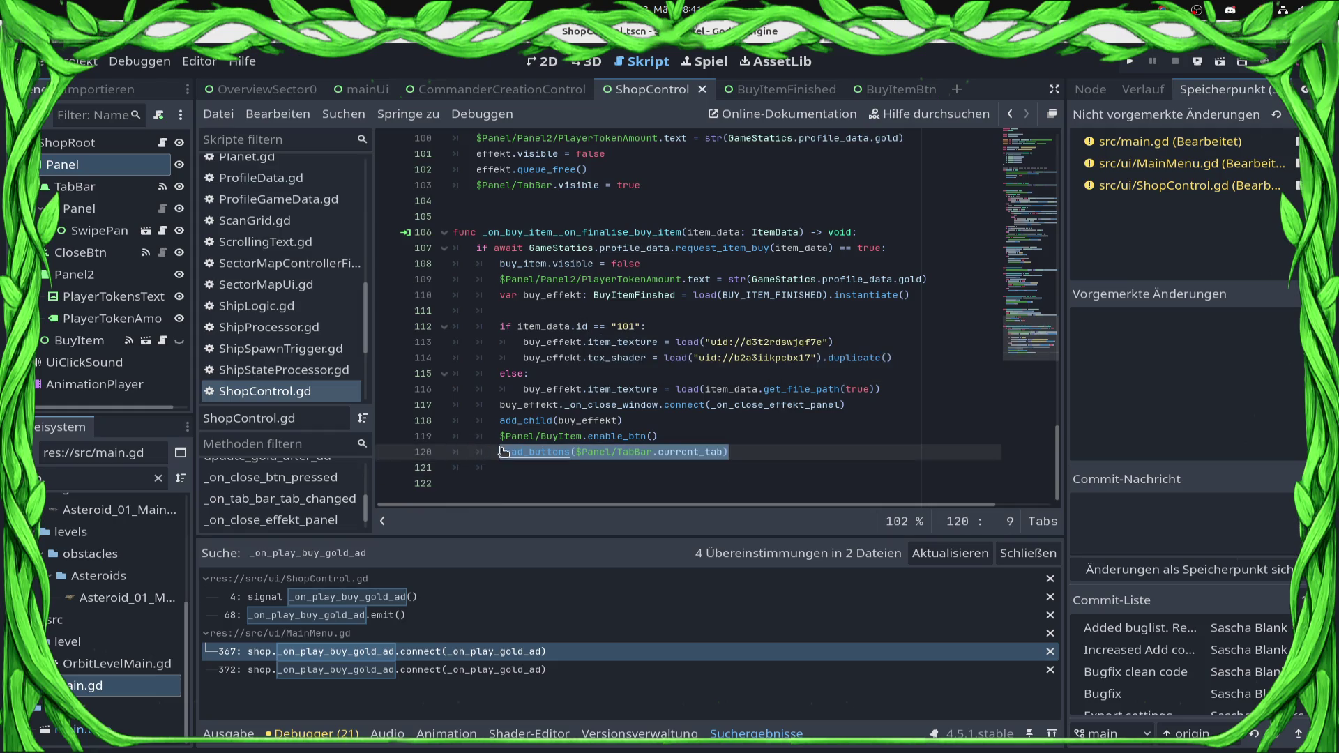
scroll(716, 272, "up", 15)
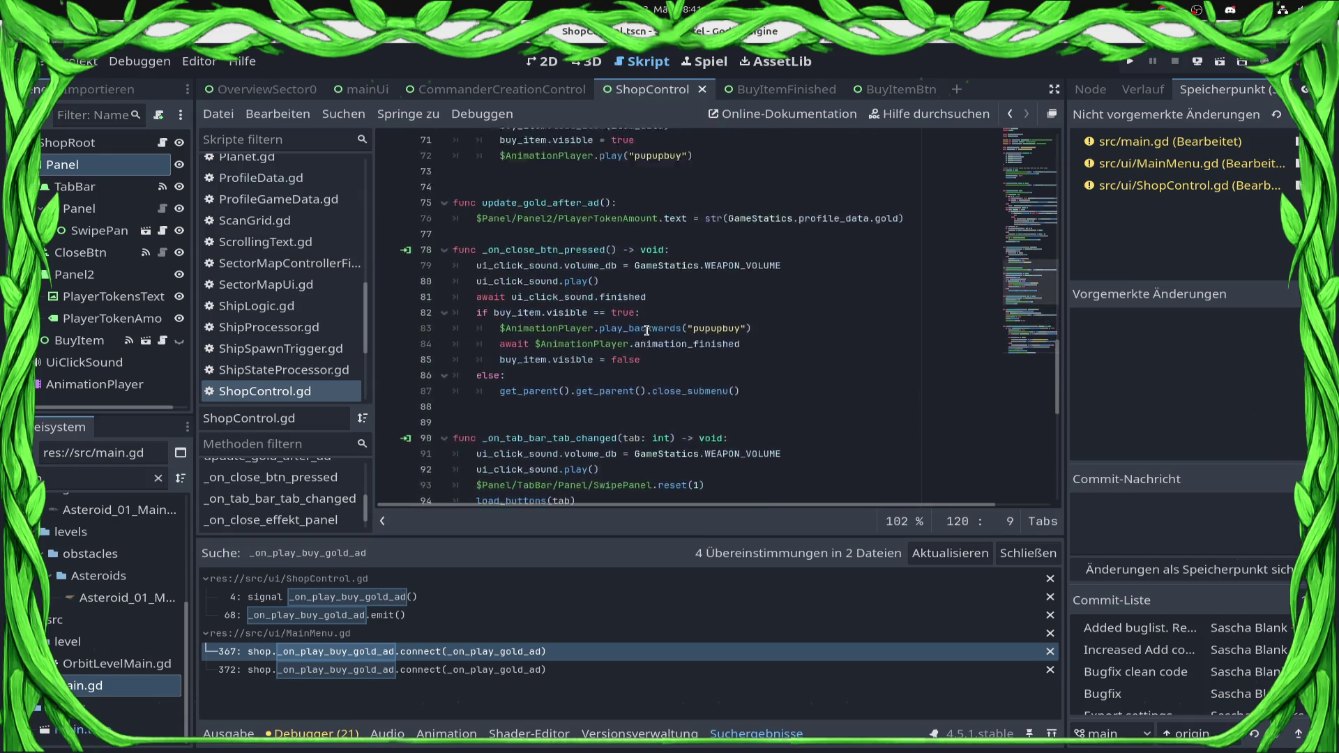
mouse_move(904, 468)
left_mouse_down()
mouse_move(619, 453)
mouse_move(617, 467)
mouse_move(472, 466)
left_mouse_up()
key("ctrl+v")
key("ctrl+s")
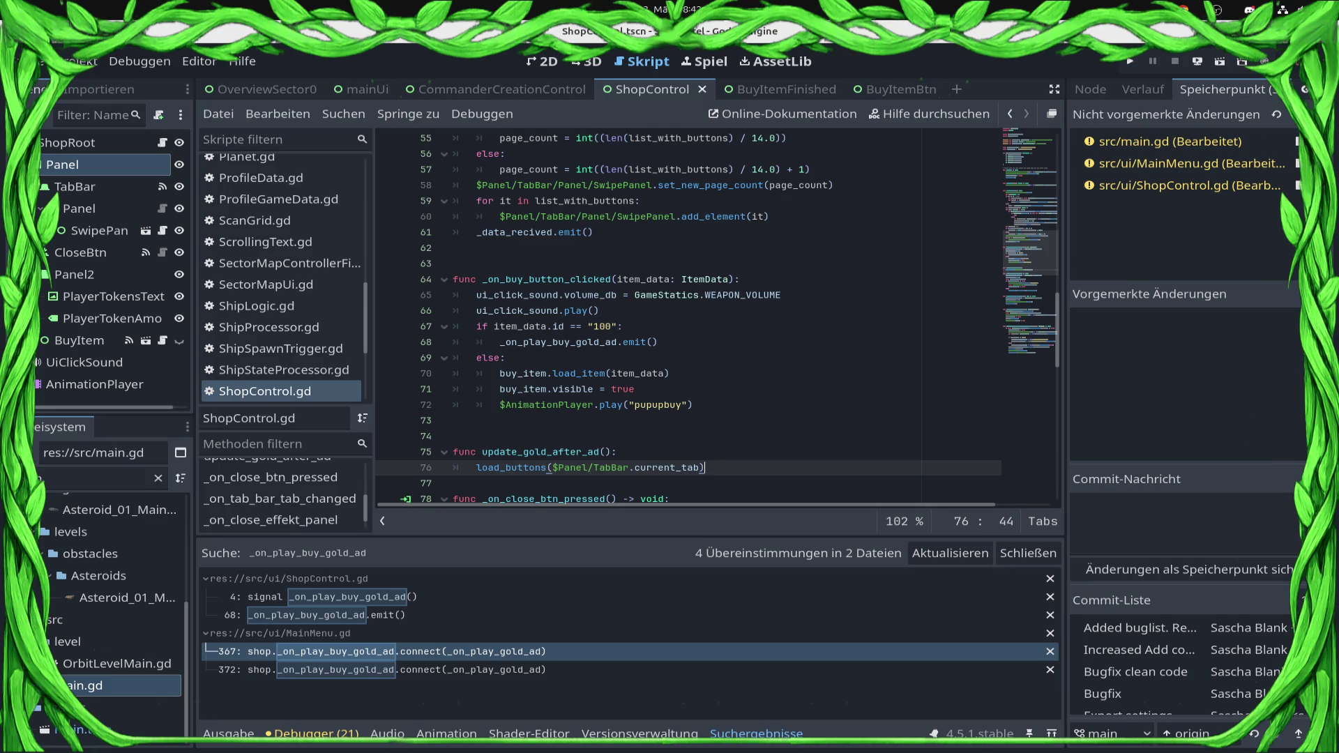
Deploy to the Samsung SM-S921B and start the YouTube music video in Chrome while it builds
left_click(1195, 63)
left_click(1200, 83)
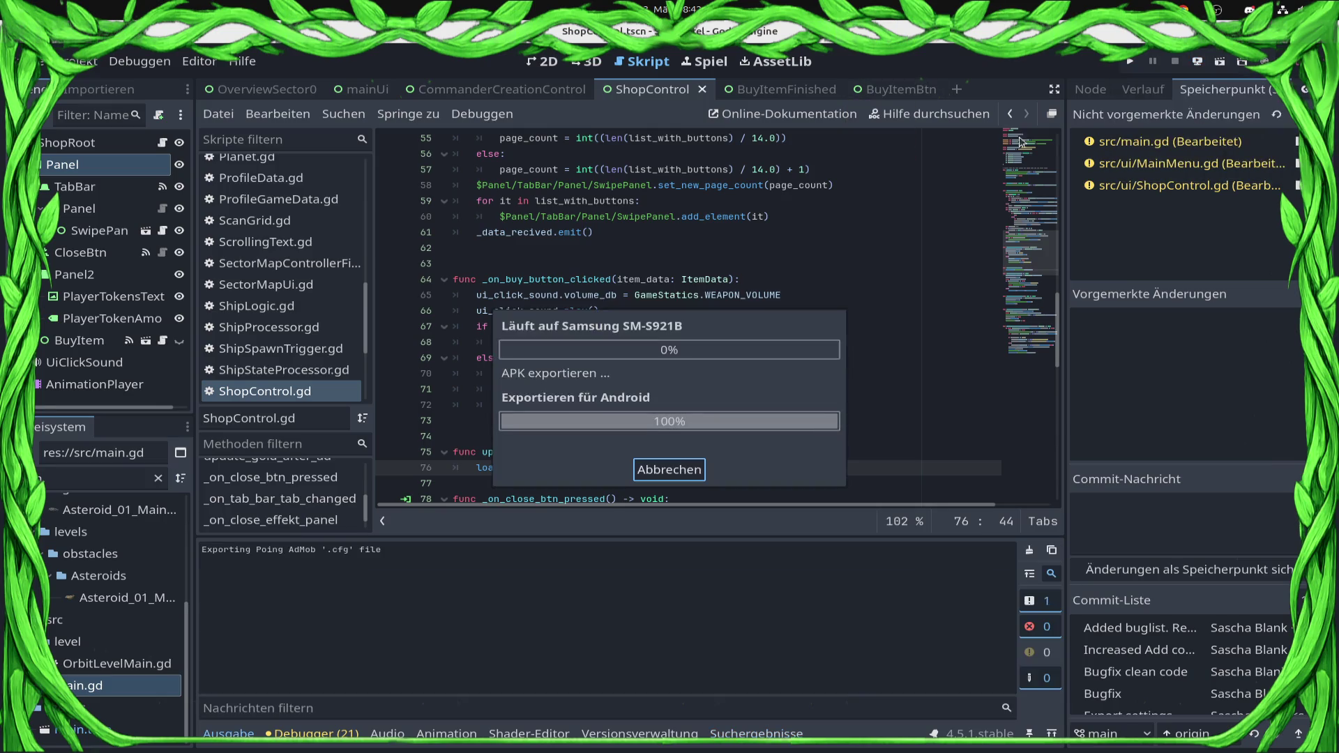
key("alt+Tab")
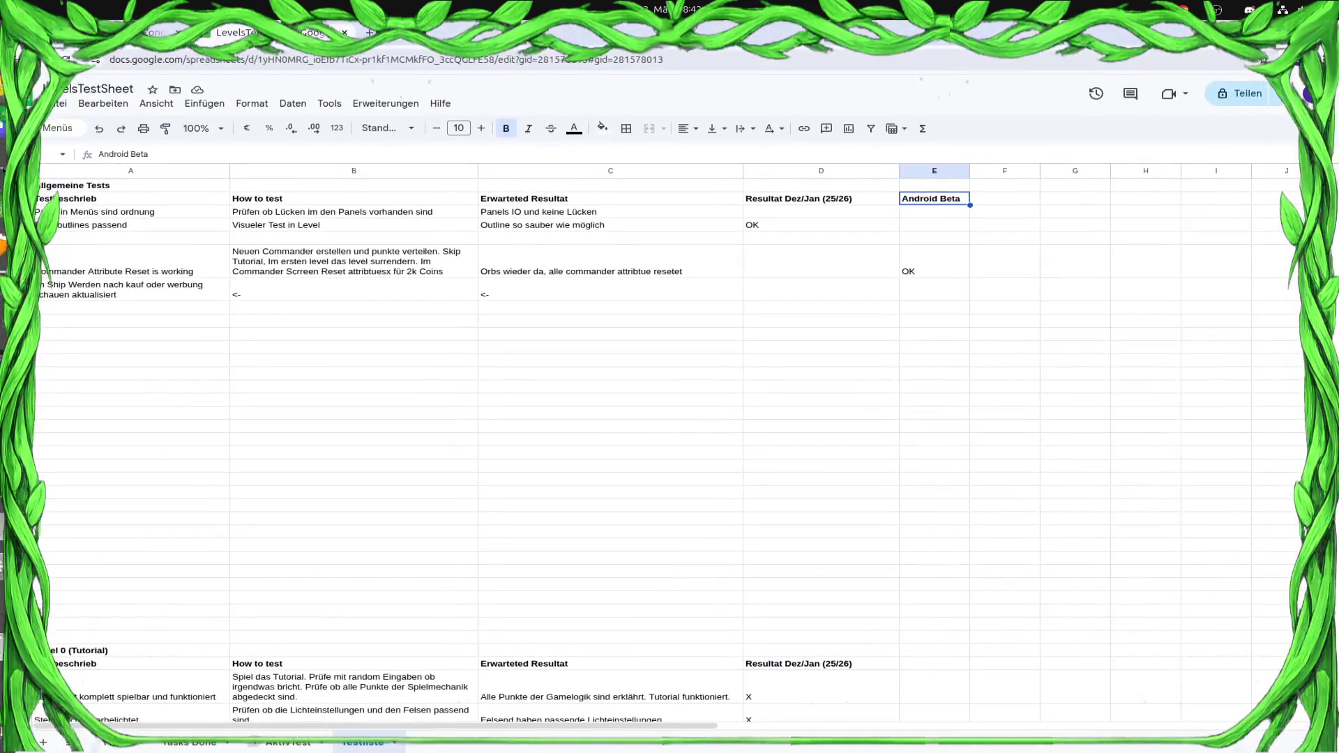
left_click(25, 83)
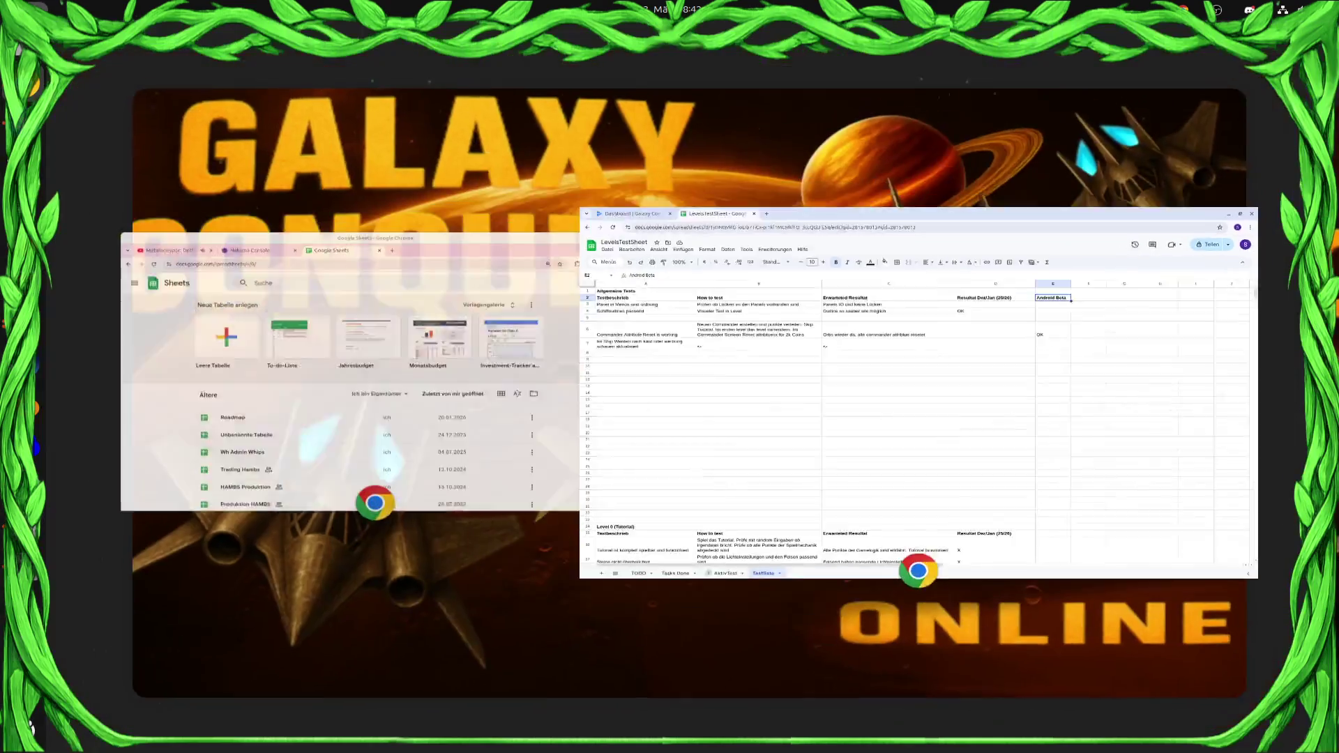
left_click(488, 425)
left_click(210, 106)
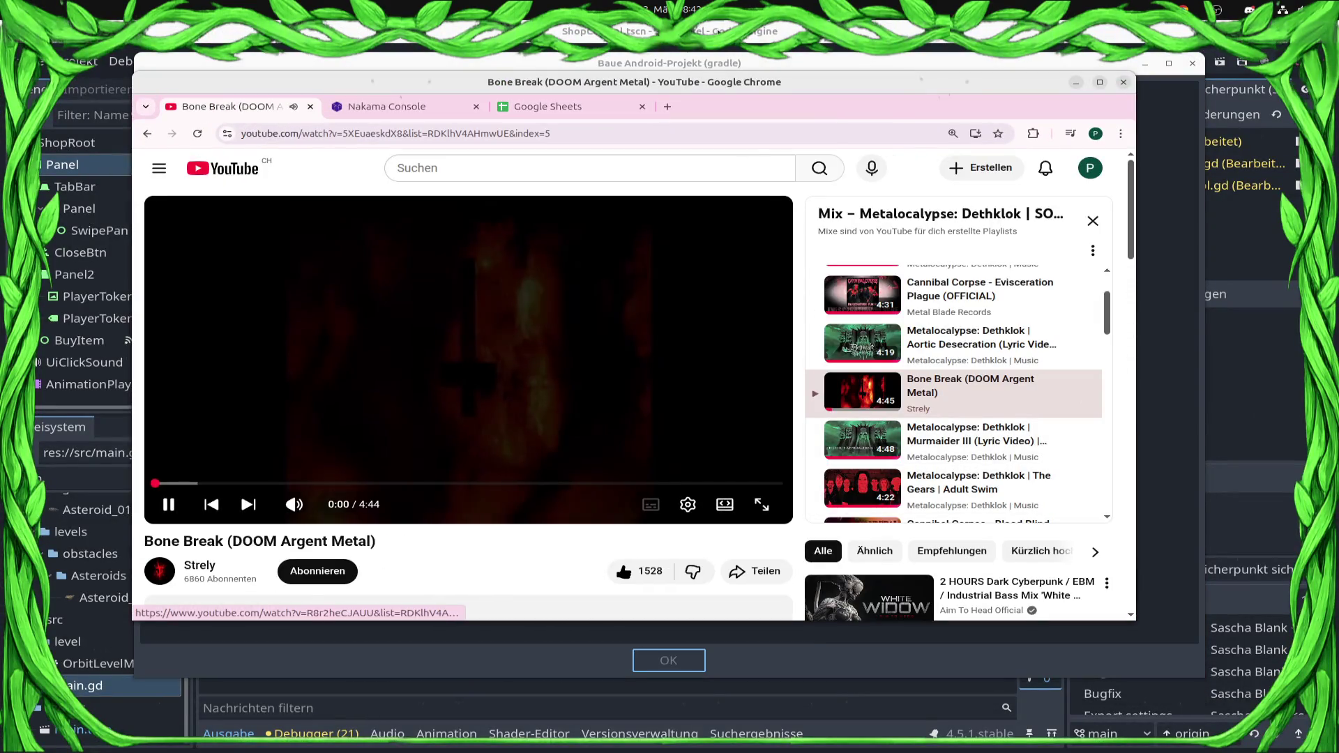
key("alt+Tab")
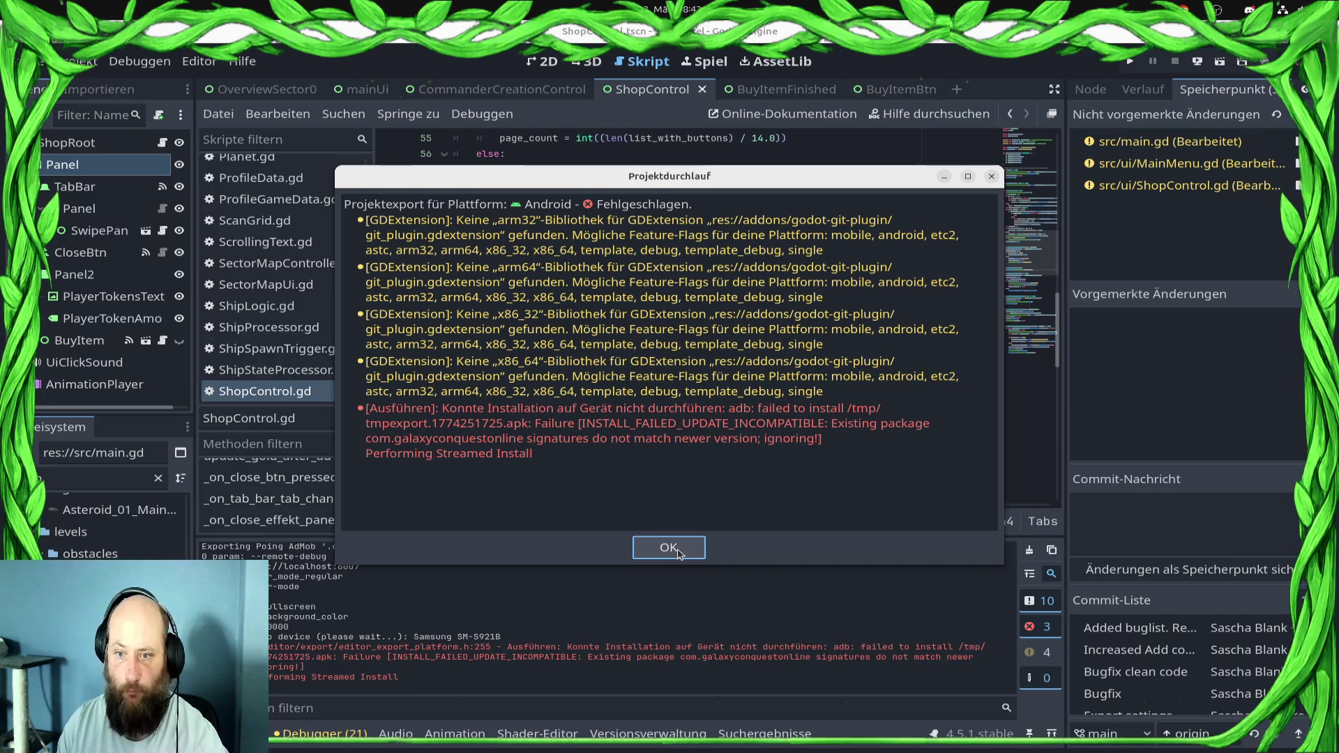
Change the ShipBattleClient preset's Version Code from 8 to 9, then deploy to the Samsung SM-S921B
left_click(669, 547)
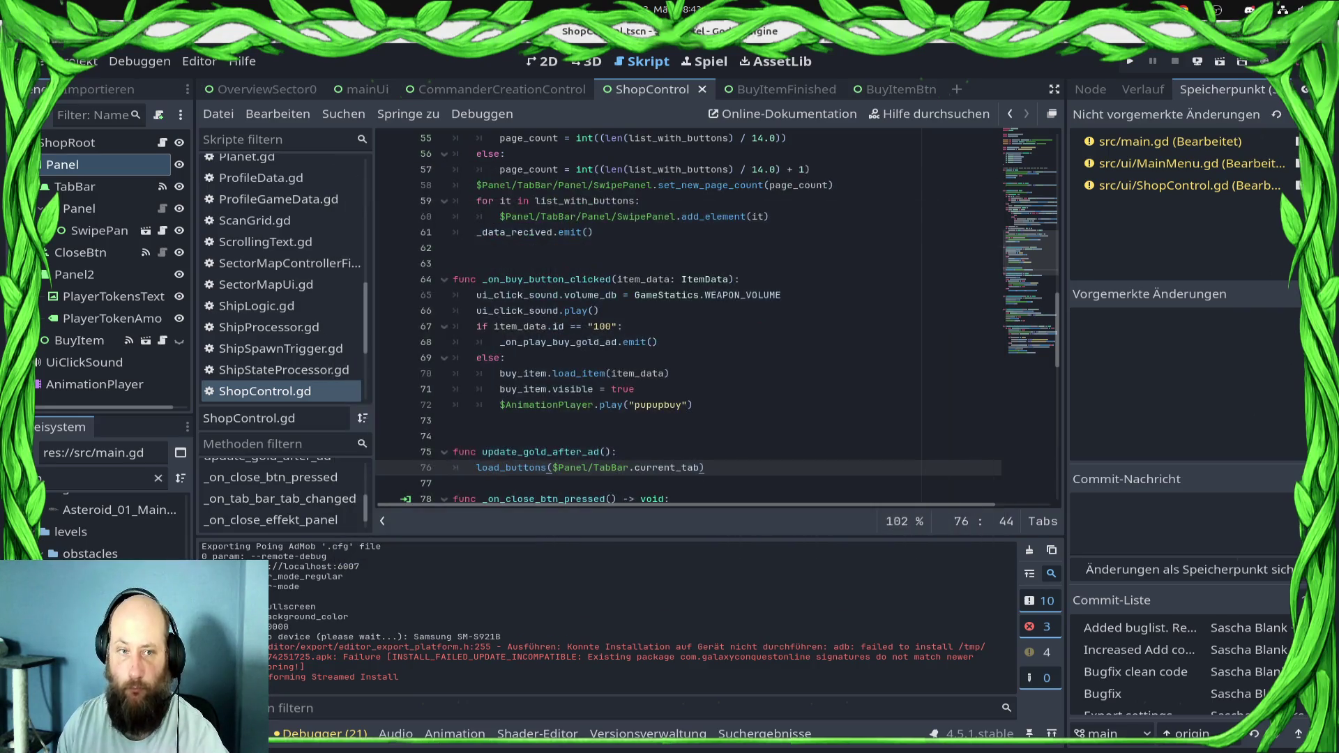
left_click(83, 61)
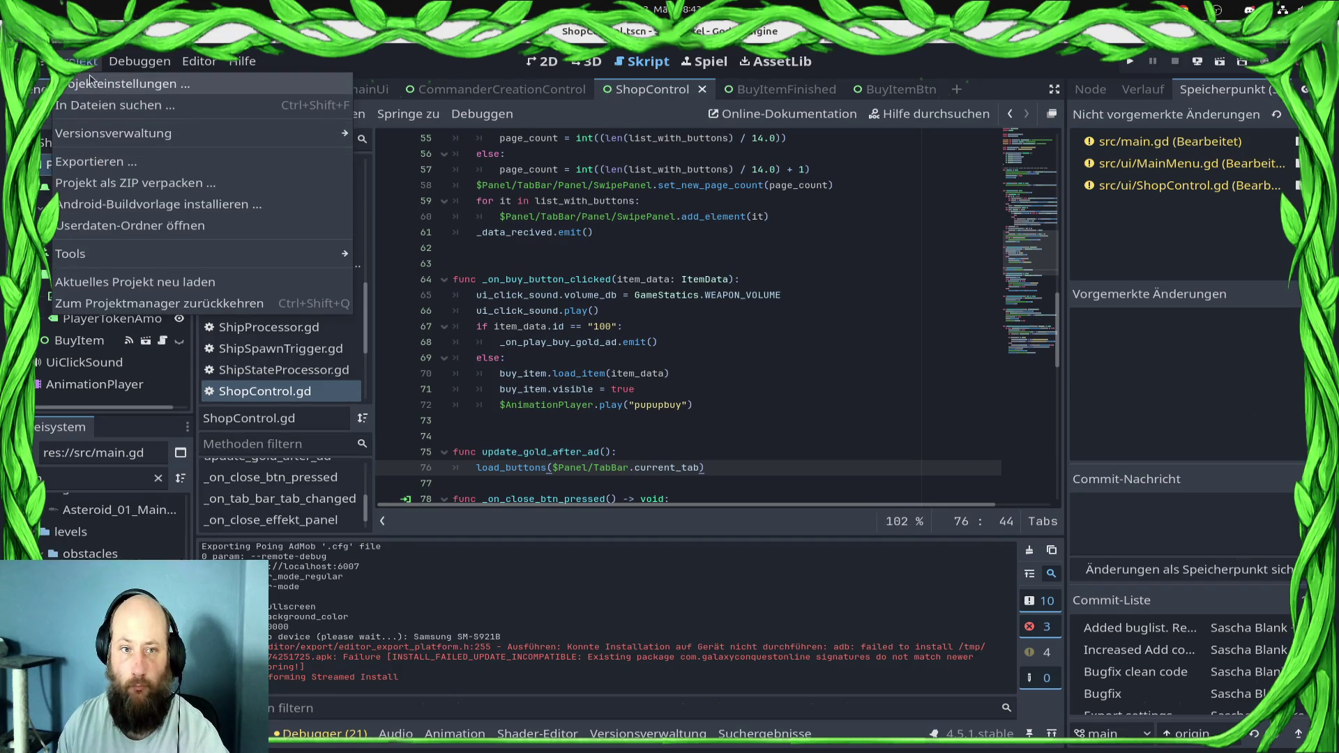
left_click(97, 159)
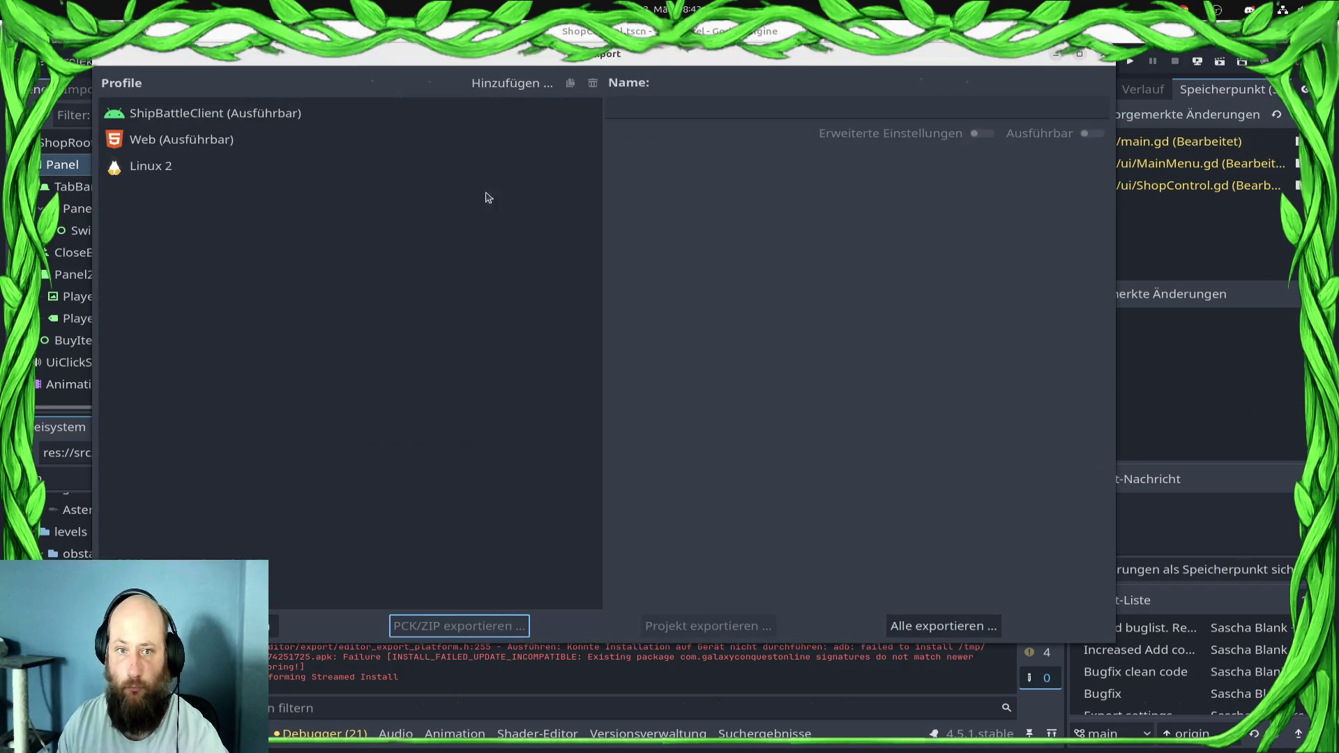
left_click(243, 116)
scroll(963, 447, "down", 6)
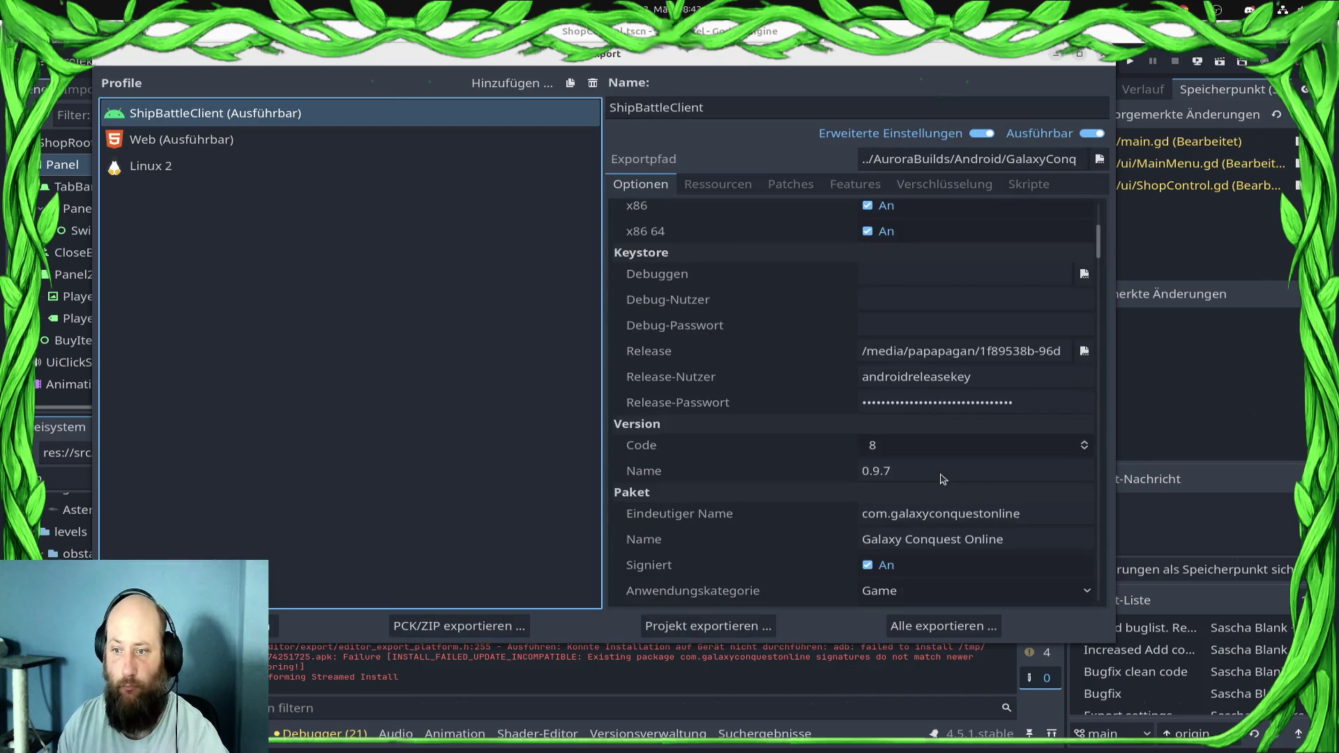
left_click(936, 438)
key("BackSpace")
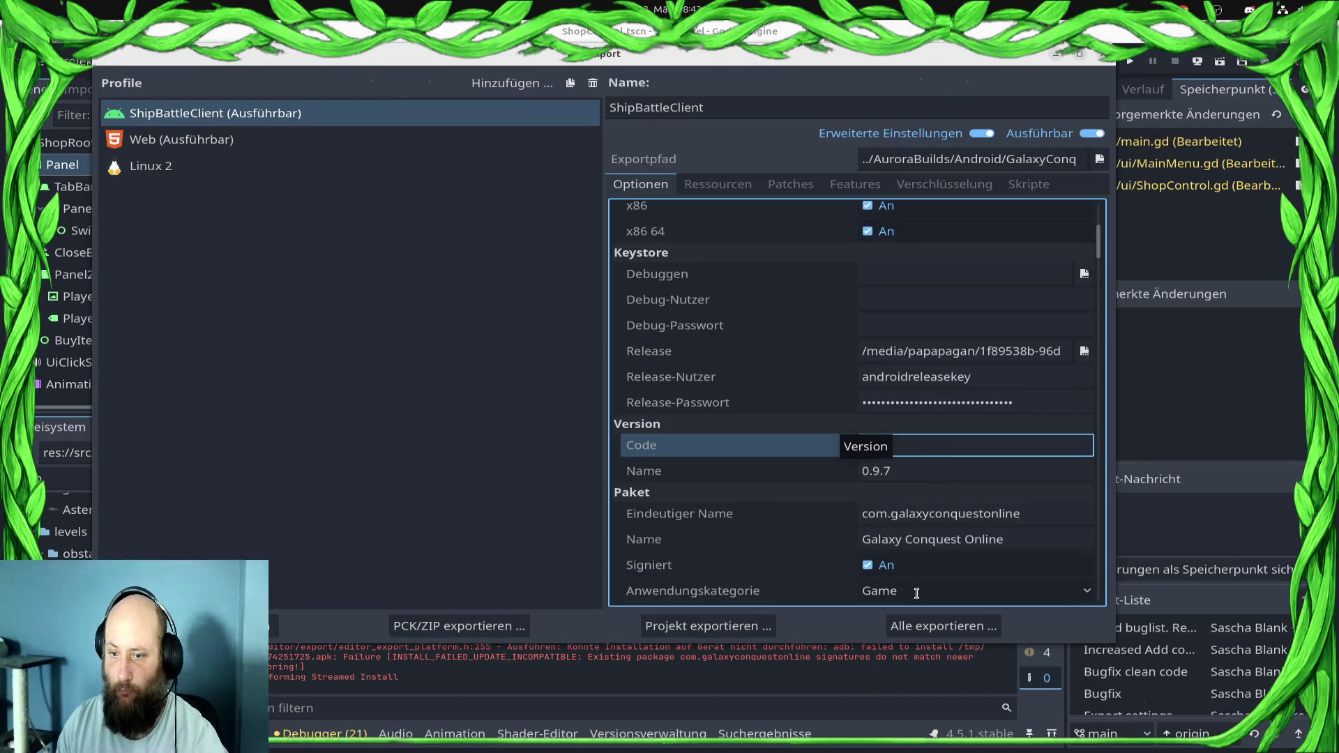
type("9")
left_click(1103, 53)
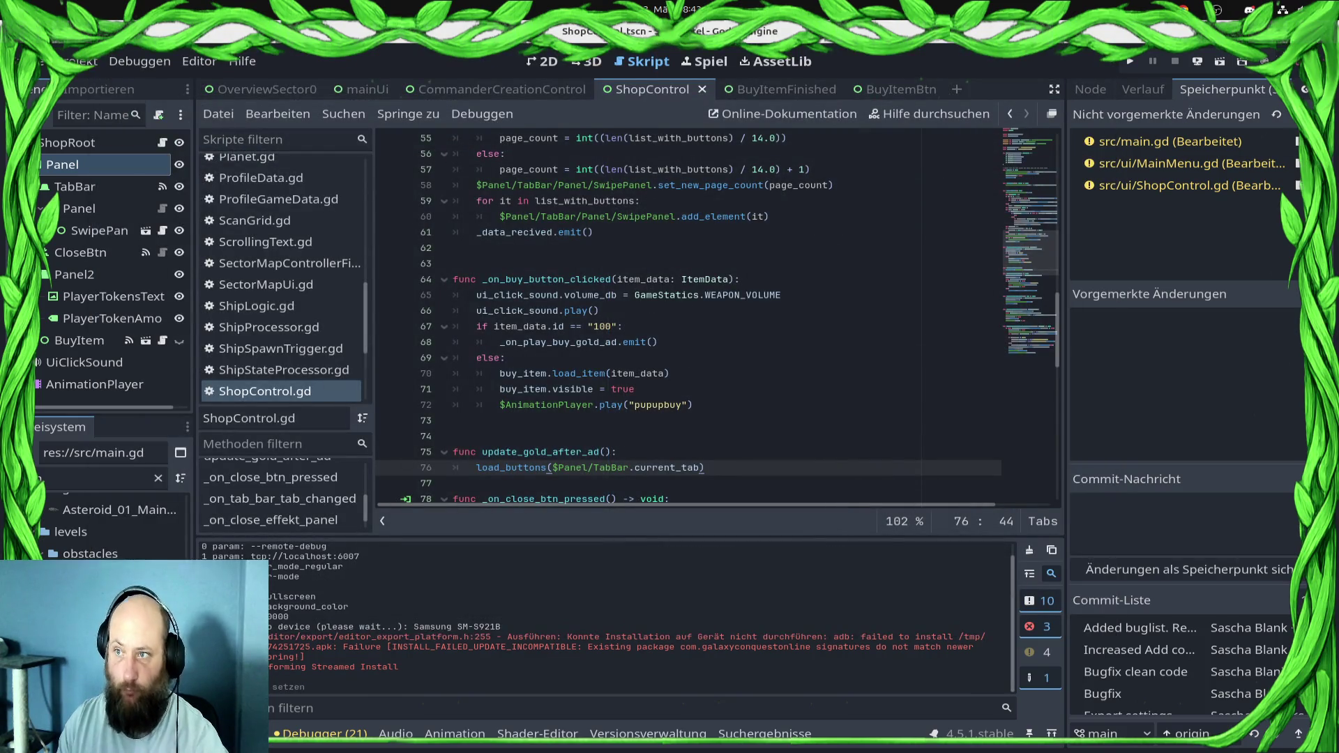
left_click(1198, 61)
left_click(1191, 106)
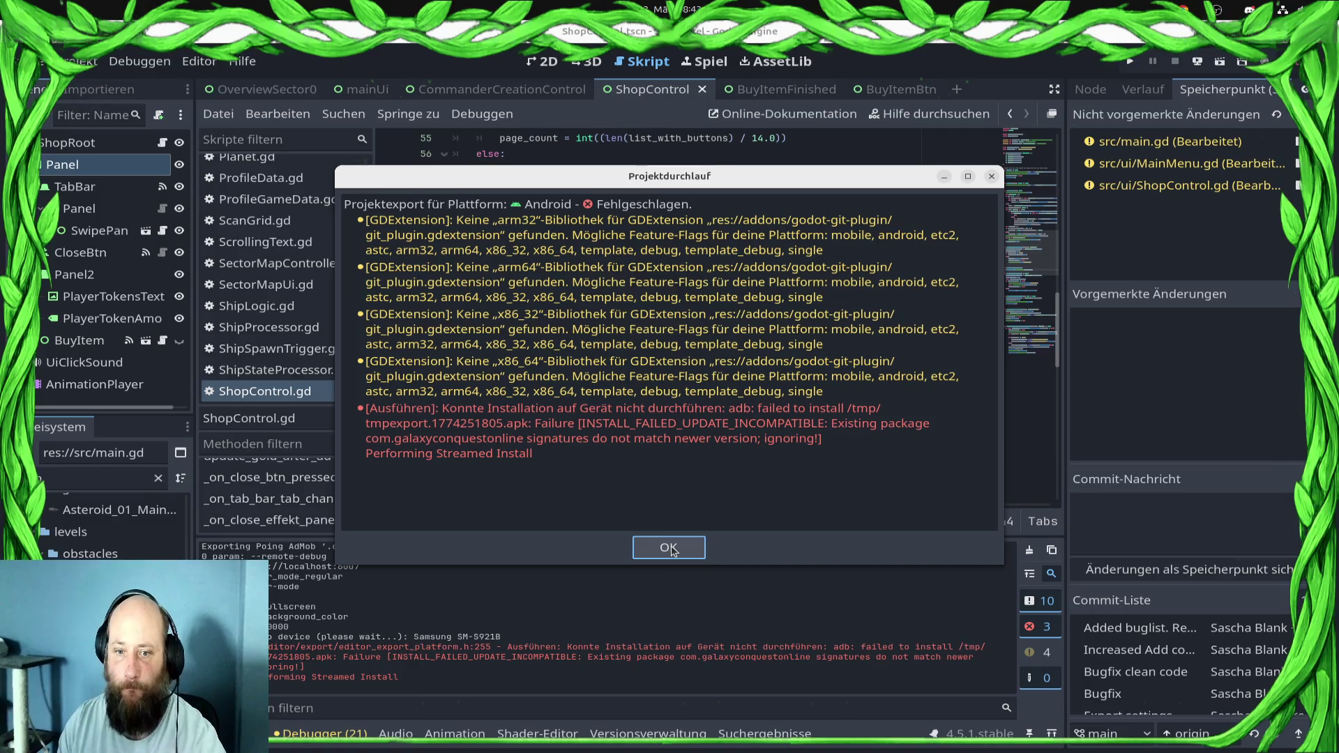
Append .debug to the unique name and ' debug' to the export name, then redeploy to the Samsung
left_click(669, 549)
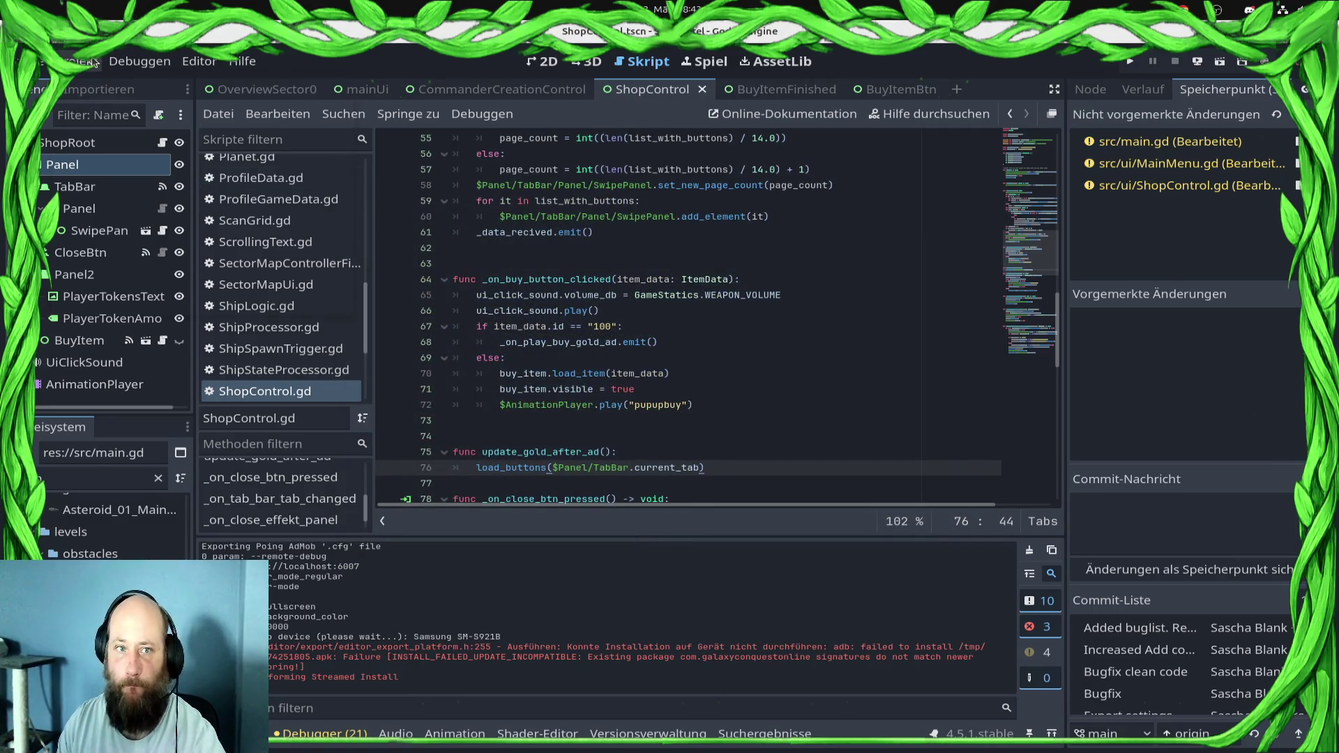
left_click(81, 60)
left_click(77, 161)
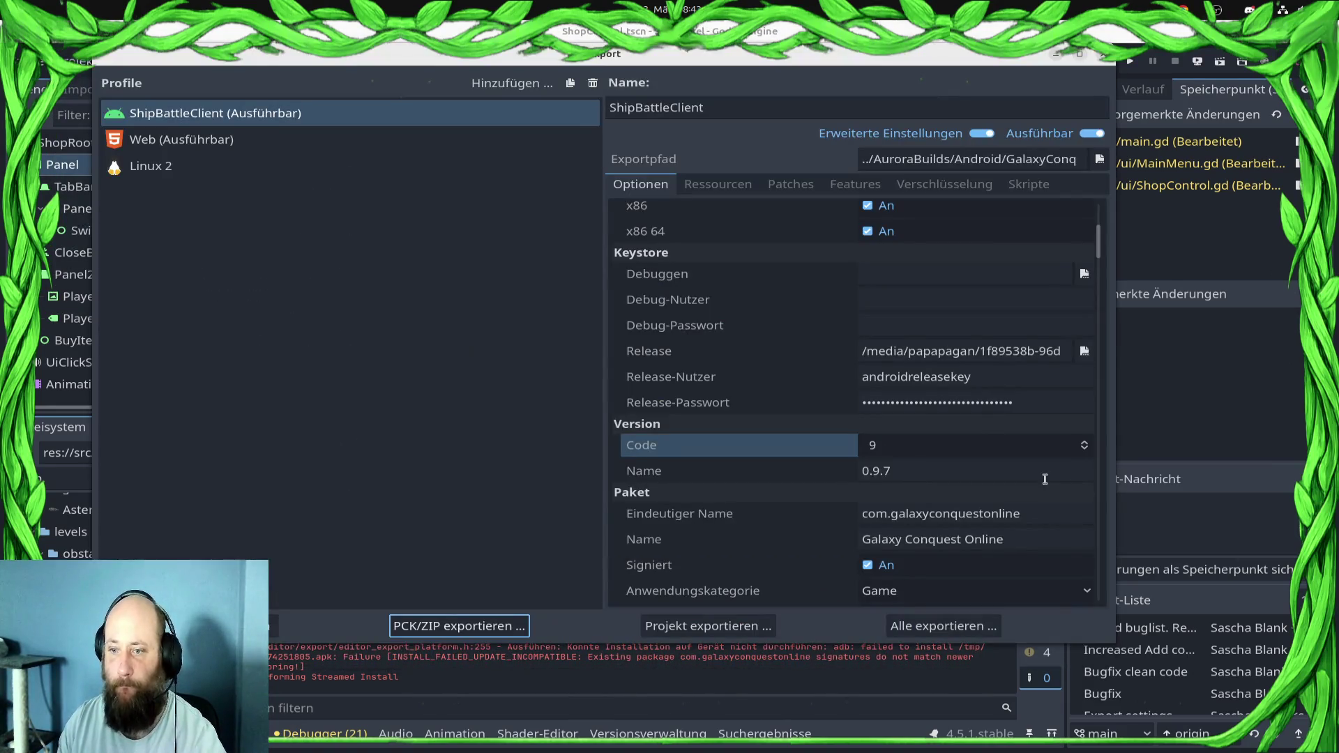
left_click(1040, 516)
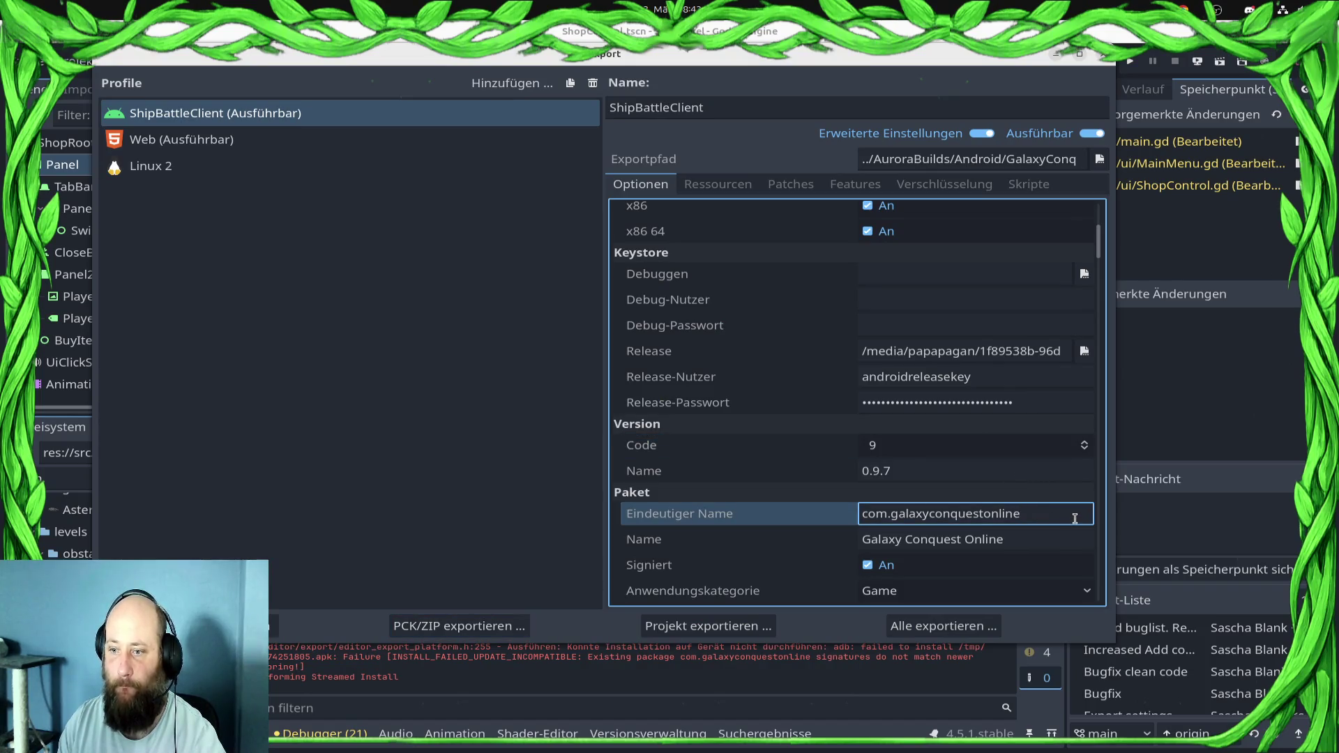
type(".debug")
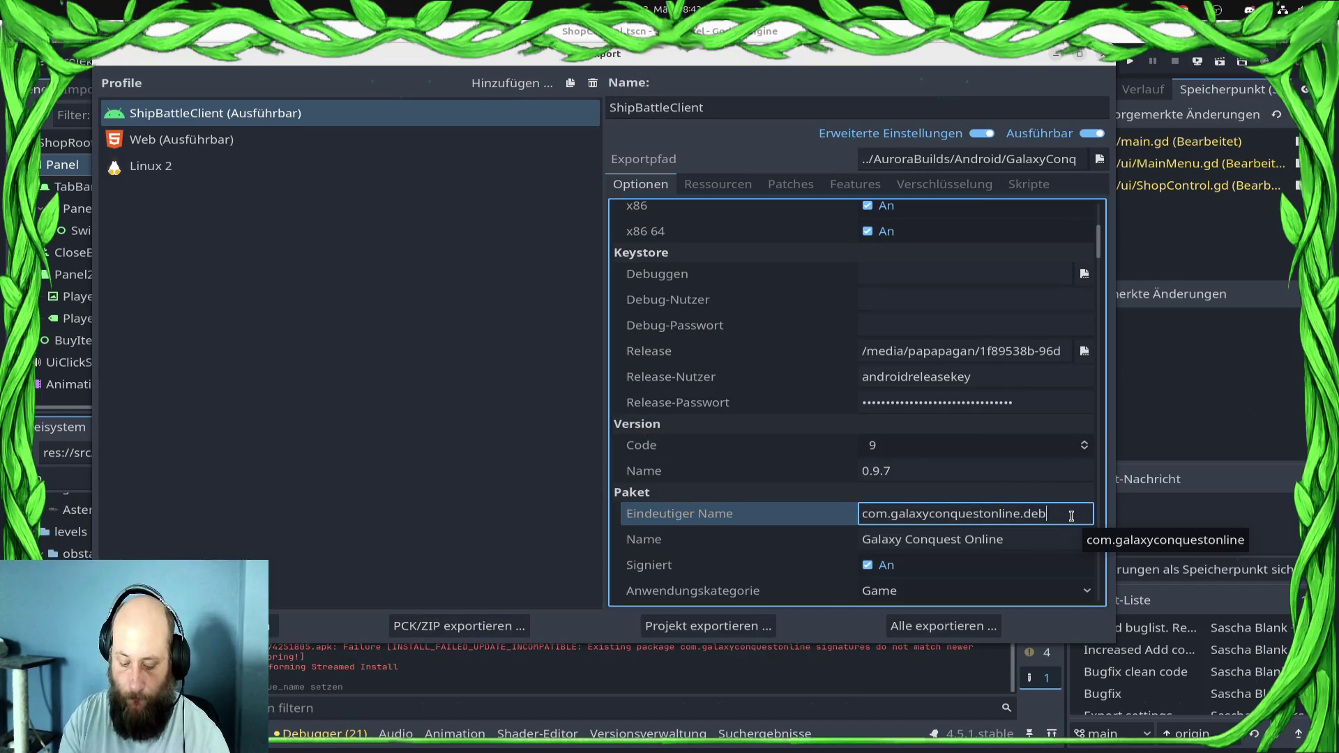
left_click(1057, 538)
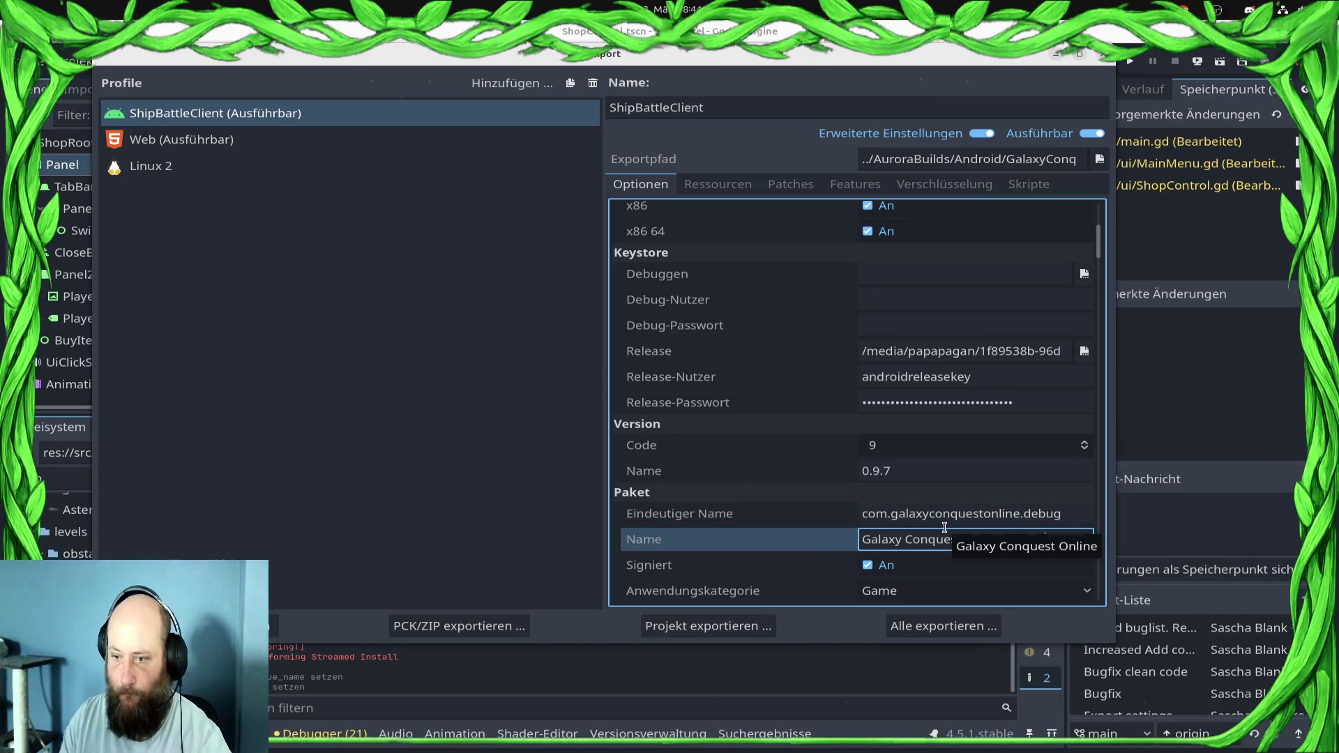
type(" debug")
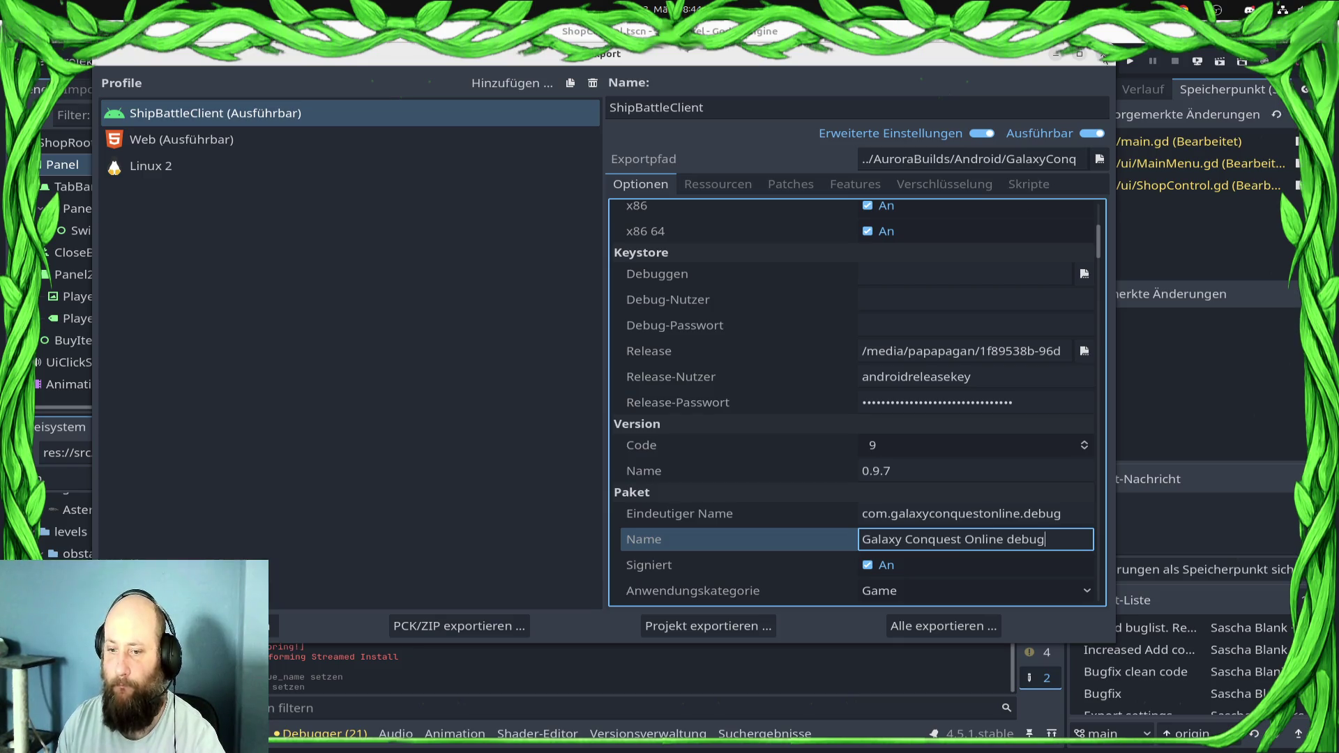
left_click(1104, 56)
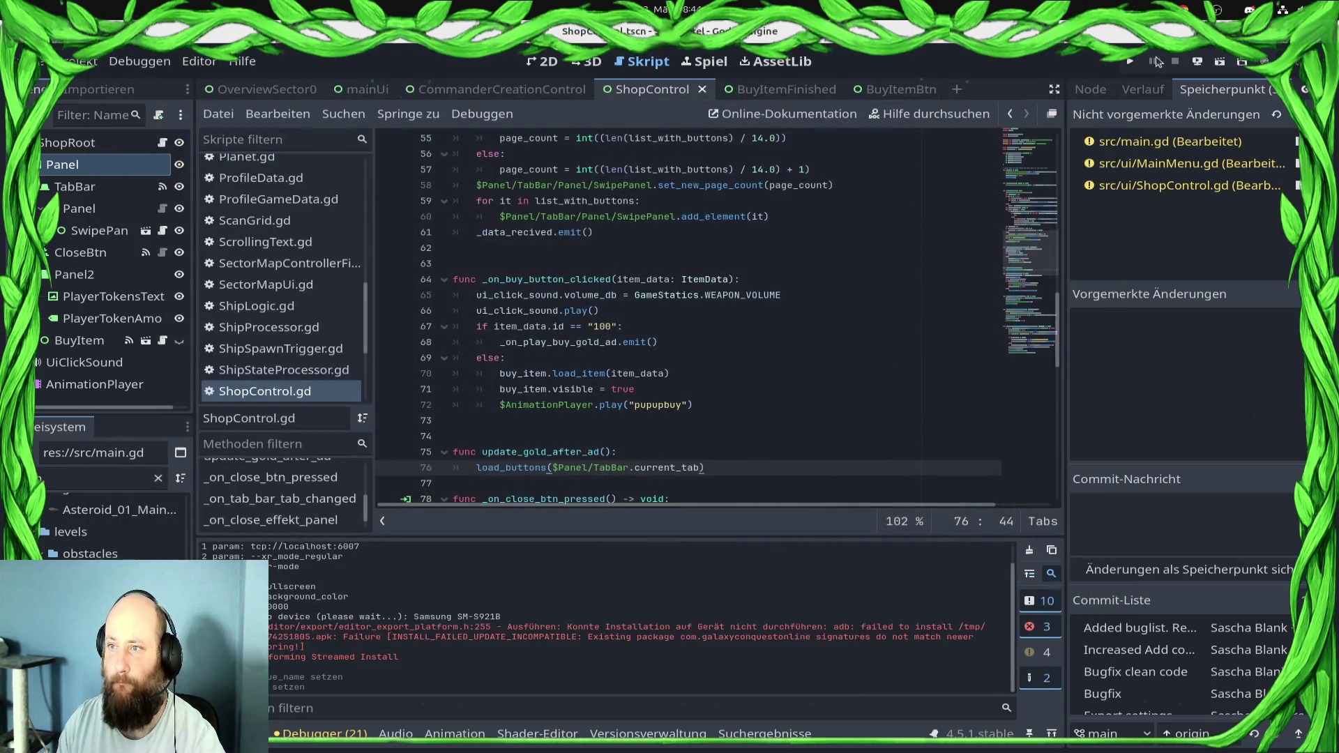
left_click(1198, 61)
left_click(1202, 103)
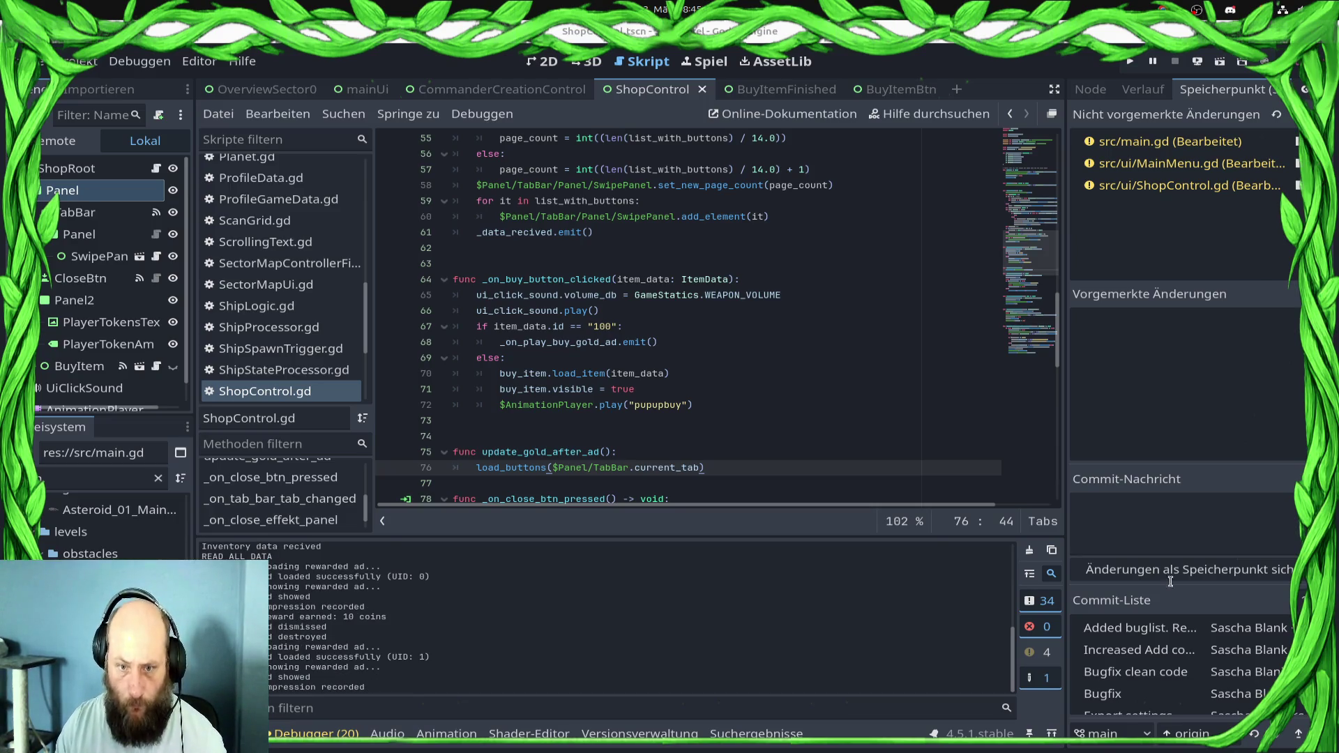
Set a breakpoint on line 76 inside update_gold_after_ad()
left_click(387, 468)
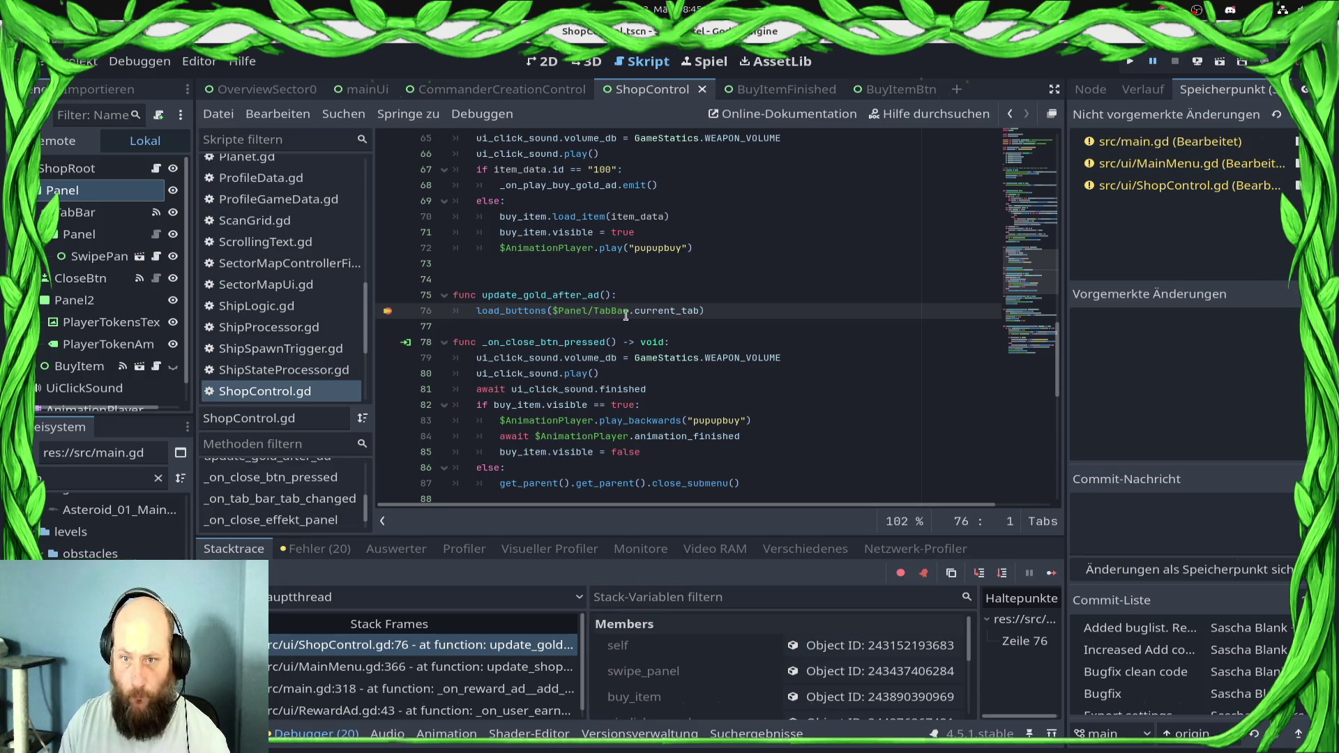
Continue past the line-76 breakpoint twice, remove it, and stop the game with F8
left_click(1052, 572)
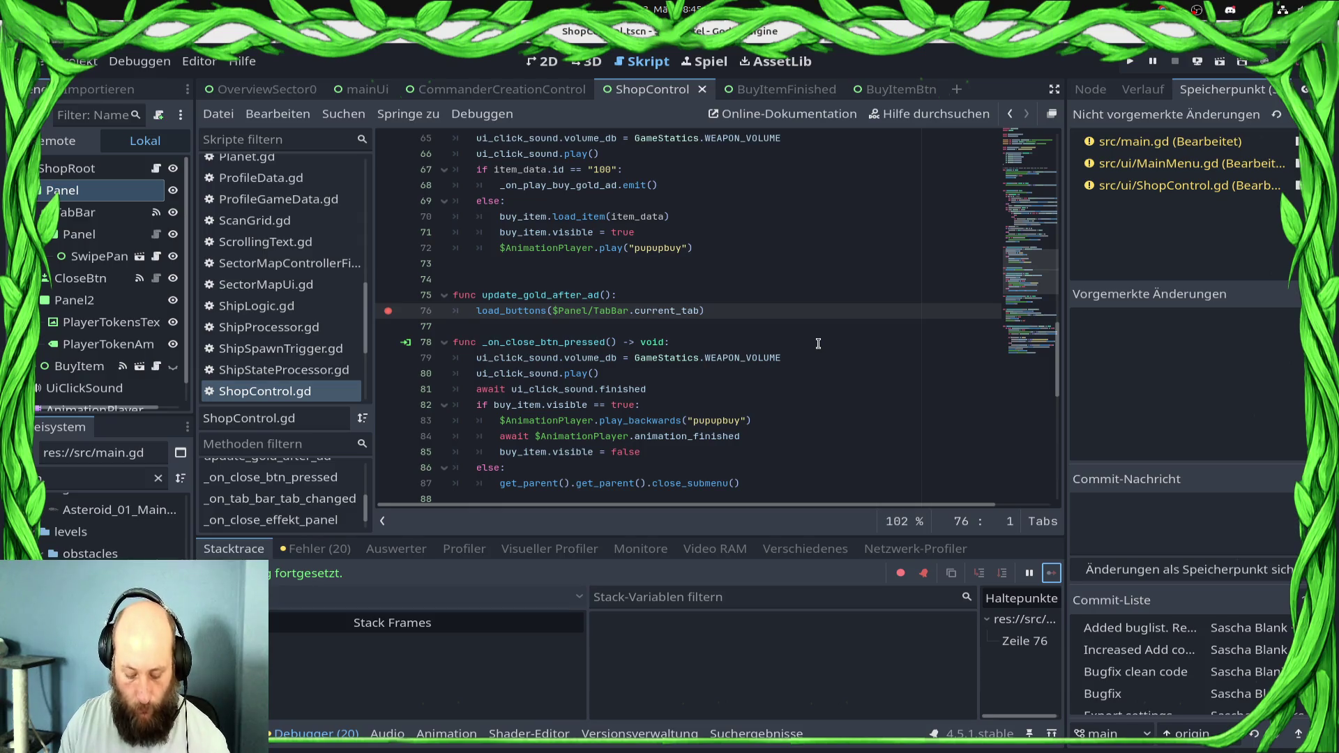
mouse_move(771, 364)
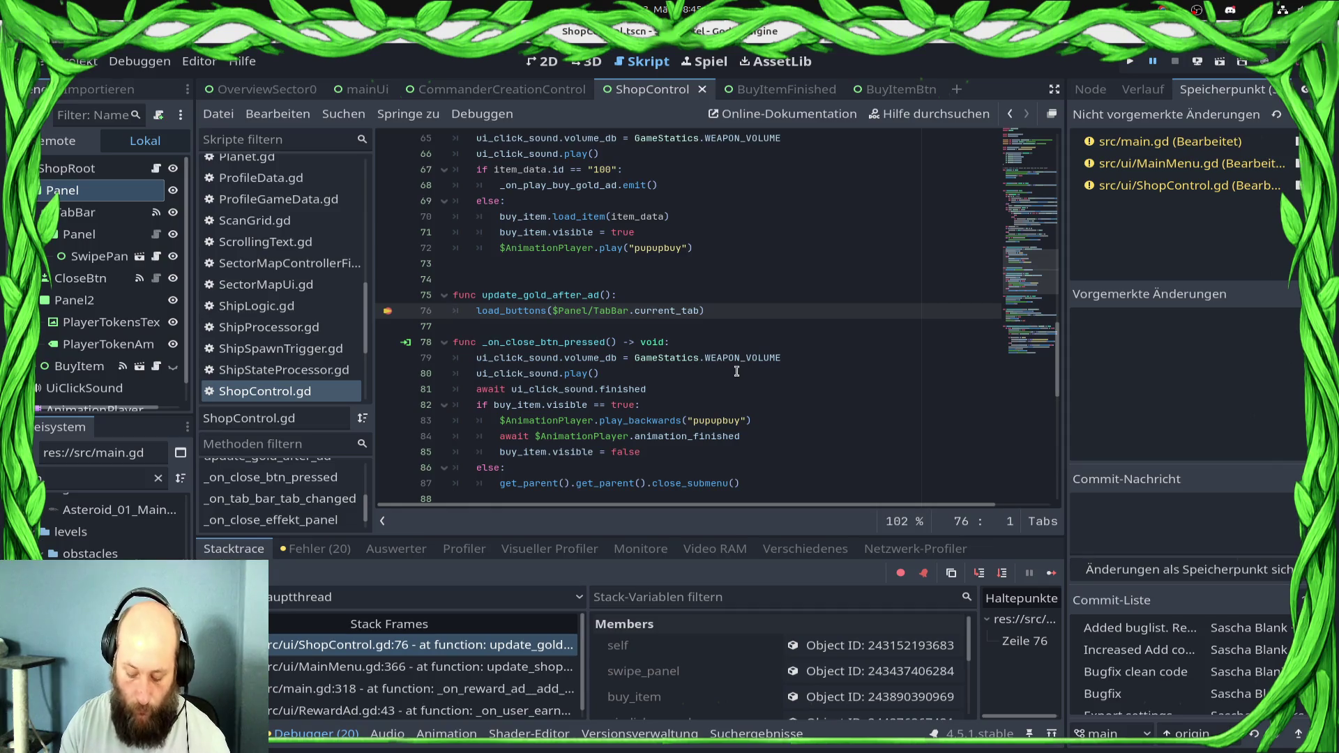
left_click(1051, 573)
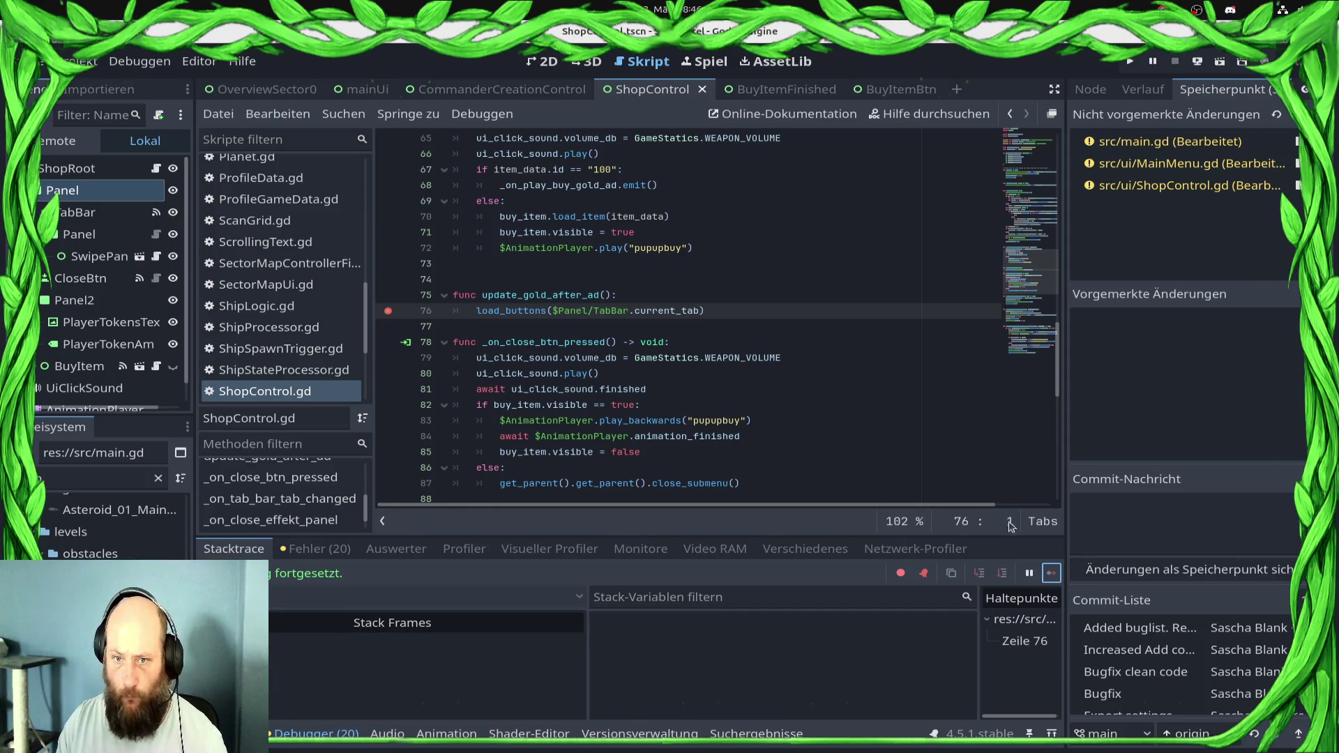
left_click(388, 312)
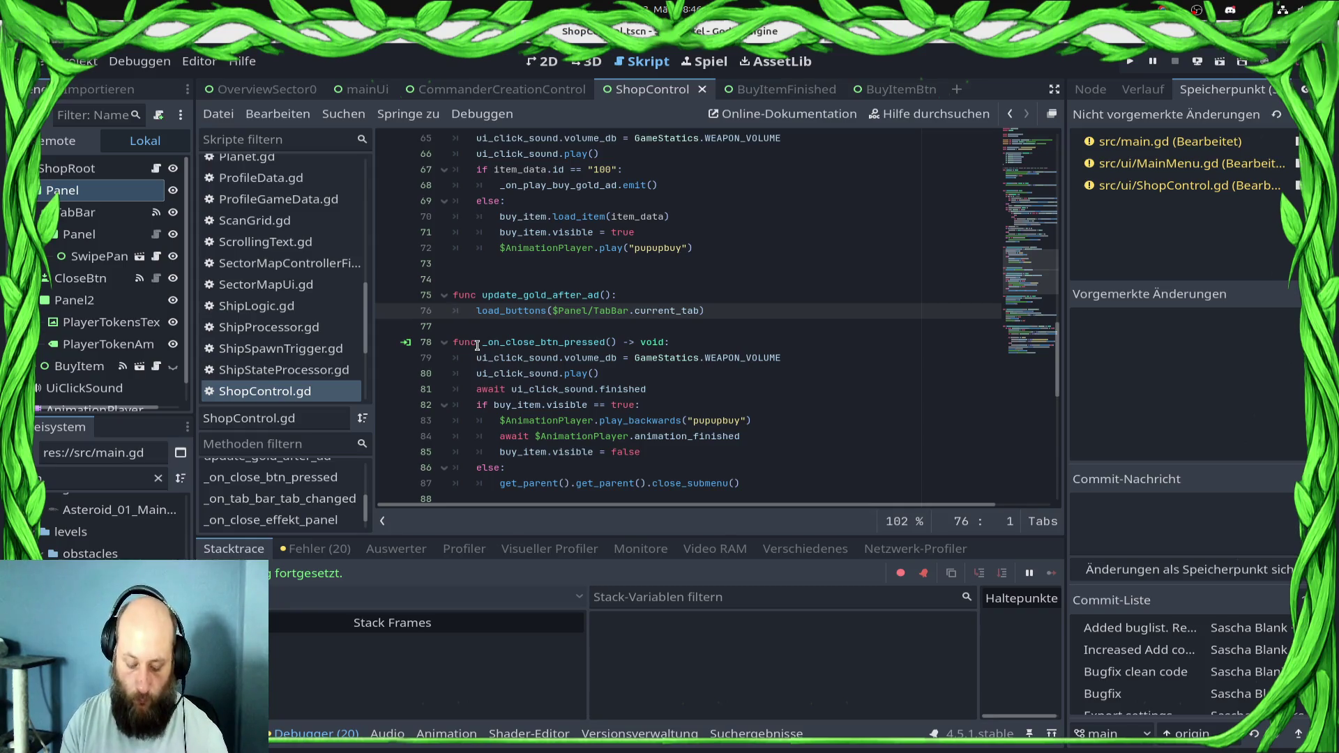
key("F8")
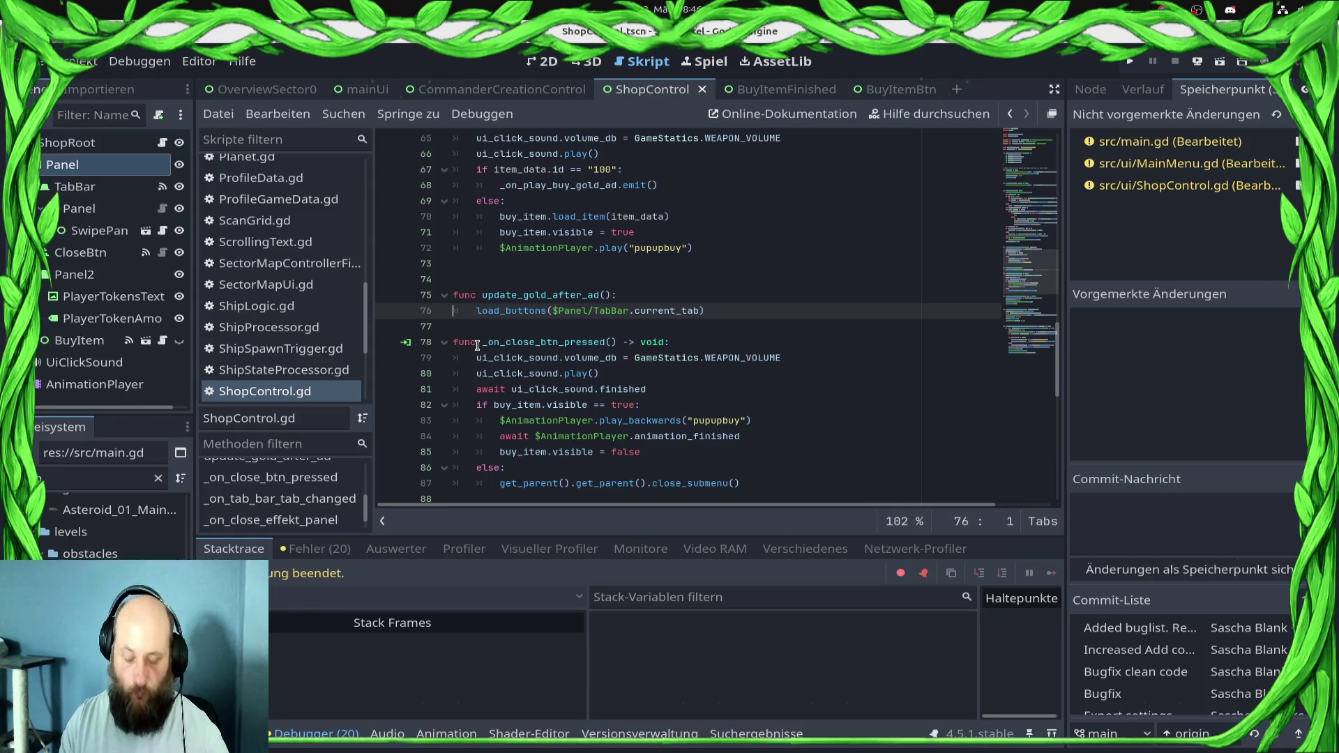
Stage main.gd, MainMenu.gd and ShopControl.gd and commit with the message 'Gold not updated in shop after gold a'
left_click(1279, 115)
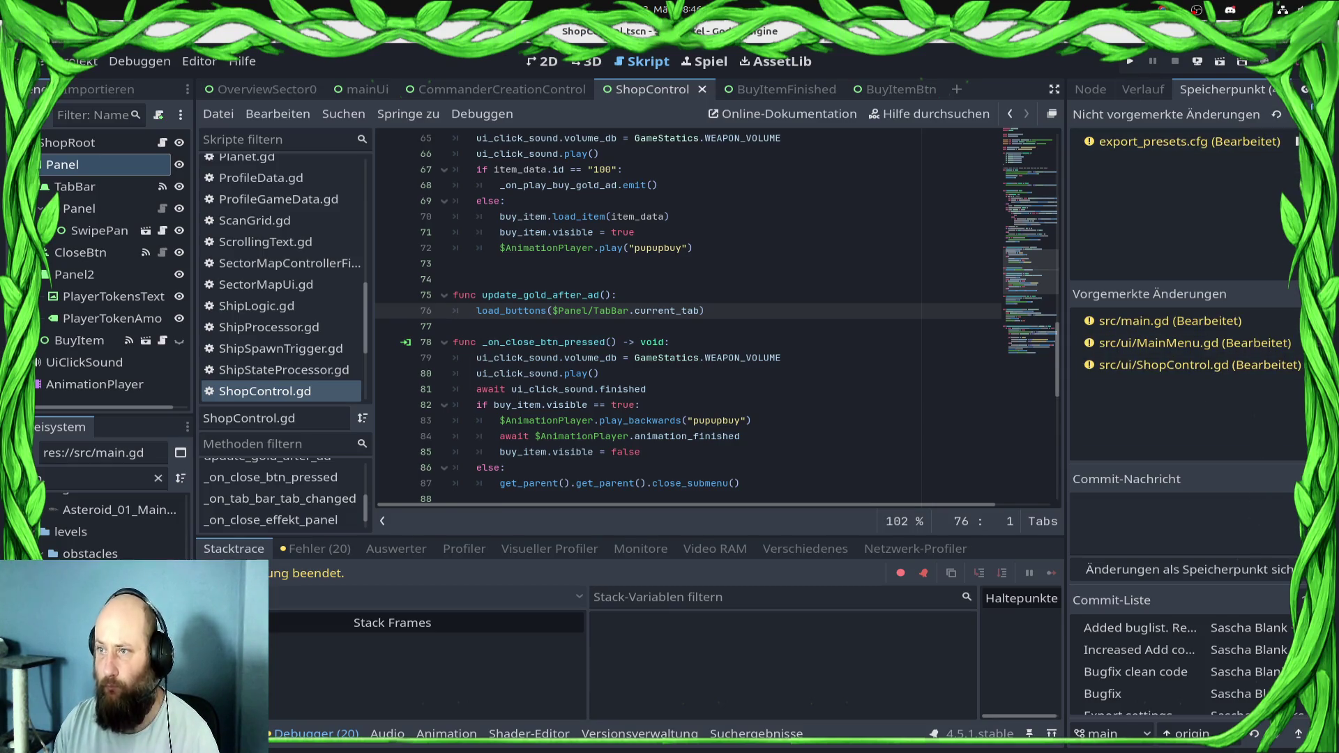
left_click(1221, 517)
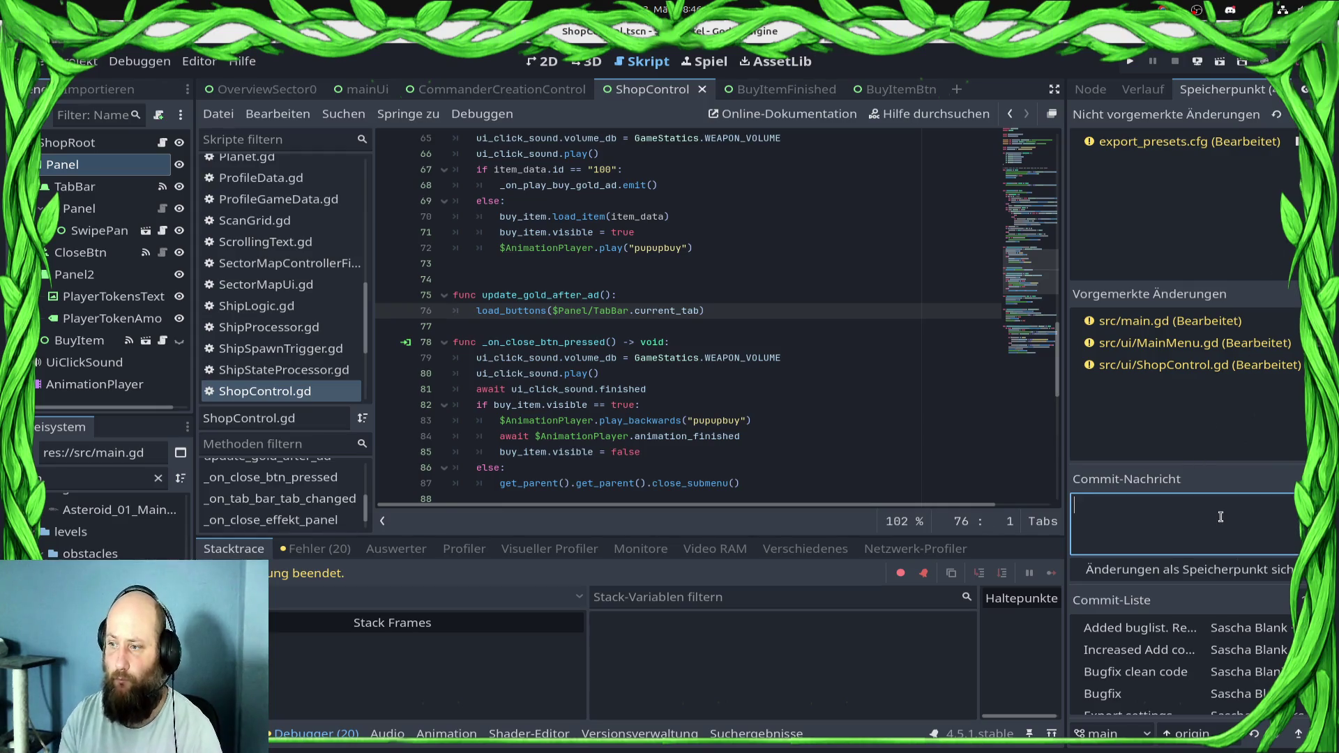
type("Gold not updat")
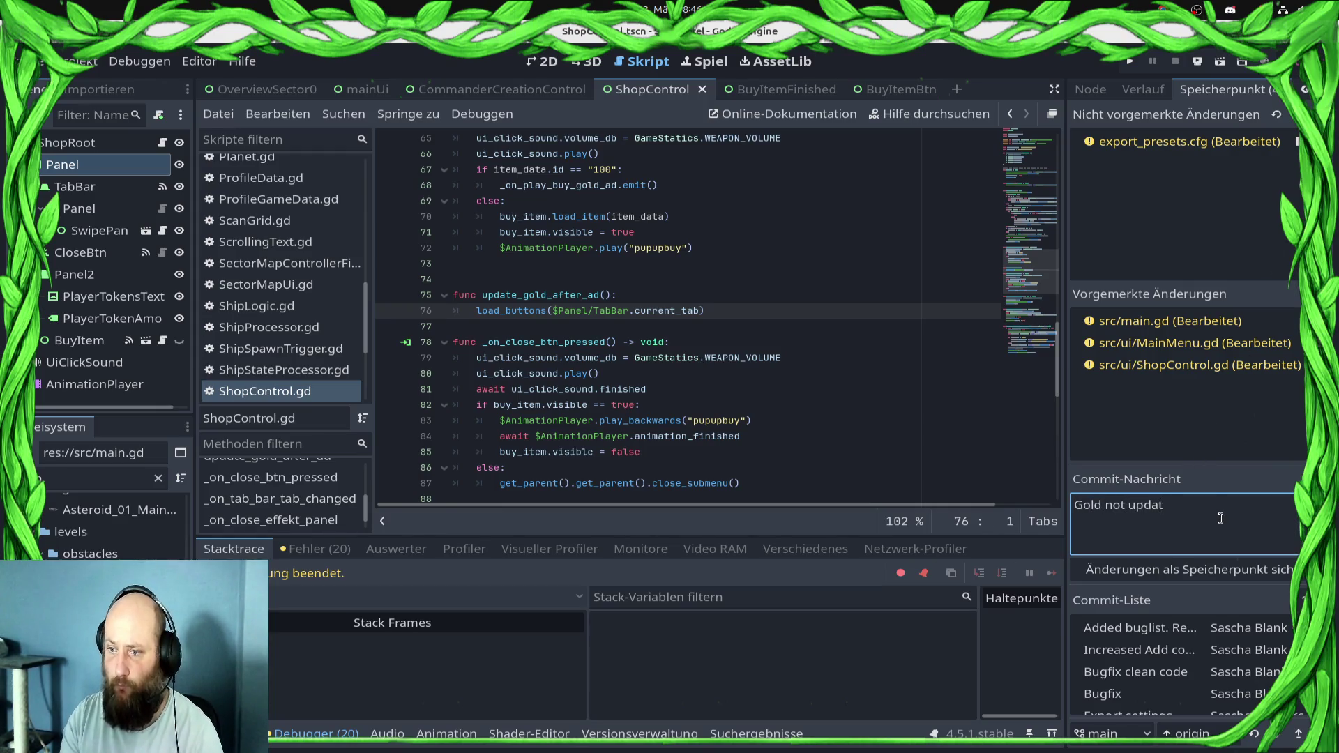
type("ed in sh")
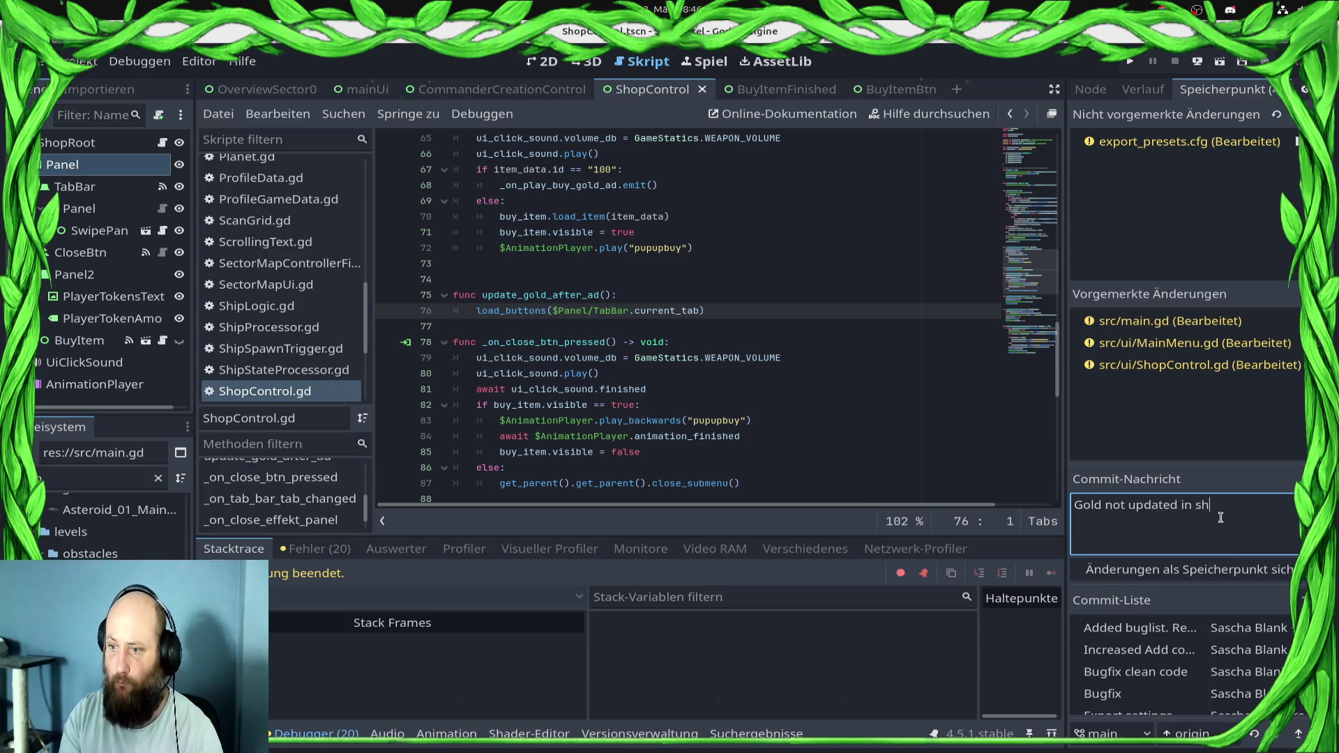
type("op after gold a")
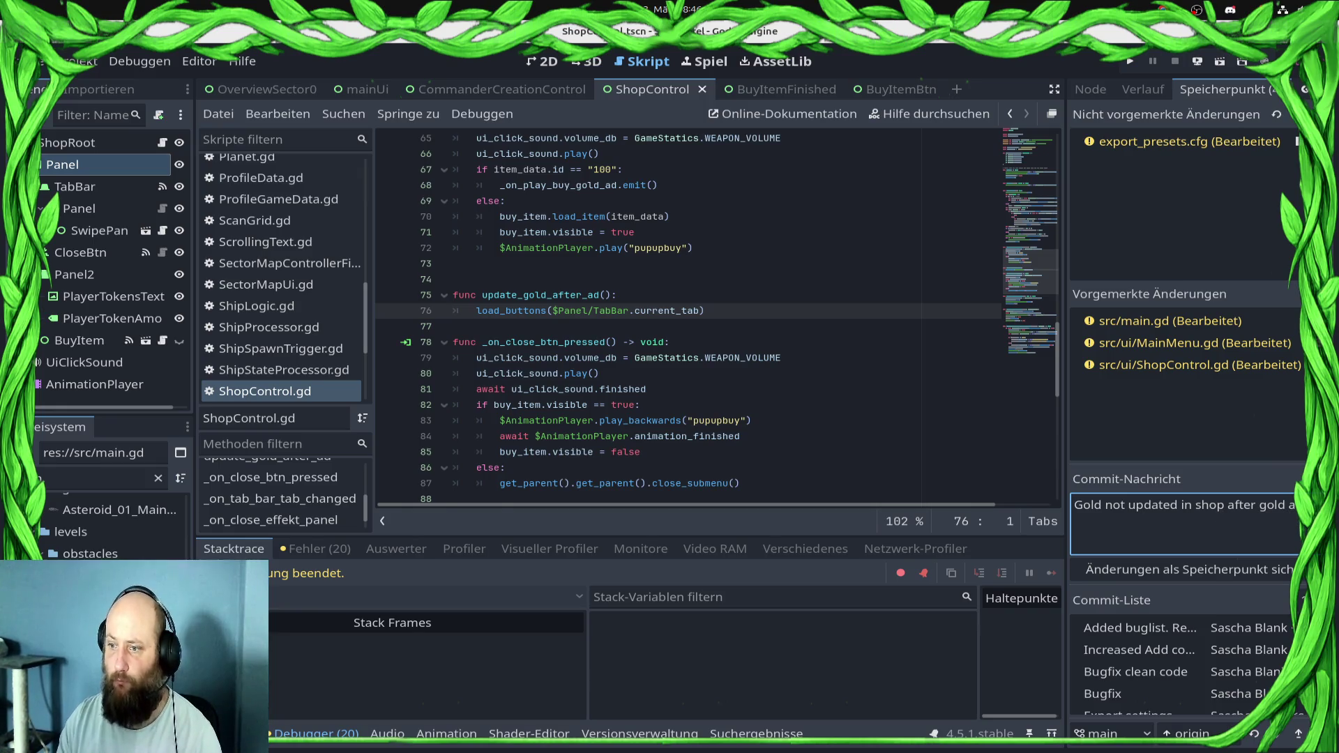
left_click(1186, 570)
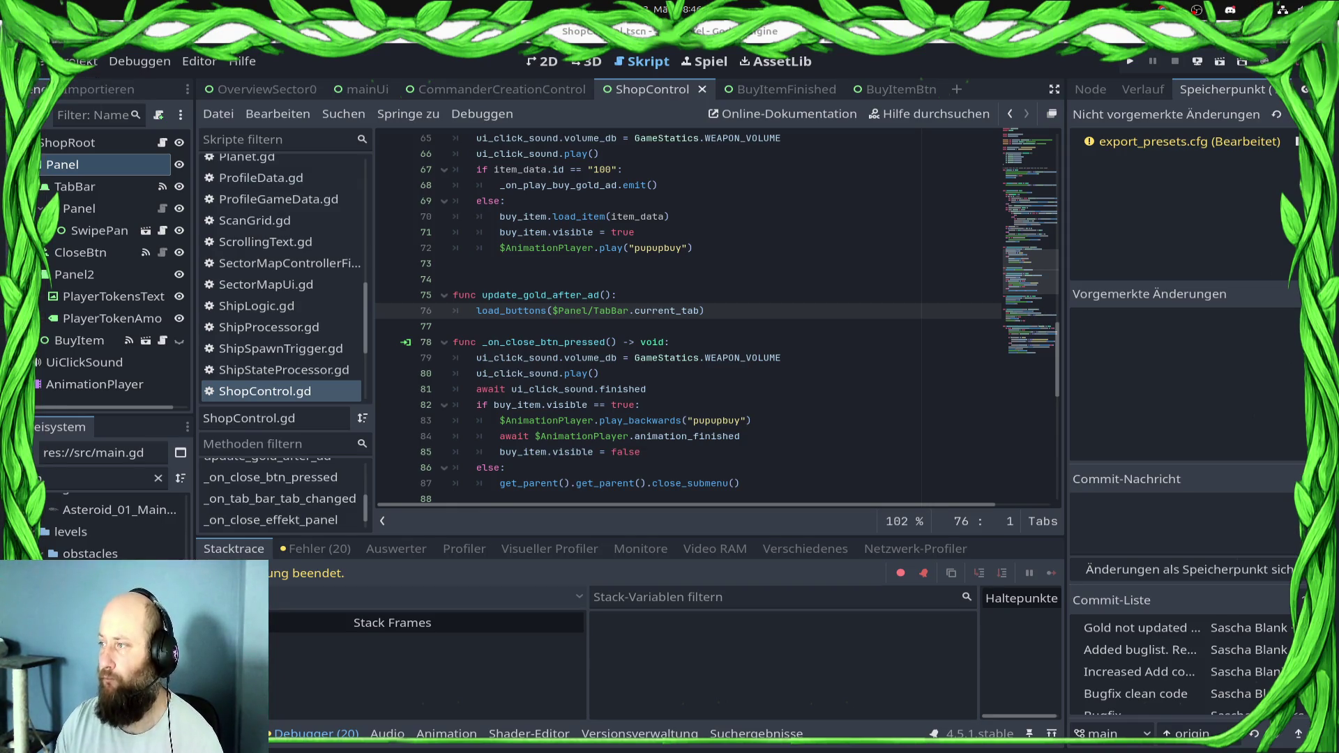
Enter OK in E7 and ok in E3 and E4 of the Testliste sheet's Android Beta column
key("alt+Tab")
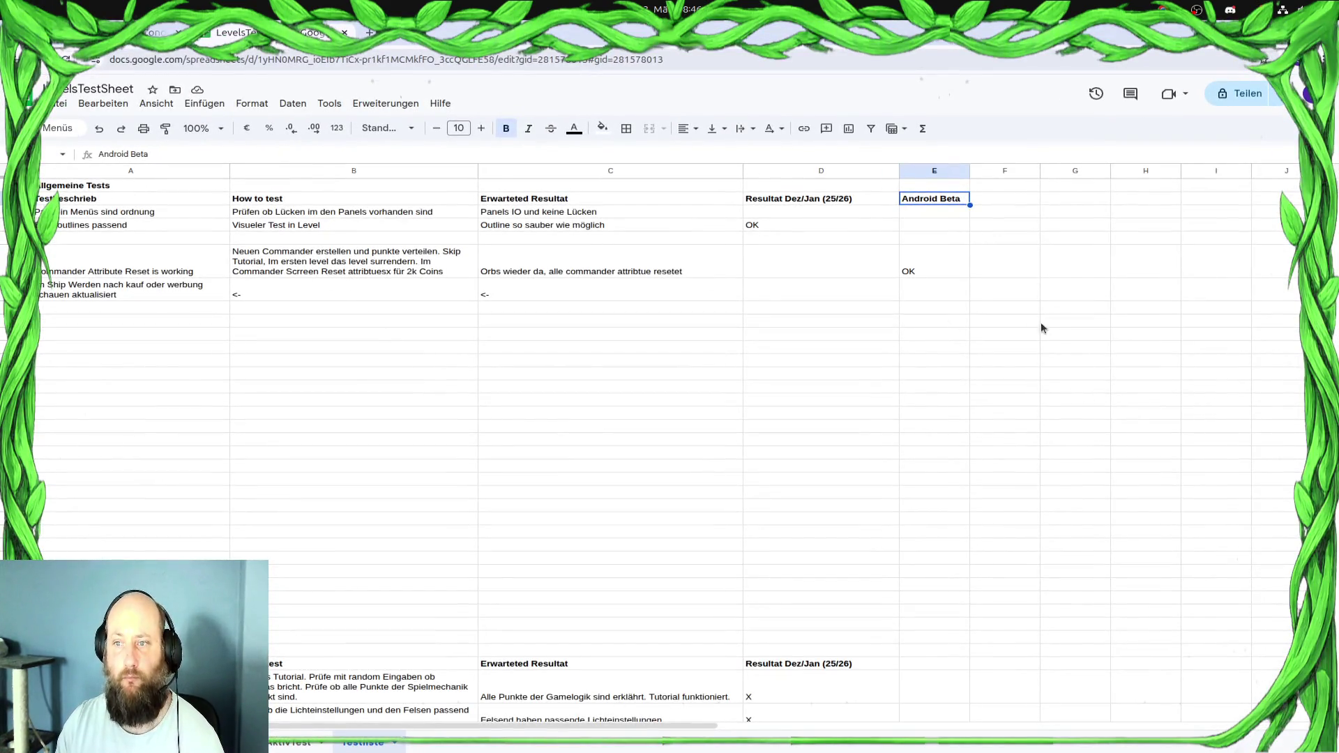
left_click(935, 290)
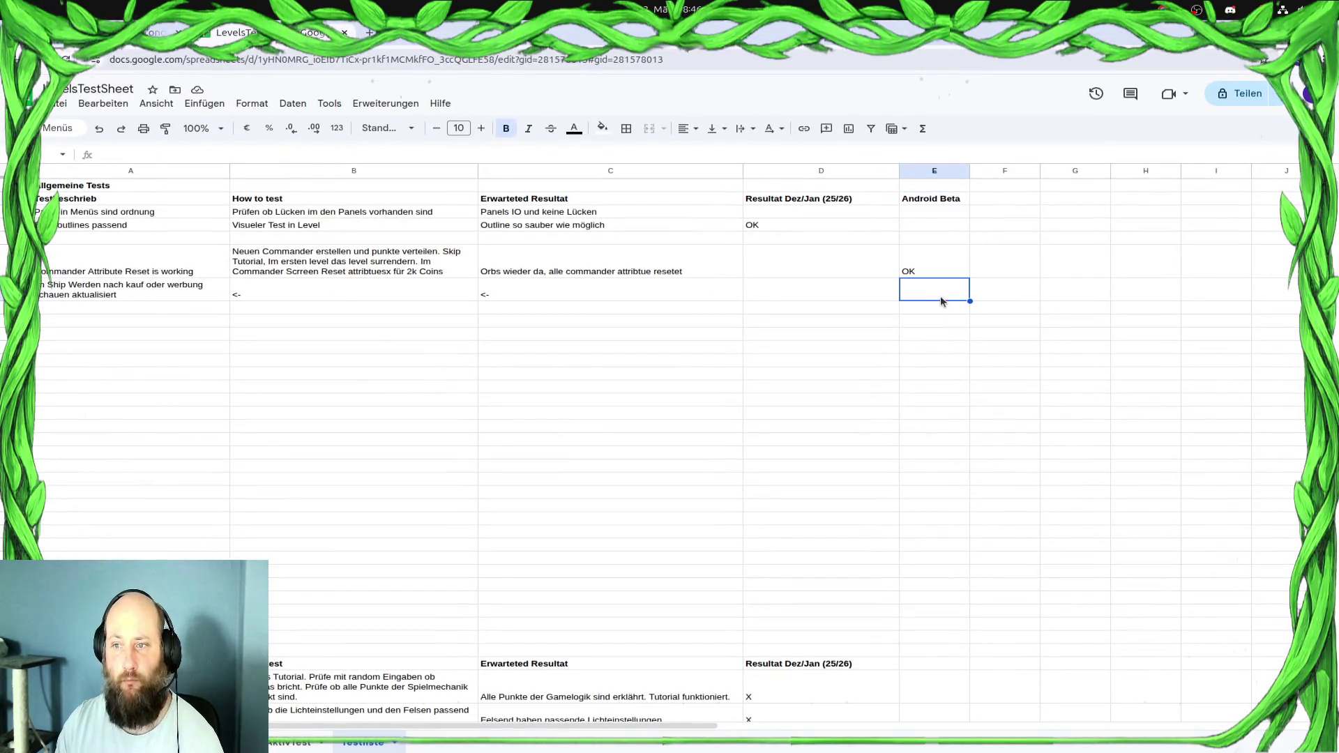
type("OK")
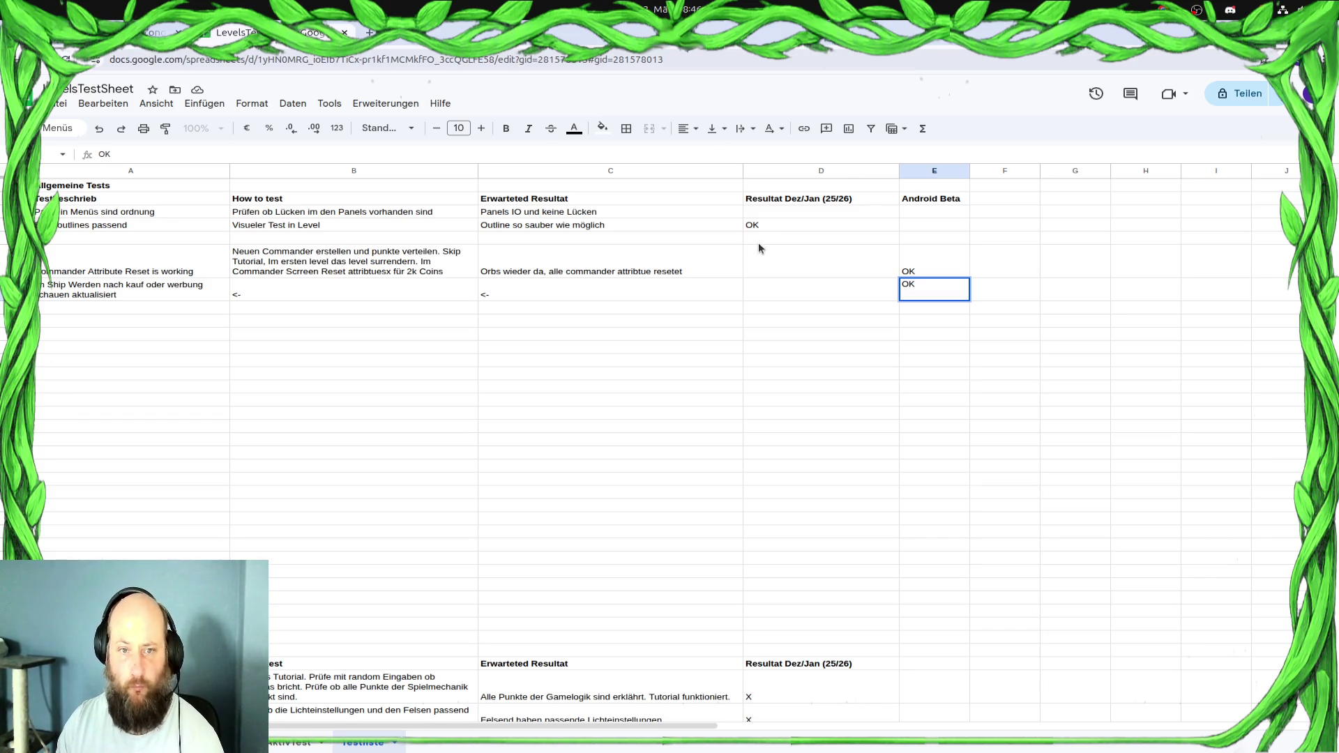
left_click(934, 213)
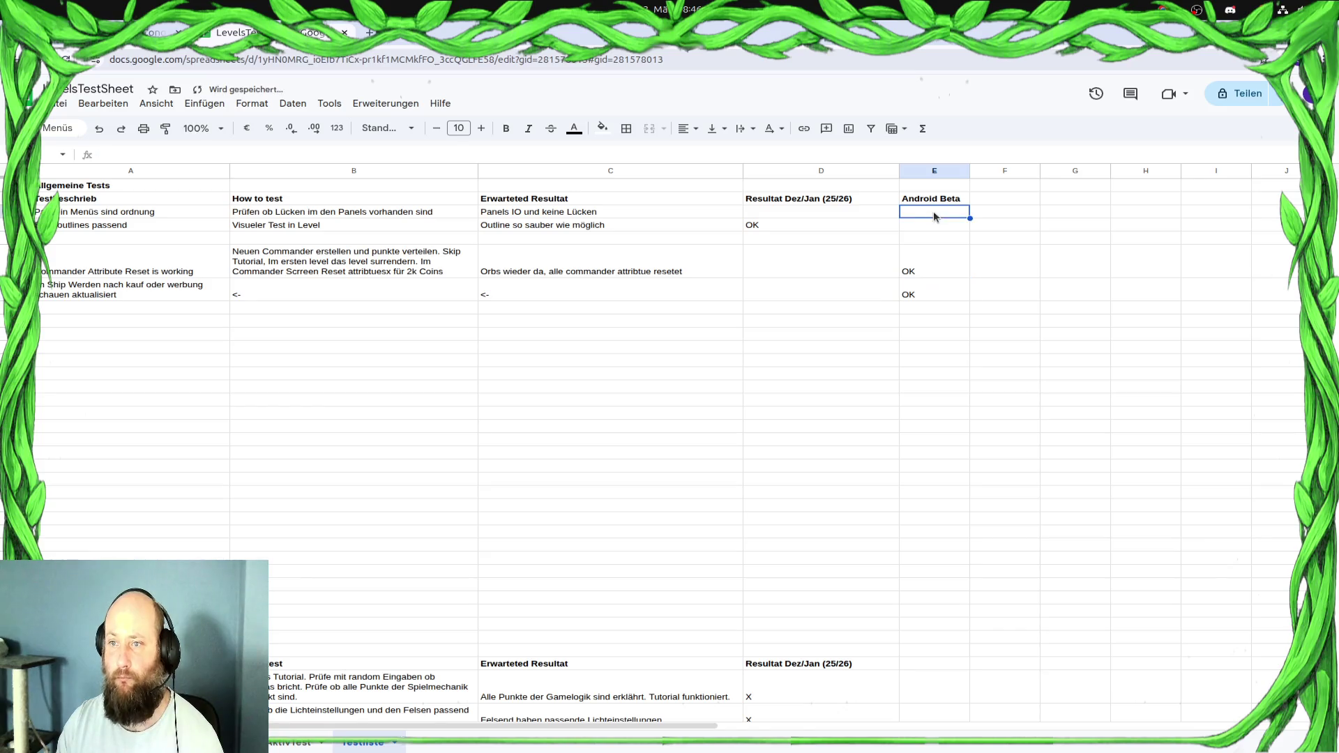
type("ok")
key("Return")
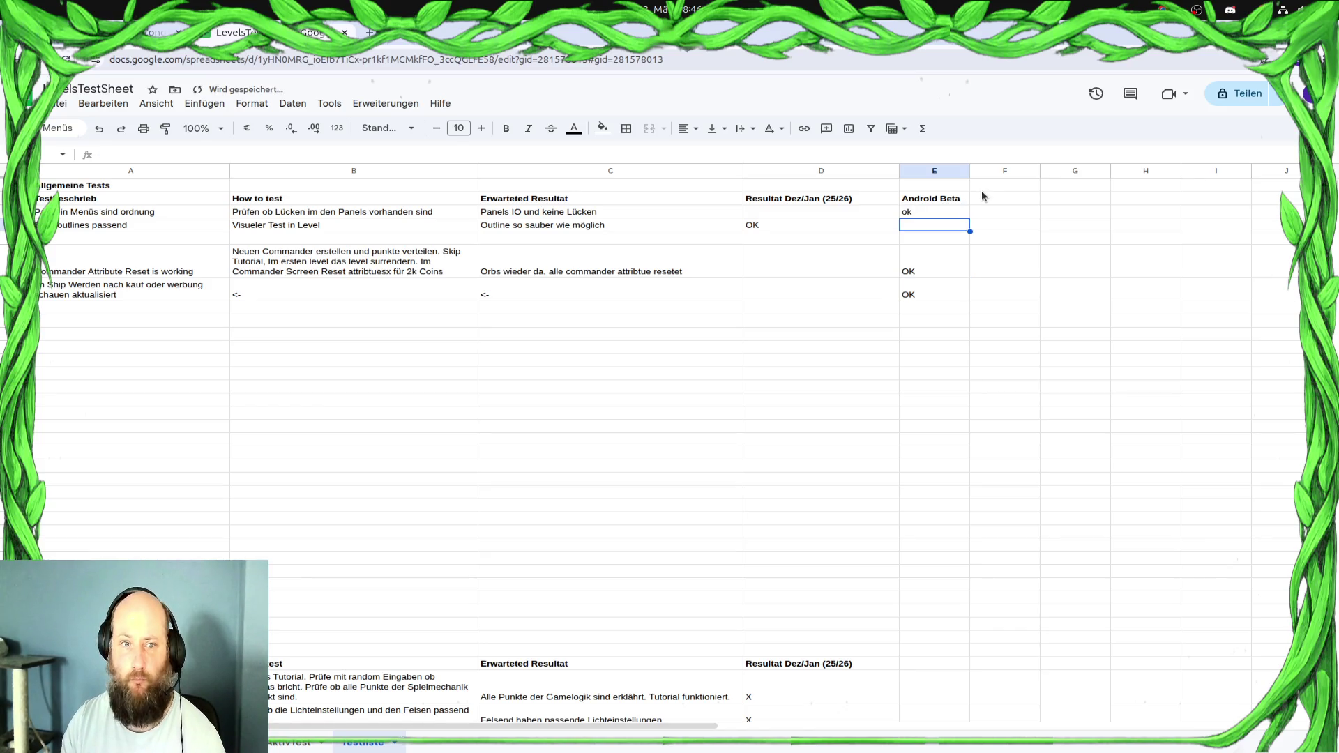
type("ij")
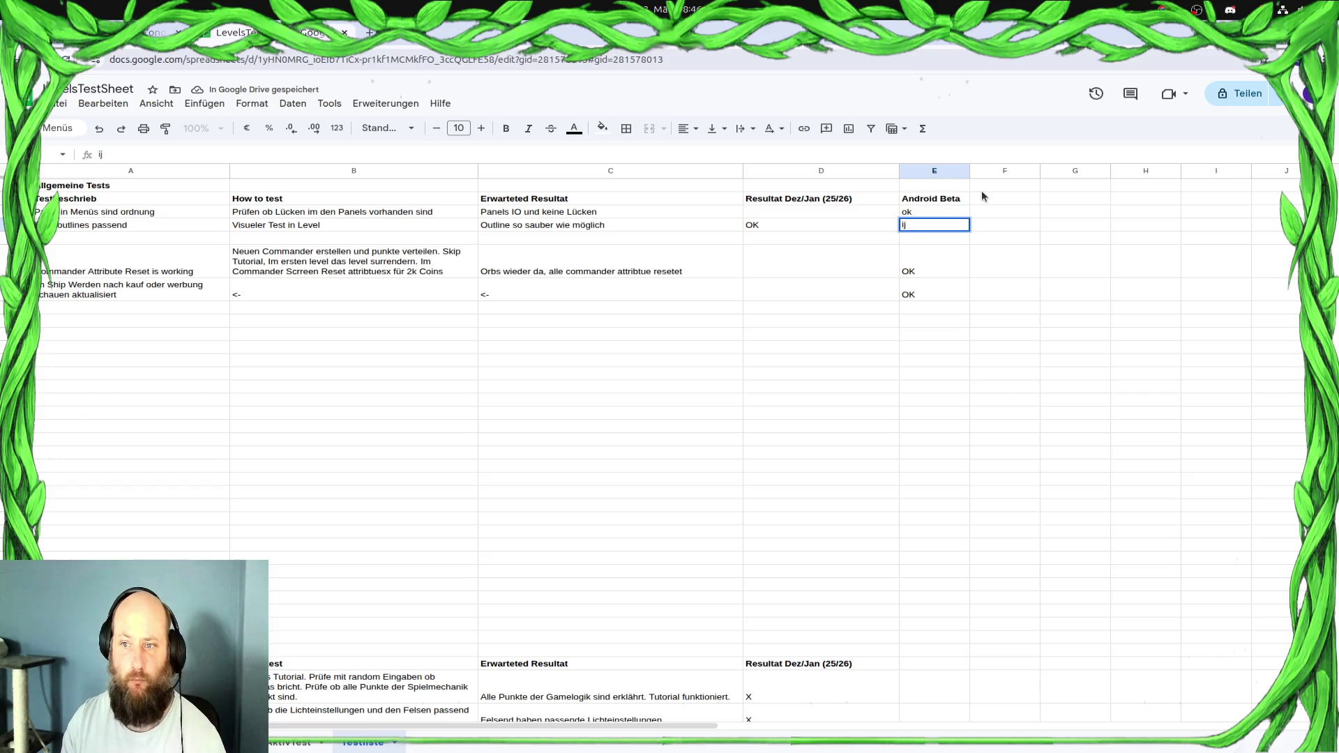
key("BackSpace")
key("BackSpace")
type("ok")
key("Return")
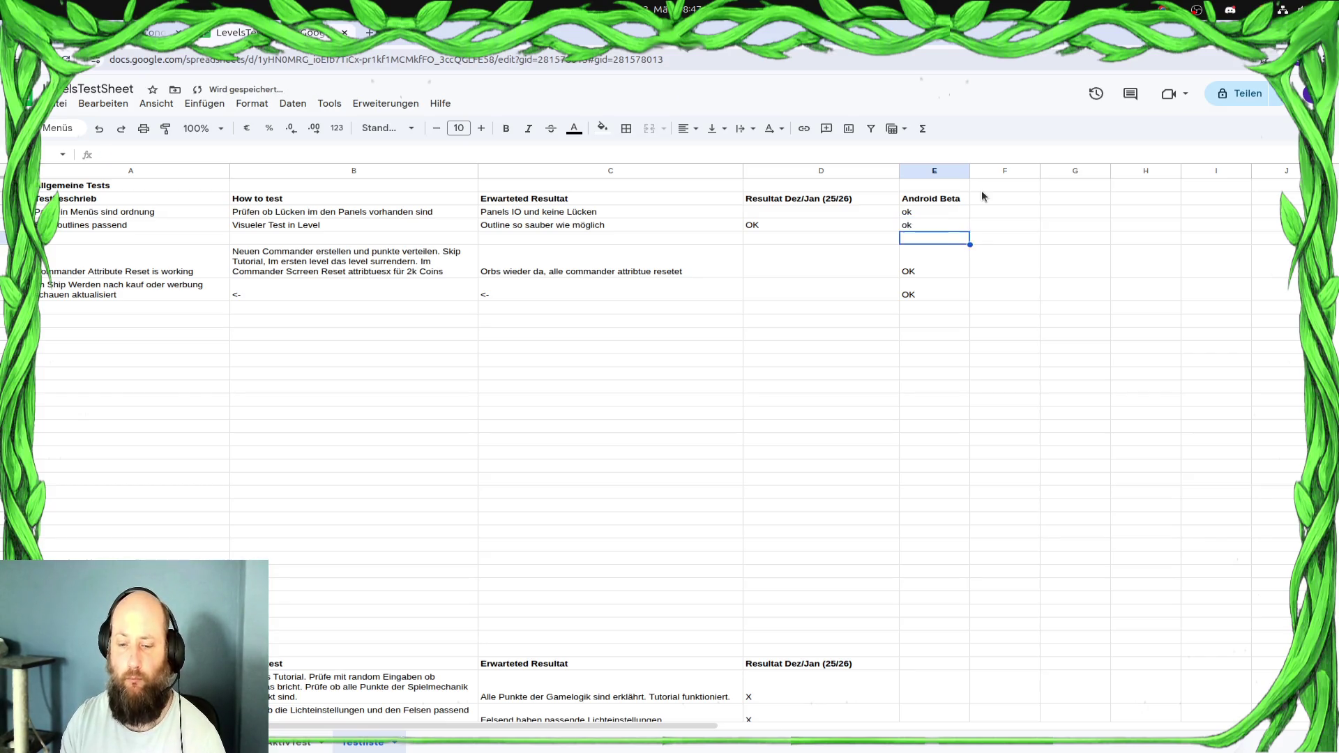
key("Down")
key("Down")
key("Down")
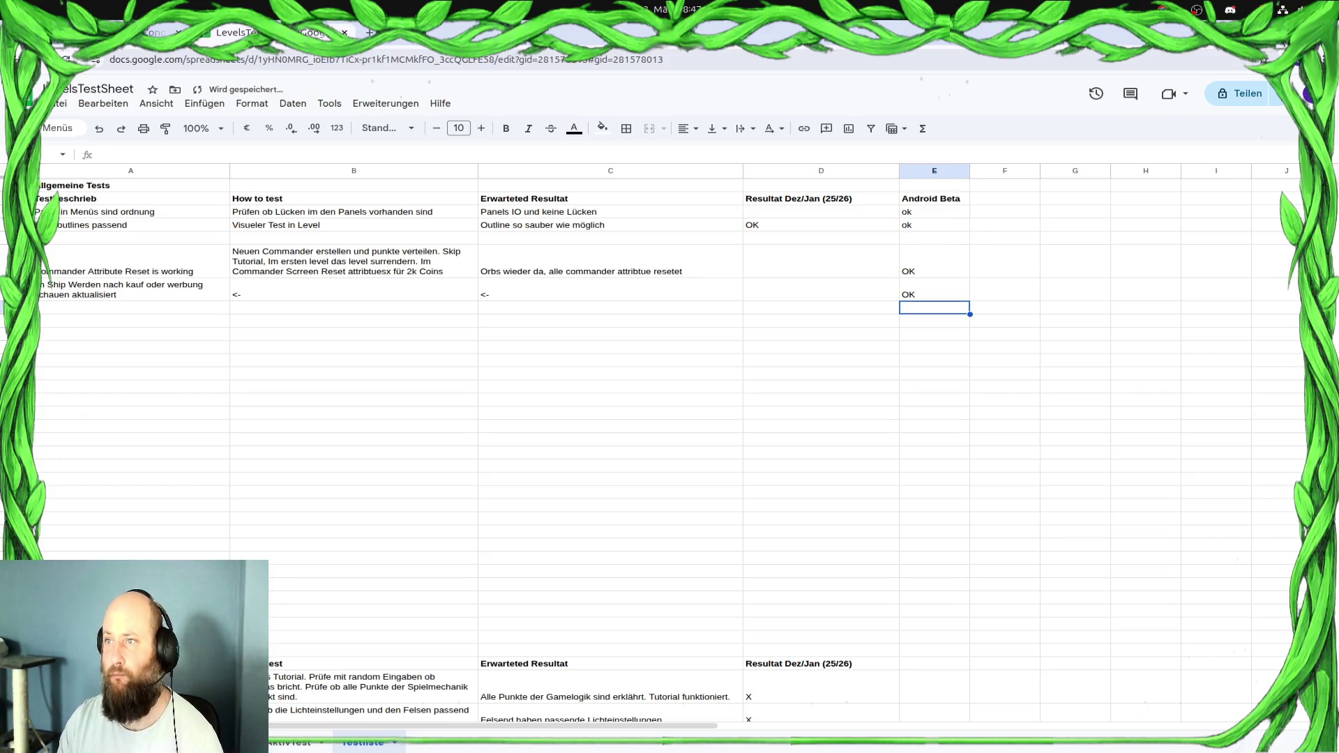
key("alt+Tab")
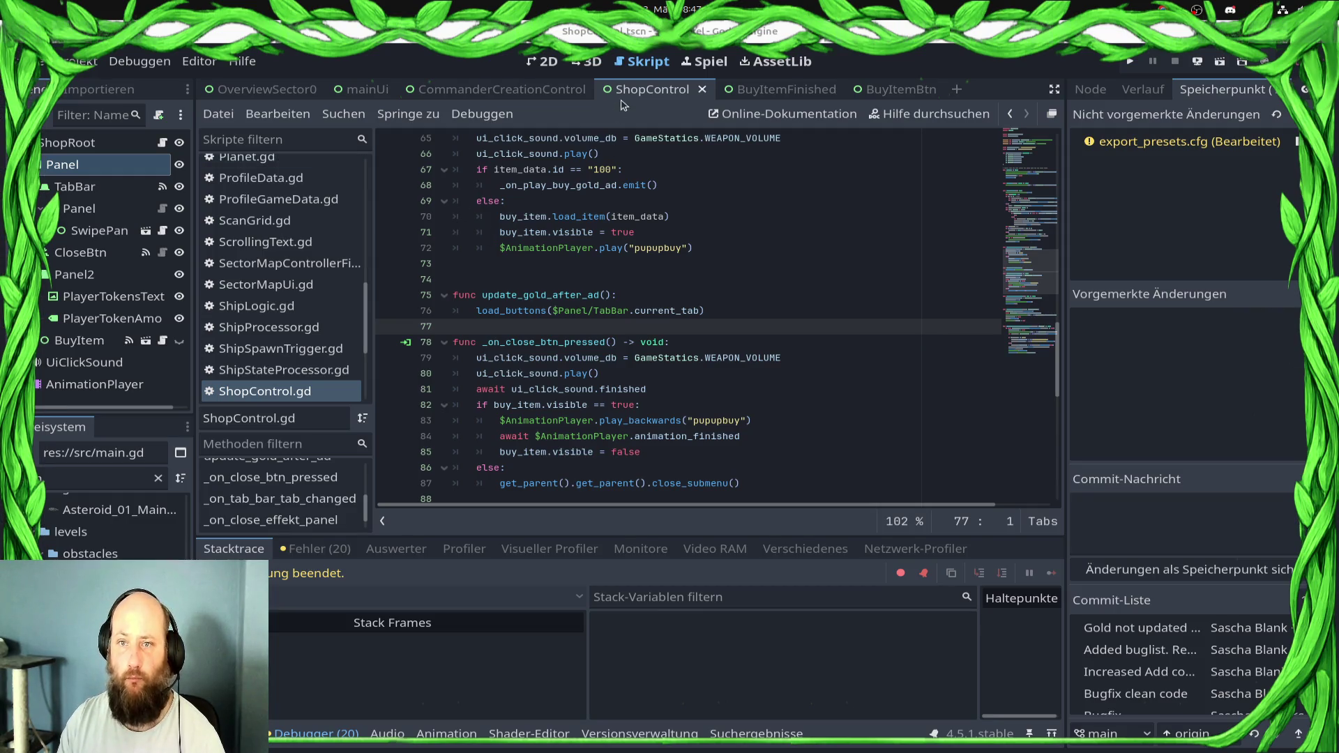
Save all open scenes with Alle Szenen speichern and close the scene tabs
key("ctrl+s")
left_click(715, 124)
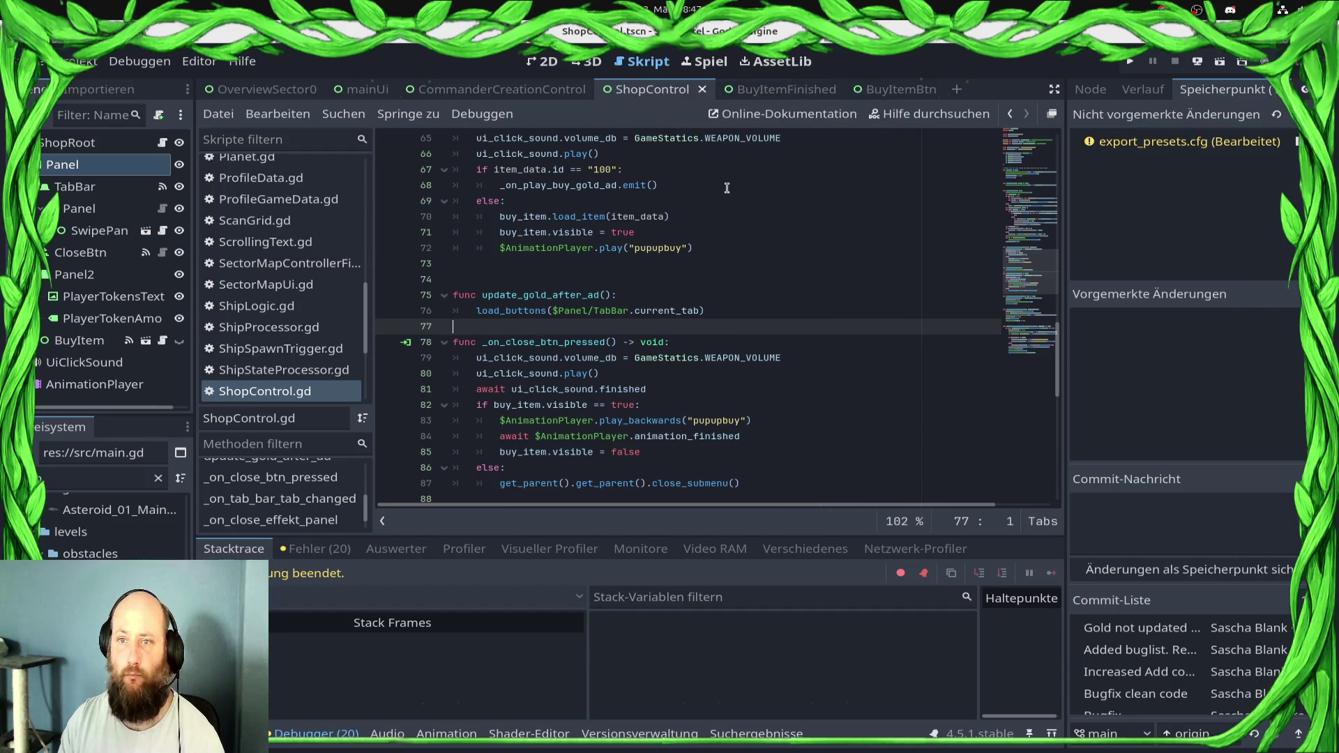
middle_click(638, 89)
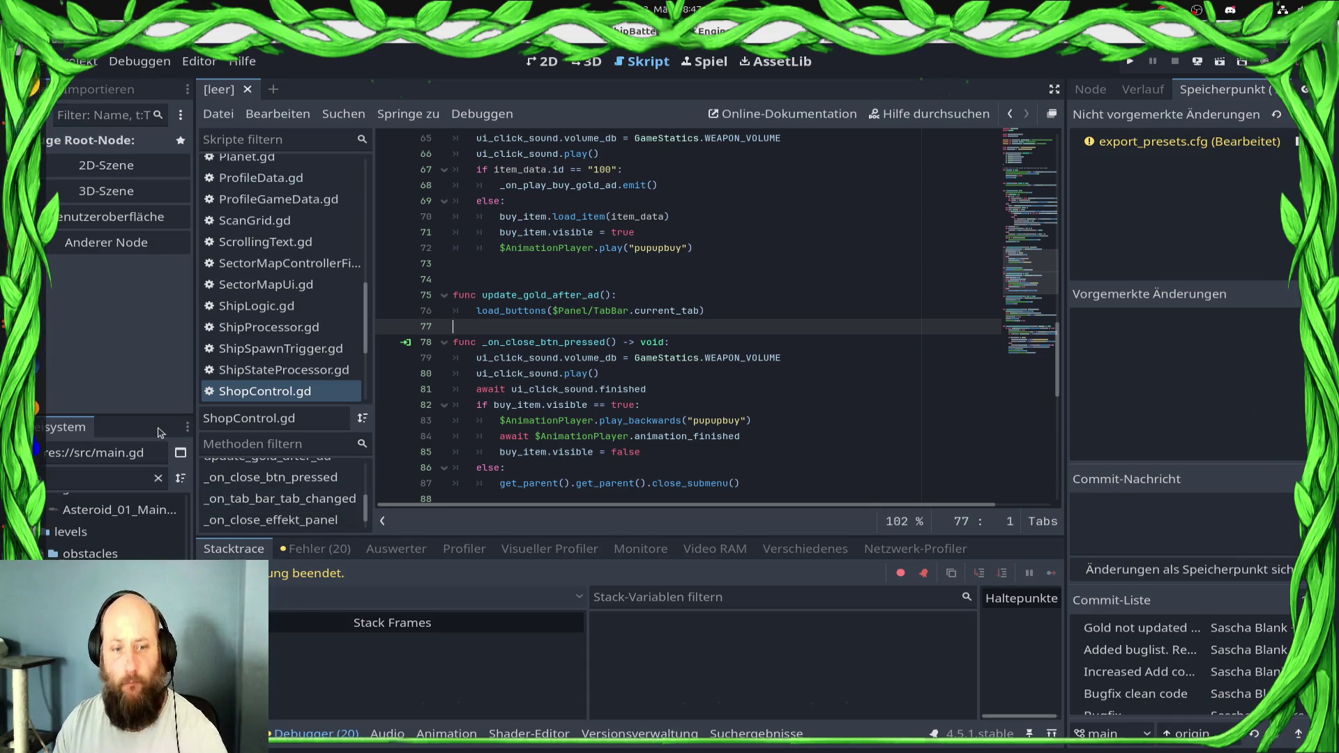
left_click(82, 481)
Open Multi3.tscn and inspect its Camera2D properties in the Inspektor
key("BackSpace")
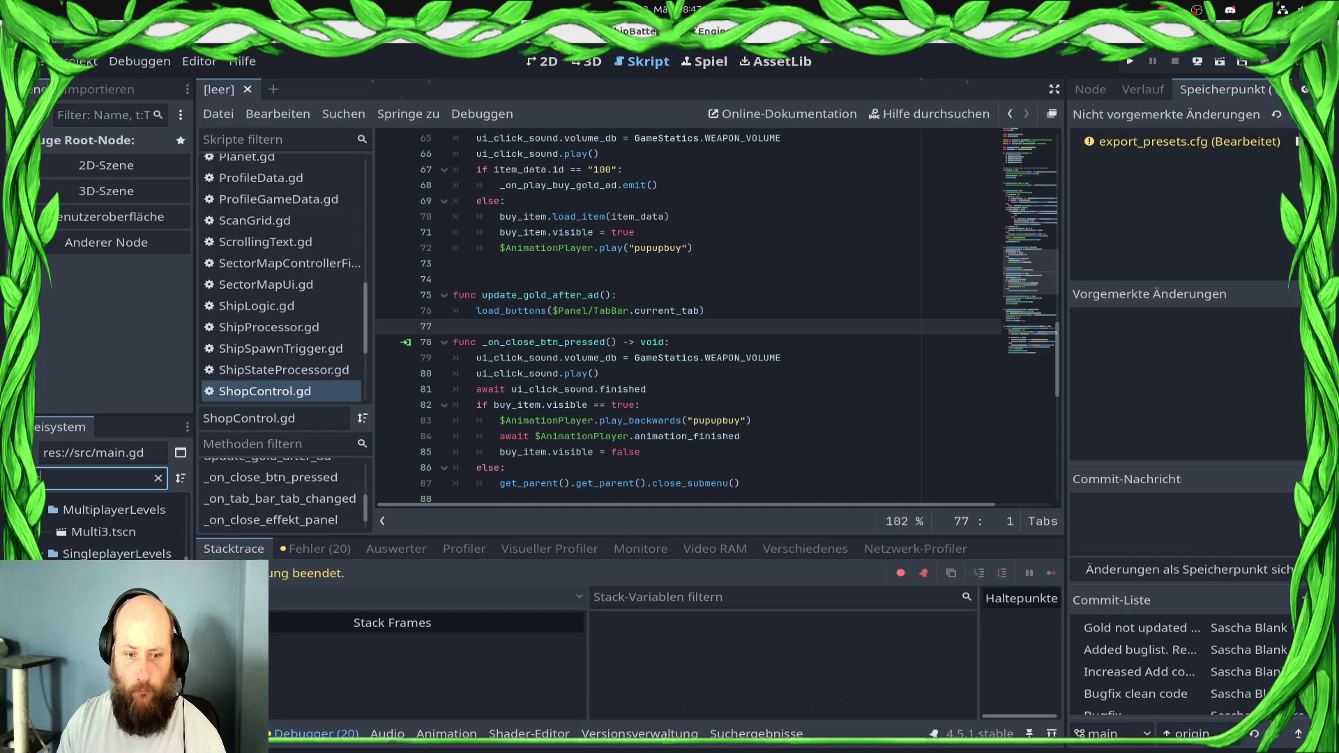
key("Down")
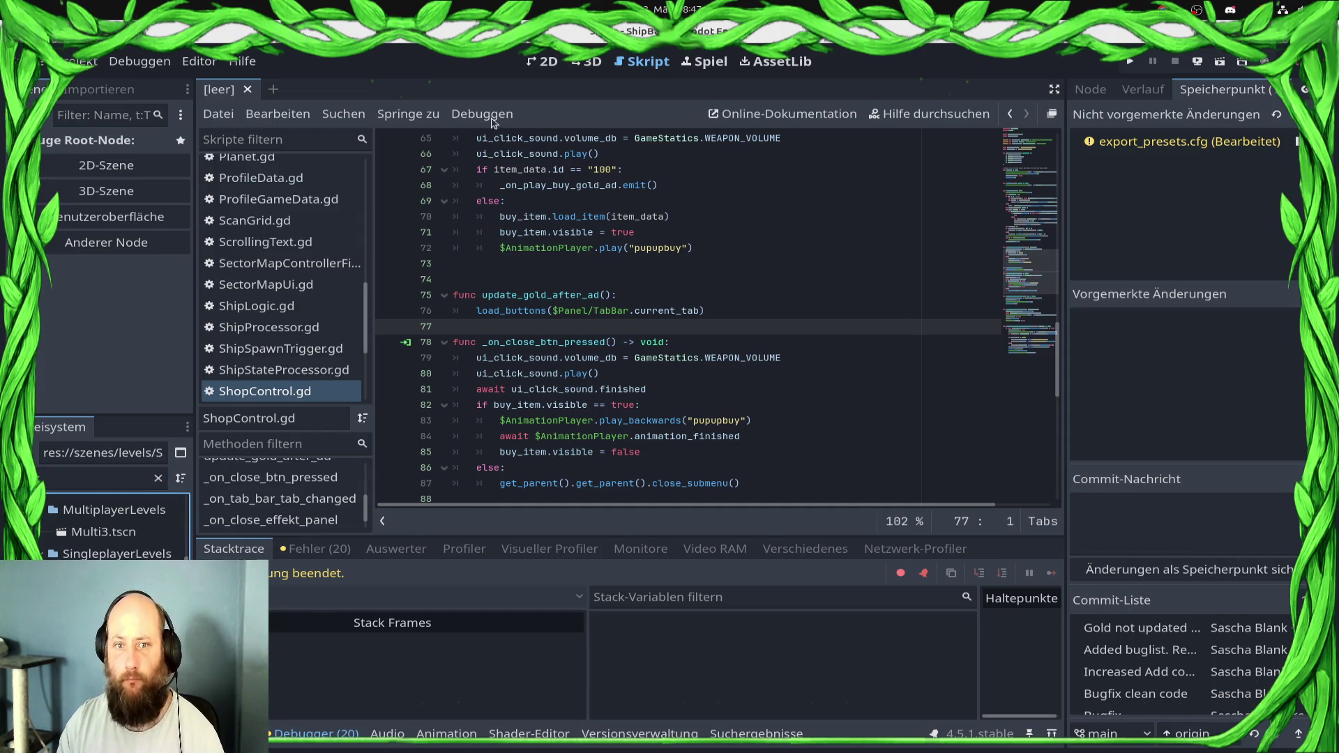
key("Return")
left_click(544, 62)
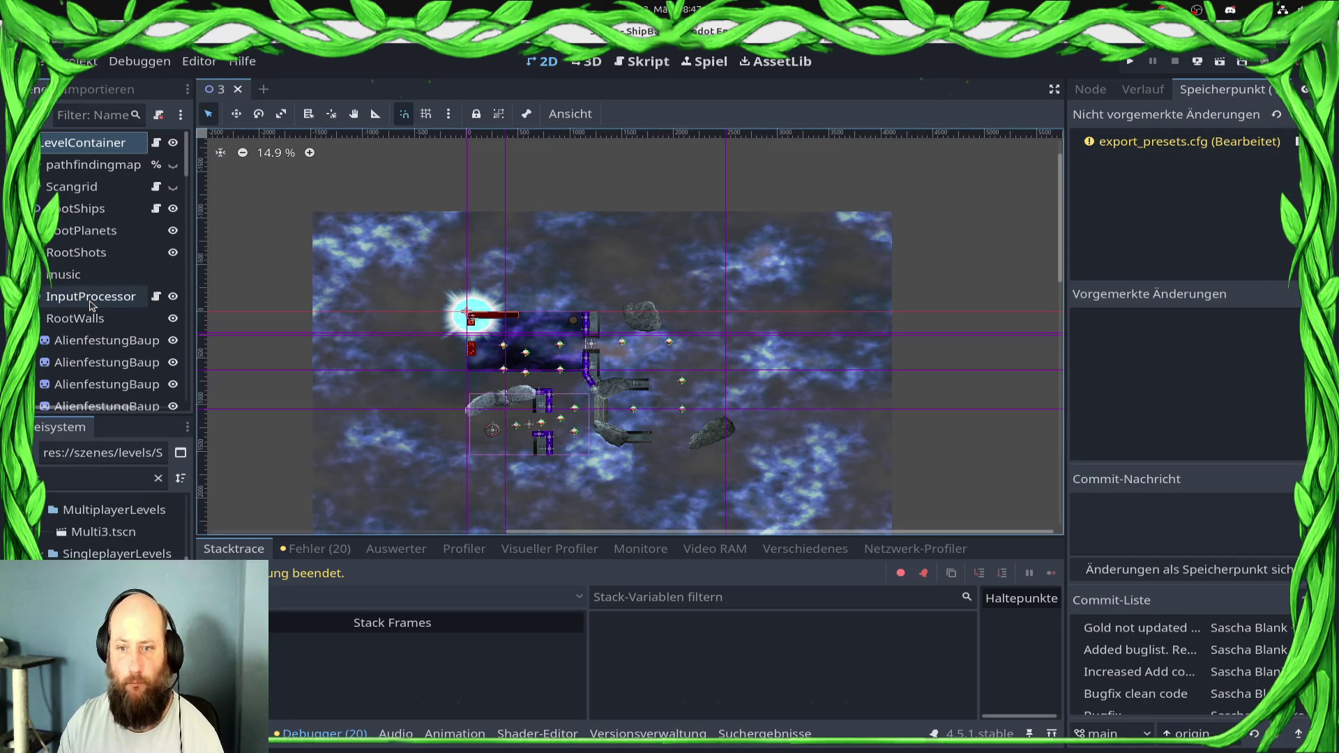
scroll(97, 349, "down", 10)
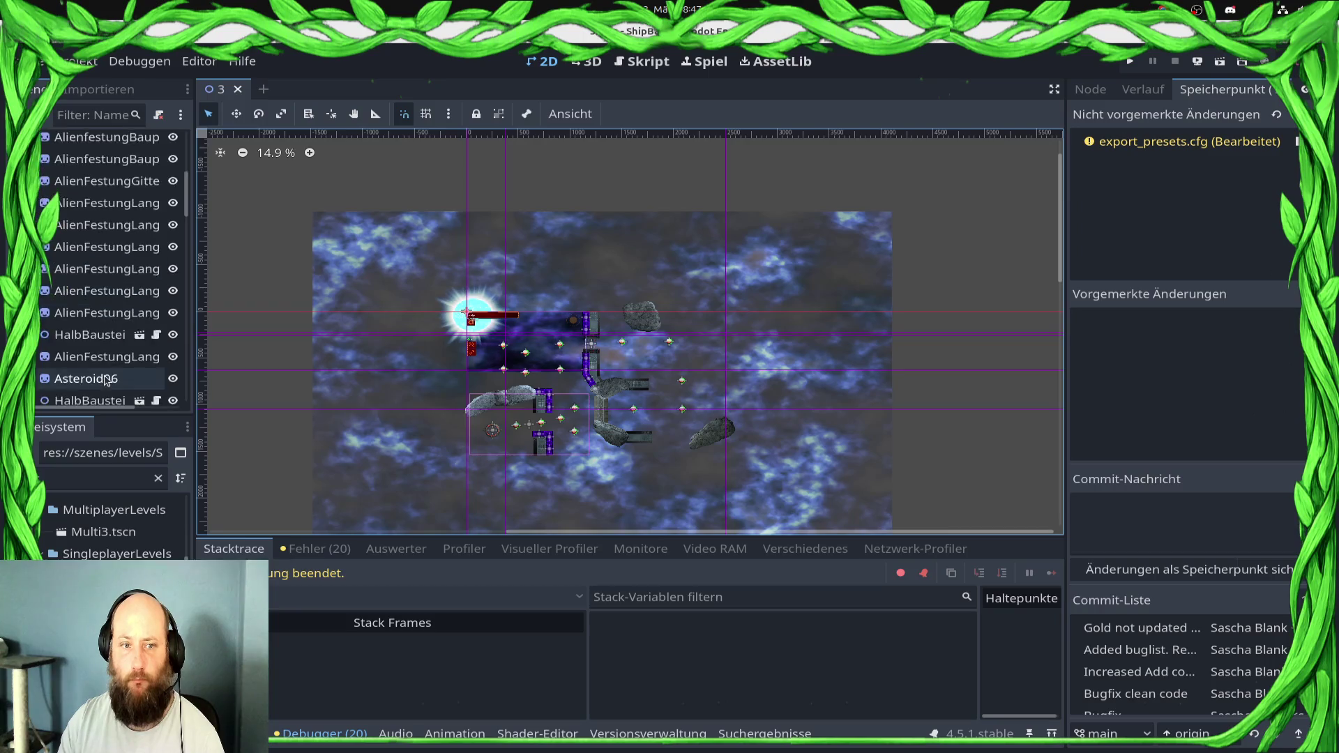
scroll(105, 378, "down", 10)
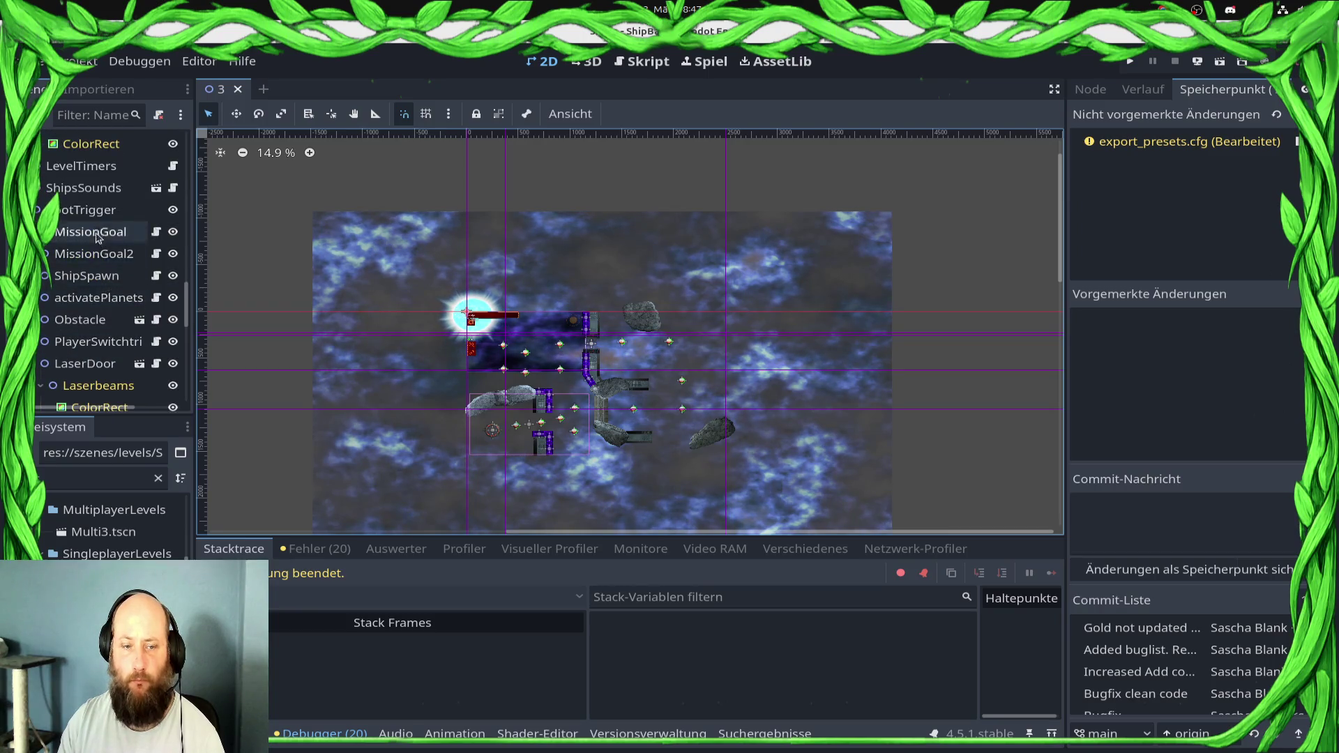
scroll(92, 272, "down", 2)
left_click(76, 145)
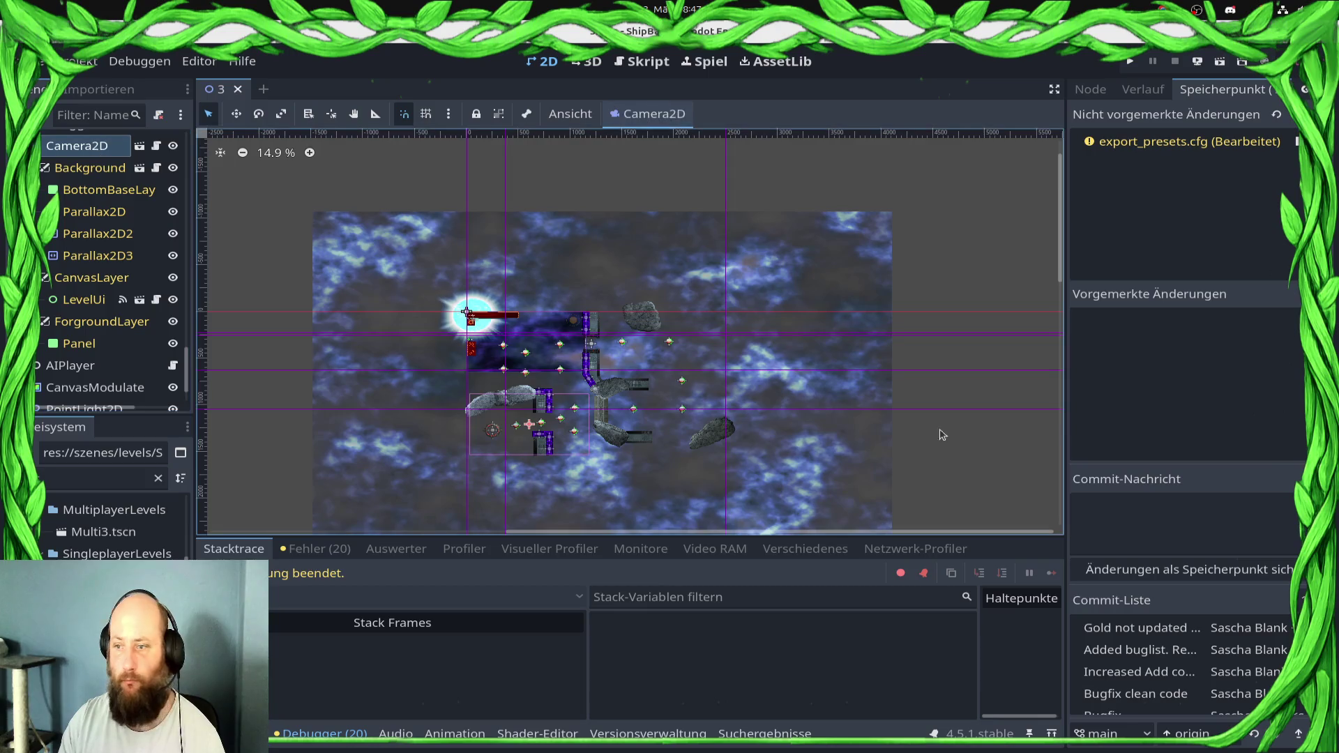
left_click(1109, 91)
left_click(1109, 91)
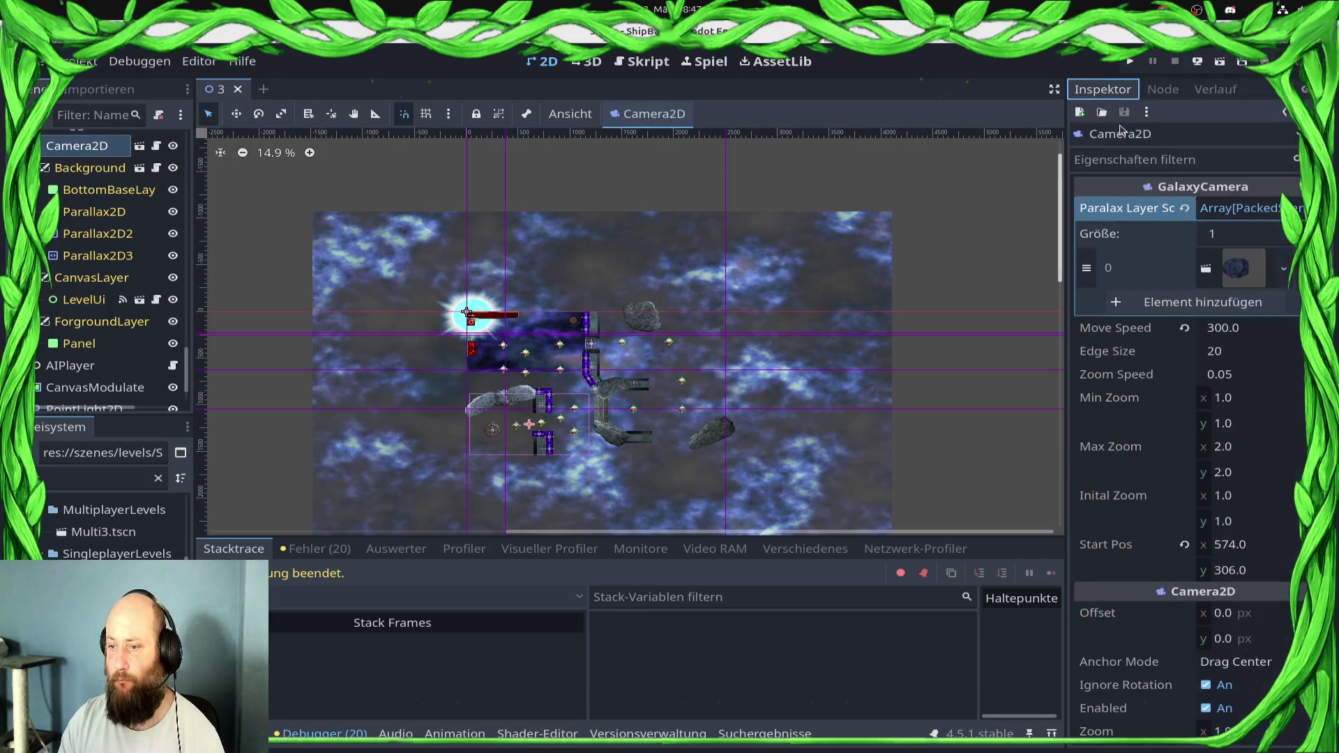
scroll(1152, 406, "down", 5)
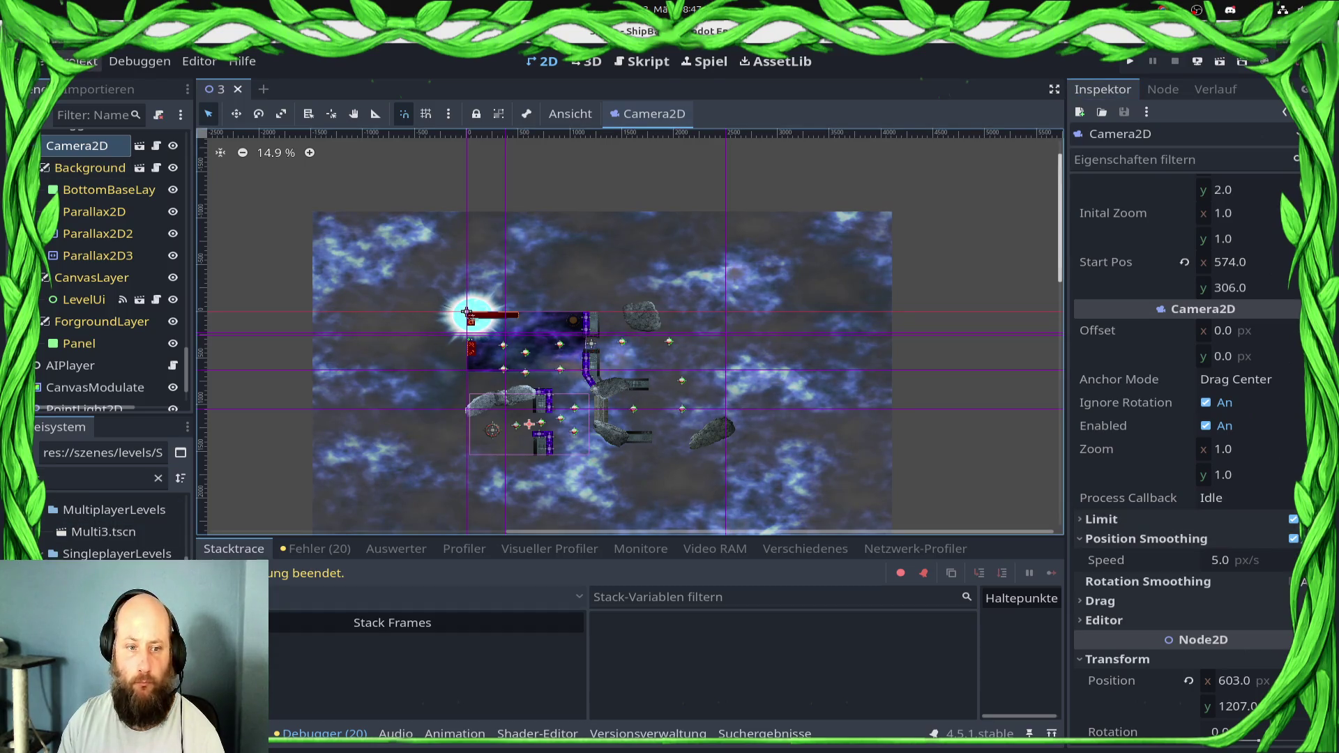
Open Multi2.tscn and select its Background layer
left_click(53, 486)
key("Tab")
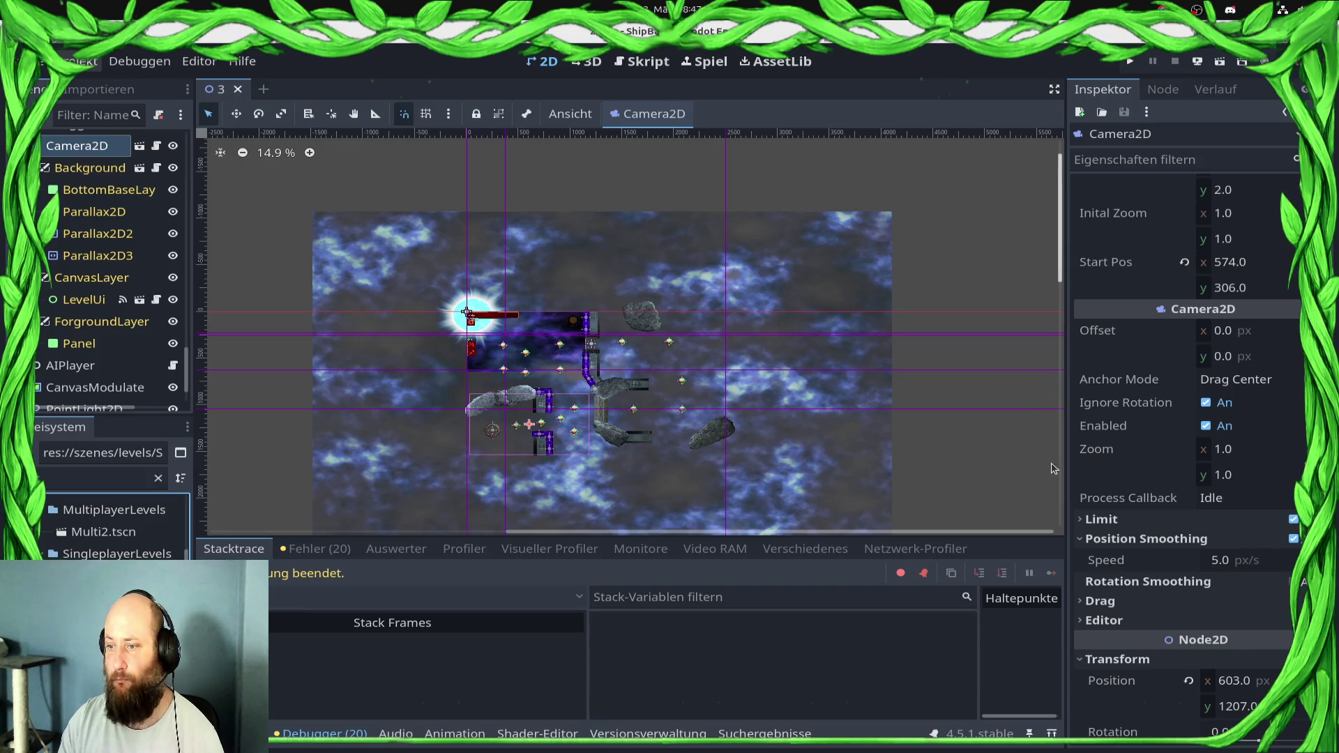
key("Return")
scroll(1130, 544, "down", 10)
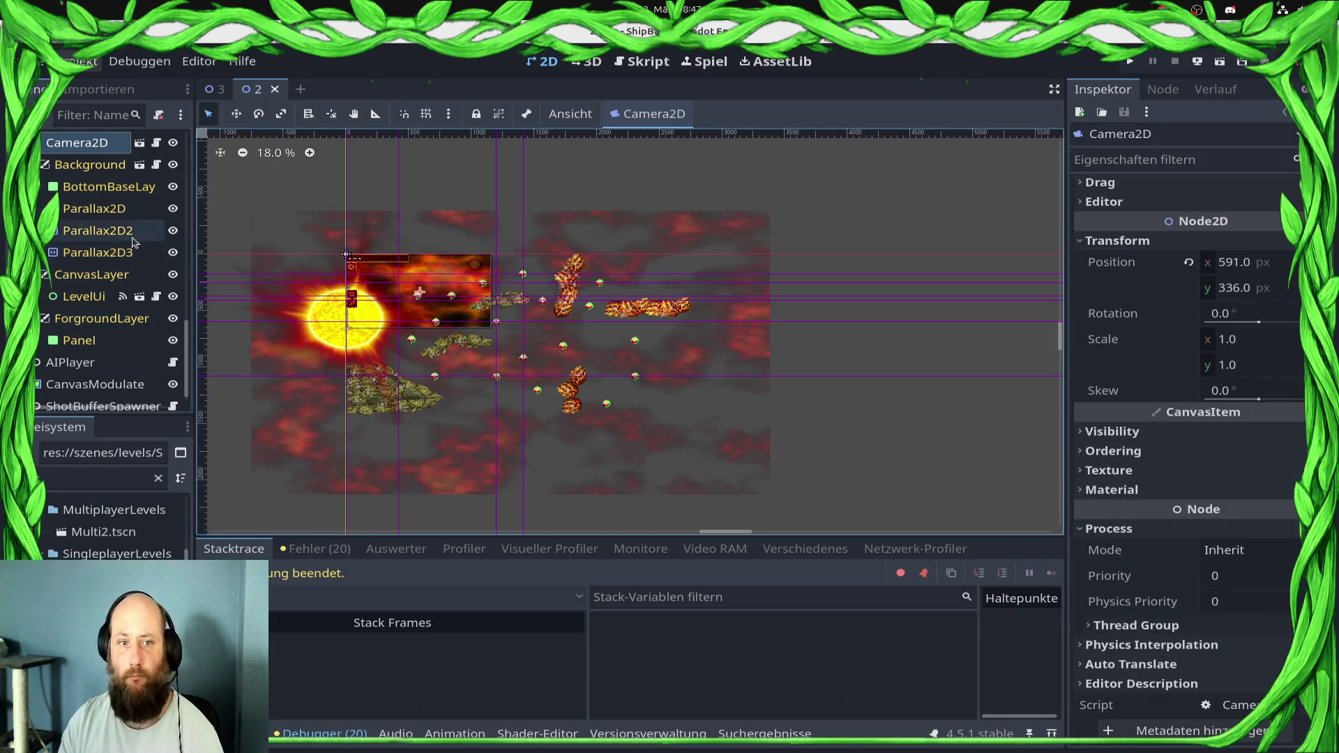
left_click(88, 165)
Set the level 2 Camera2D's position smoothing speed to 5 px/s
left_click(77, 143)
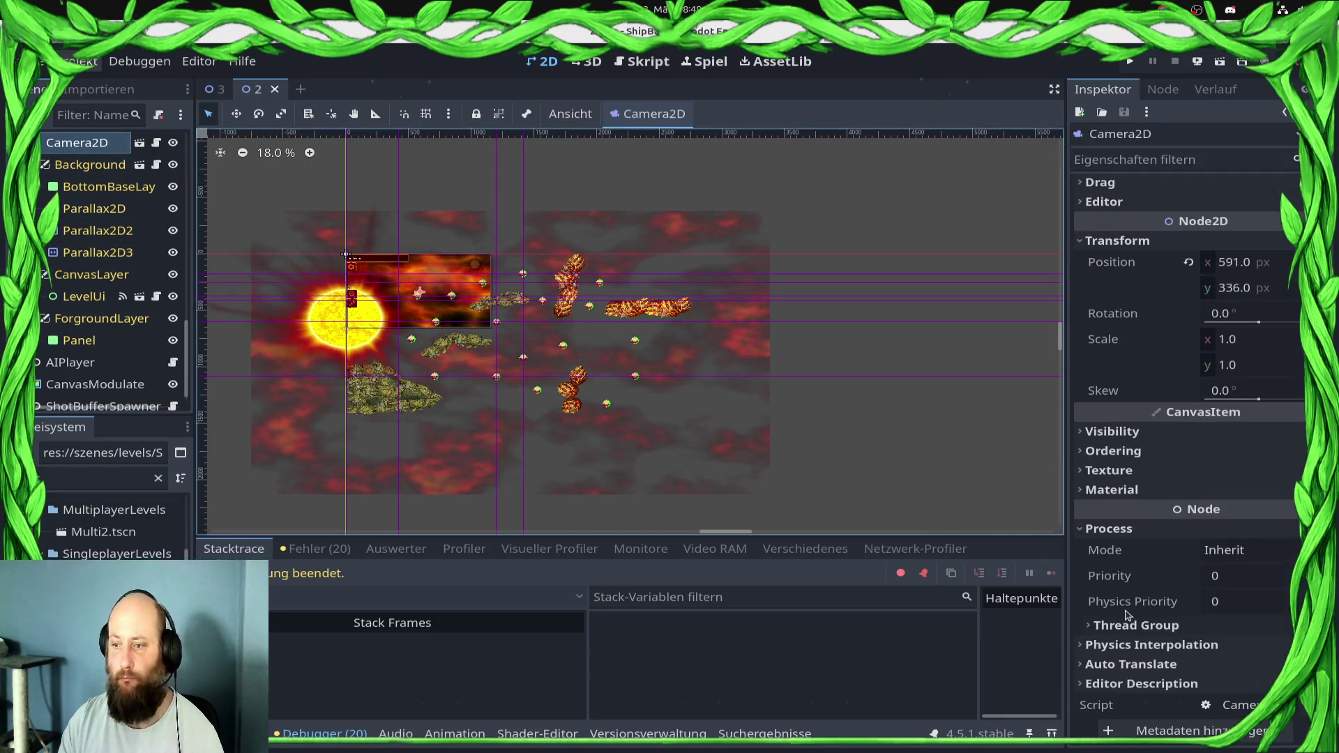
scroll(1208, 556, "up", 5)
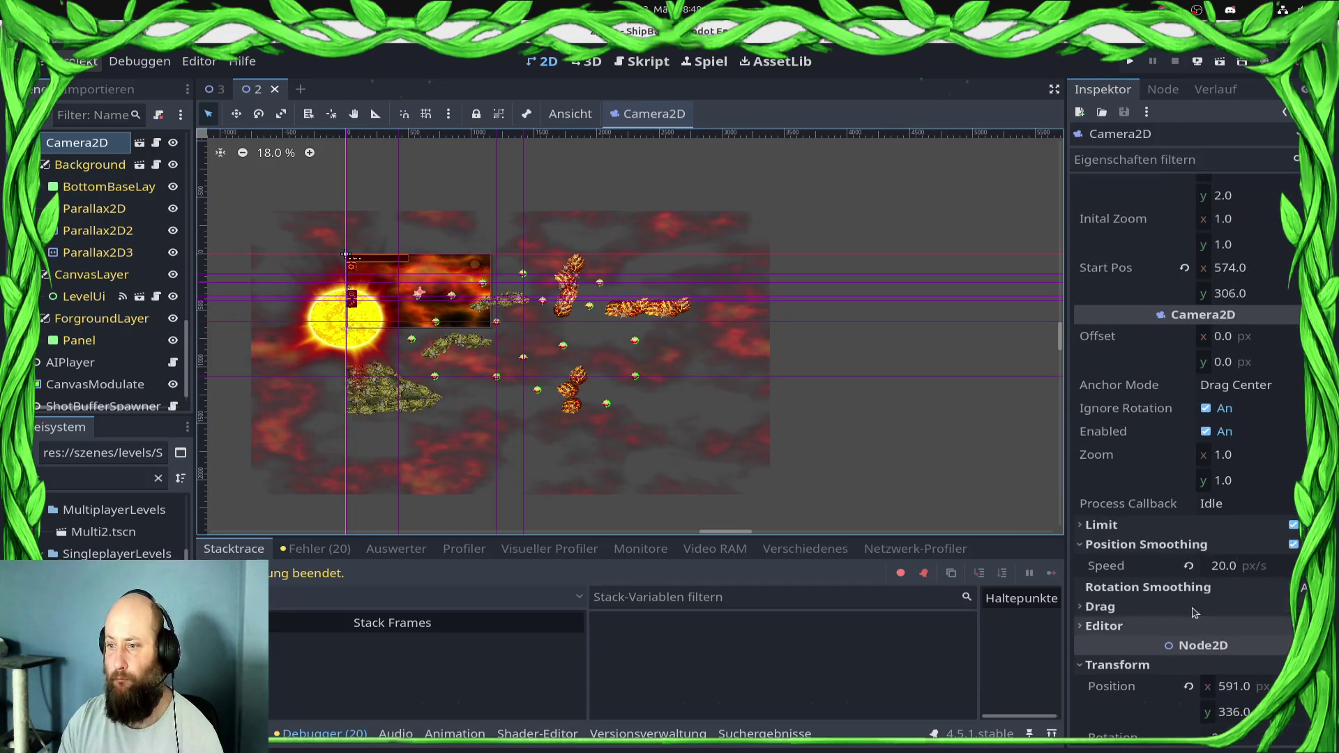
left_click(1225, 566)
type("5")
key("Return")
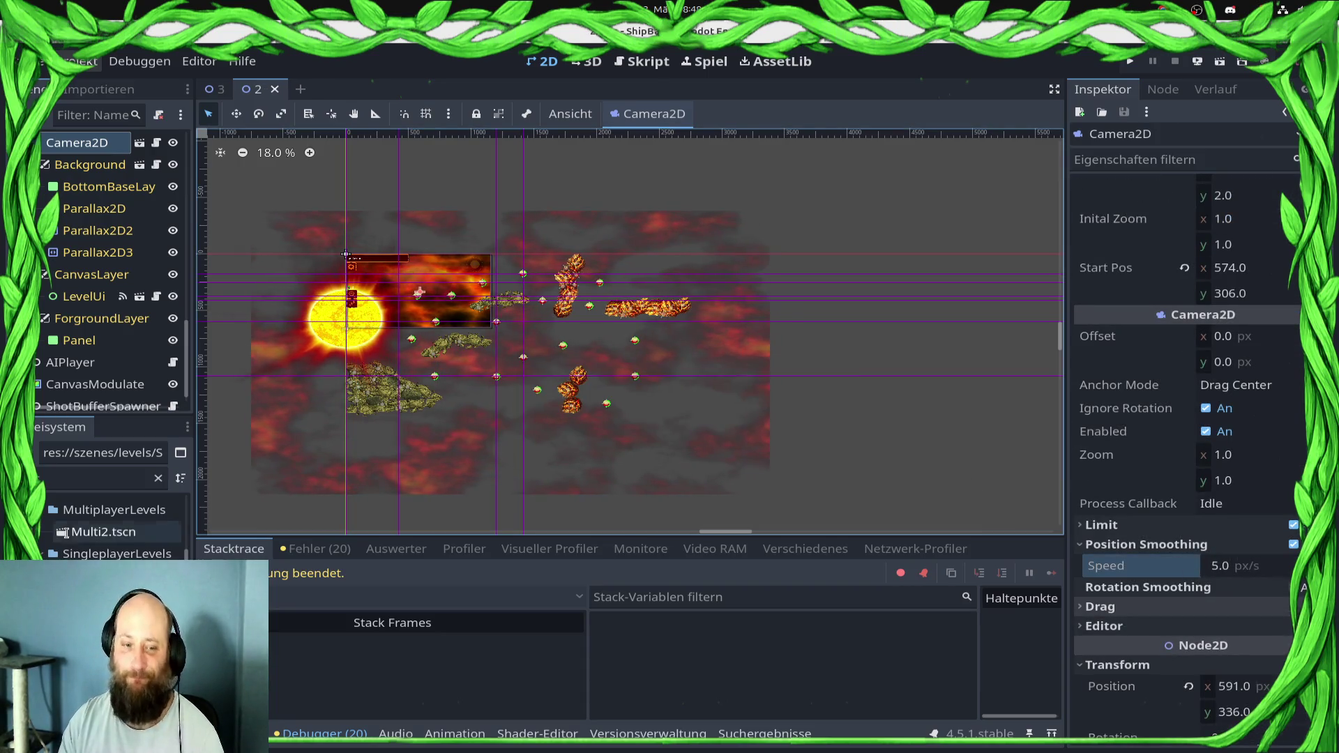
Open level 10, revert its camera smoothing speed to 5.0 px/s, and save the scene
left_click(97, 479)
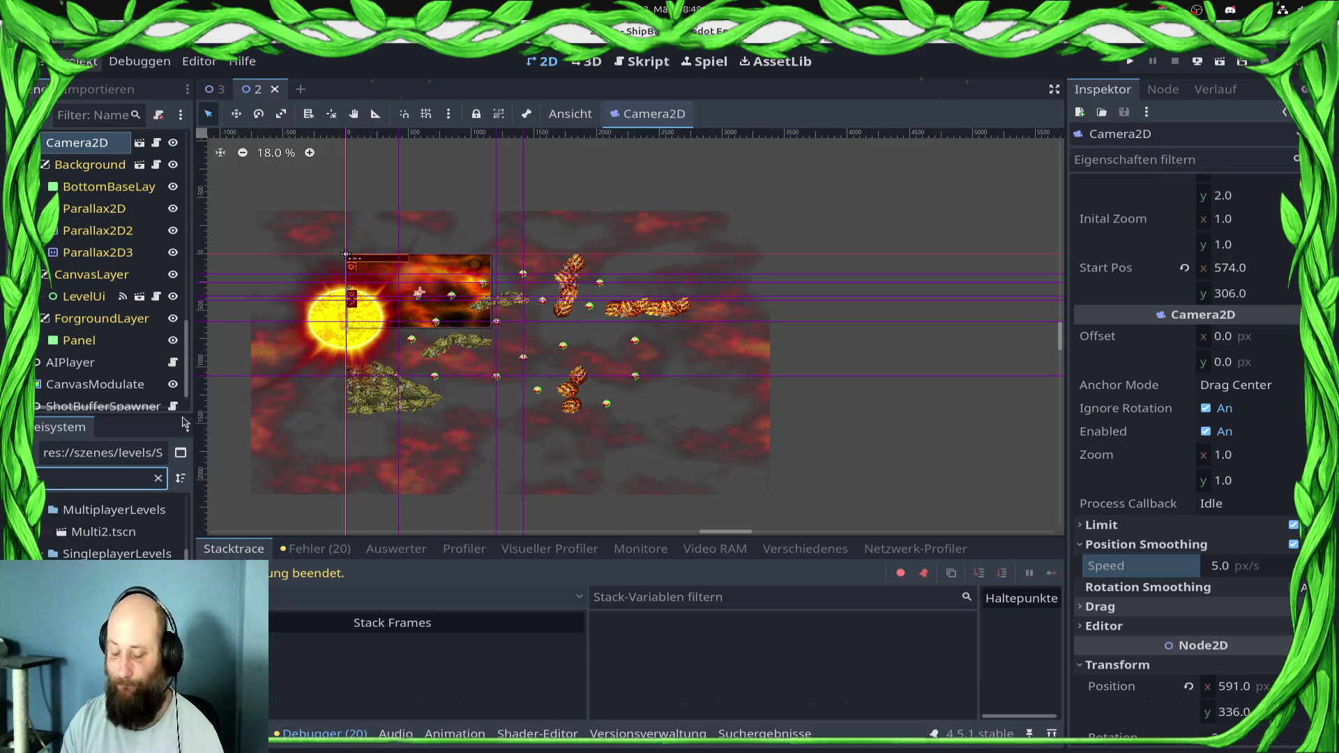
type("sc")
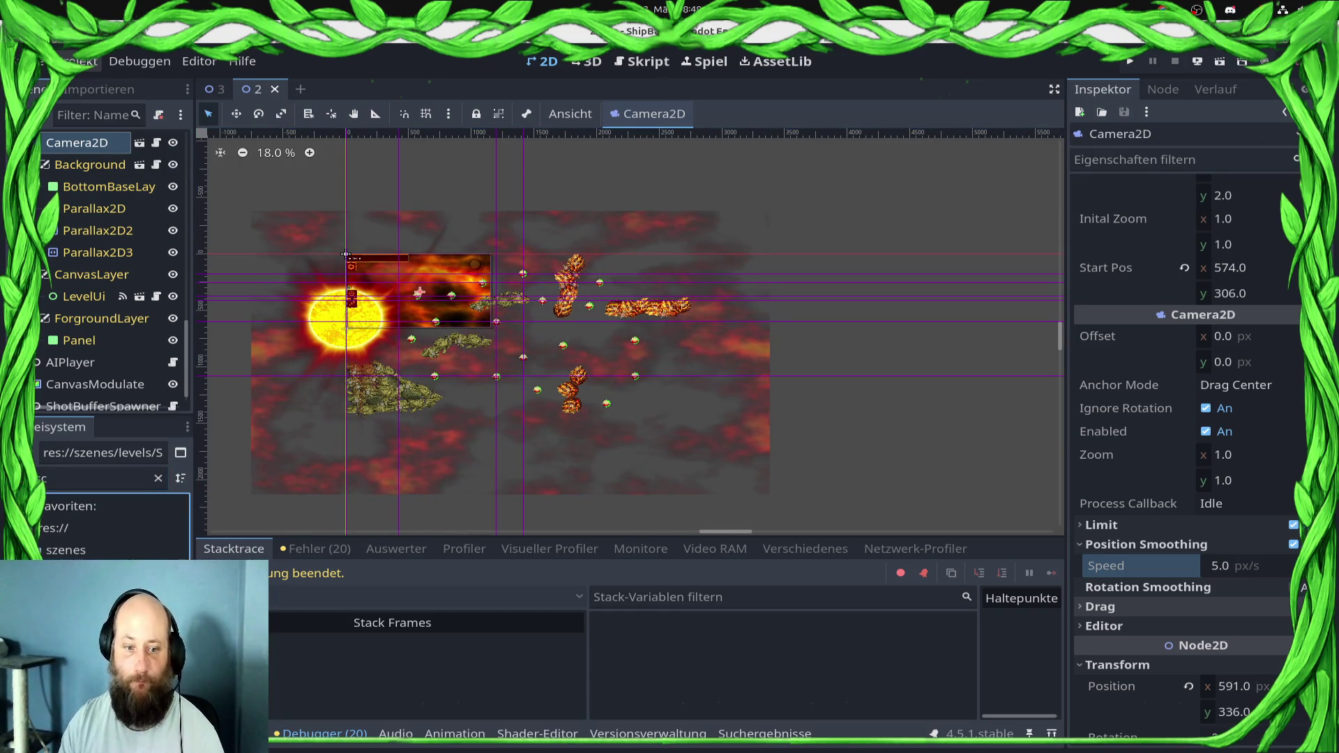
key("Tab")
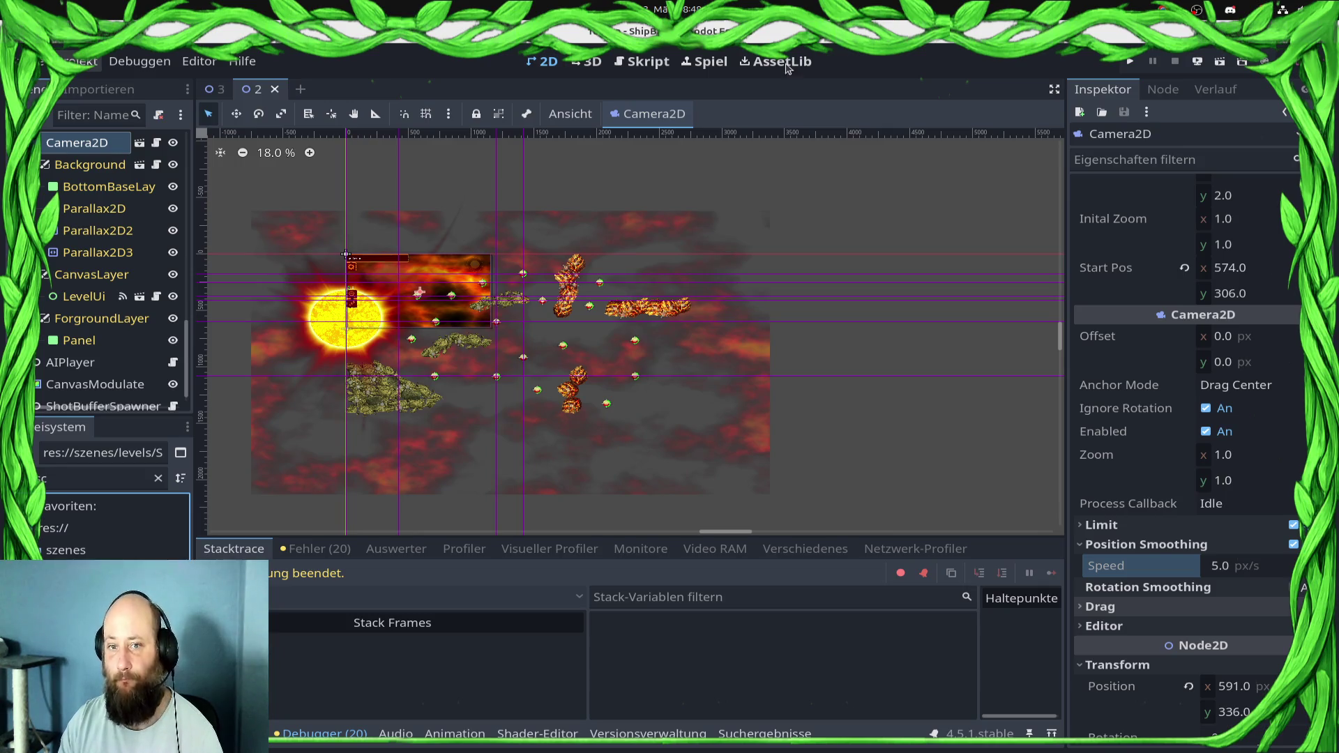
key("Return")
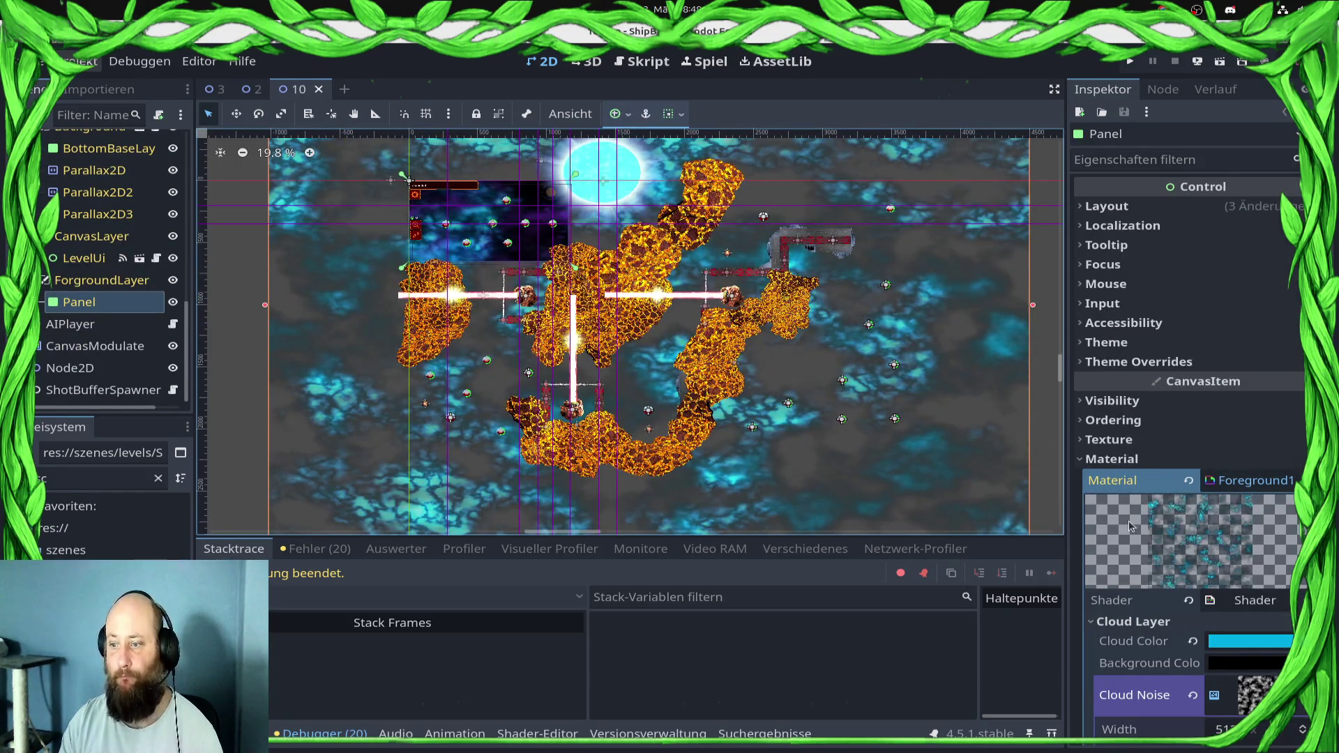
scroll(85, 317, "up", 5)
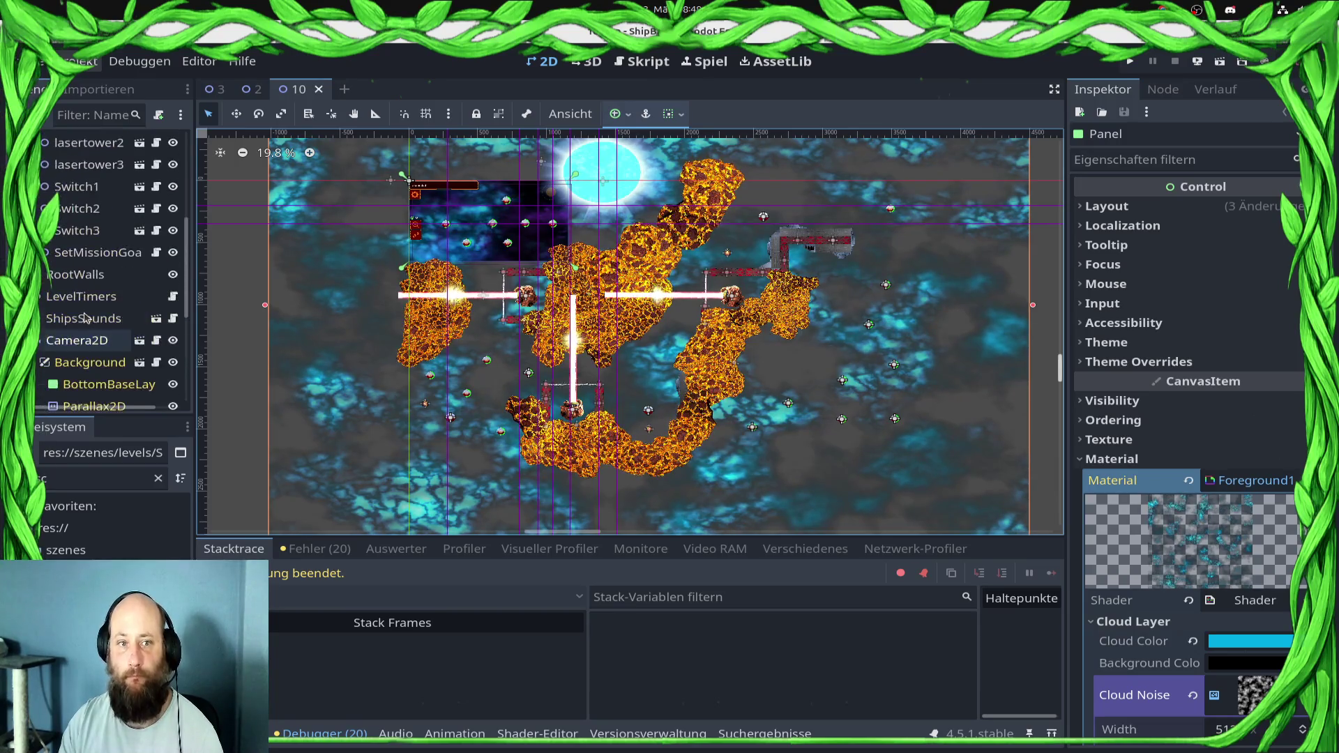
left_click(76, 340)
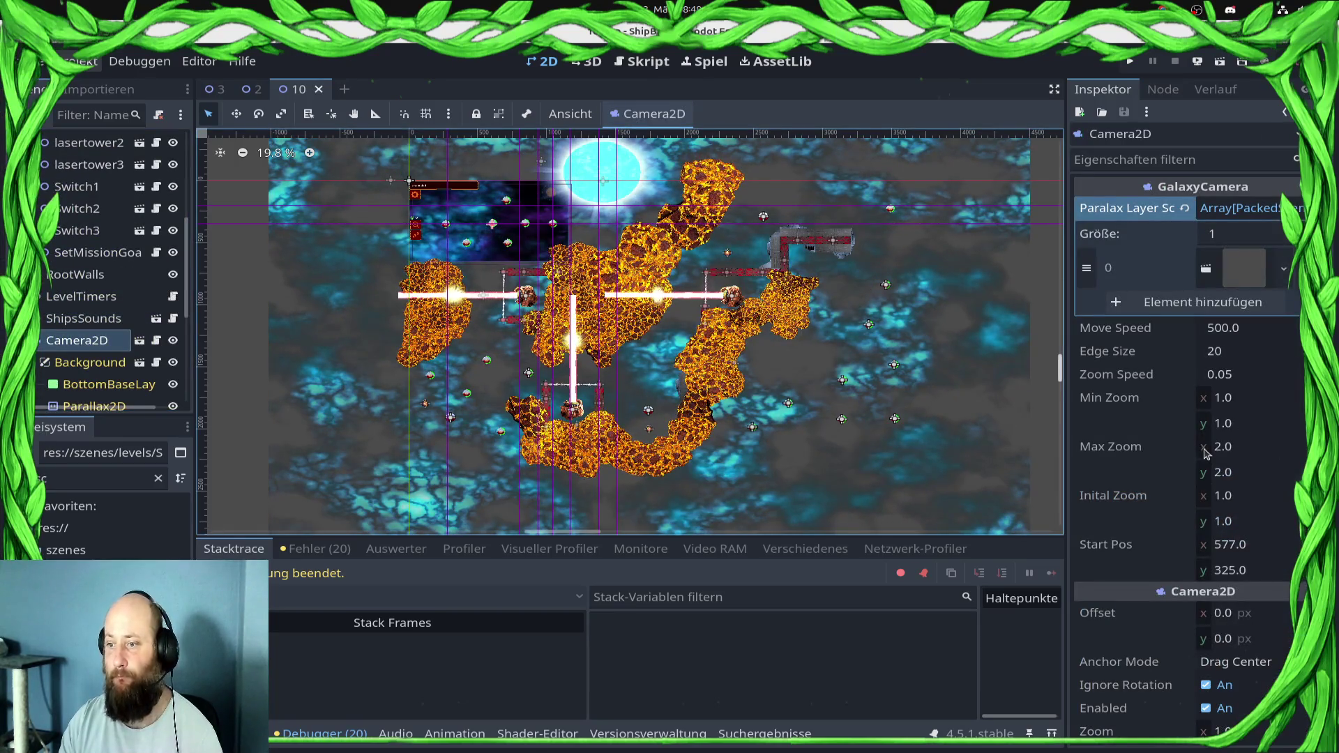
scroll(1203, 460, "down", 7)
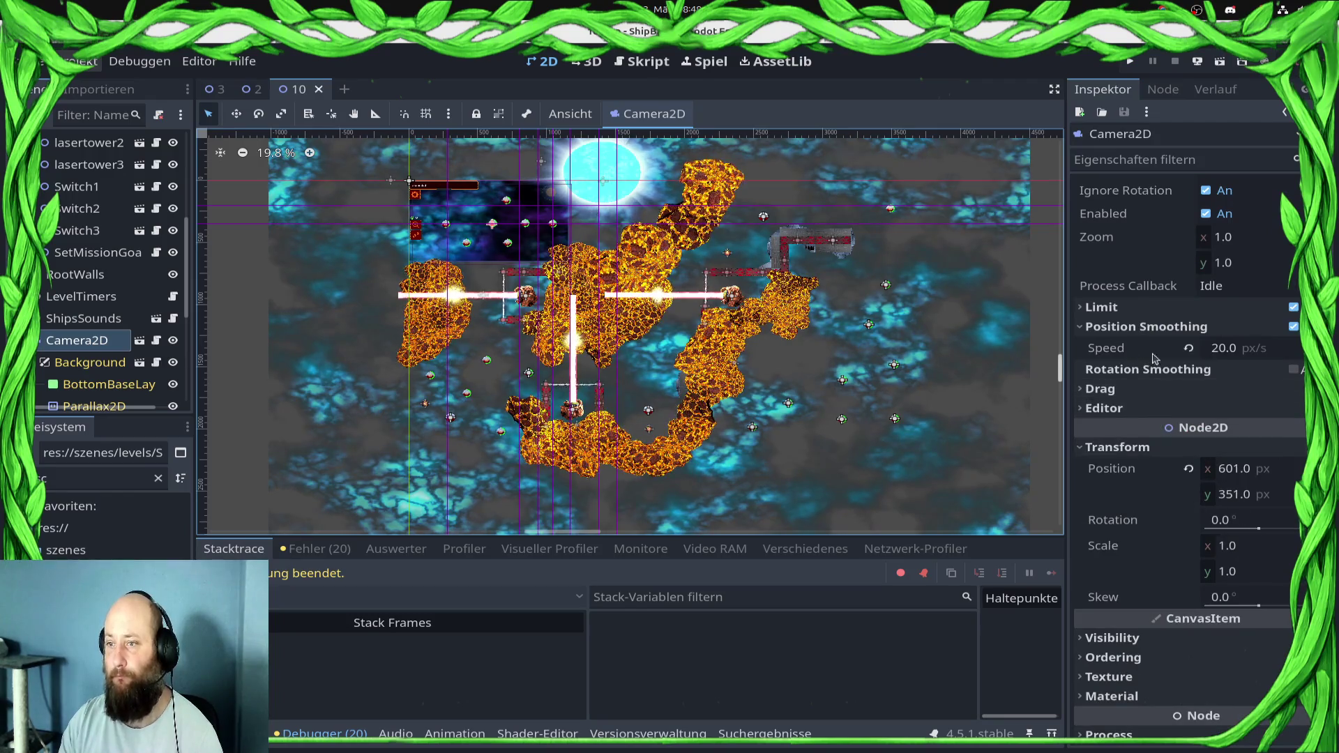
left_click(1189, 348)
key("ctrl+s")
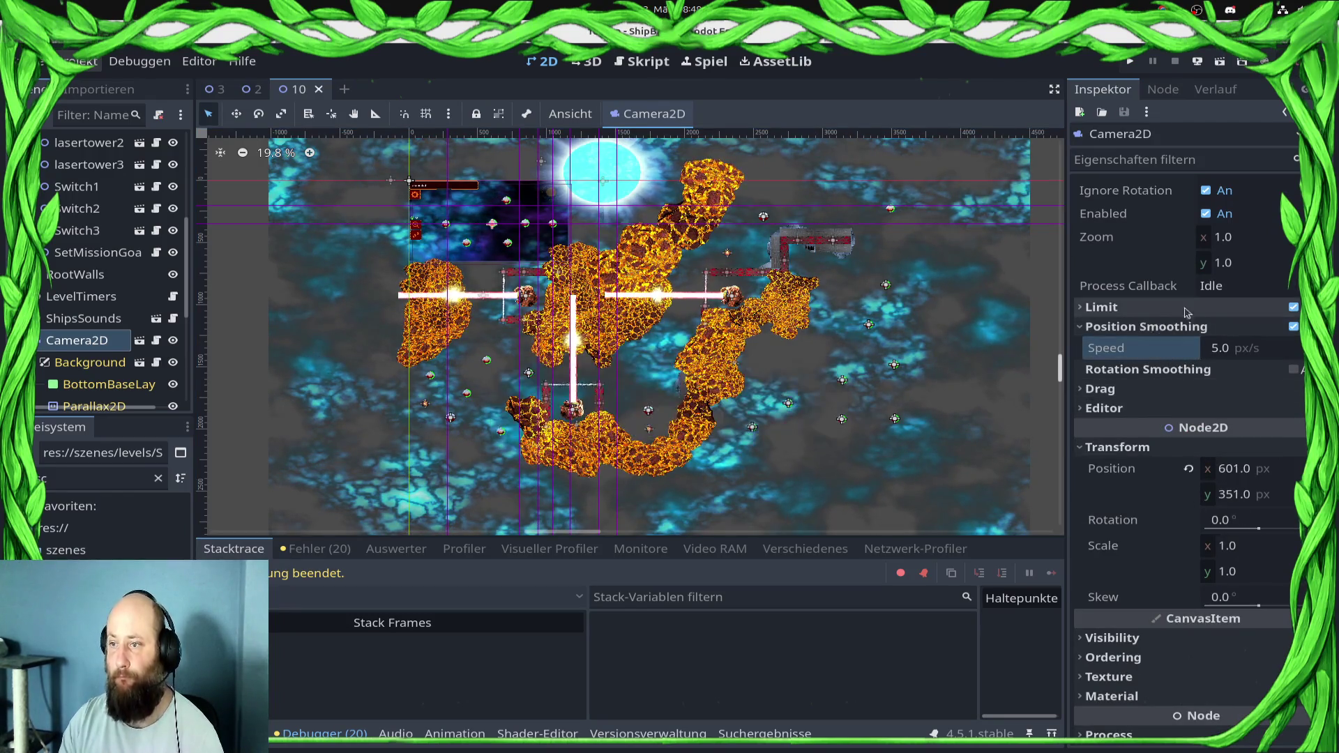
left_click(1170, 307)
left_click(1174, 309)
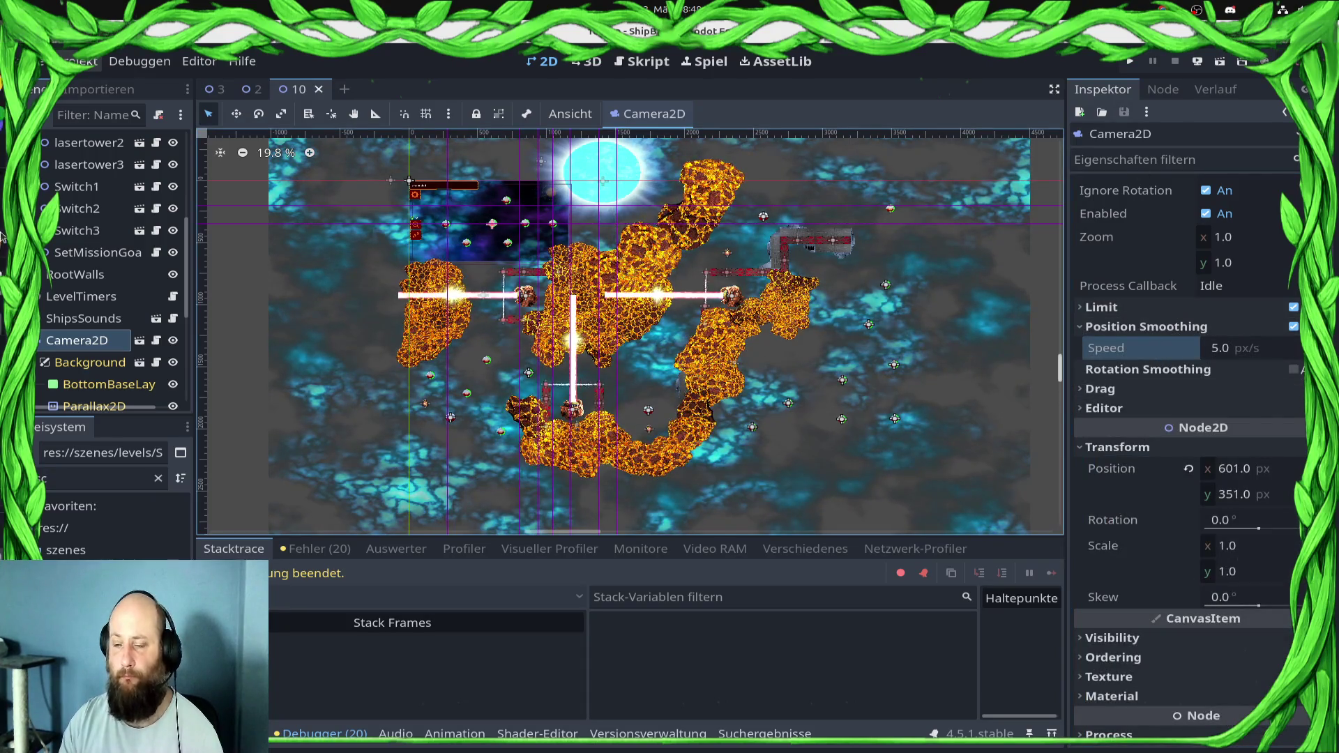
mouse_move(31, 203)
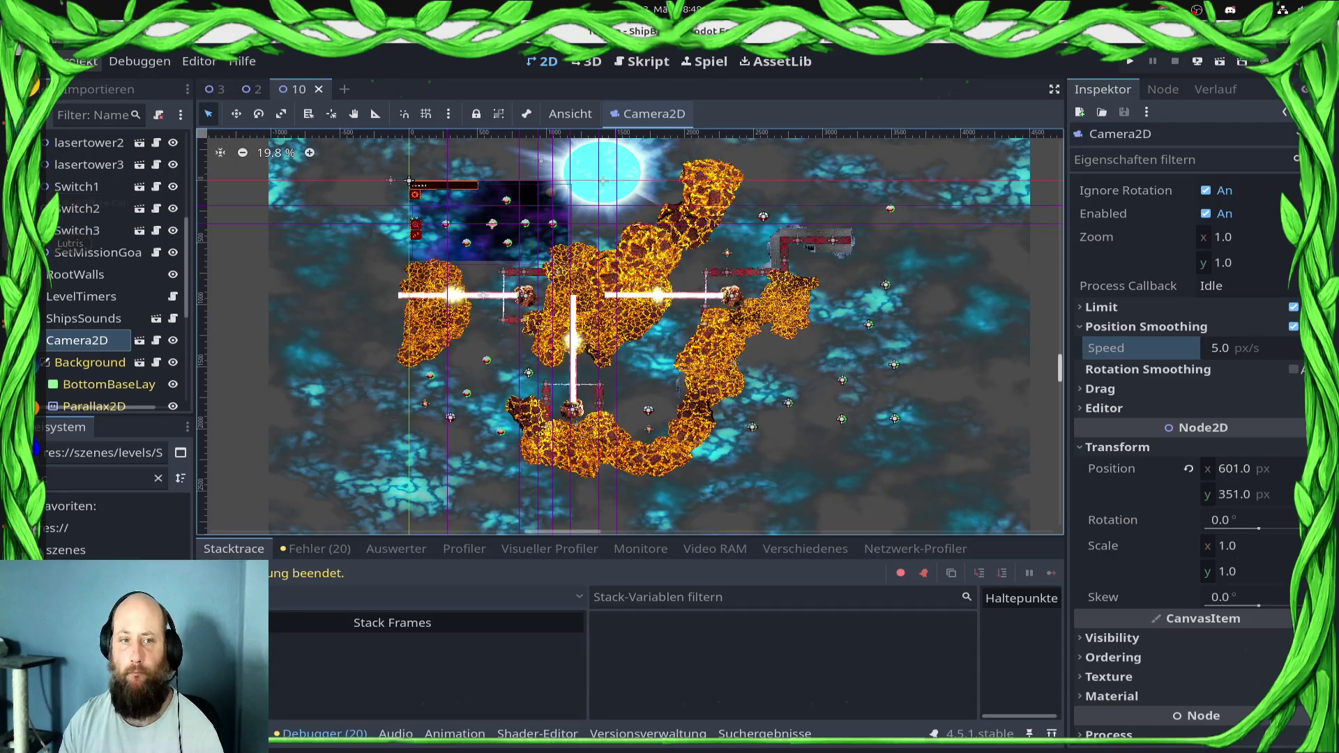
left_click(32, 87)
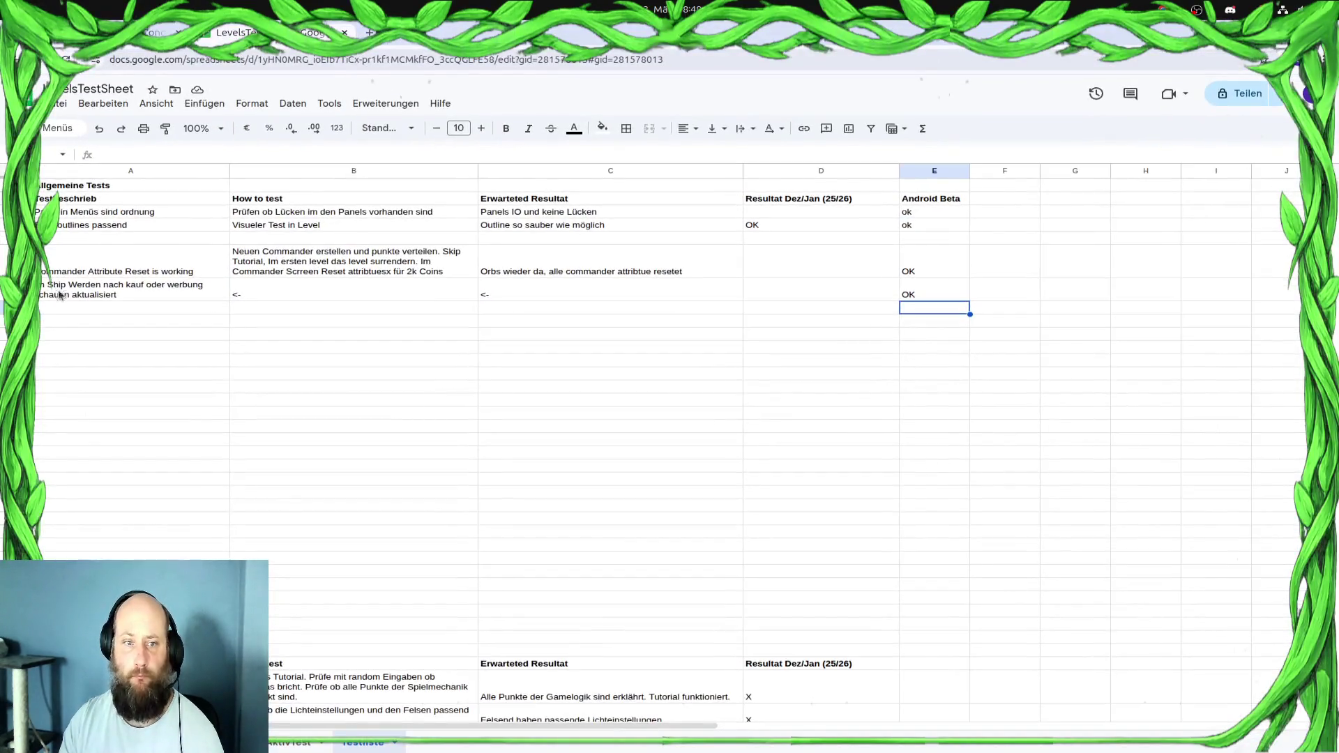
Enter 'Camera not shaking in levels' as a new test in cell A8
left_click(113, 307)
key("Return")
type("Camera not shja")
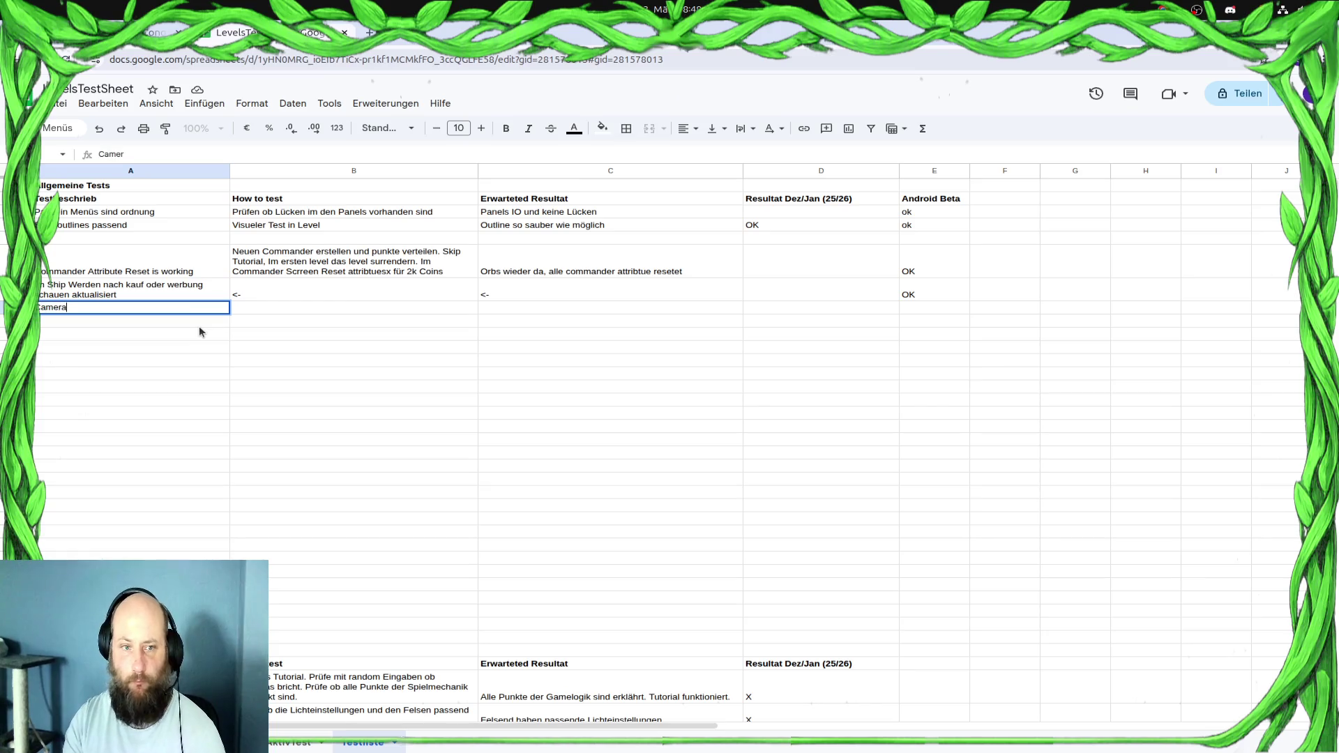
key("BackSpace")
key("BackSpace")
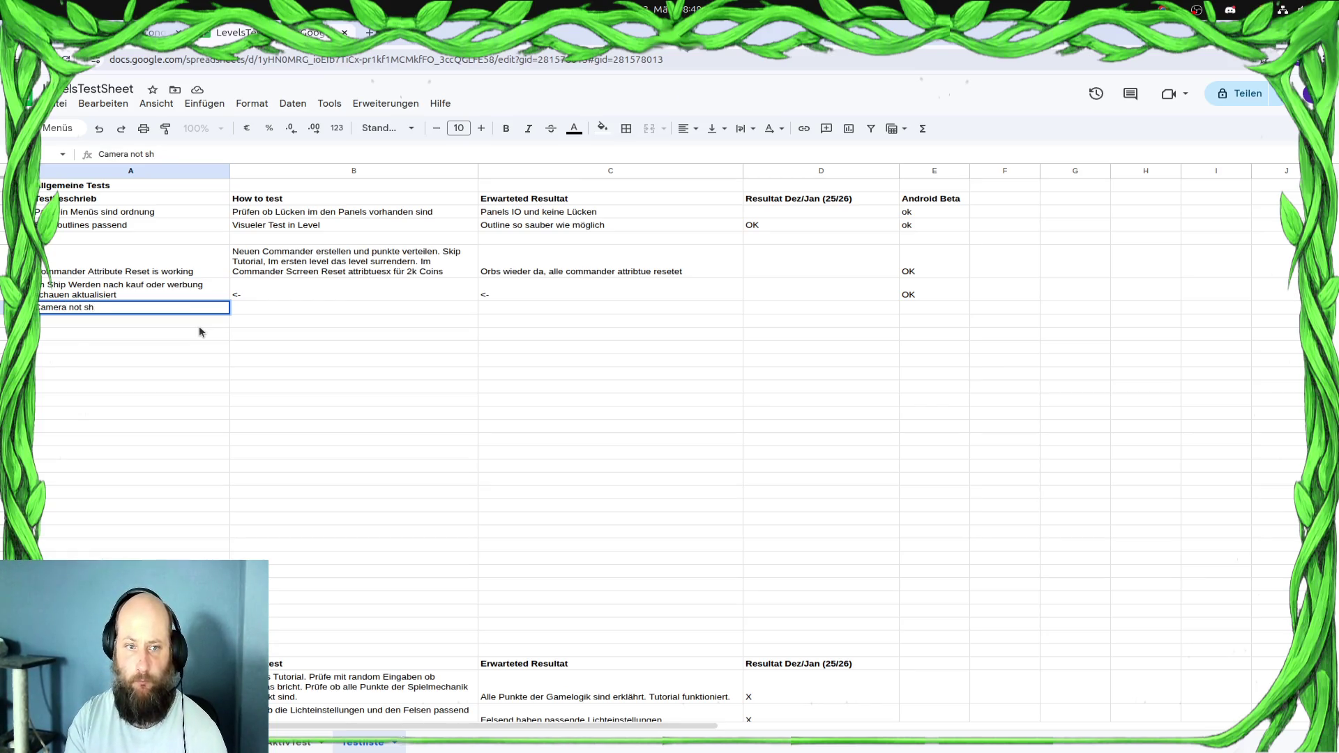
type("aking in levels")
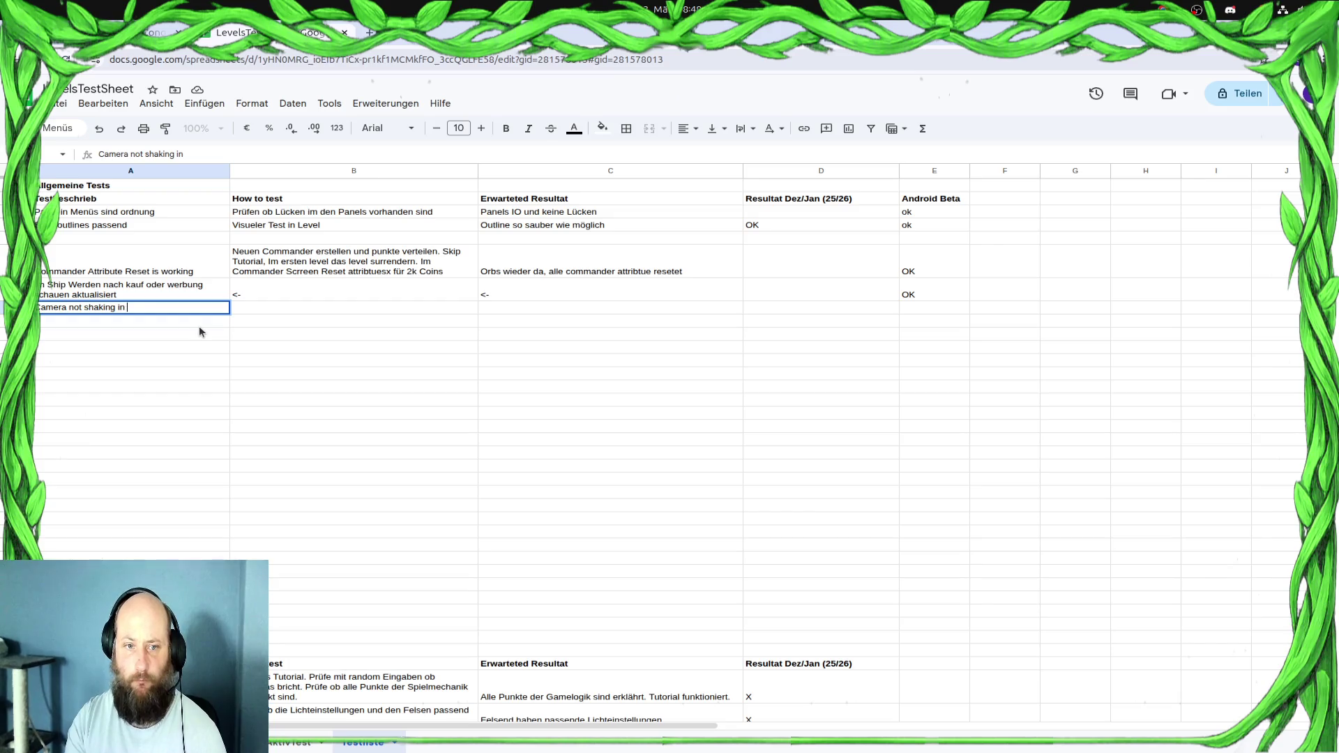
key("Tab")
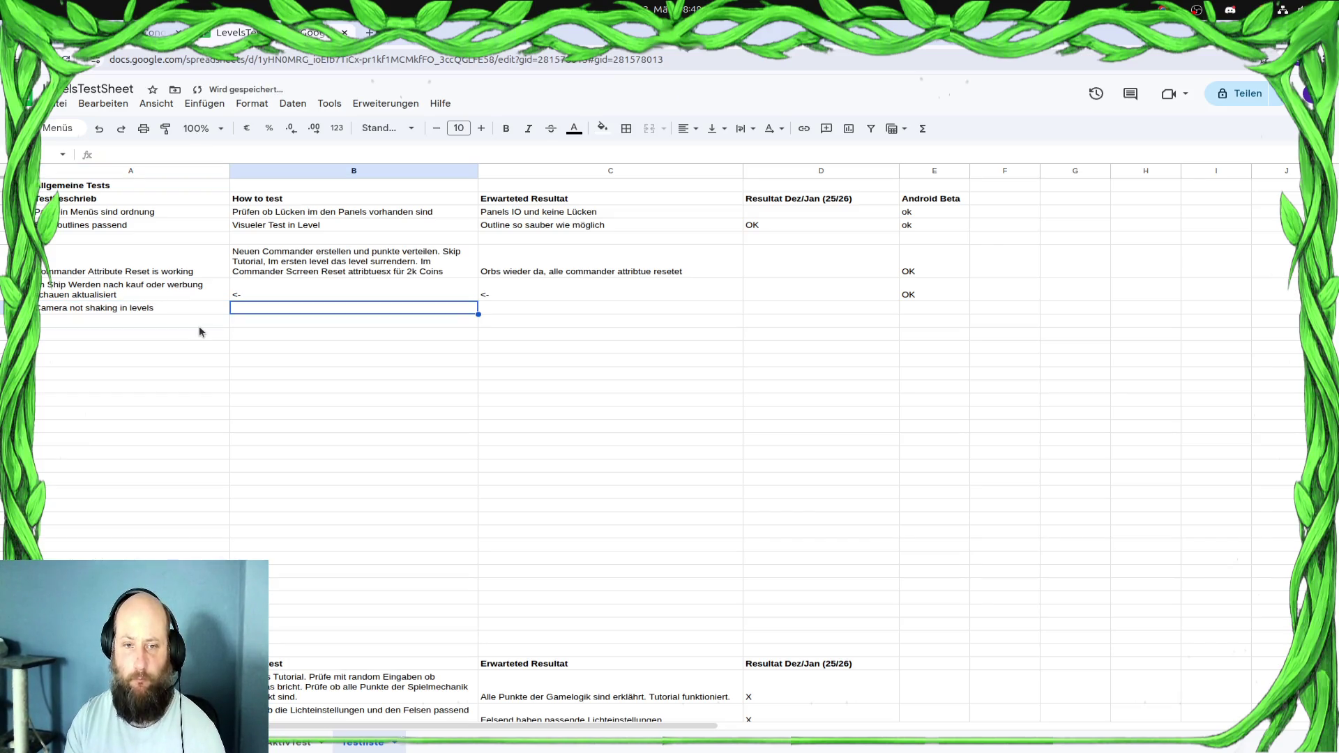
Fill B8 with the smoothing-in-all-levels test steps and C8 with 'Keine Jitterende Camera'
type("All")
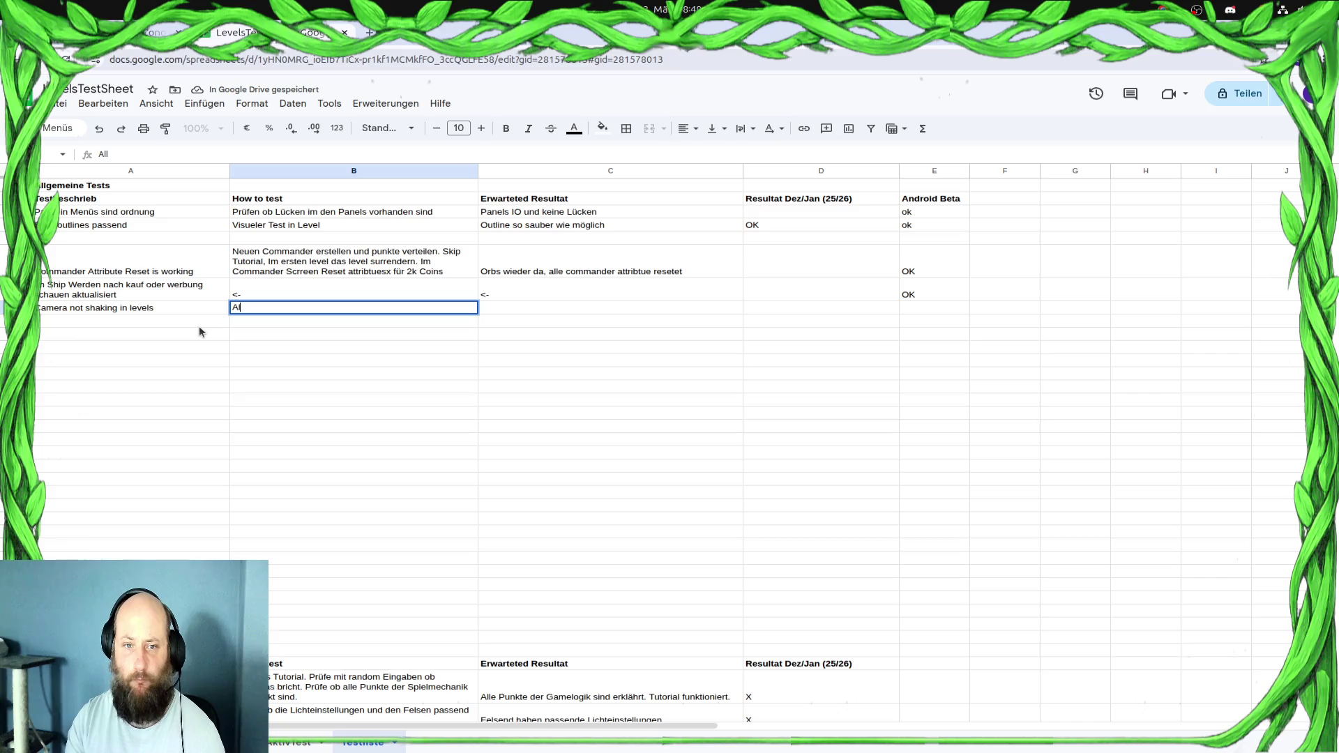
type("Camera")
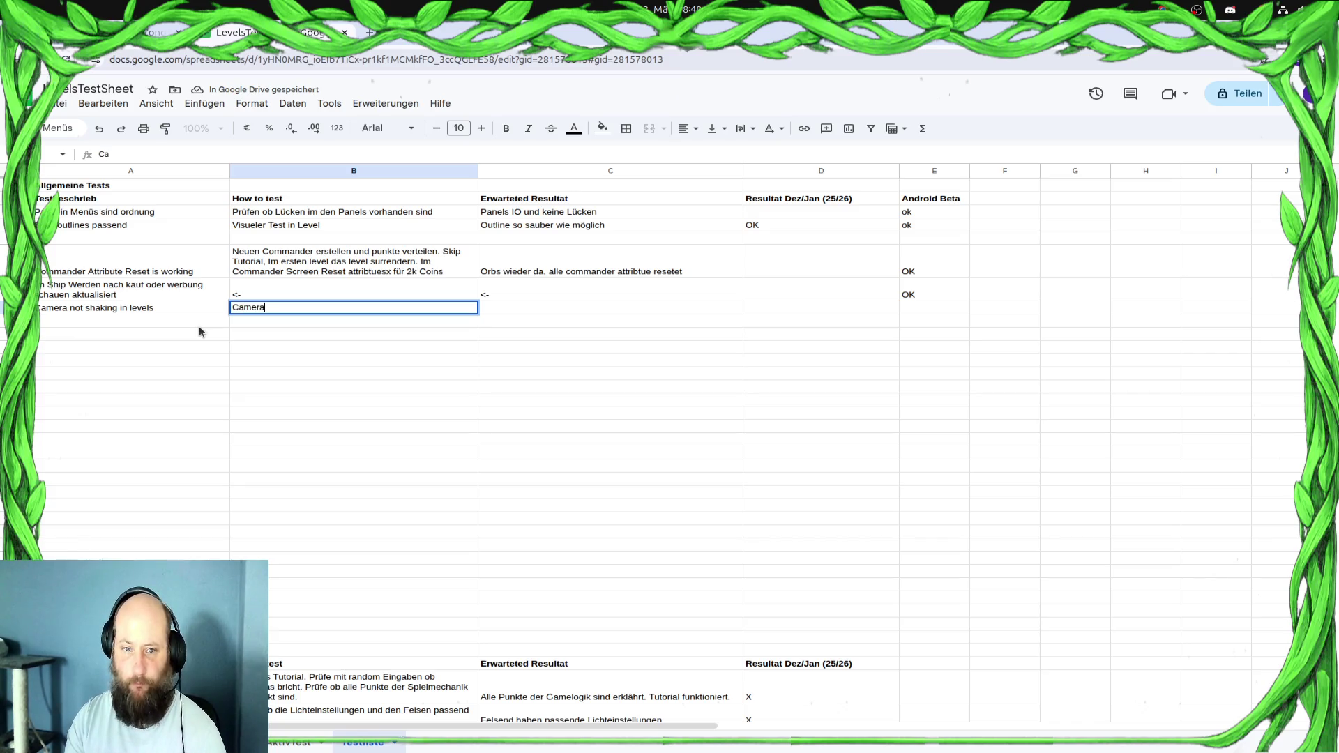
type(" Movment smo")
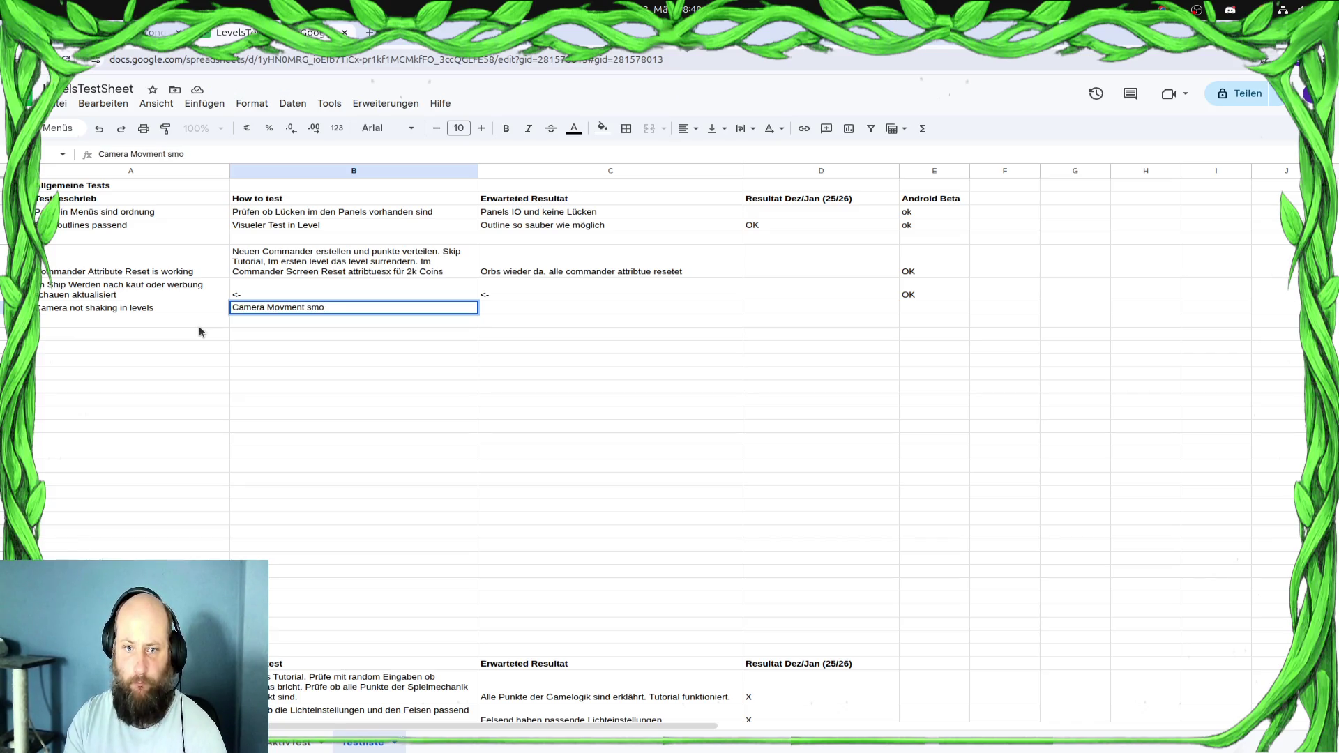
type("thing in allen ")
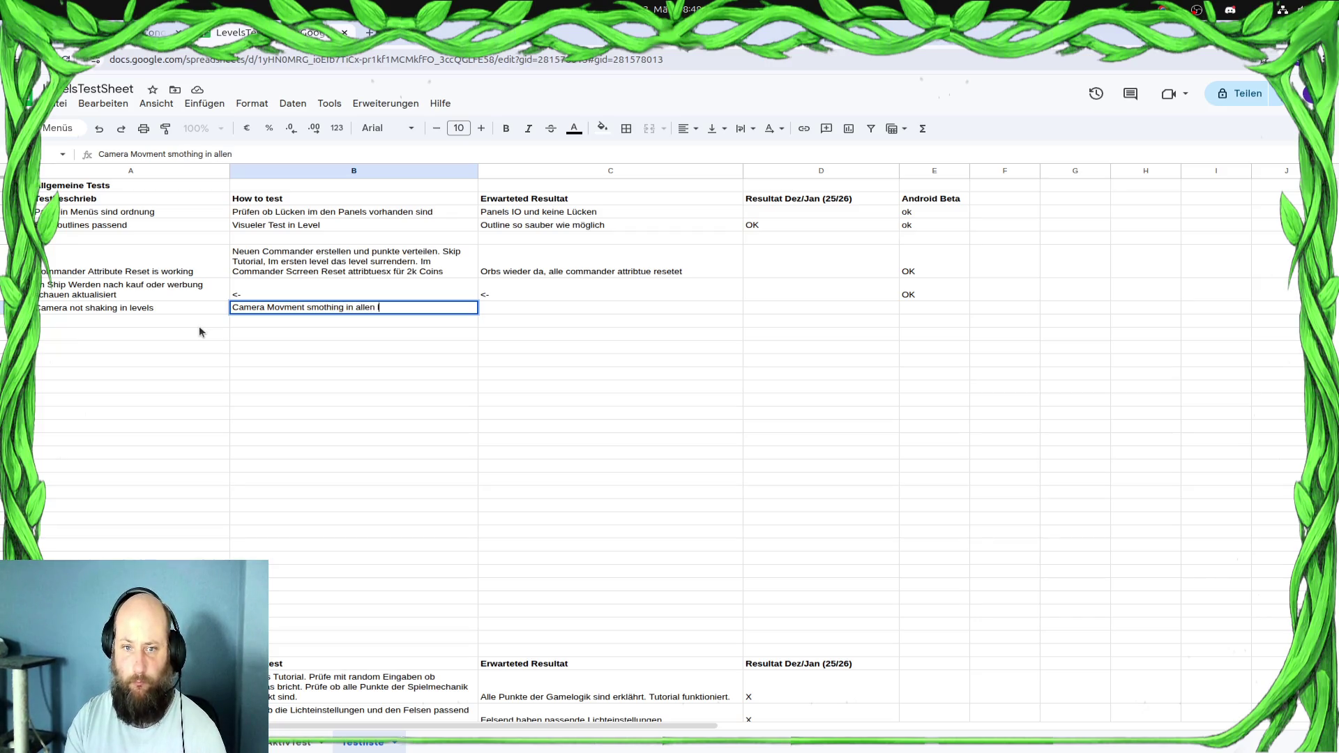
type("levels auf 5")
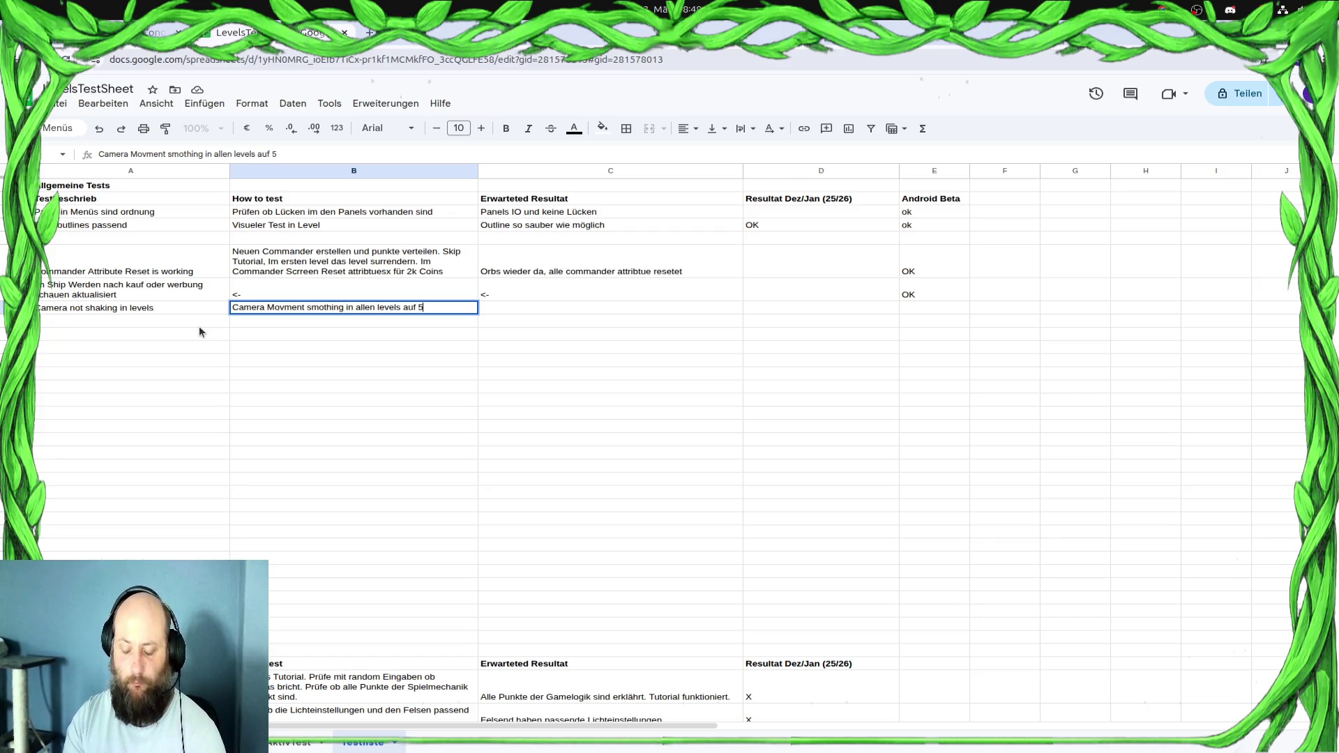
type("px/s")
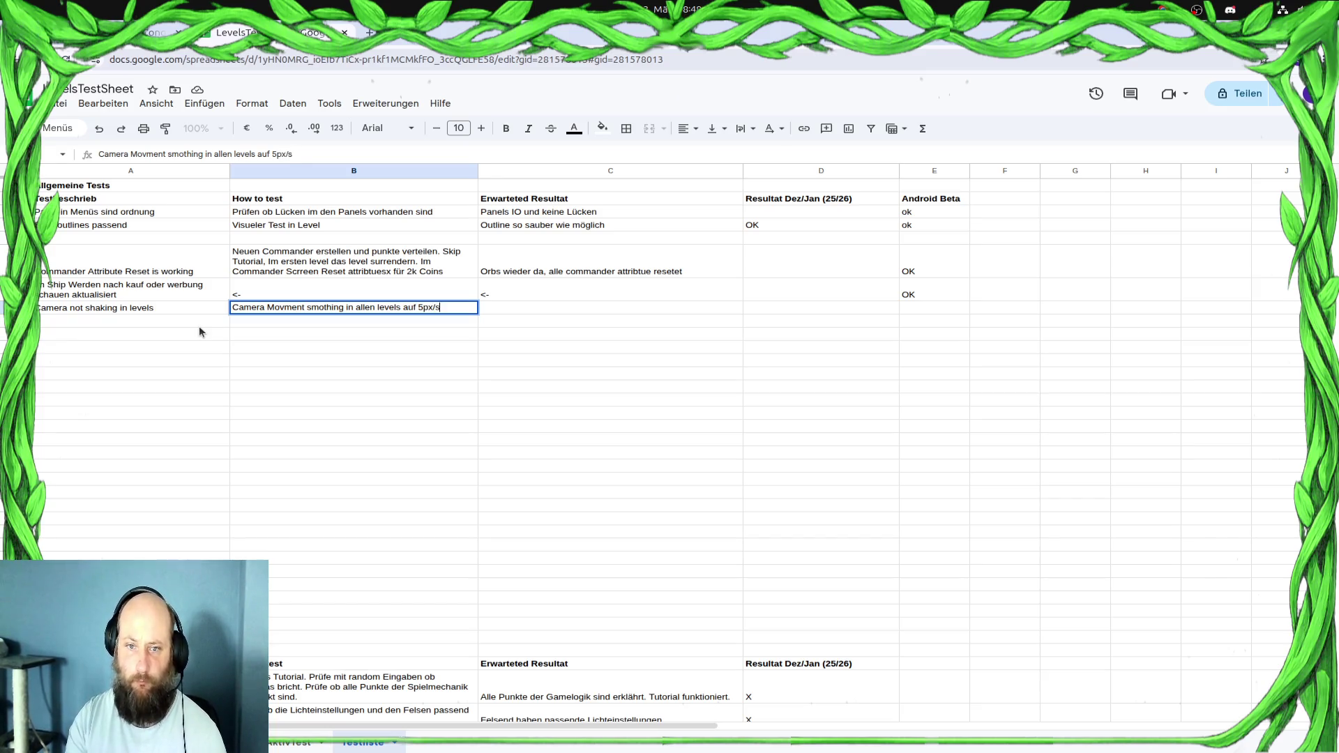
key("Tab")
key("Left")
key("ctrl+c")
key("Right")
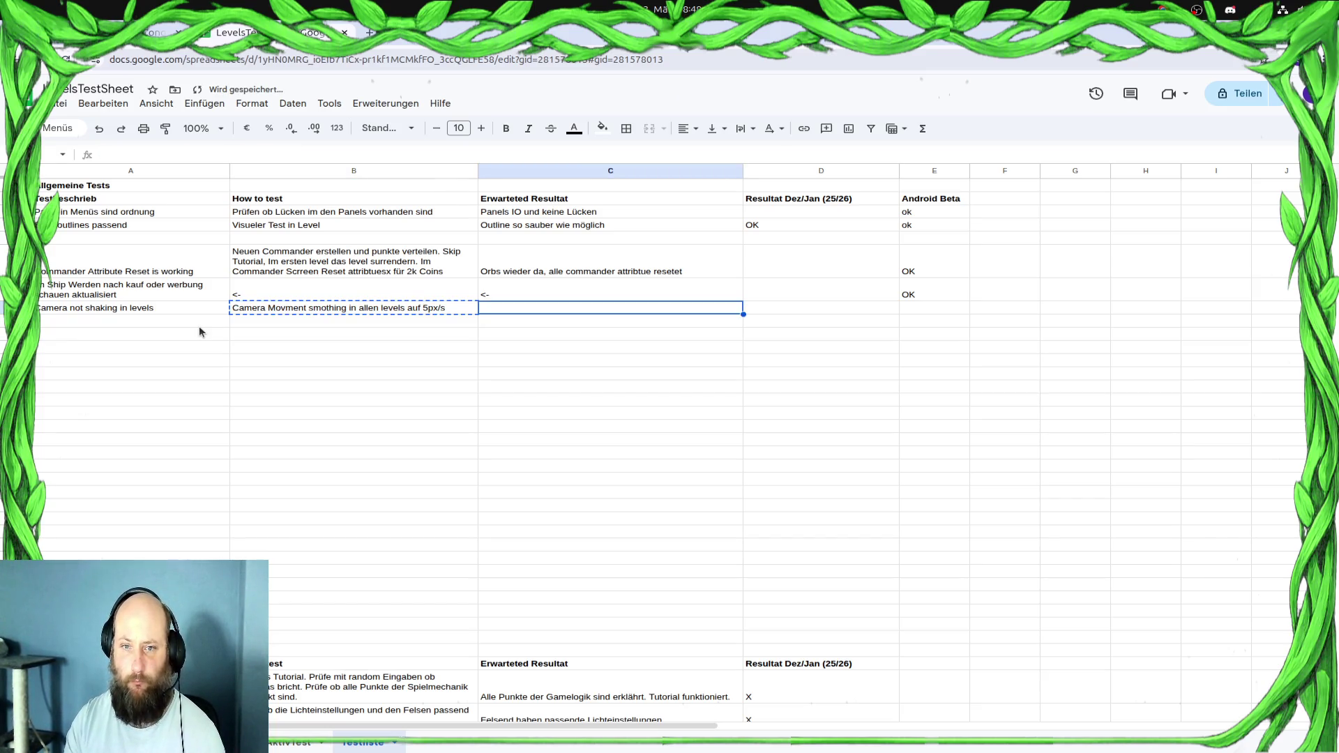
type("Keine")
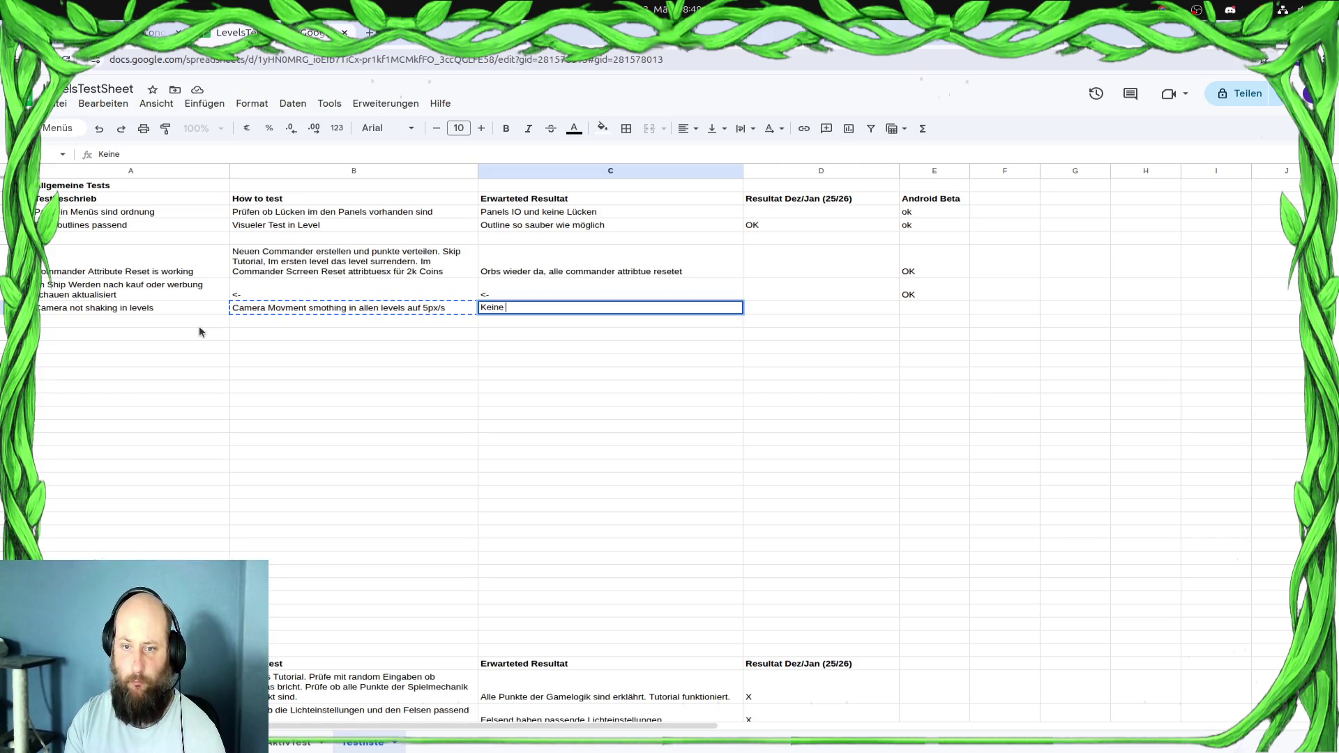
type(" Ju")
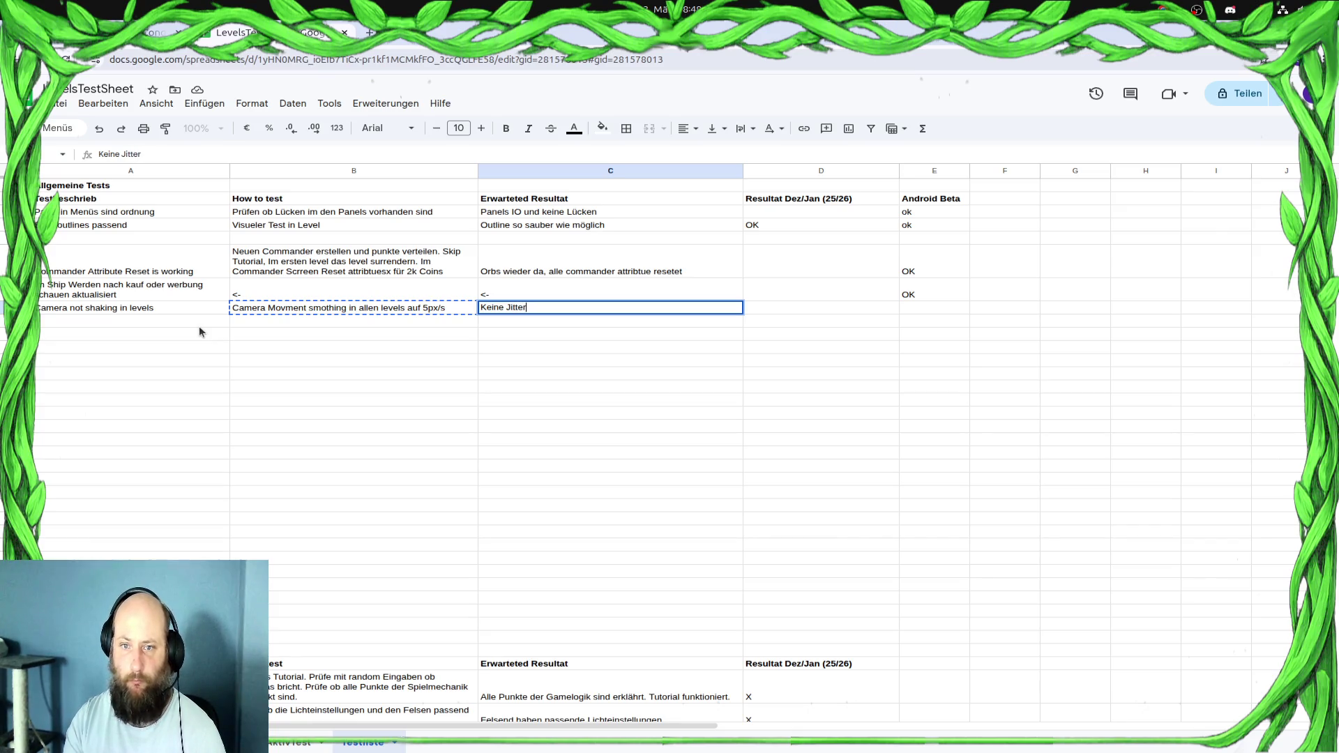
type("ende Camer")
type("amer")
key("Tab")
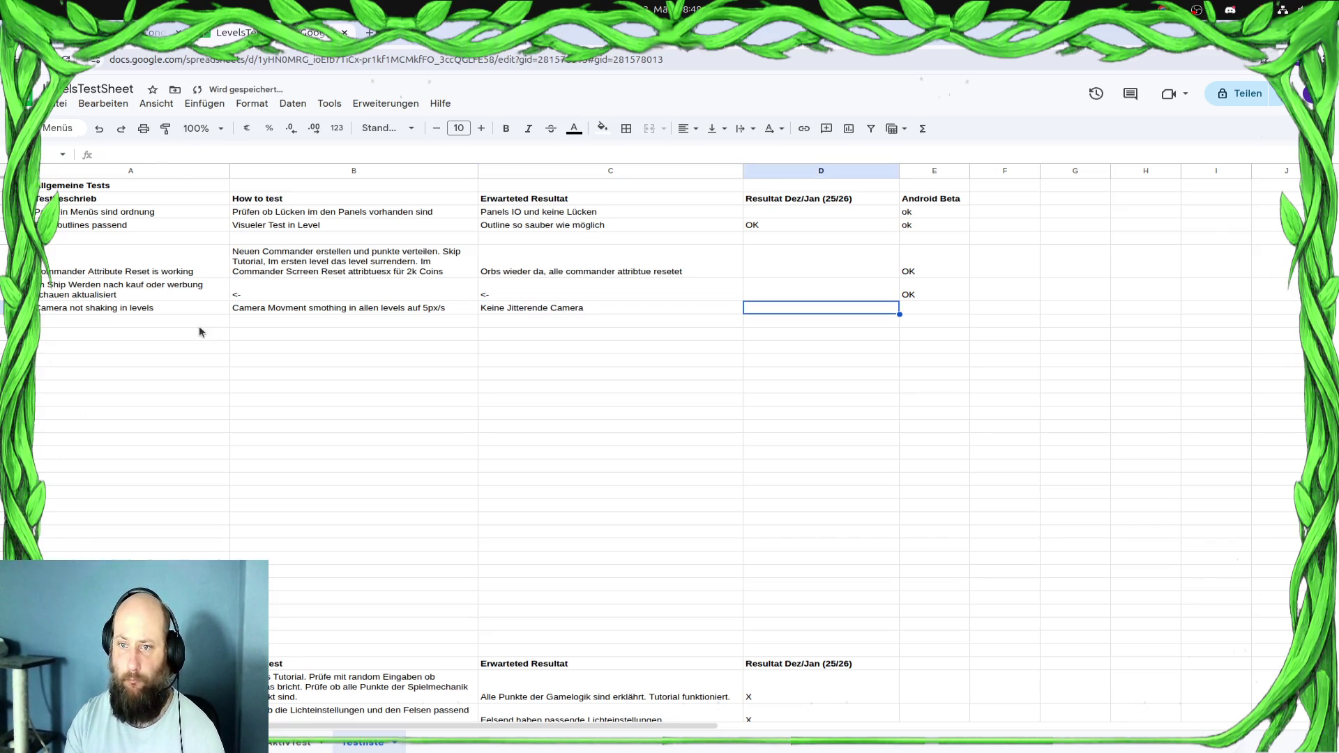
Mark the camera test OK in the Android Beta column E8
key("Tab")
type("O")
key("Escape")
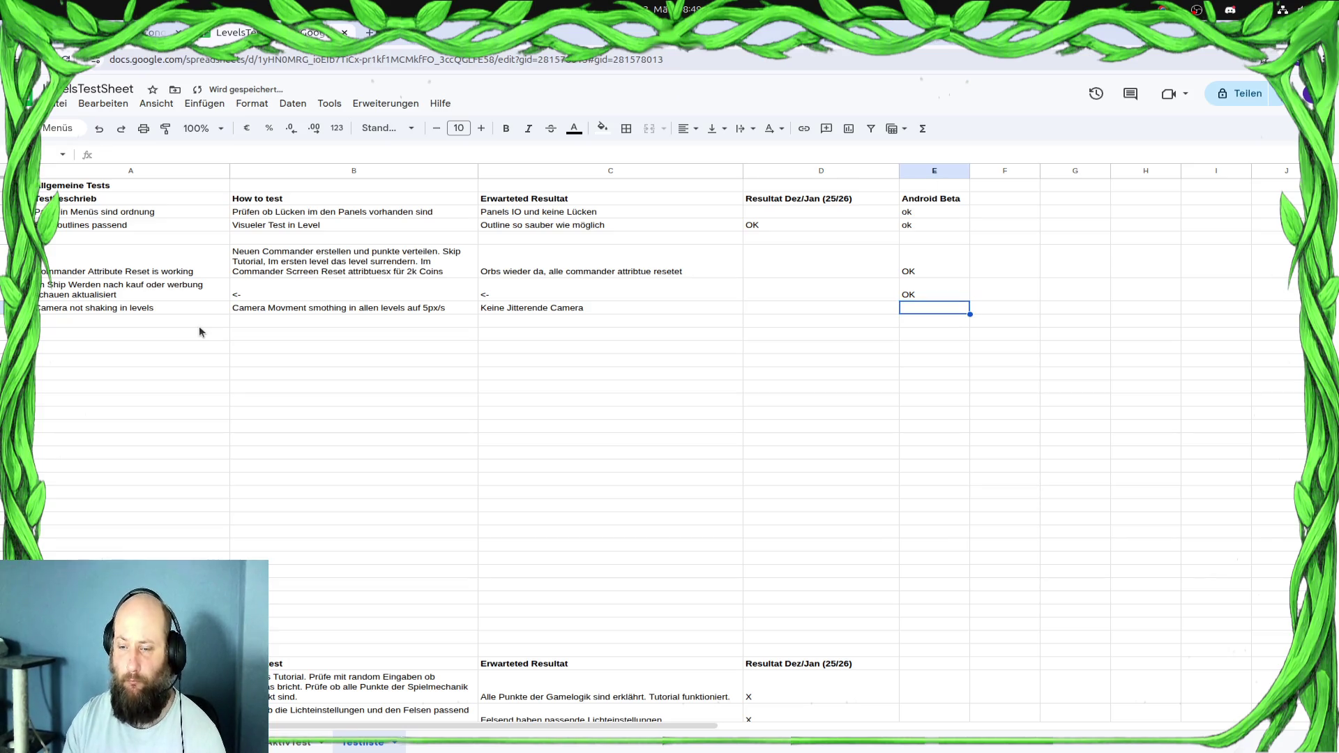
type("OK")
key("Return")
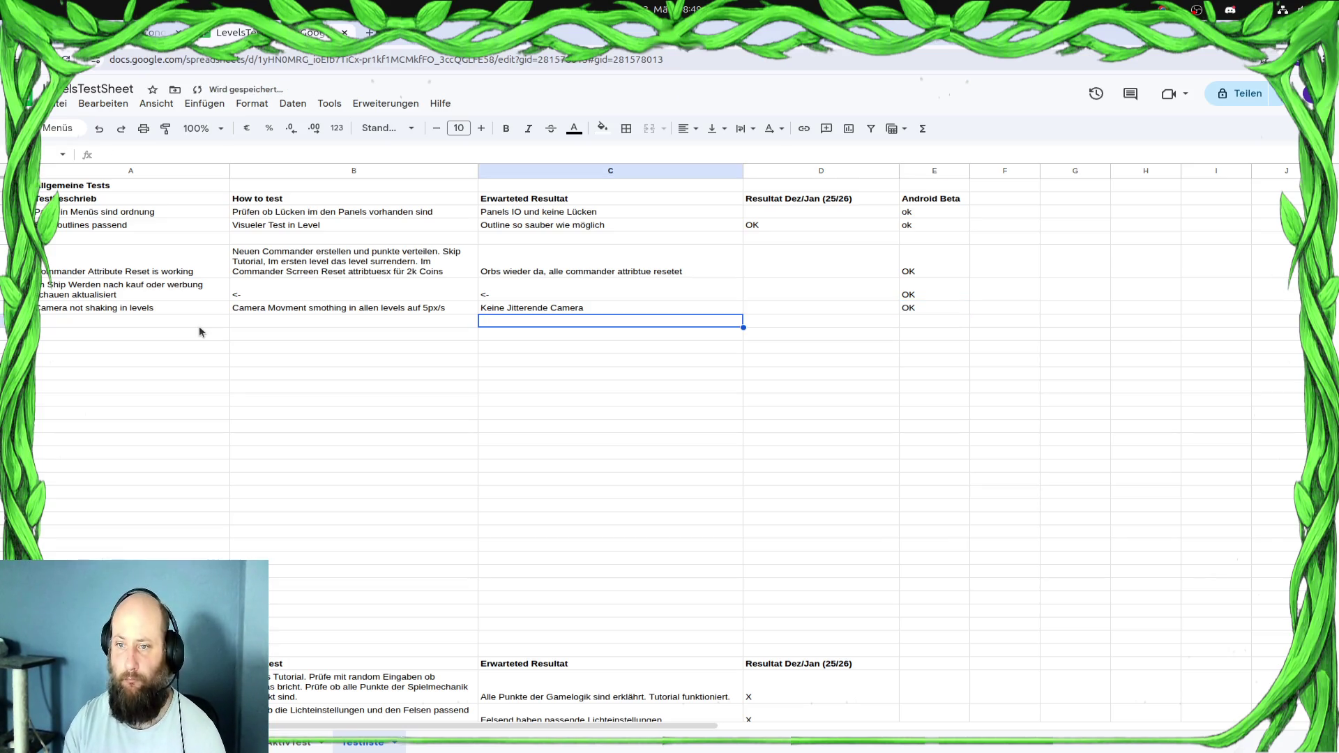
key("alt+Tab")
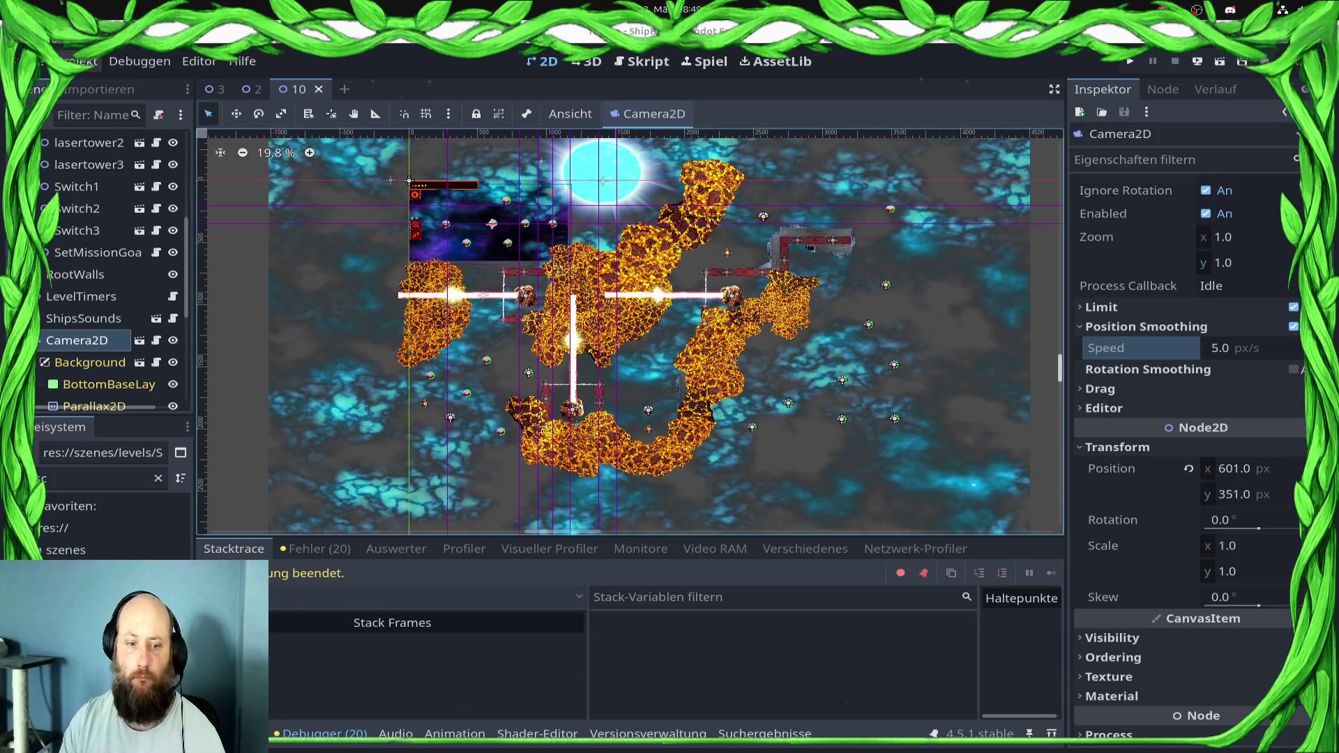
Open the Sector1/10 level scene and browse its scene tree
double_click(921, 507)
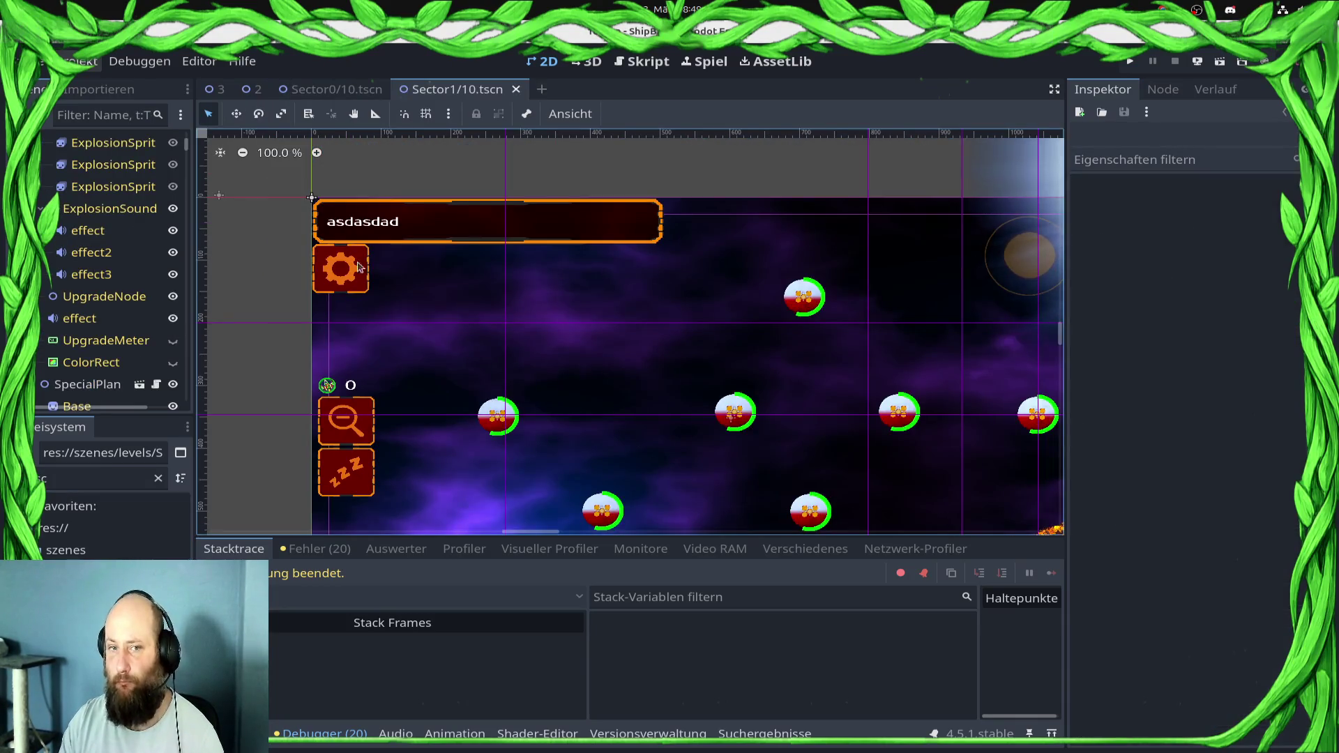
left_click(107, 148)
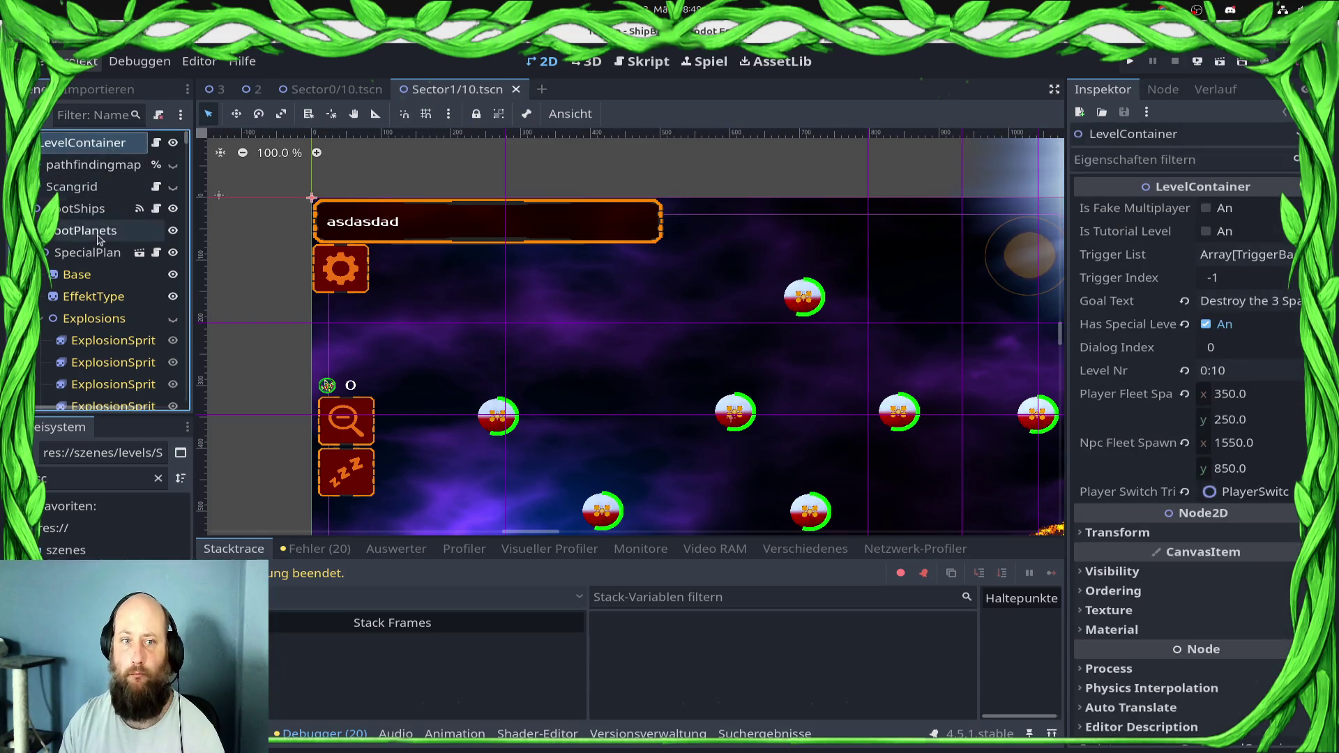
scroll(98, 240, "down", 5)
scroll(98, 240, "up", 3)
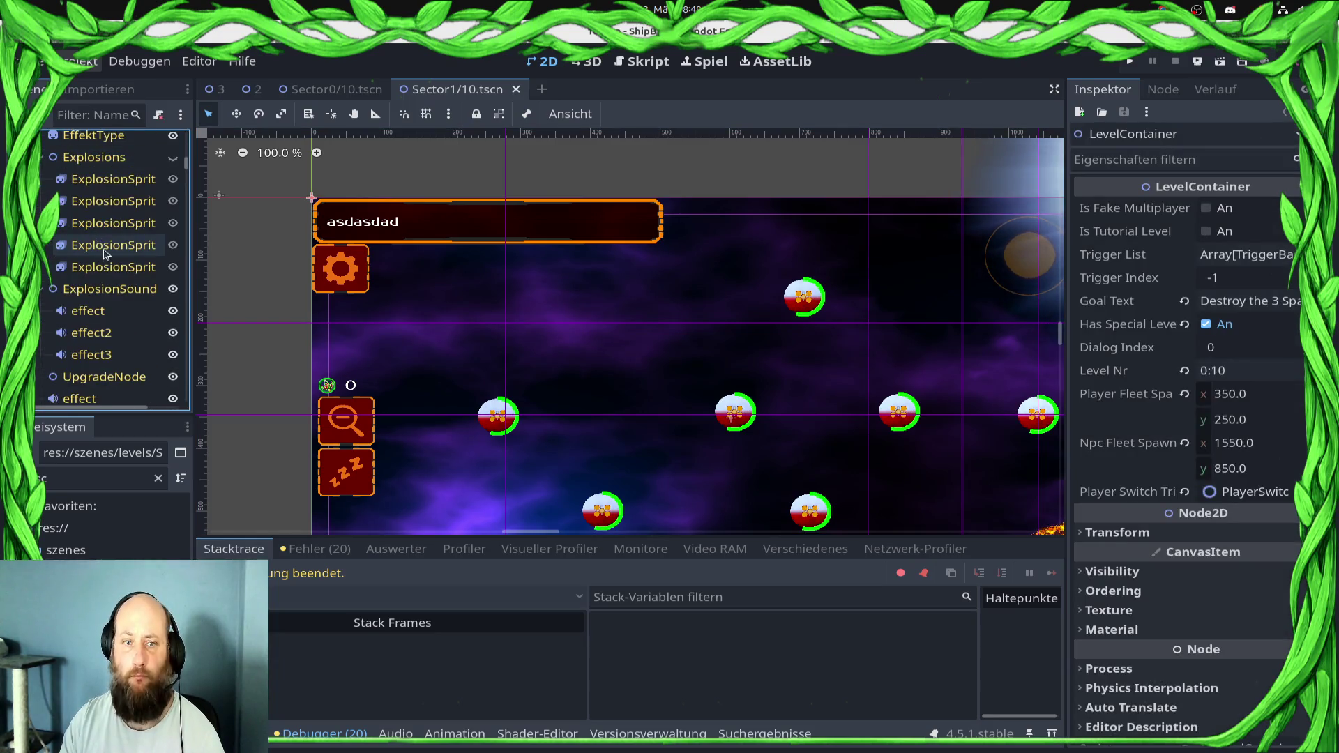
scroll(105, 254, "down", 3)
scroll(106, 272, "up", 6)
scroll(109, 286, "down", 3)
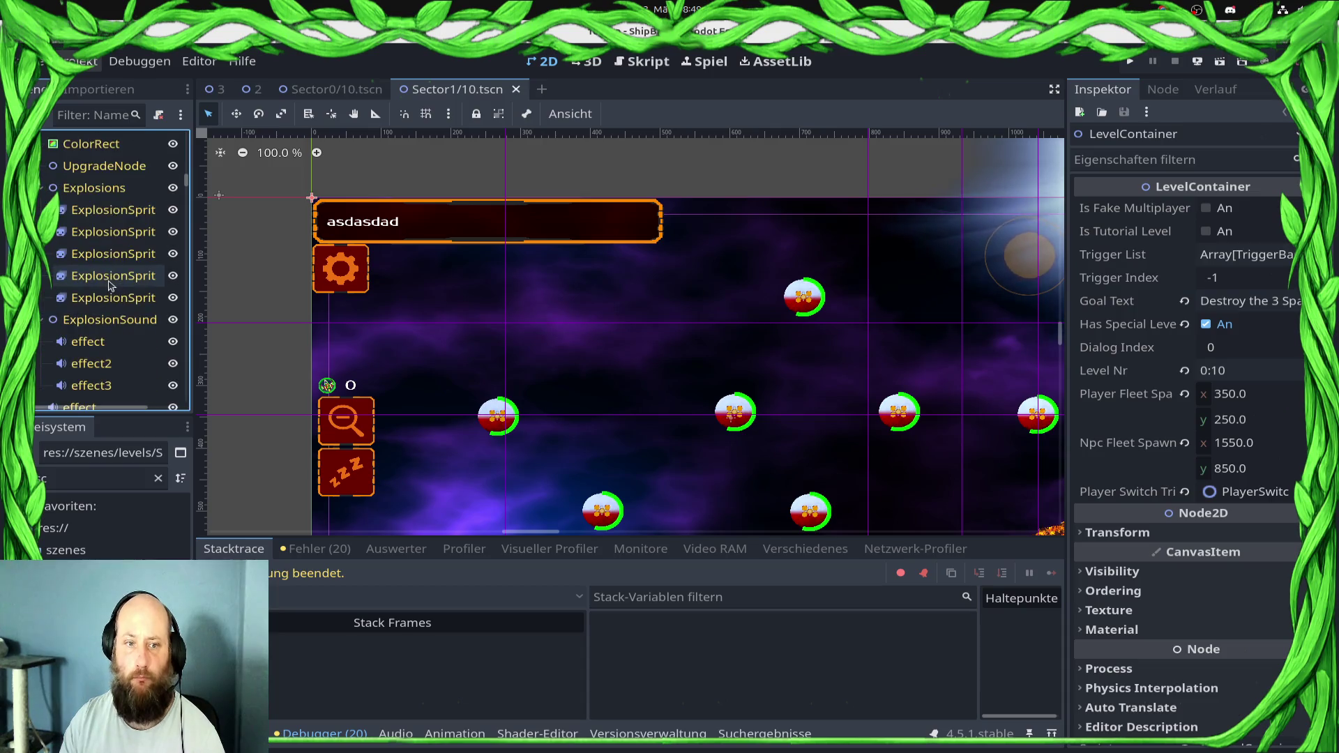
scroll(110, 285, "up", 3)
scroll(532, 389, "down", 10)
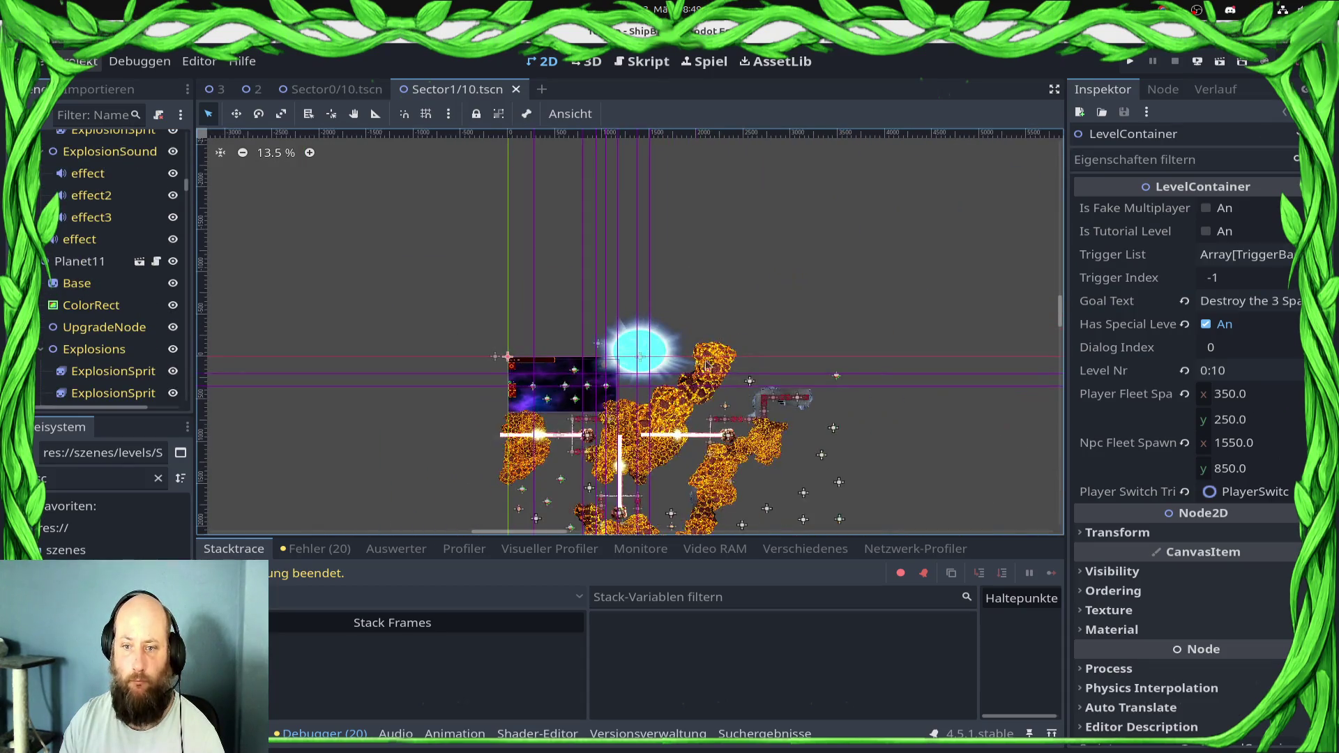
scroll(97, 266, "down", 15)
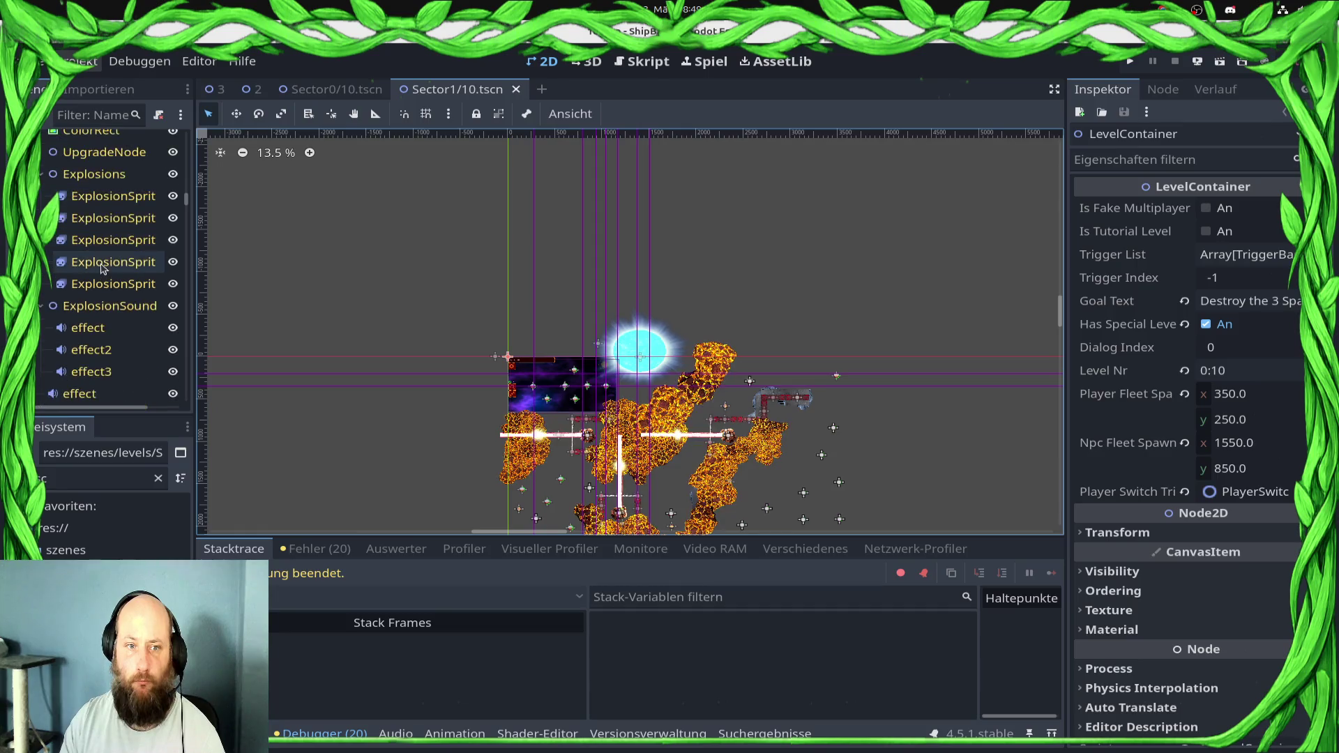
scroll(98, 263, "down", 5)
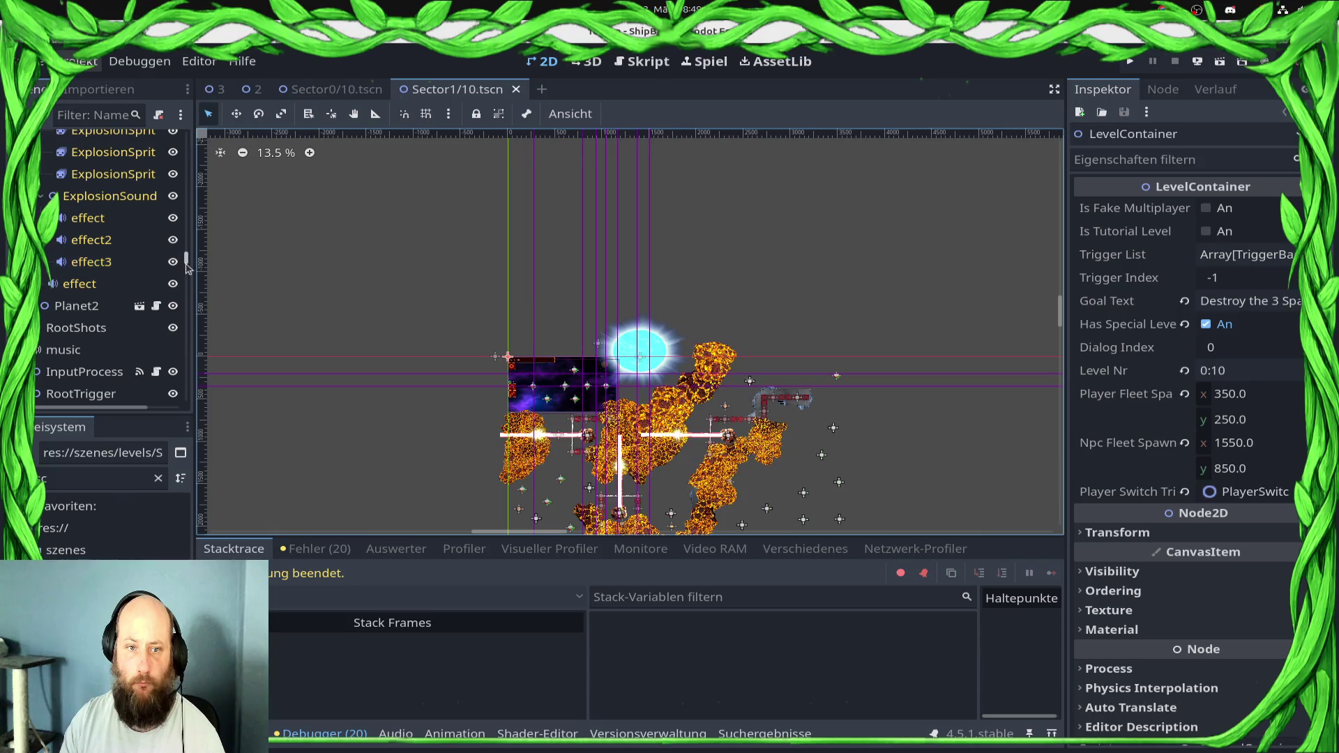
scroll(186, 268, "down", 15)
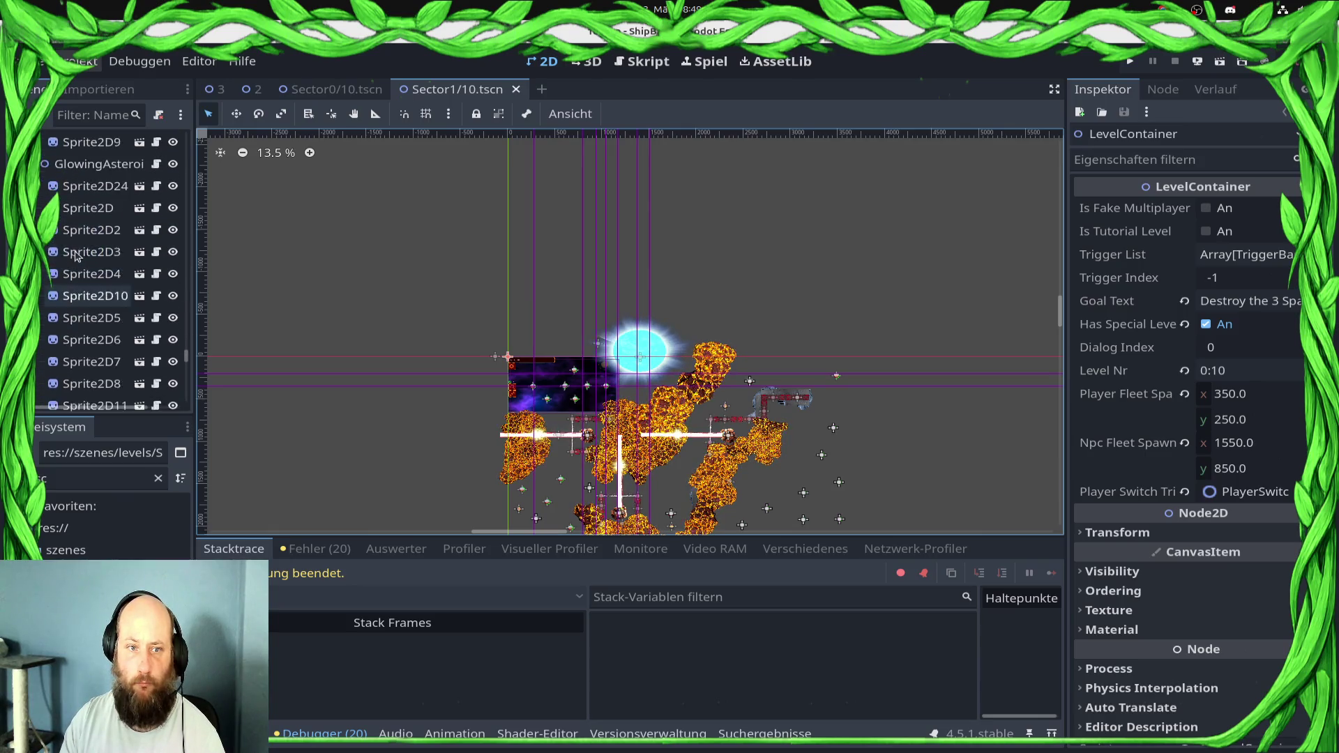
scroll(76, 256, "down", 5)
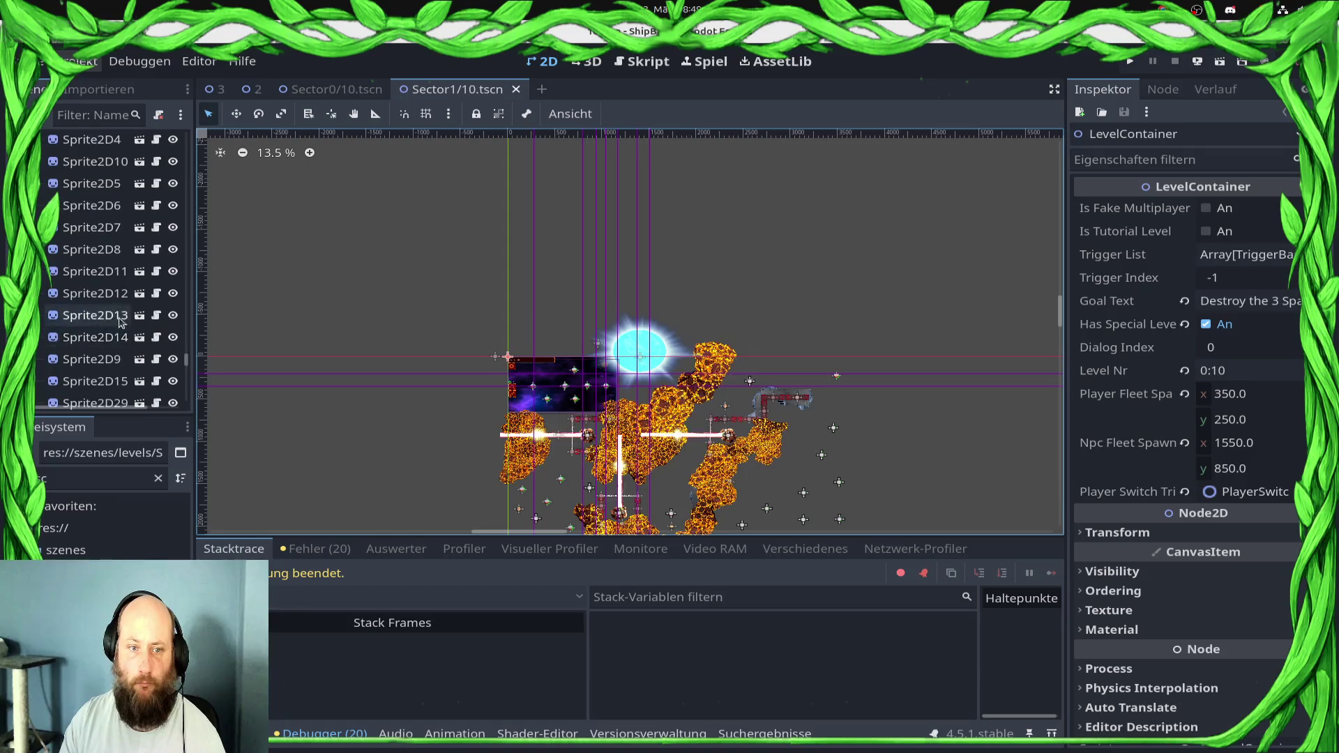
scroll(120, 321, "down", 15)
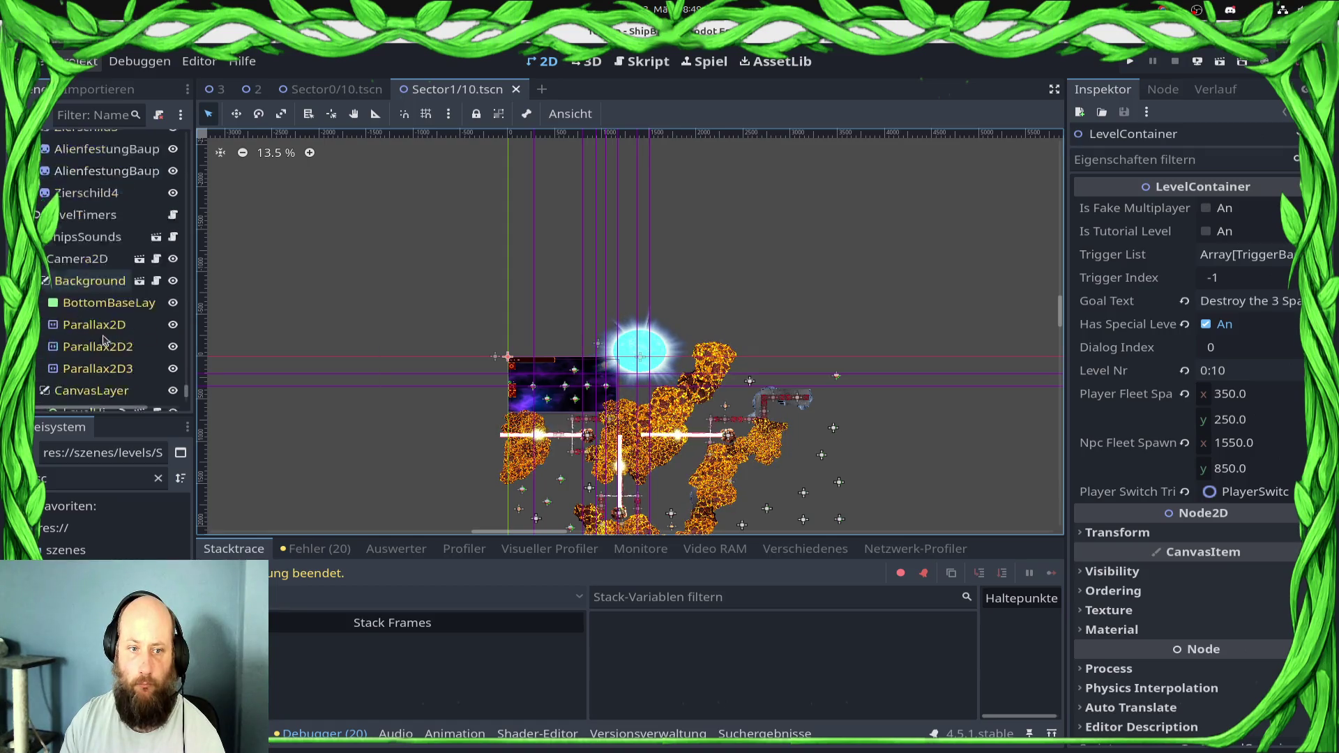
scroll(103, 341, "down", 4)
scroll(126, 334, "up", 5)
Lower the Sector1/10 Camera2D's position smoothing speed from 20 to 5 px/s
left_click(77, 306)
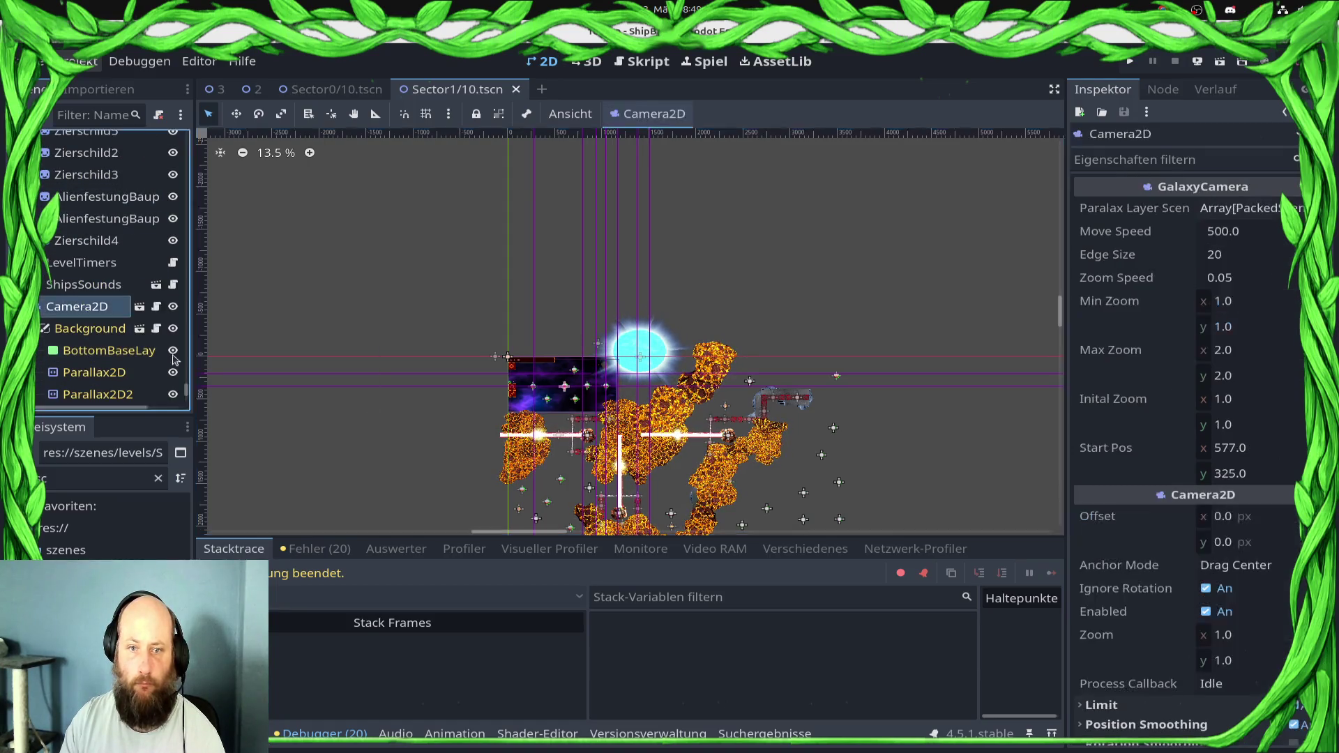
scroll(1186, 453, "down", 5)
left_click(1228, 440)
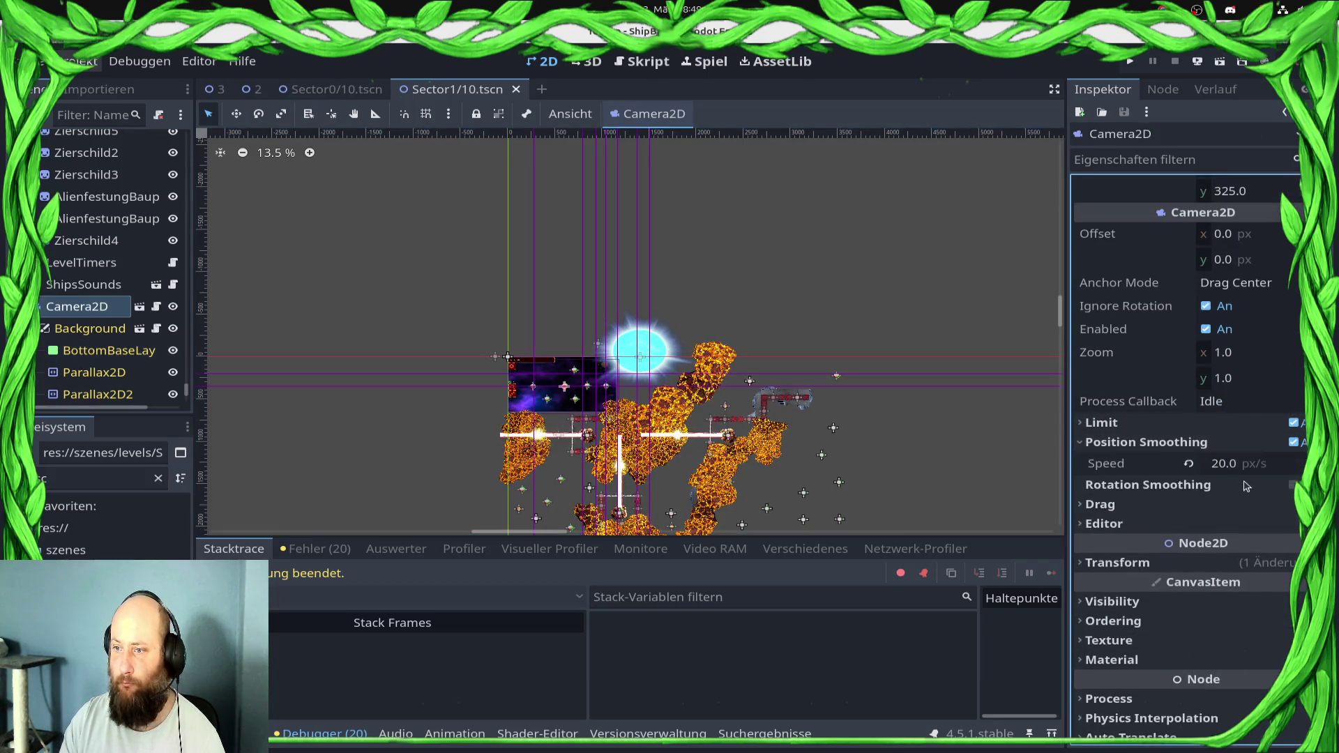
left_click_drag(1191, 465, 1158, 465)
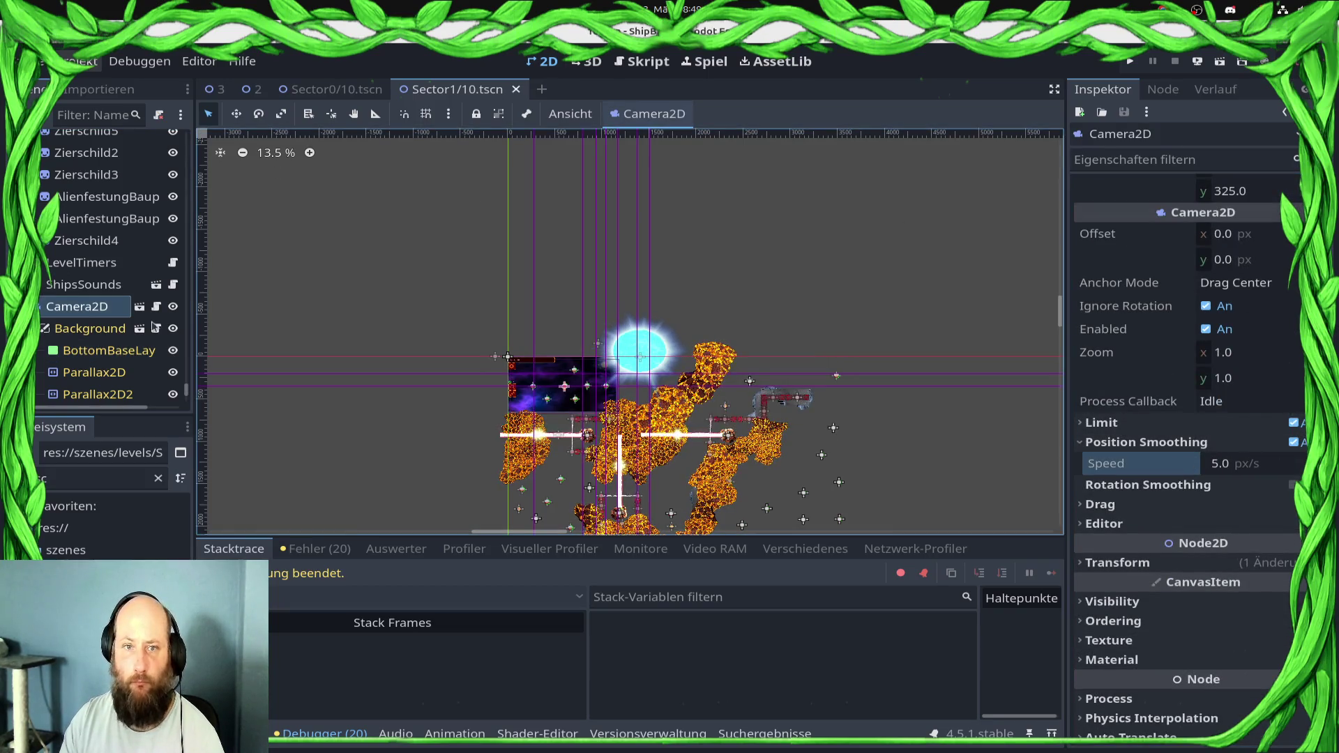
left_click(158, 477)
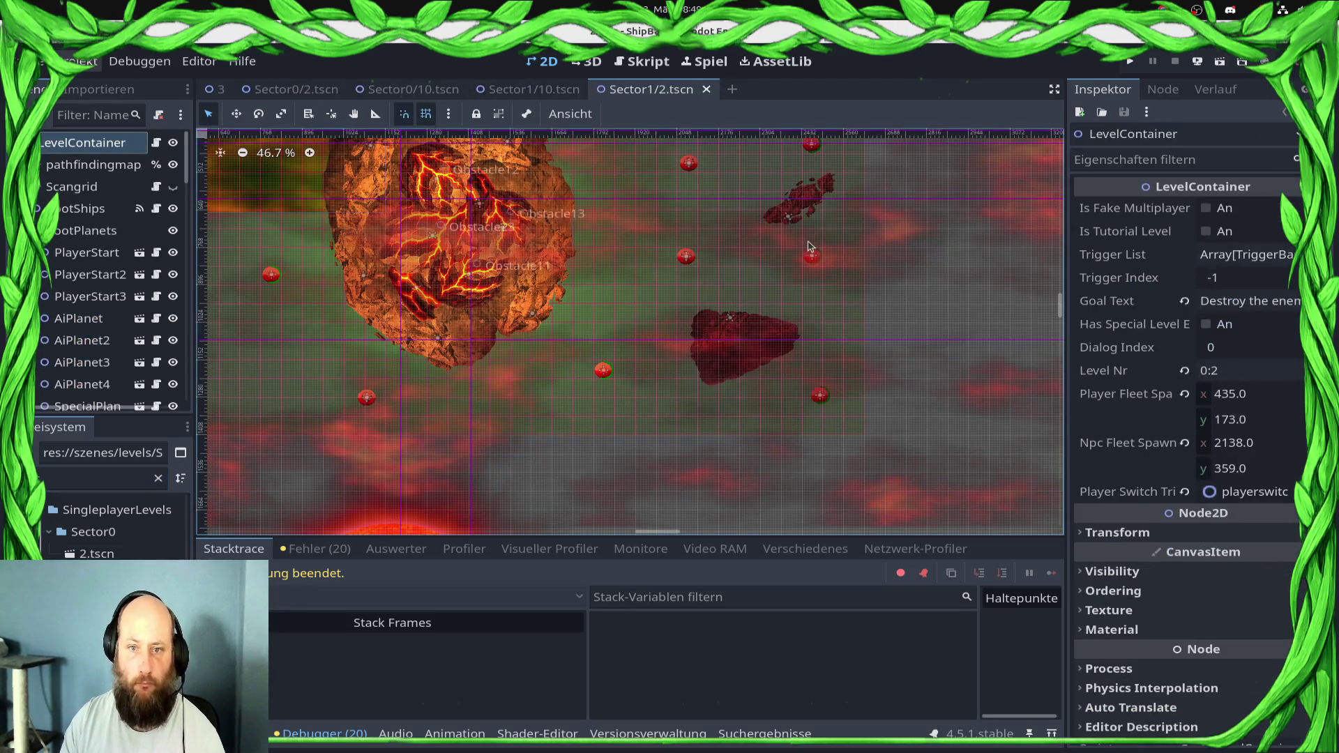
Hide the pathfinding map overlay in the Sector1/2 level
scroll(675, 301, "down", 2)
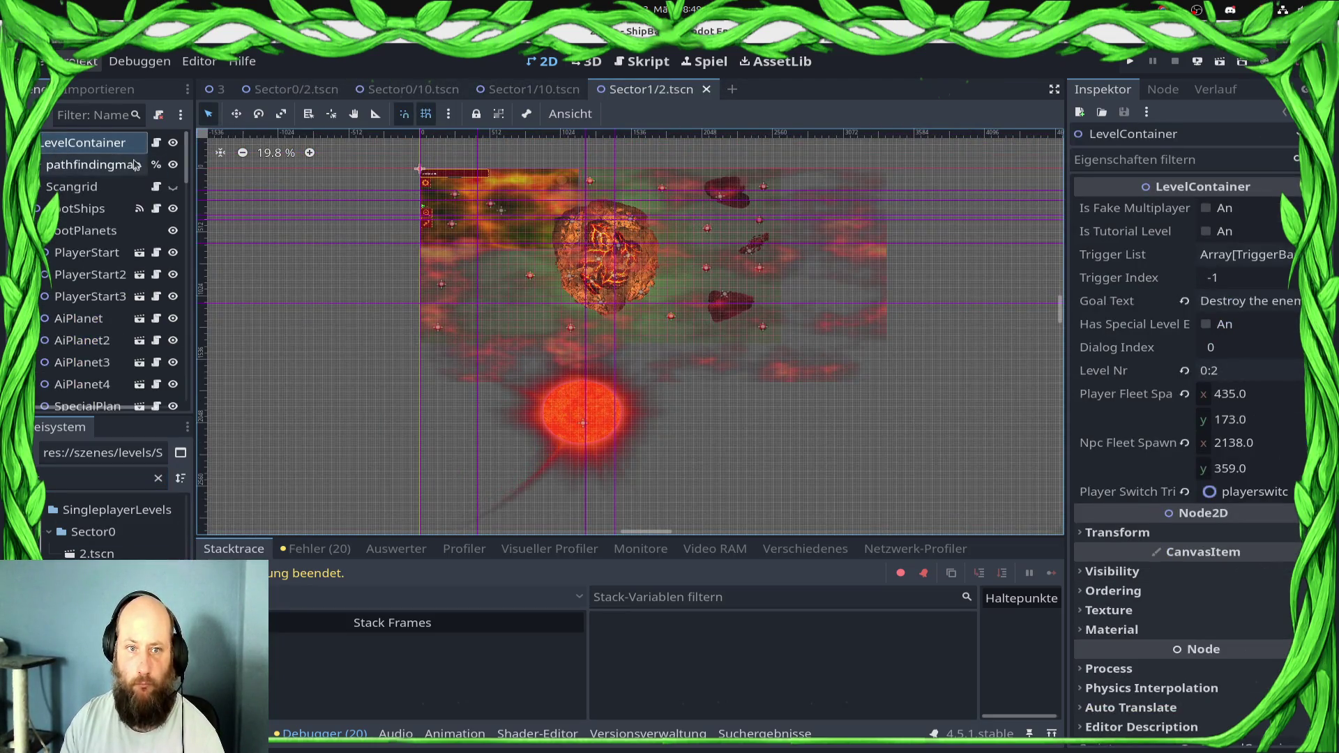
left_click(173, 166)
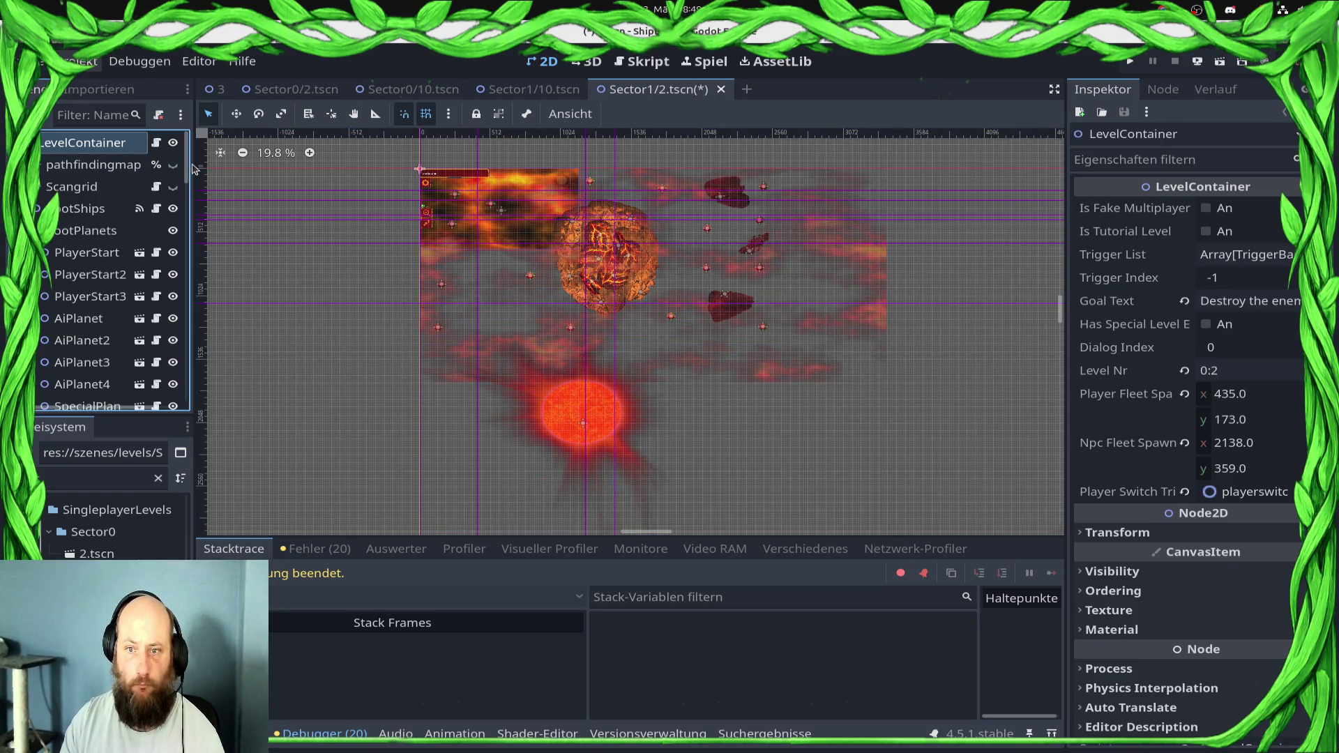
scroll(675, 300, "up", 5)
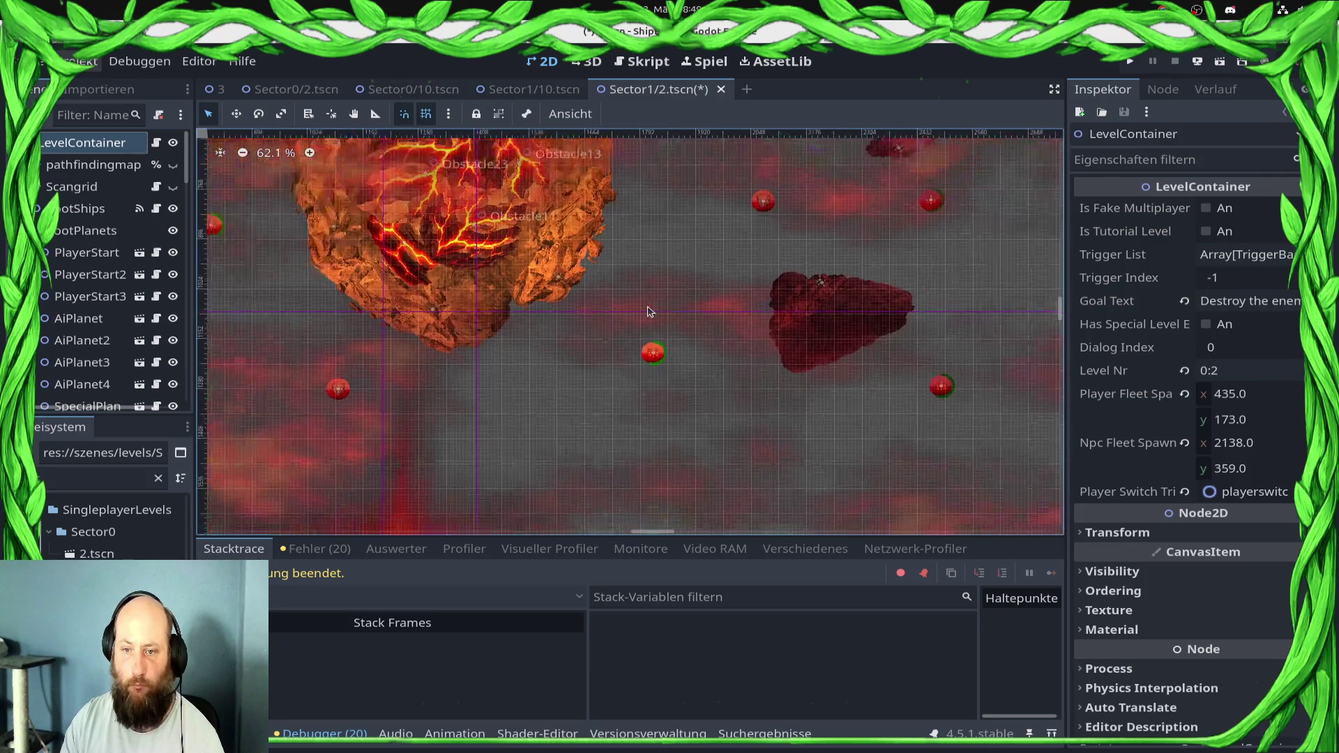
scroll(648, 311, "down", 2)
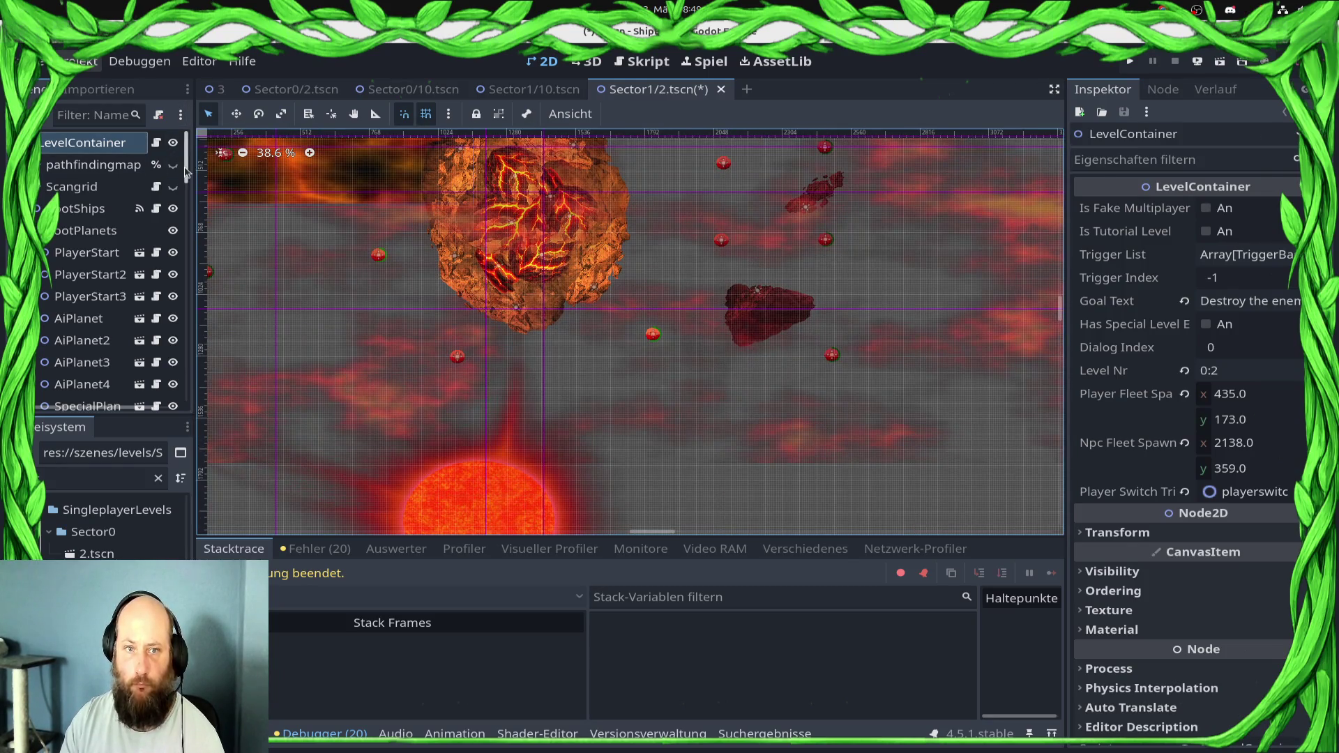
Set the Sector1/2 Camera2D's position smoothing speed to 5 px/s
scroll(100, 290, "down", 15)
scroll(100, 290, "up", 3)
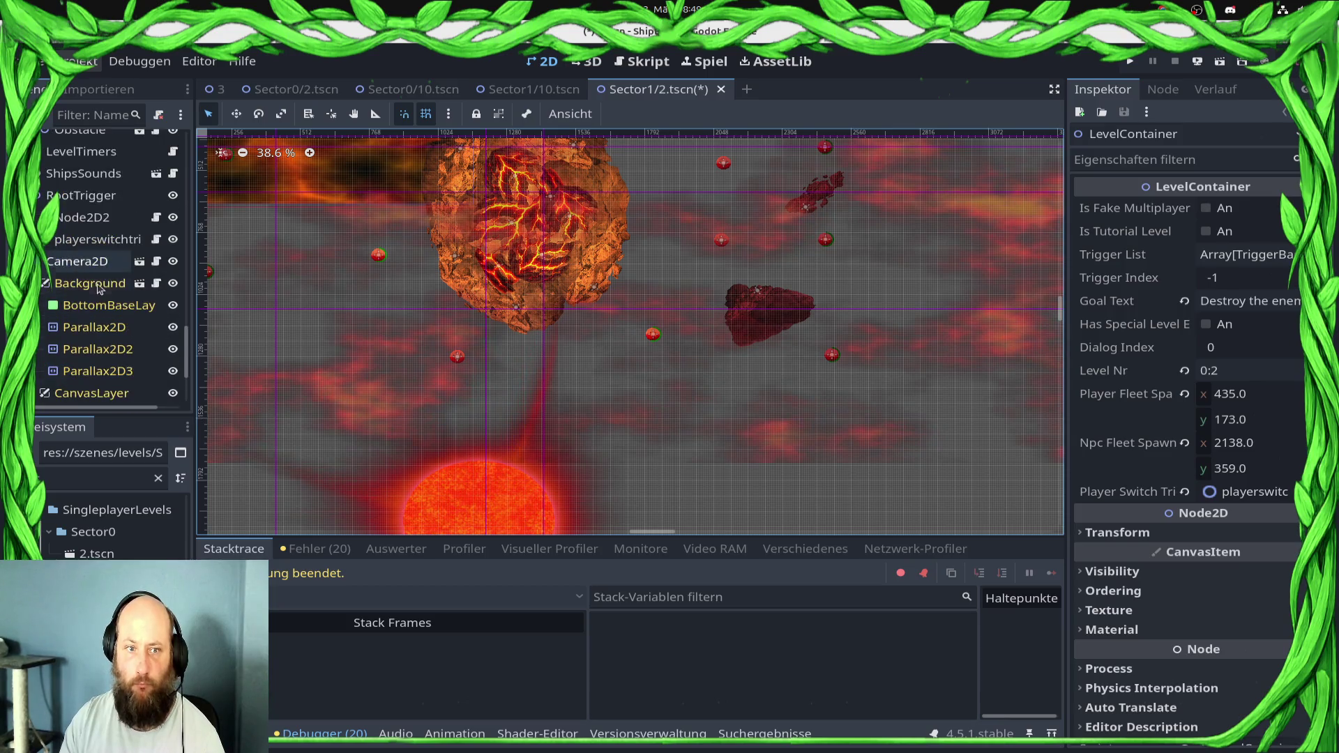
left_click(95, 263)
scroll(1243, 647, "down", 4)
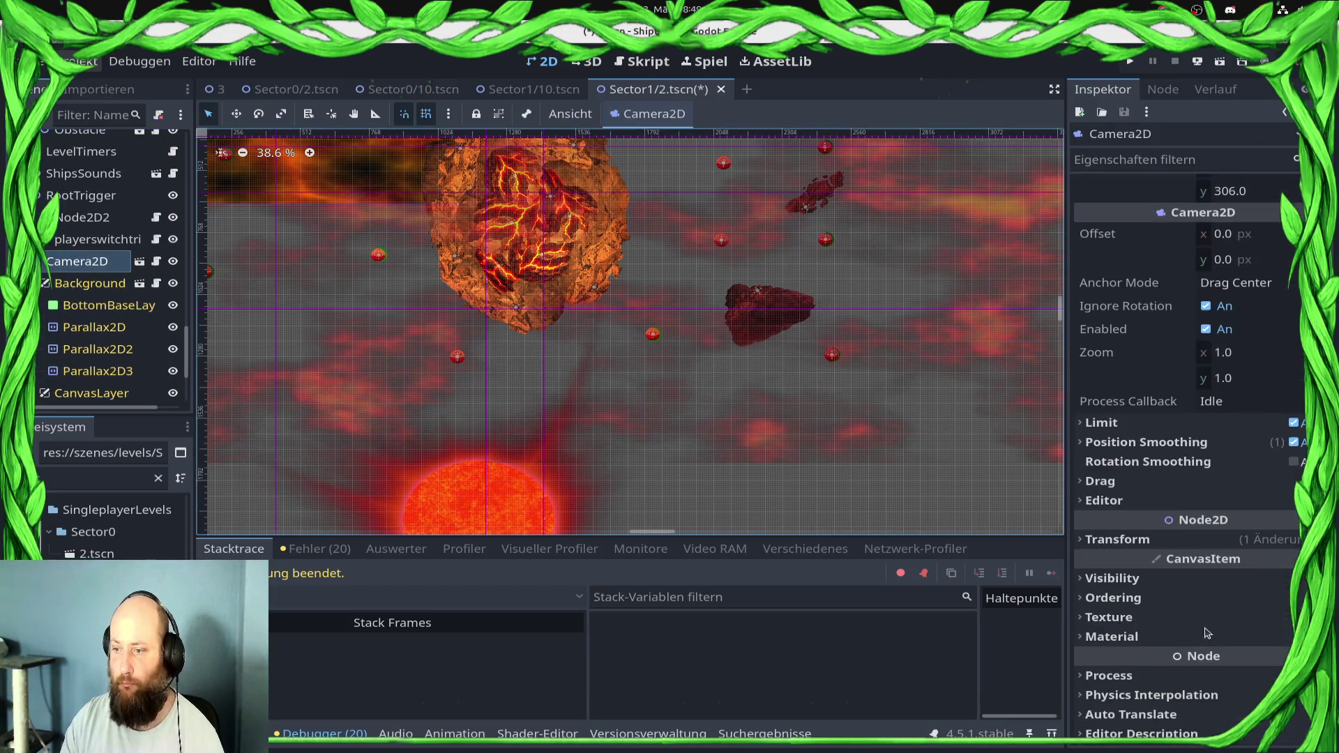
left_click(1186, 442)
left_click(1190, 464)
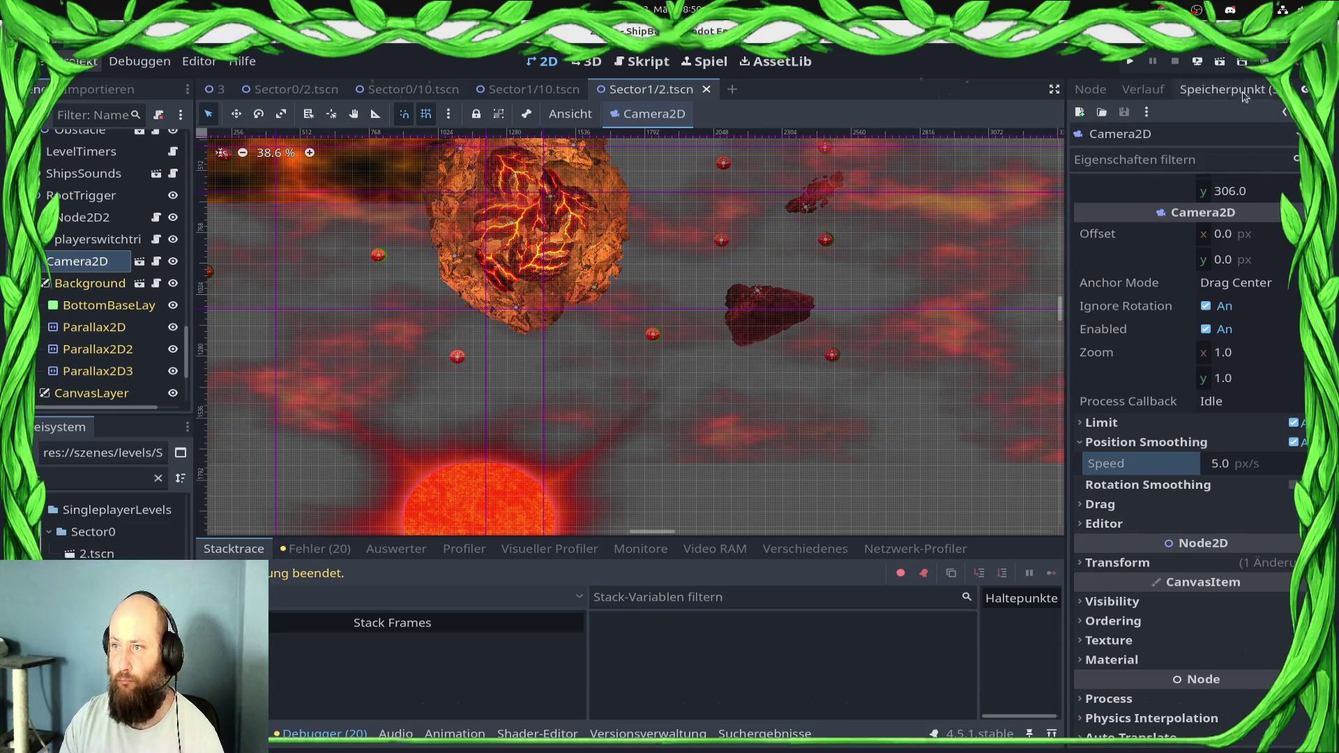
Stage the four changed level scenes and commit them with a camera smoothing message
left_click(1228, 90)
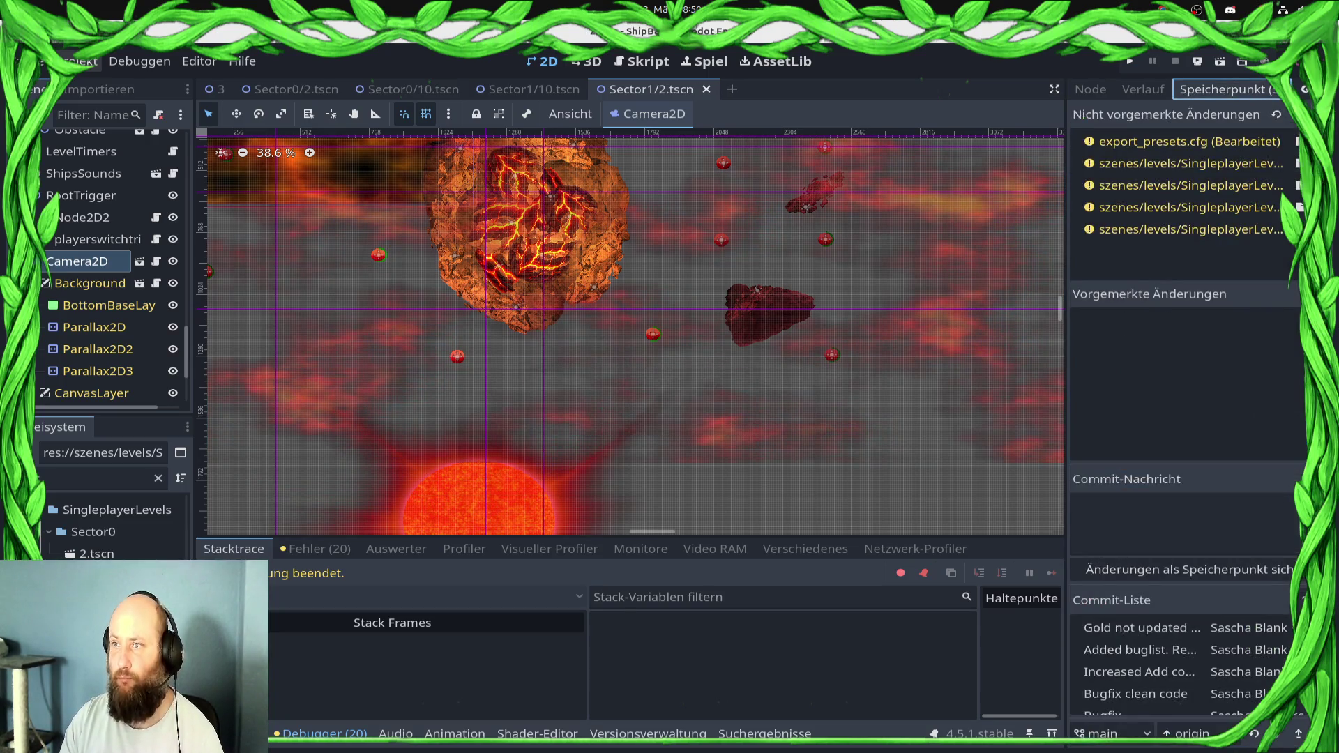
left_click(1287, 162)
double_click(1259, 165)
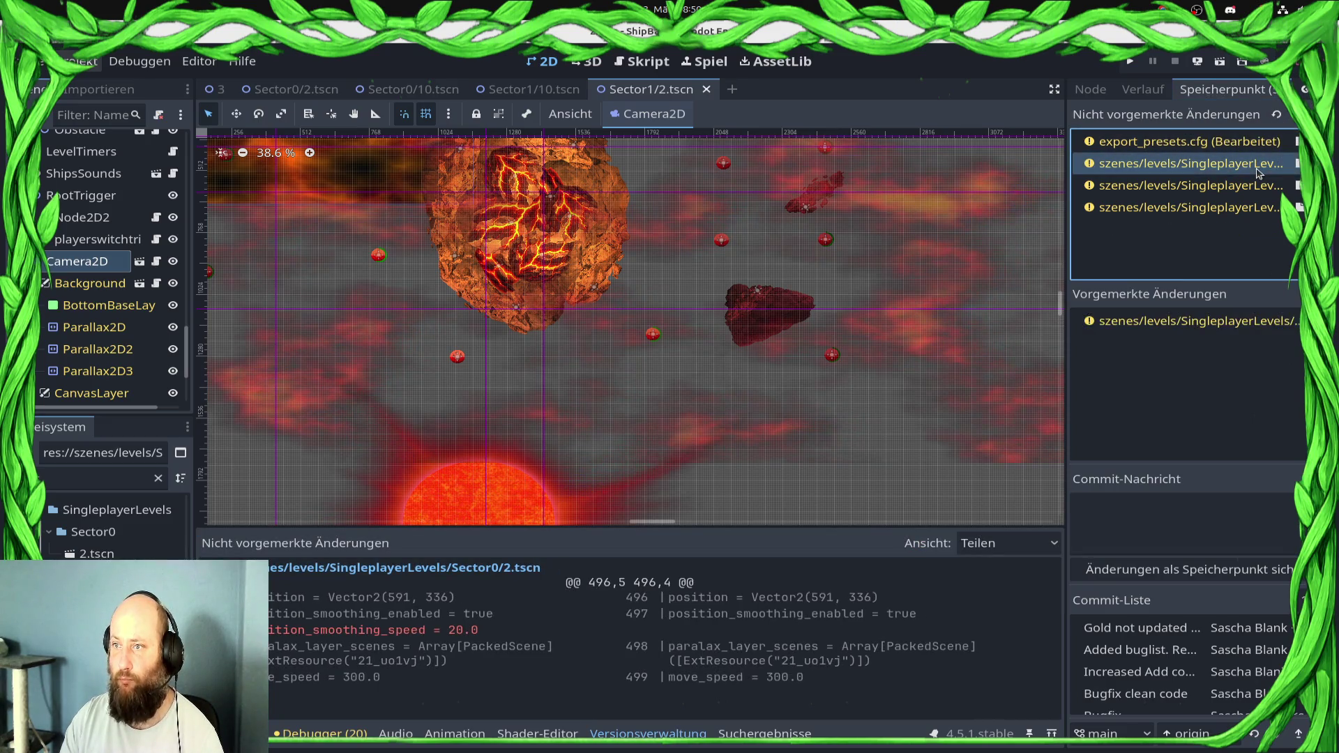
double_click(1259, 165)
double_click(1259, 164)
double_click(1256, 164)
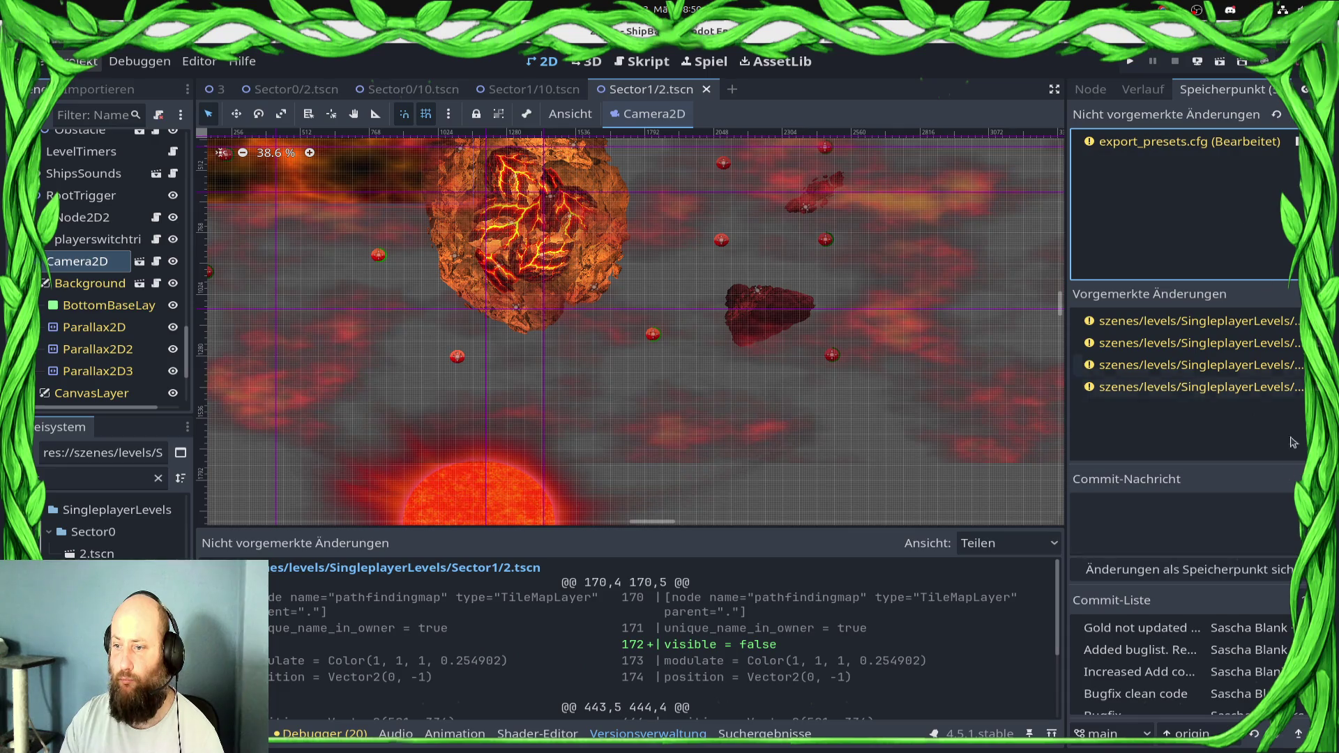
left_click(1228, 520)
type("amera Smothing to 5px/sec in all lev")
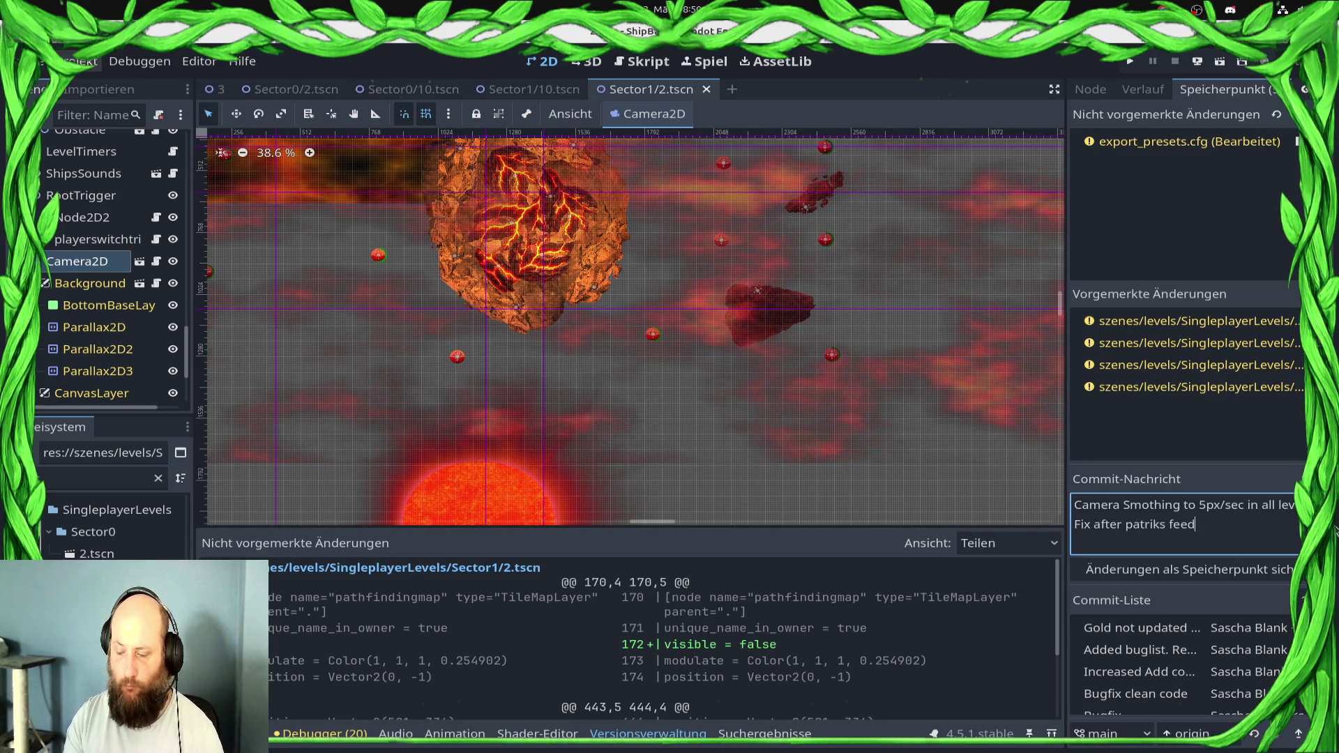
left_click(1210, 570)
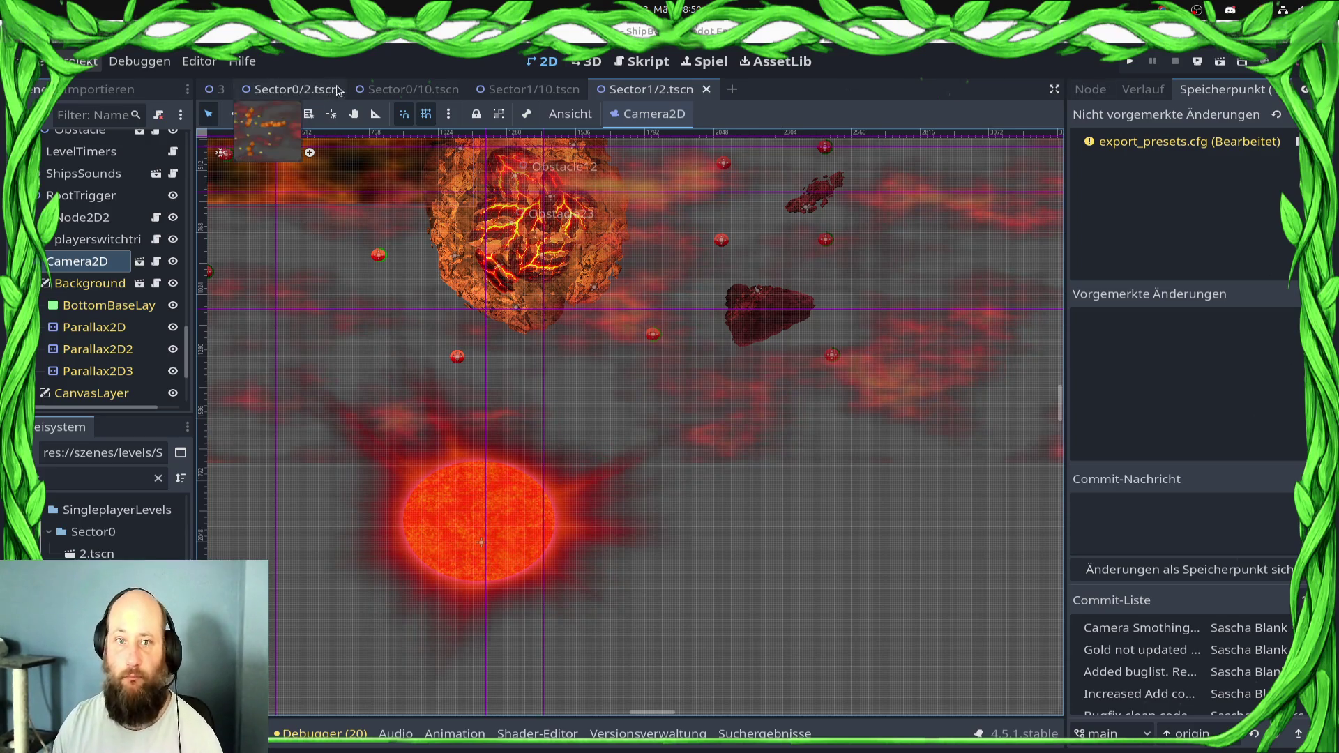
Close all open level scene tabs and switch to the Script workspace
left_click(293, 89)
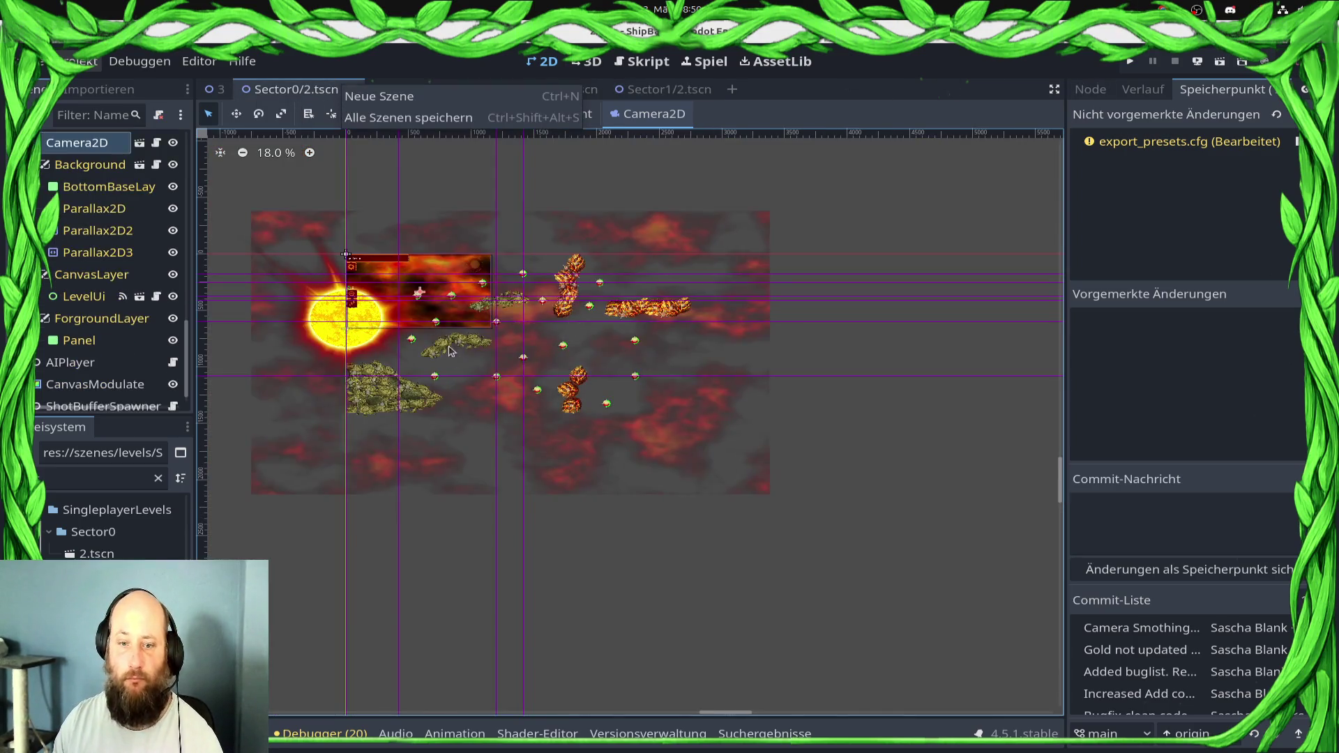
middle_click(666, 90)
middle_click(520, 89)
middle_click(302, 90)
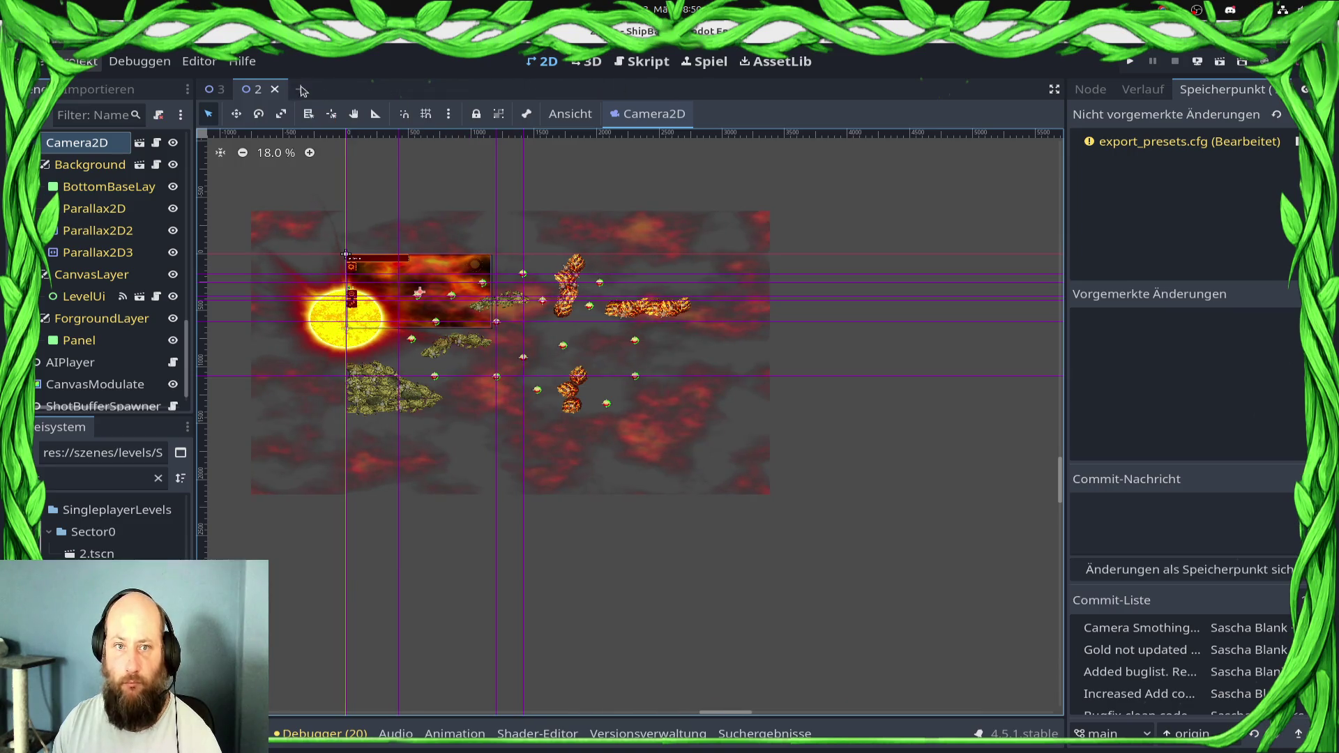
middle_click(258, 89)
middle_click(243, 90)
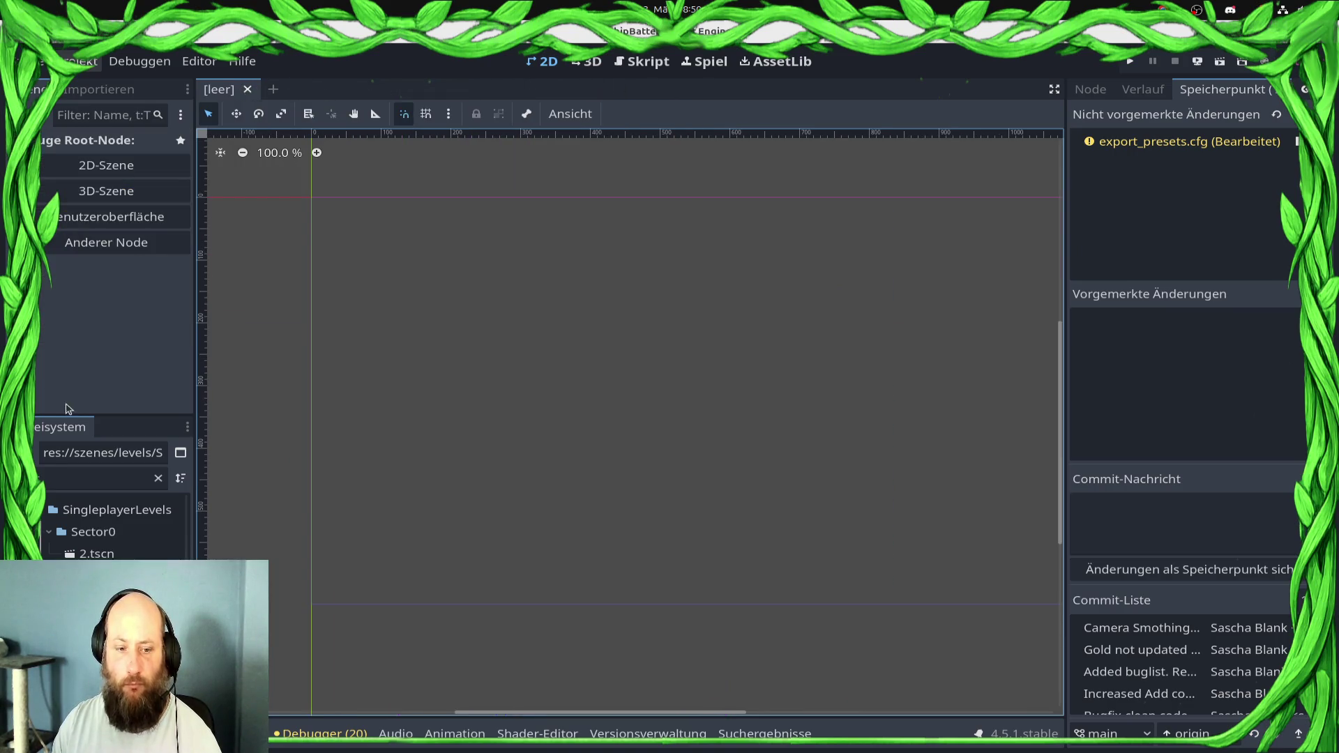
left_click(60, 481)
left_click(647, 62)
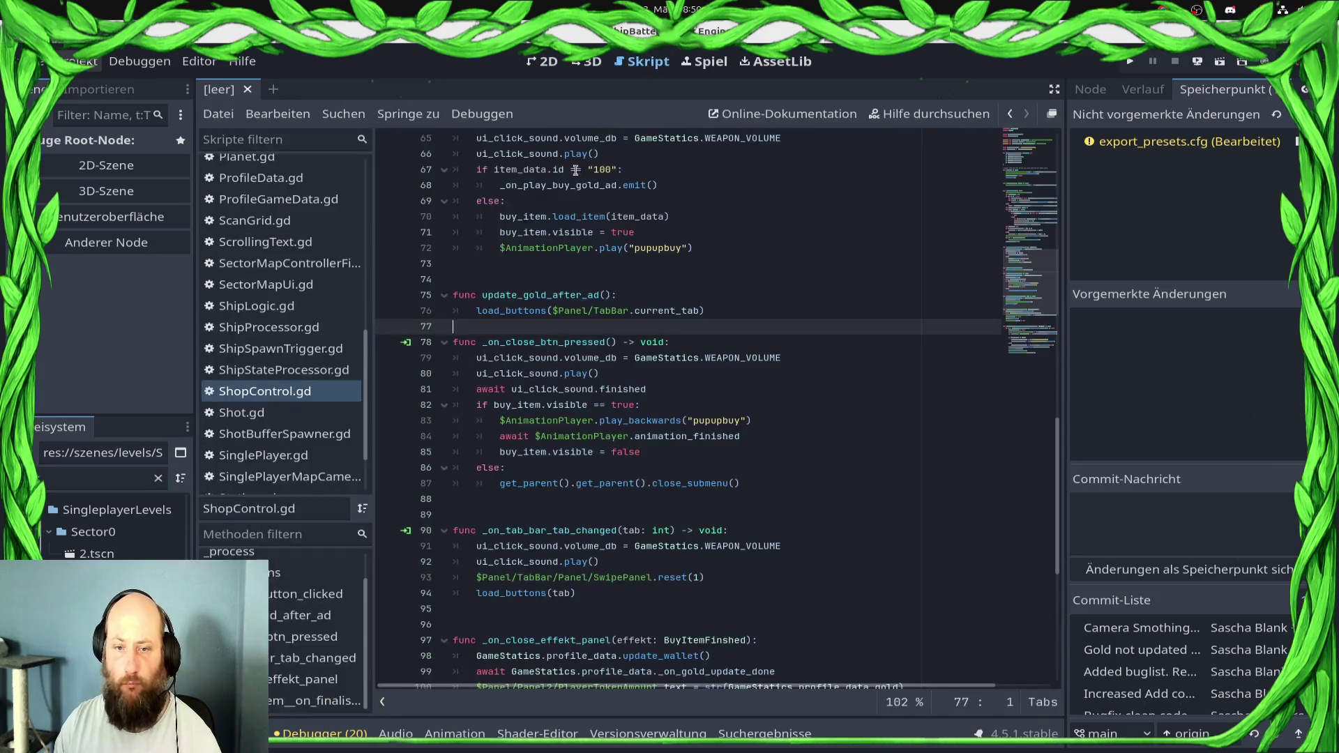
Open ShipStateProcessor.gd, jump to try_to_shoot, and place the caret at line 203's end
left_click(302, 372)
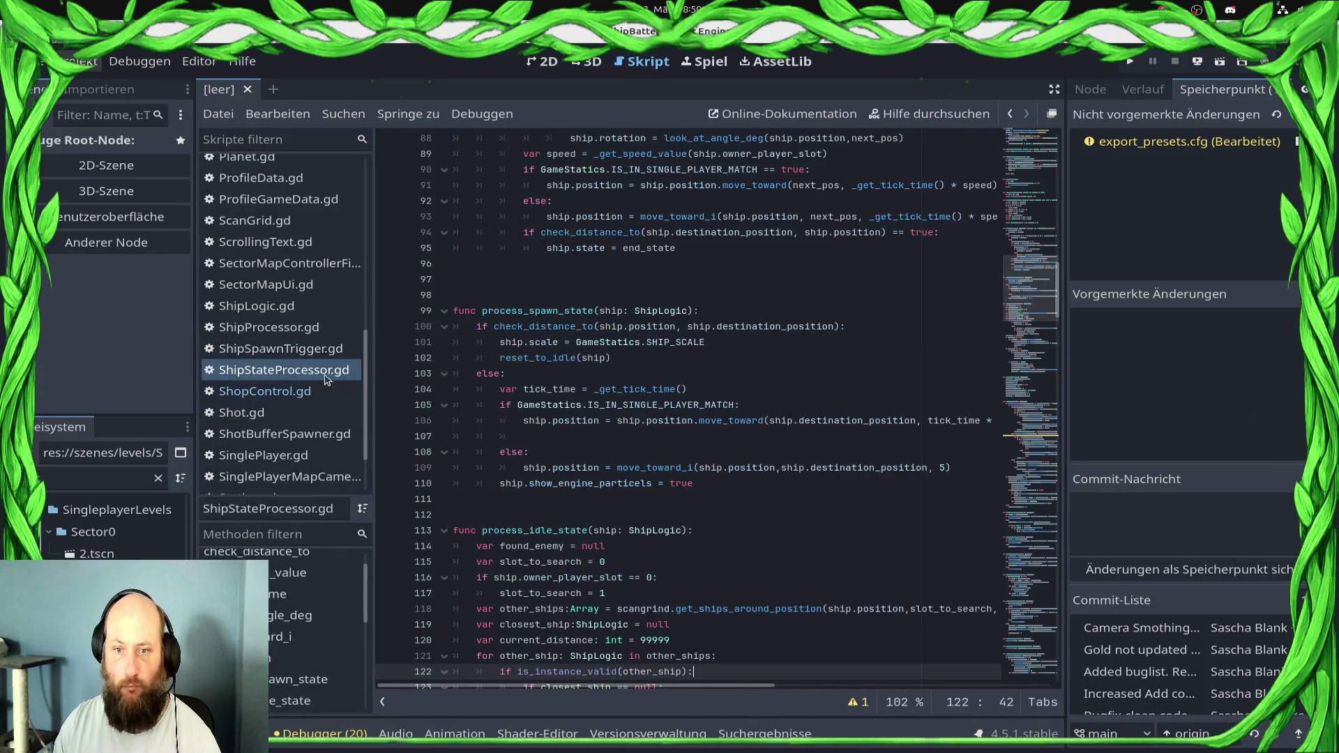
scroll(665, 390, "down", 3)
scroll(628, 387, "up", 7)
scroll(593, 385, "down", 7)
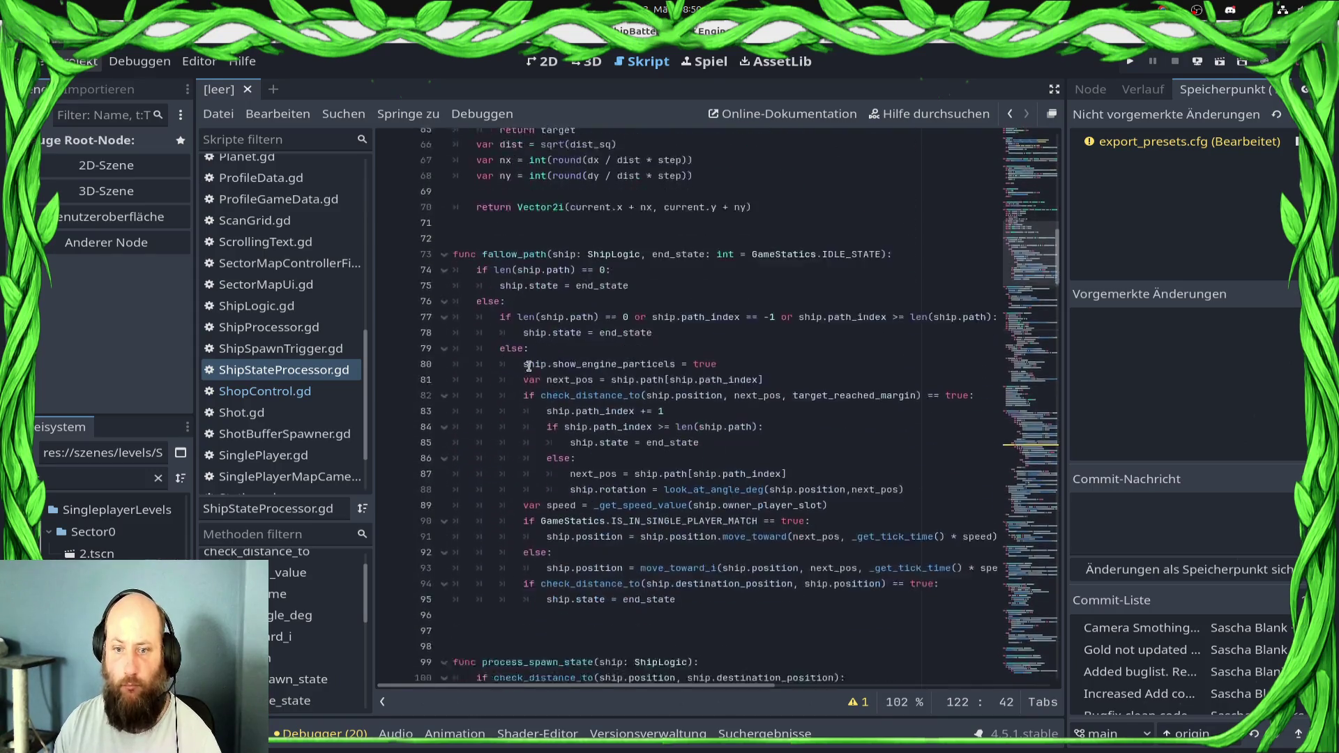
scroll(555, 382, "down", 13)
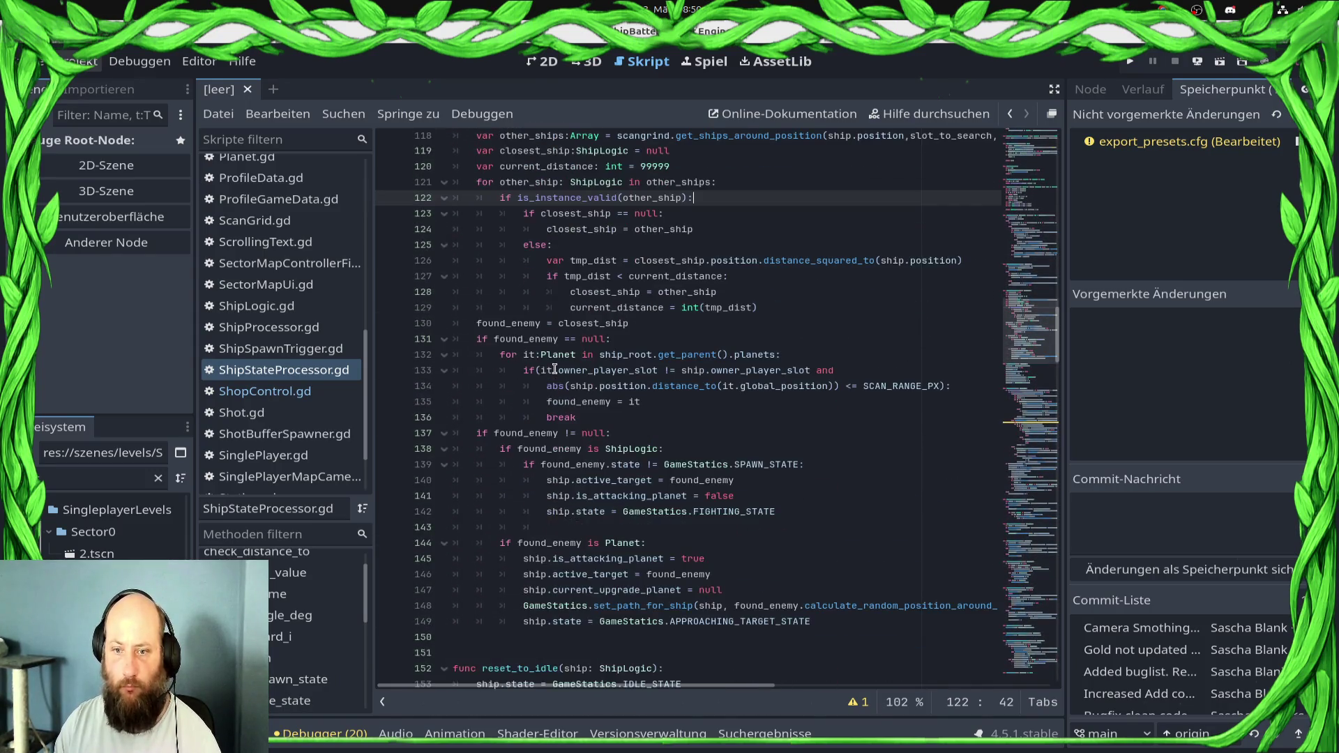
scroll(552, 368, "up", 20)
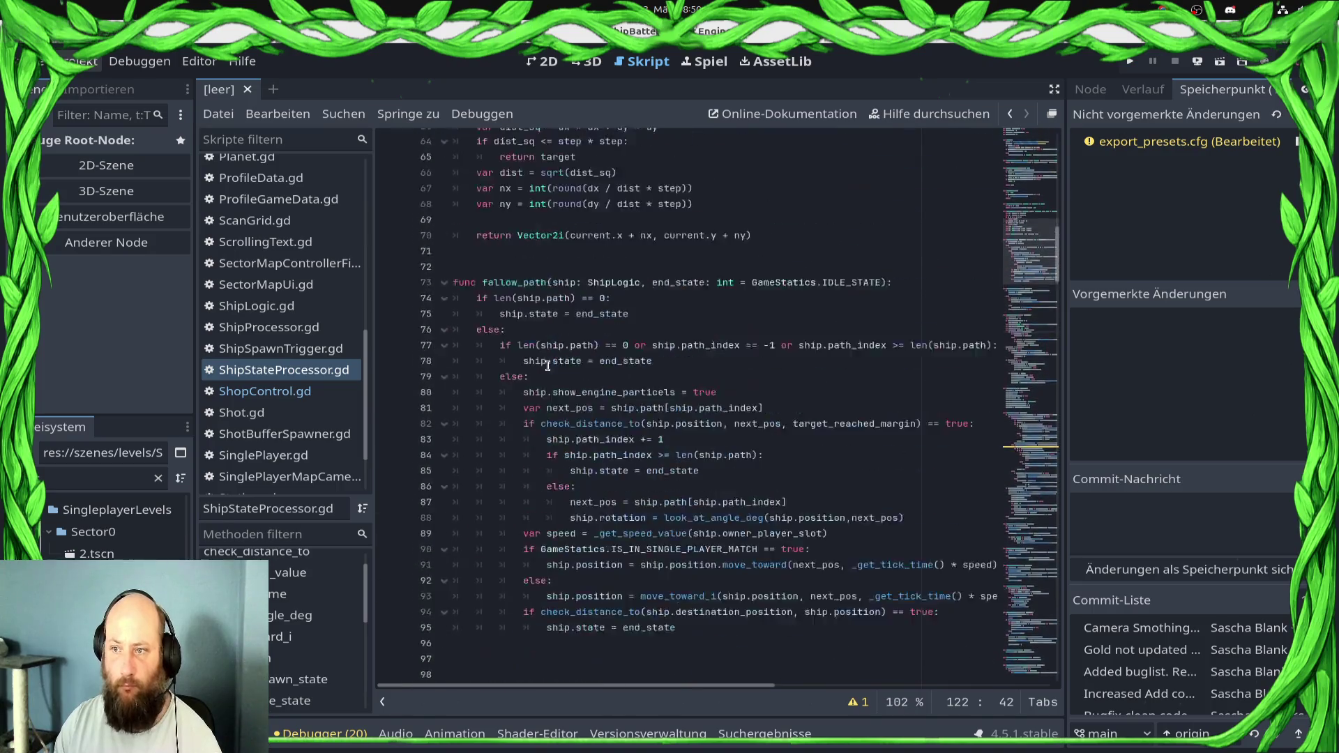
scroll(552, 362, "up", 12)
scroll(548, 359, "down", 9)
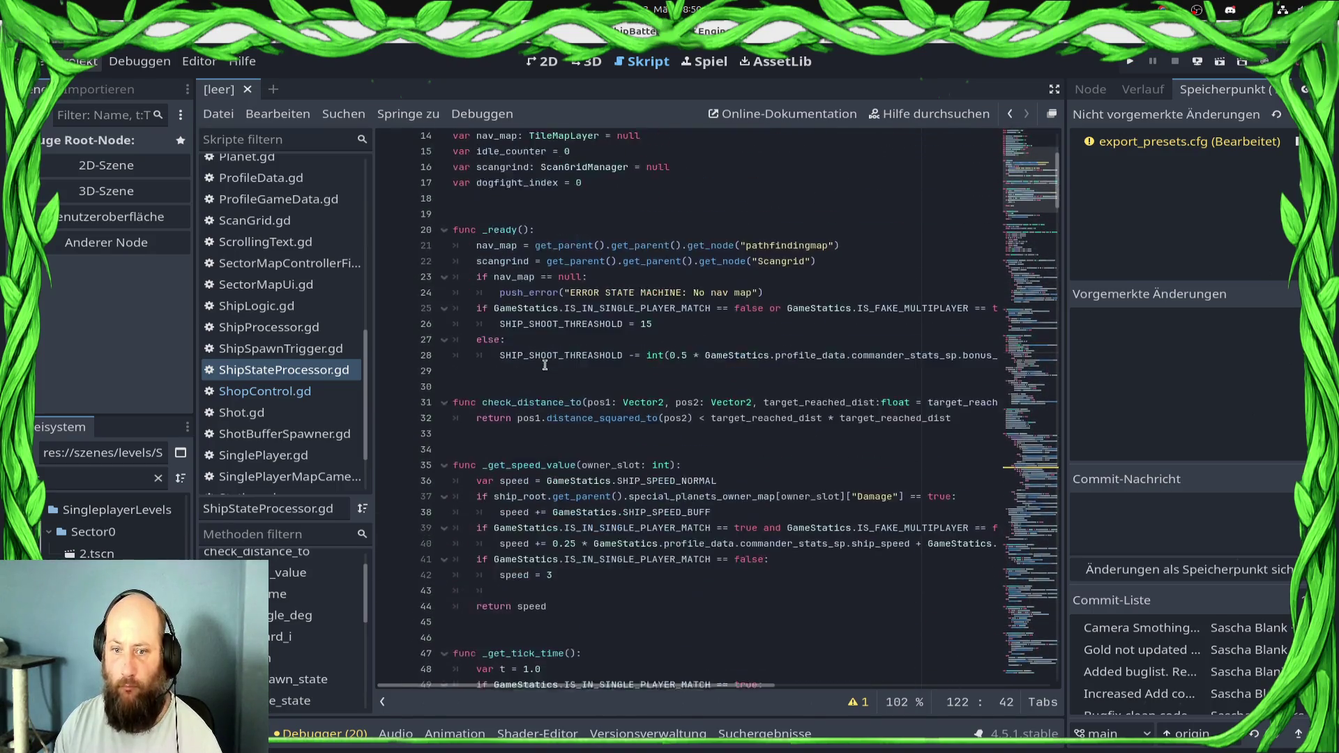
scroll(291, 637, "down", 5)
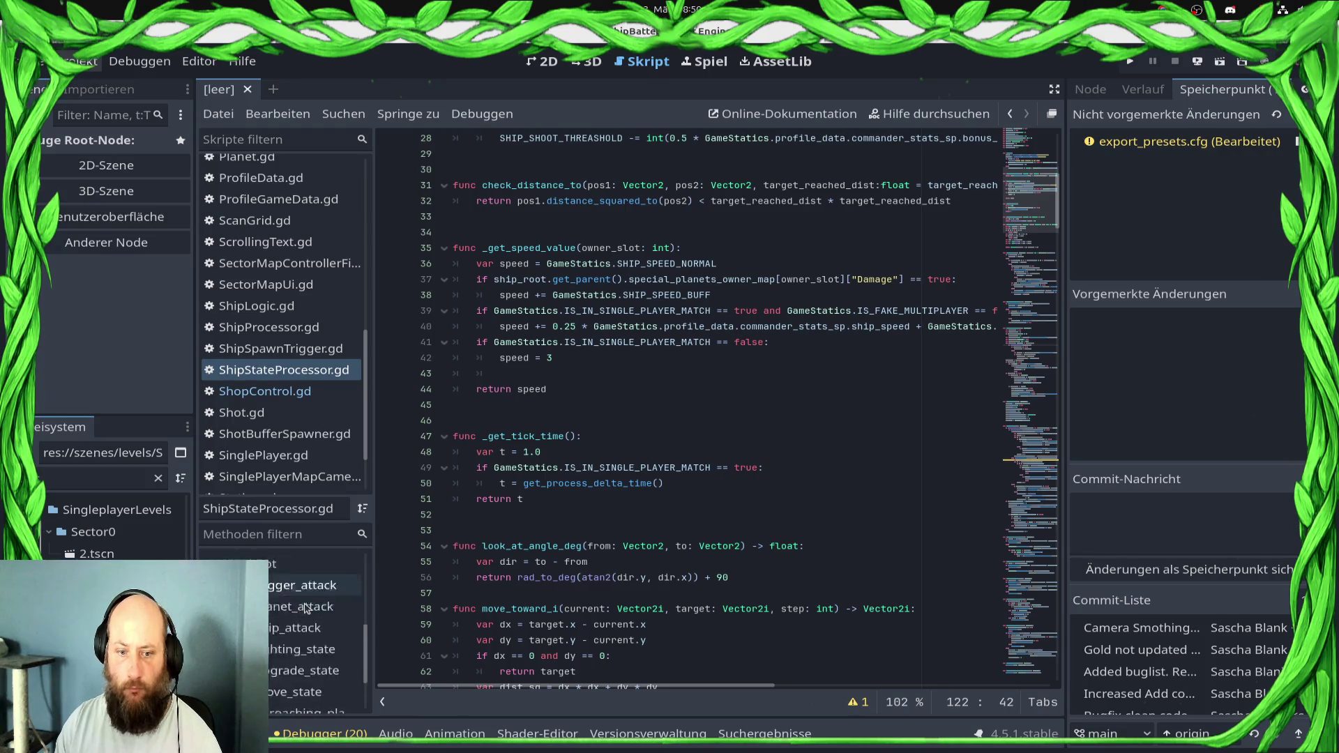
left_click(290, 630)
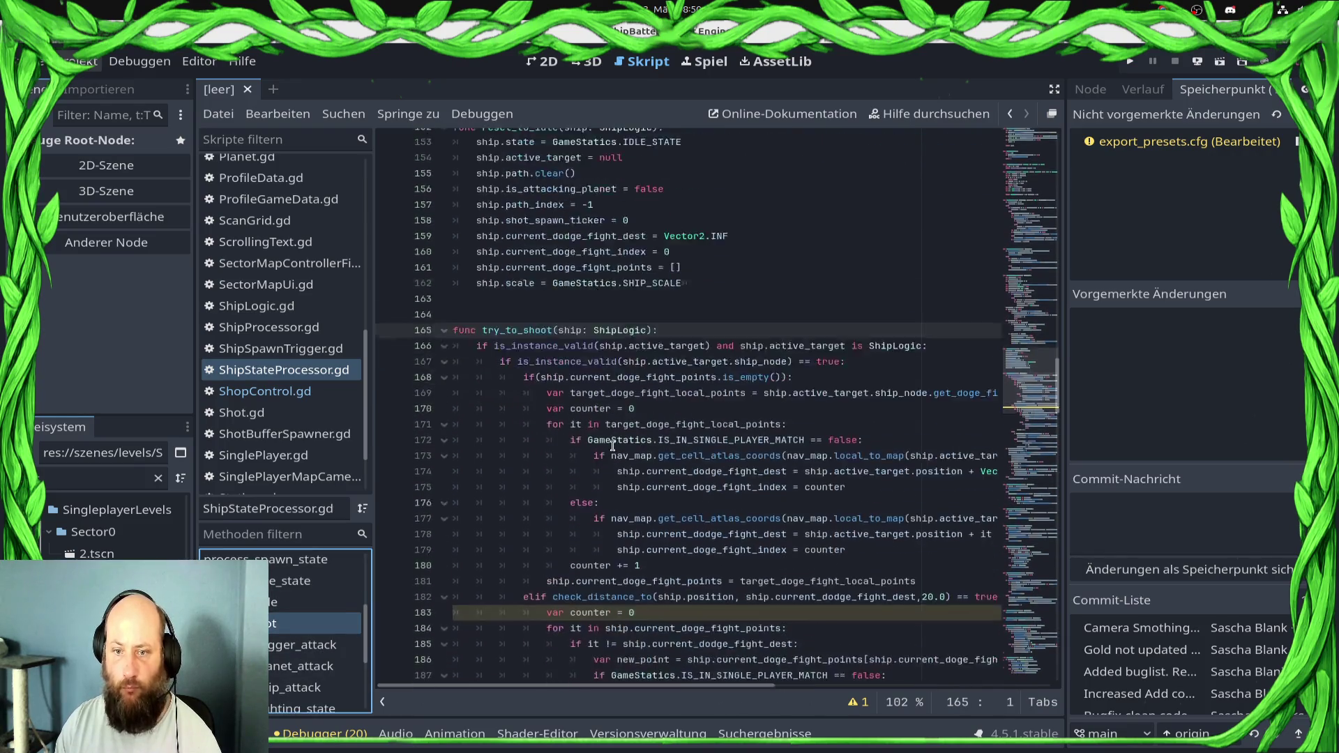
scroll(571, 498, "down", 5)
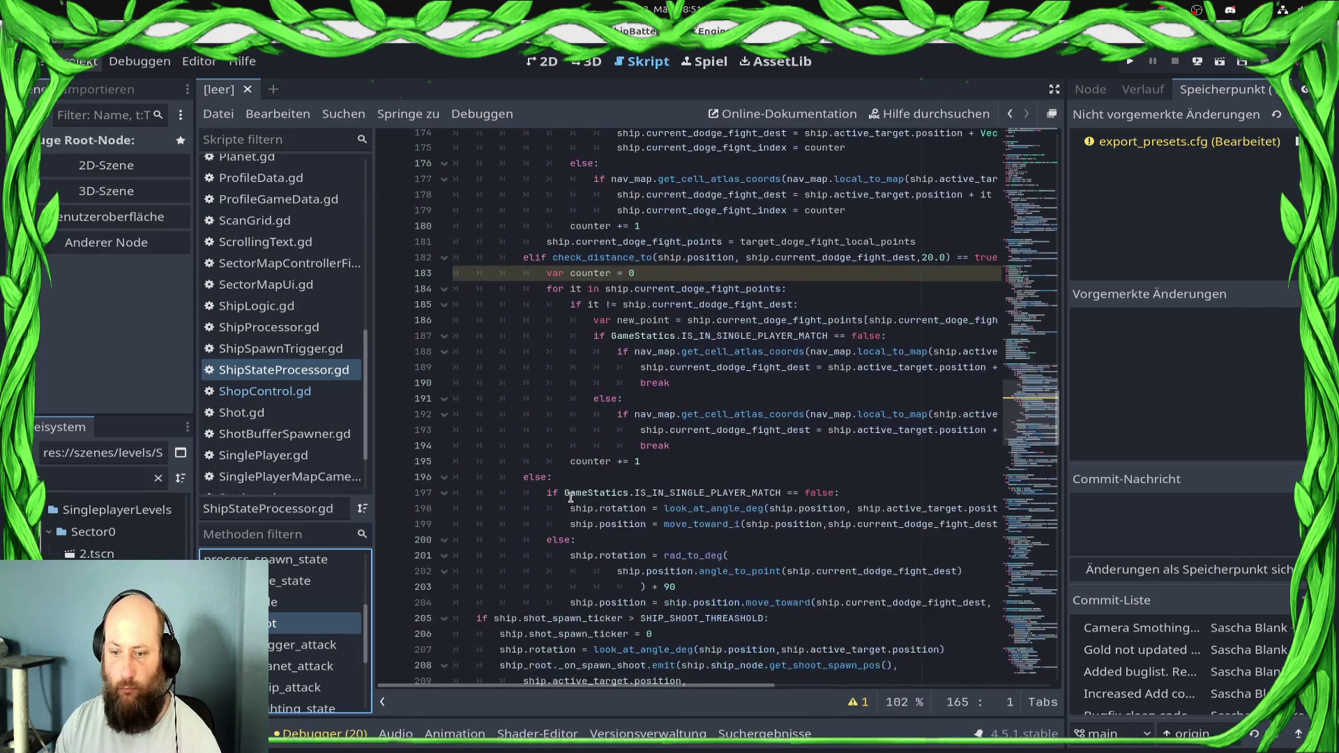
scroll(578, 503, "down", 2)
left_click(777, 493)
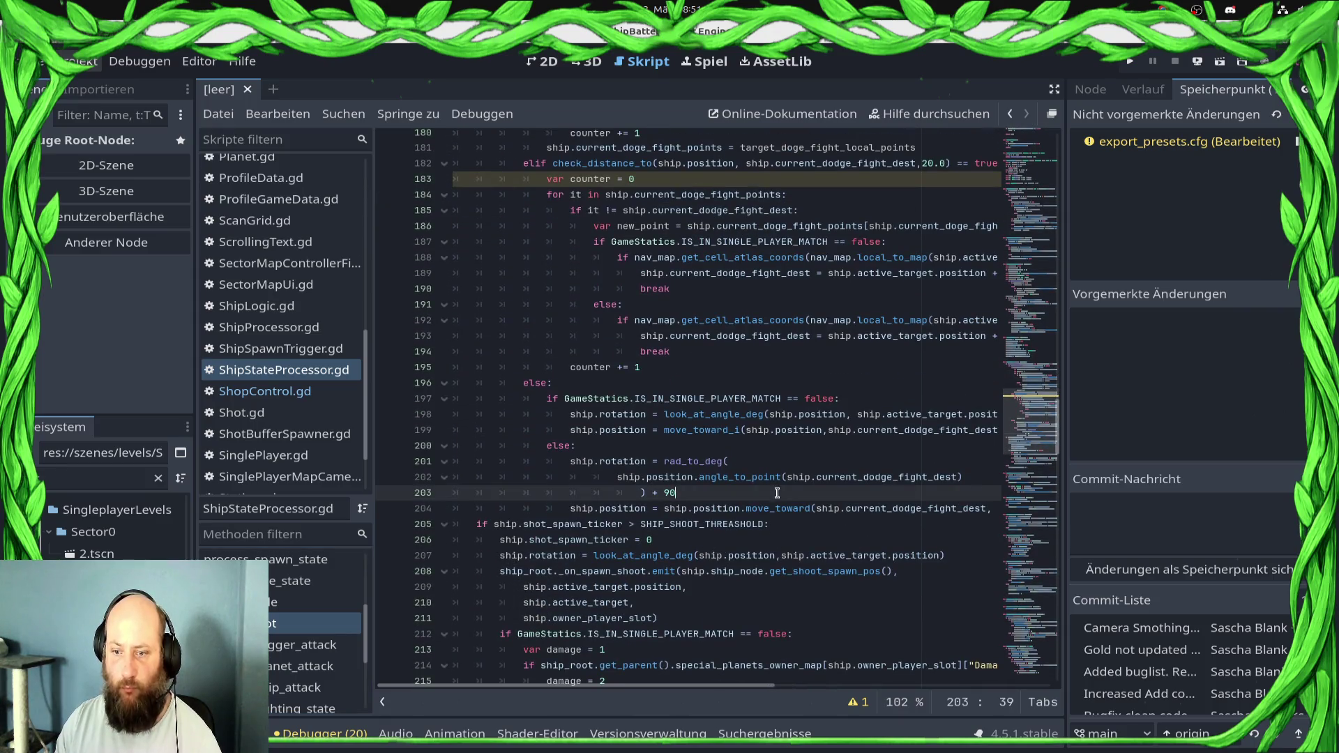
Select lines 166–204 of the dogfight positioning block in try_to_shoot and comment them out
left_click(807, 504)
key("shift+Up")
key("shift+Up")
key("shift+Up")
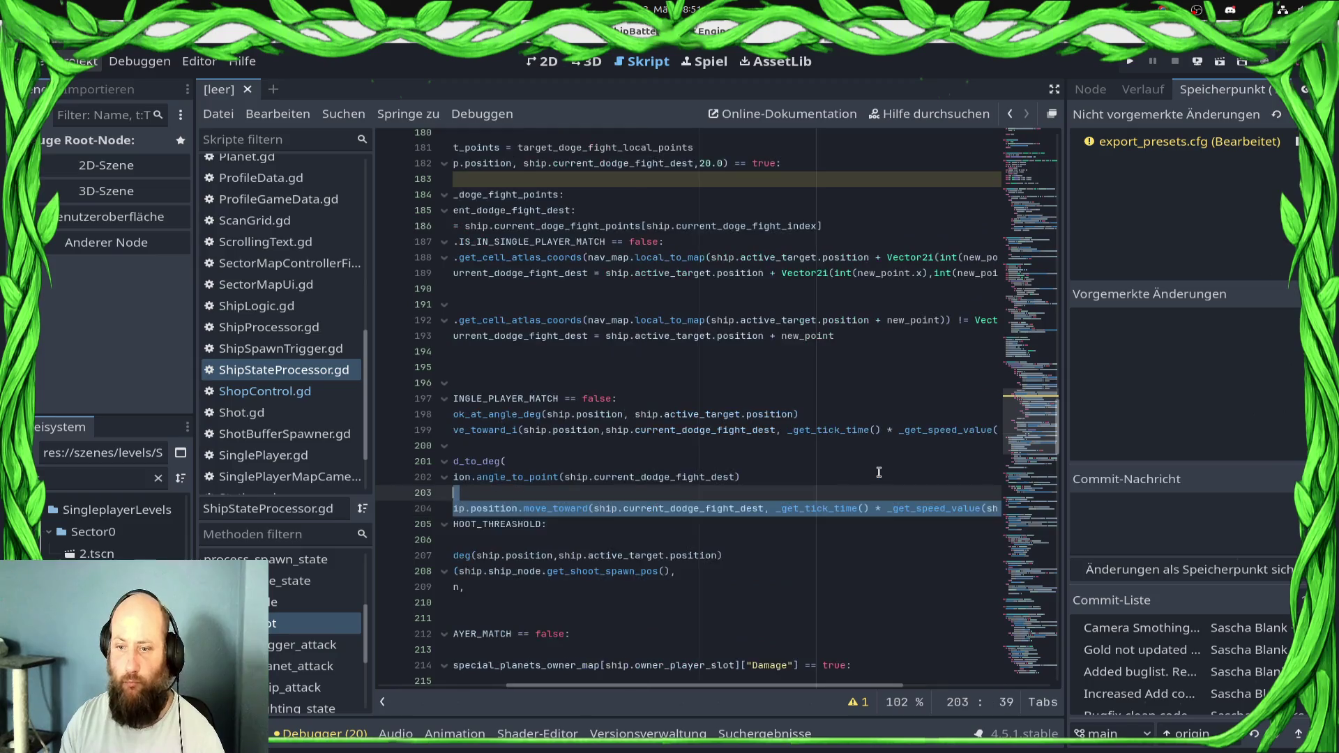
key("shift+End")
key("shift+Up")
key("shift+Up")
key("shift+Up")
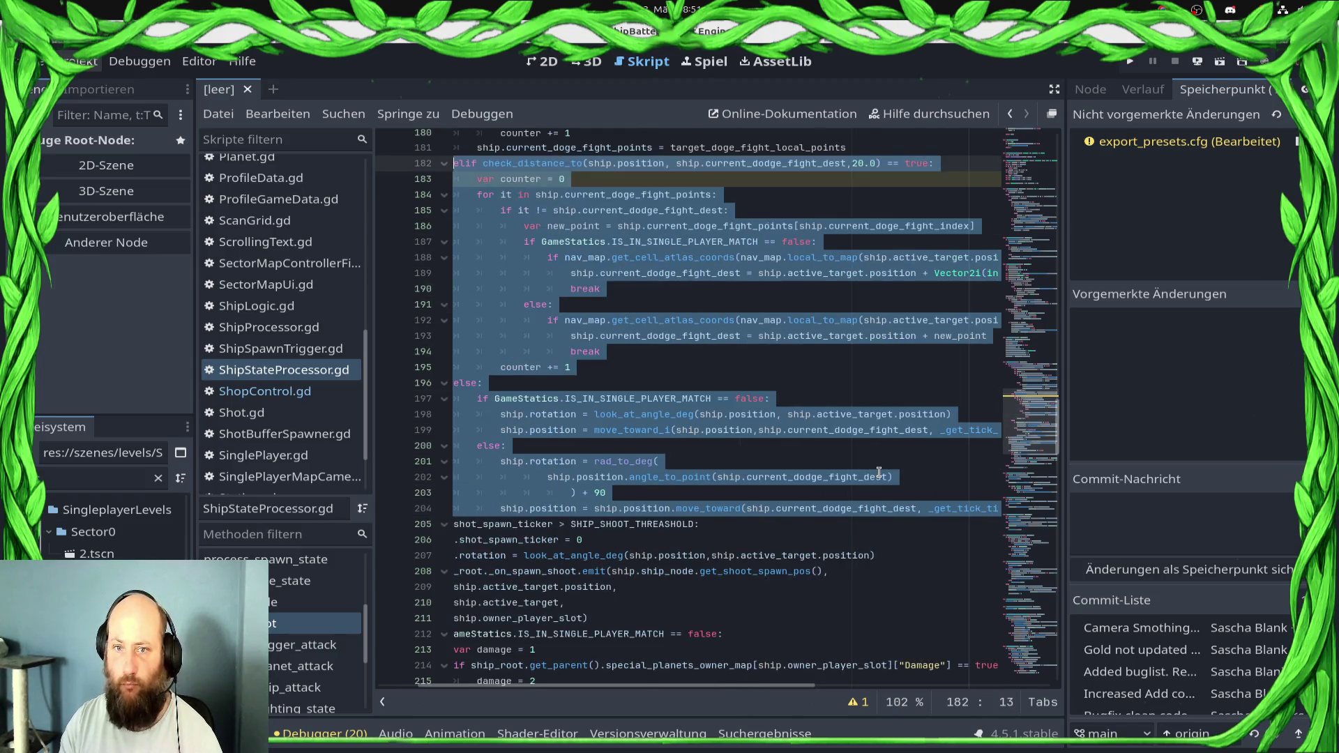
key("shift+Home")
key("shift+Up")
key("shift+Up")
key("shift+Up")
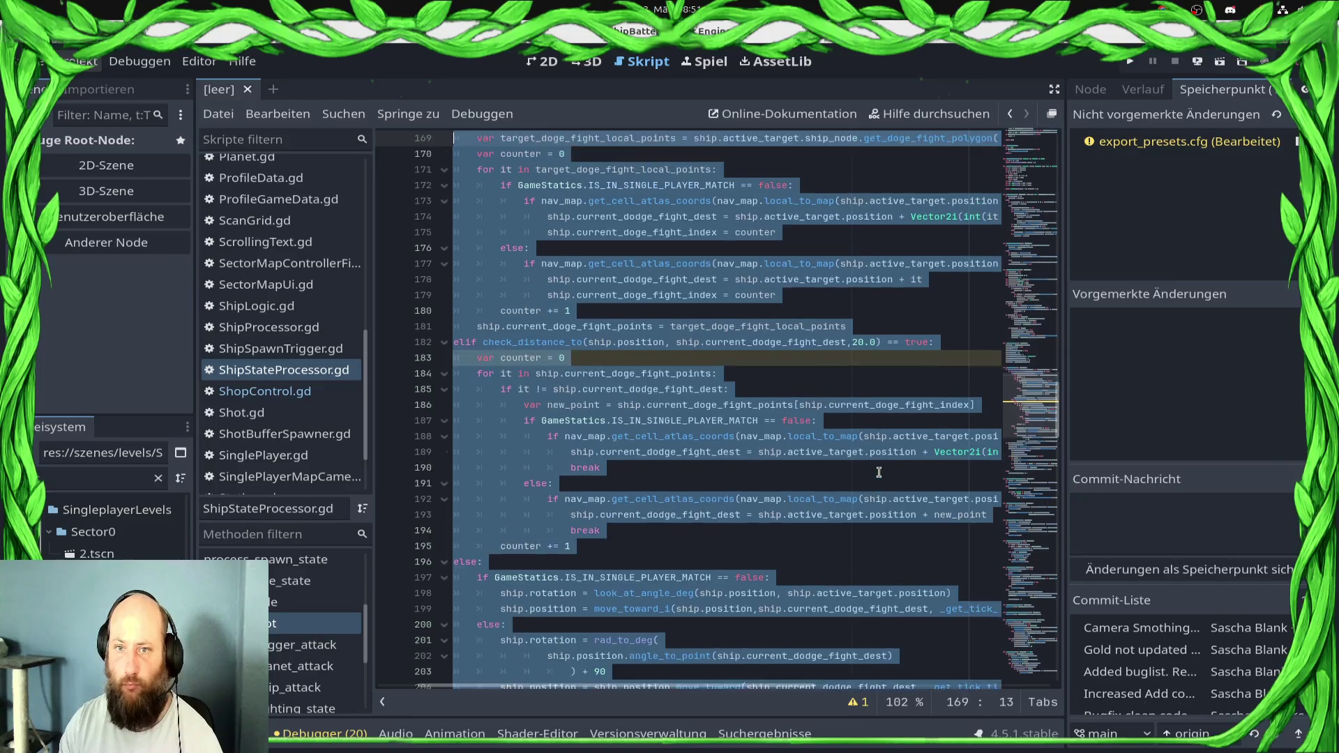
key("shift+Down")
key("shift+Down")
key("shift+Down")
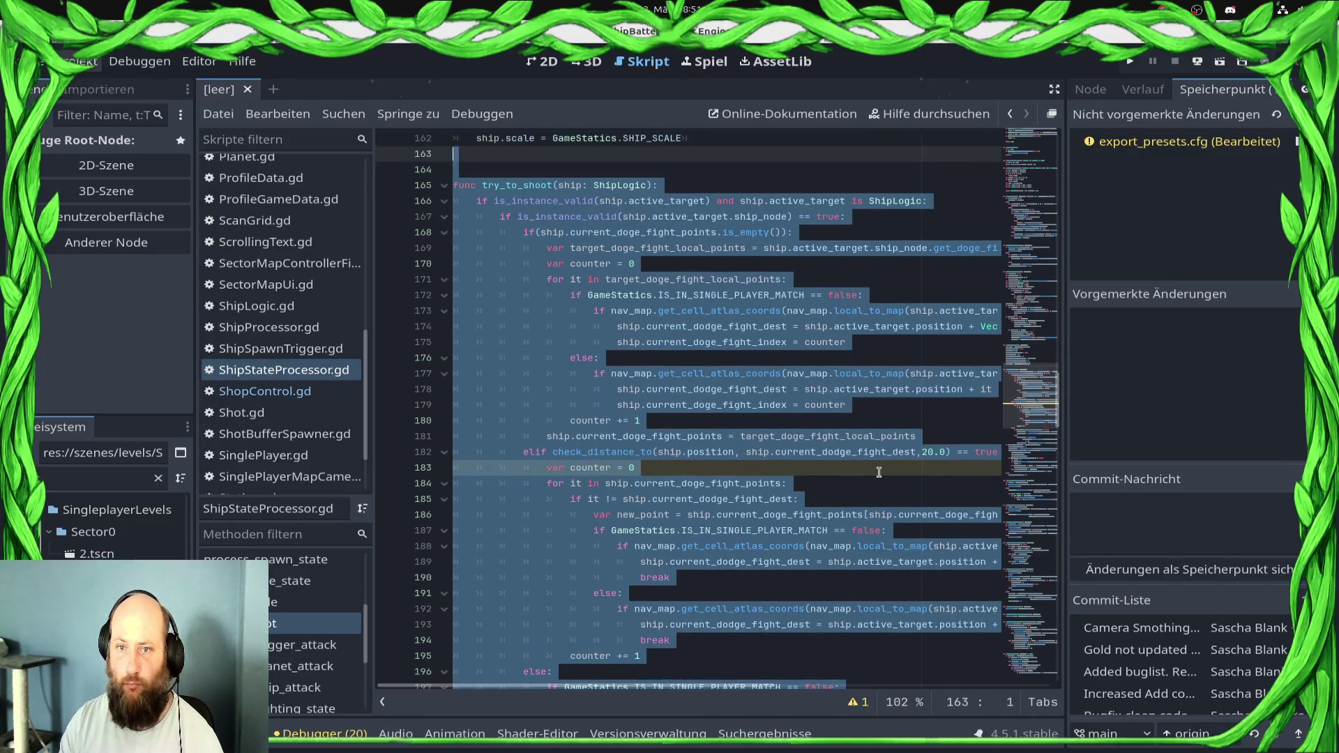
key("shift+Home")
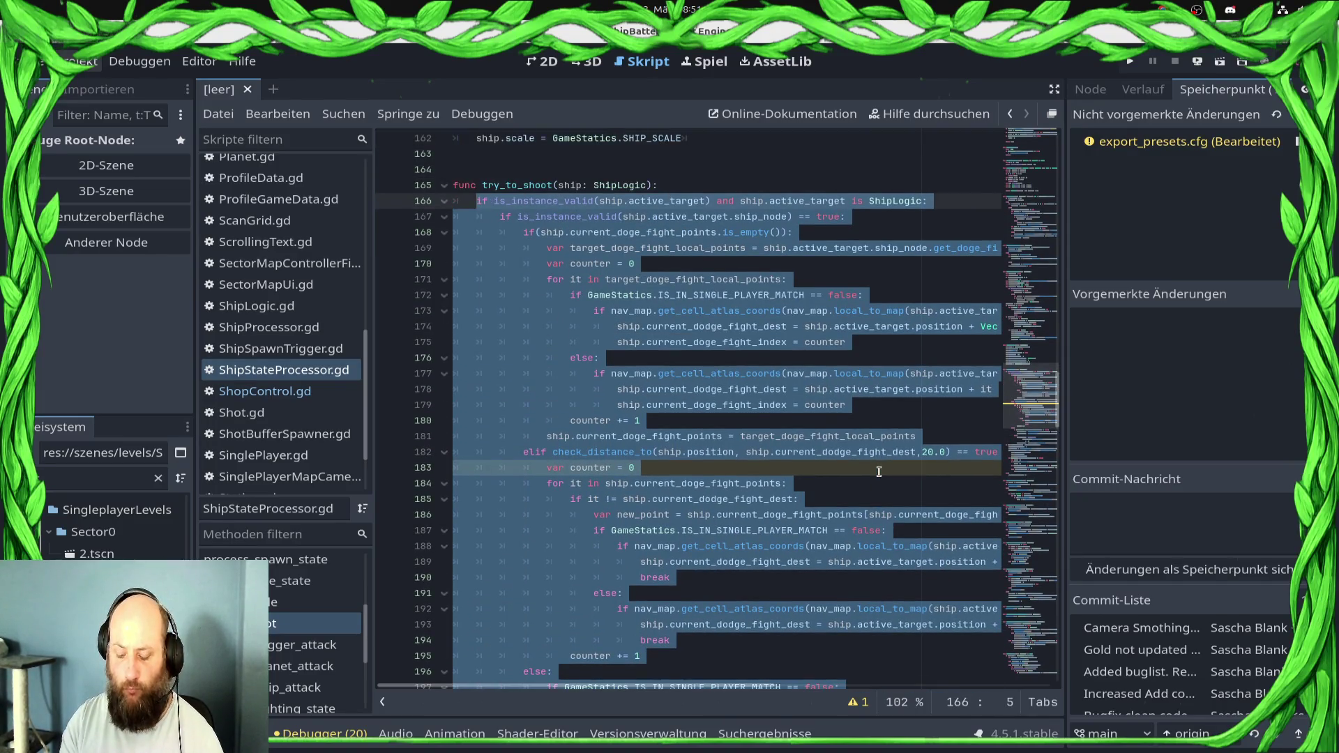
key("ctrl+k")
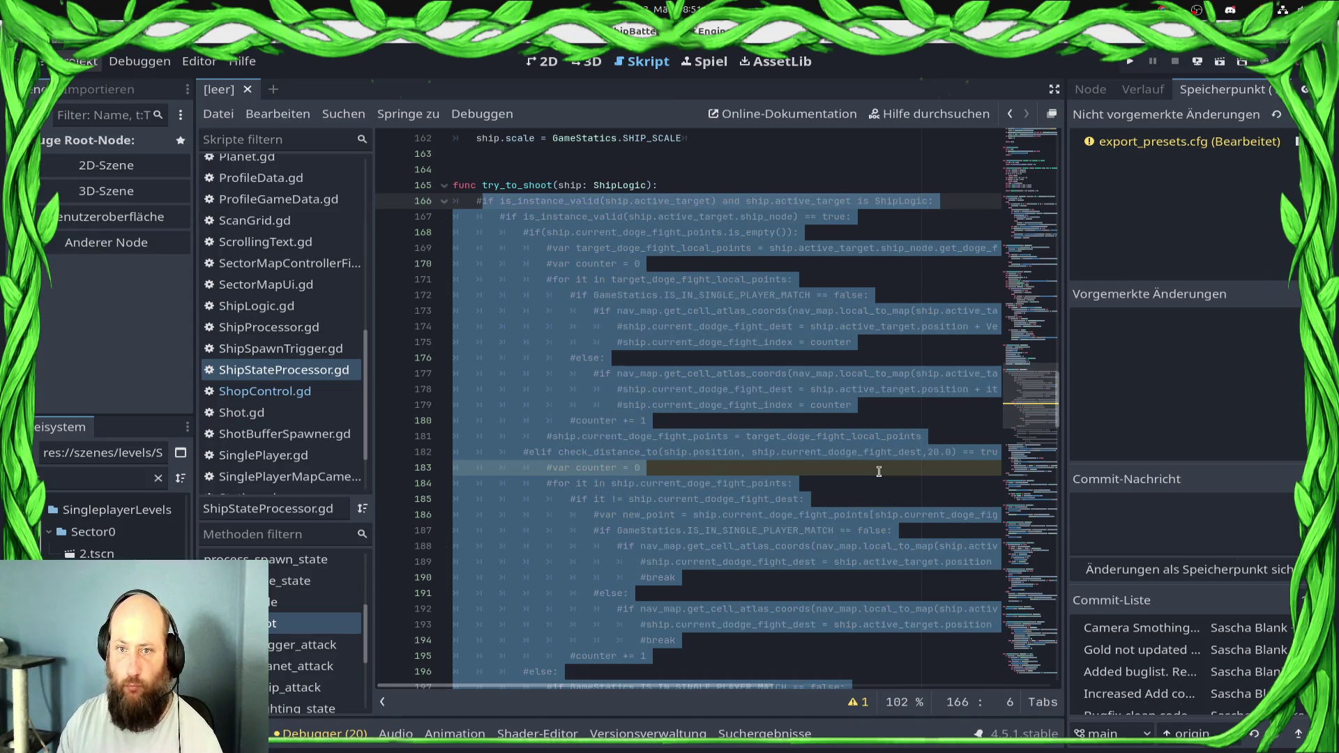
Delete the commented-out block and its leftover blank line, then save the script
scroll(626, 298, "down", 5)
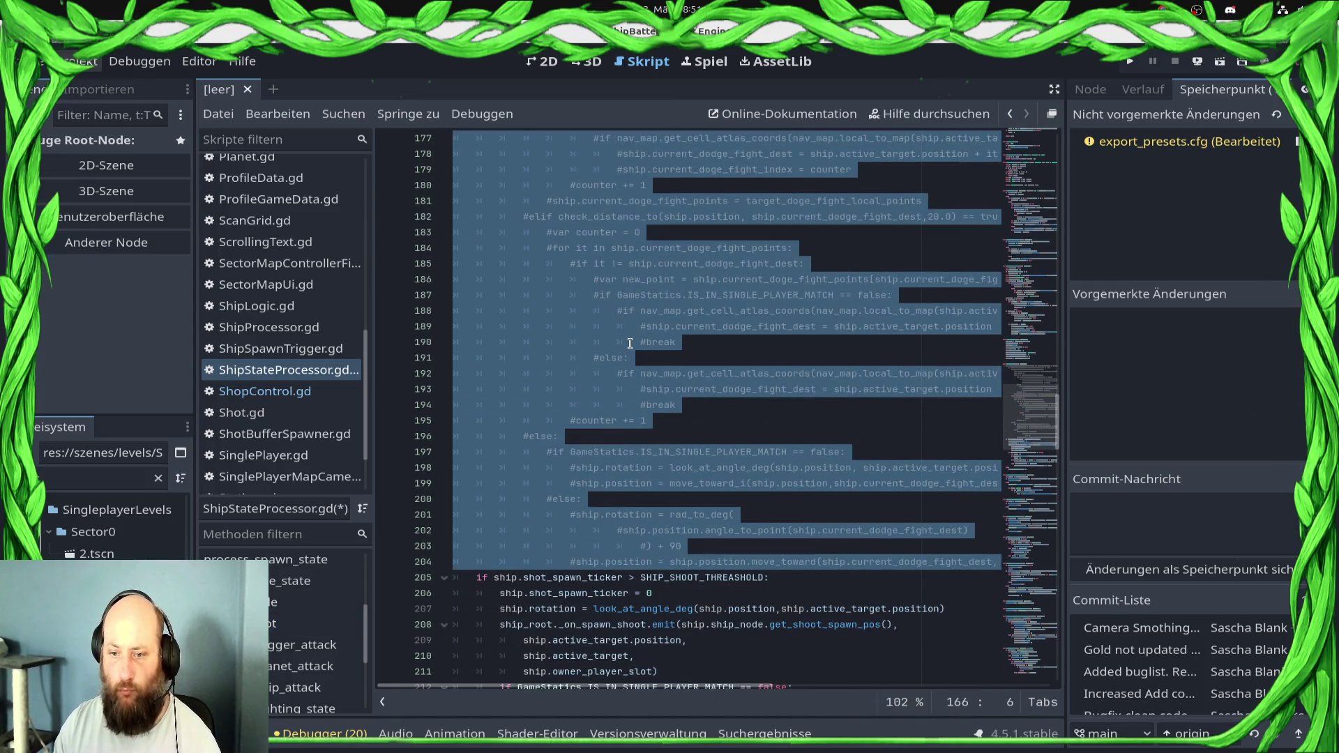
key("Delete")
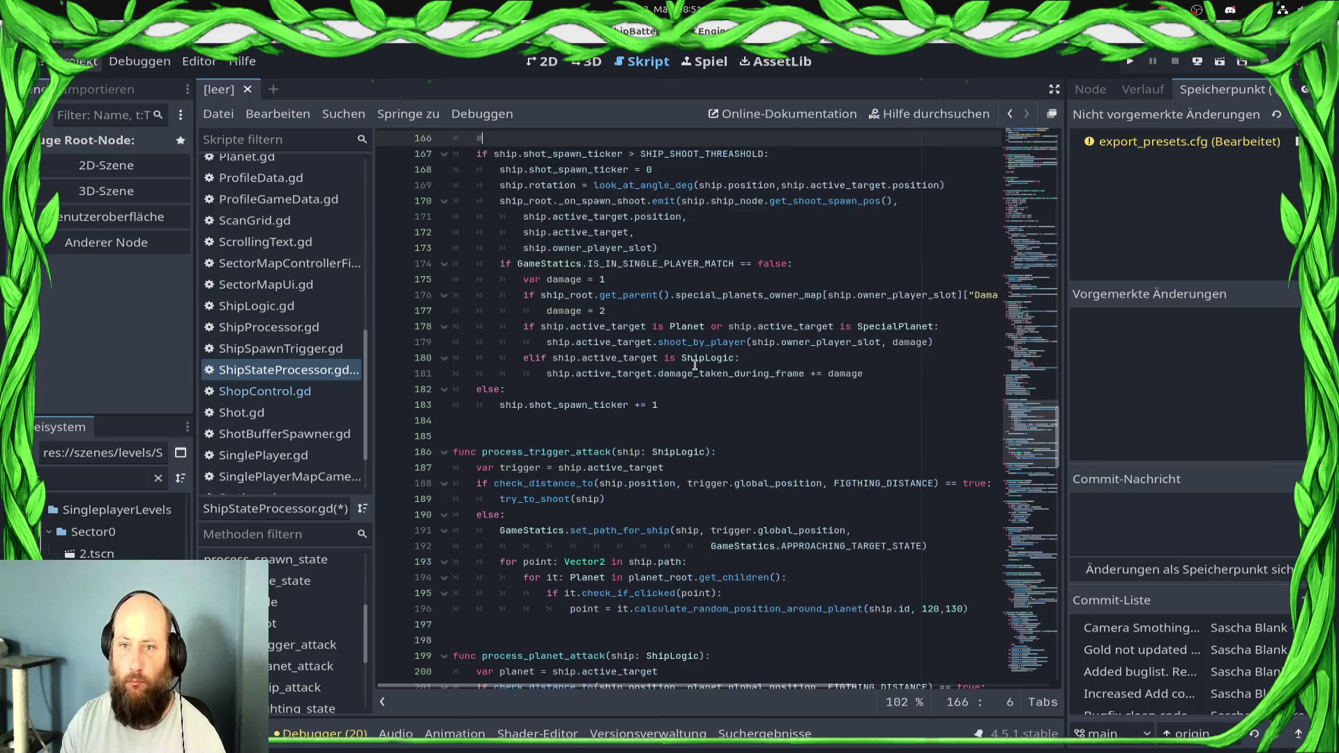
key("BackSpace")
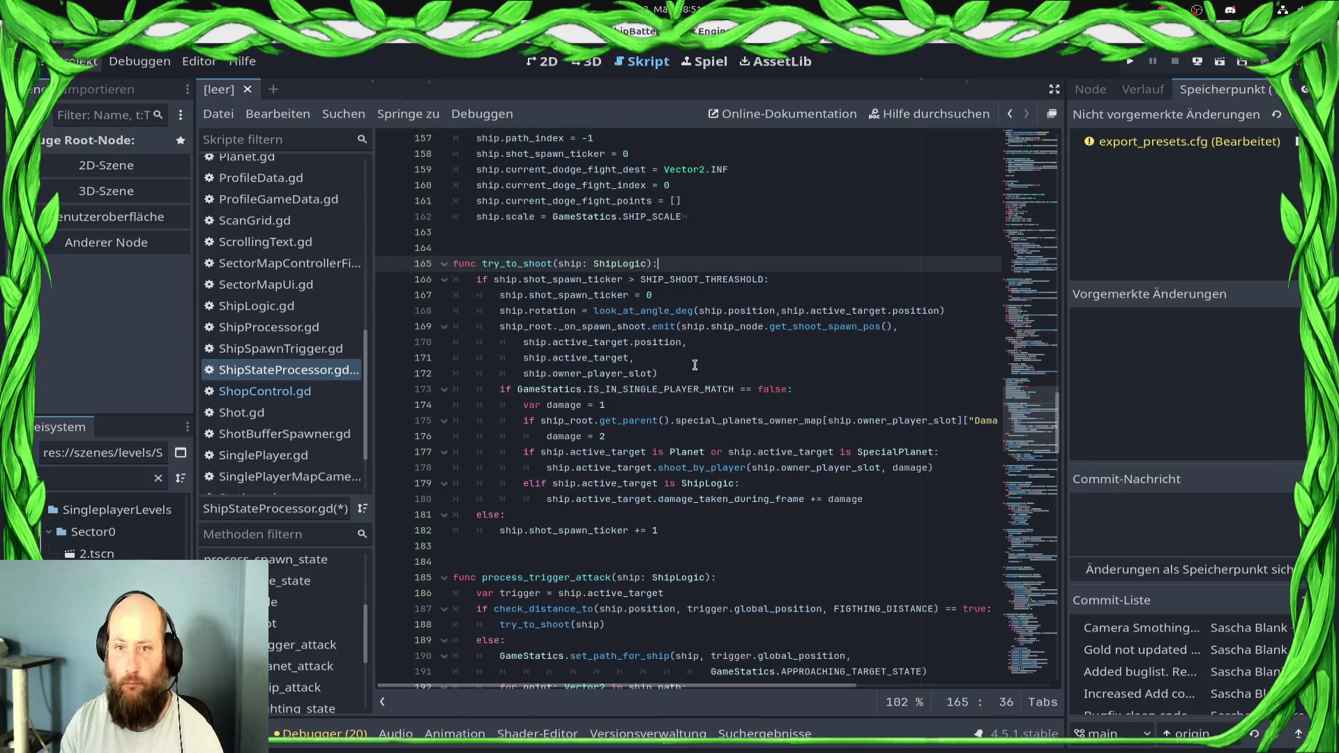
key("ctrl+s")
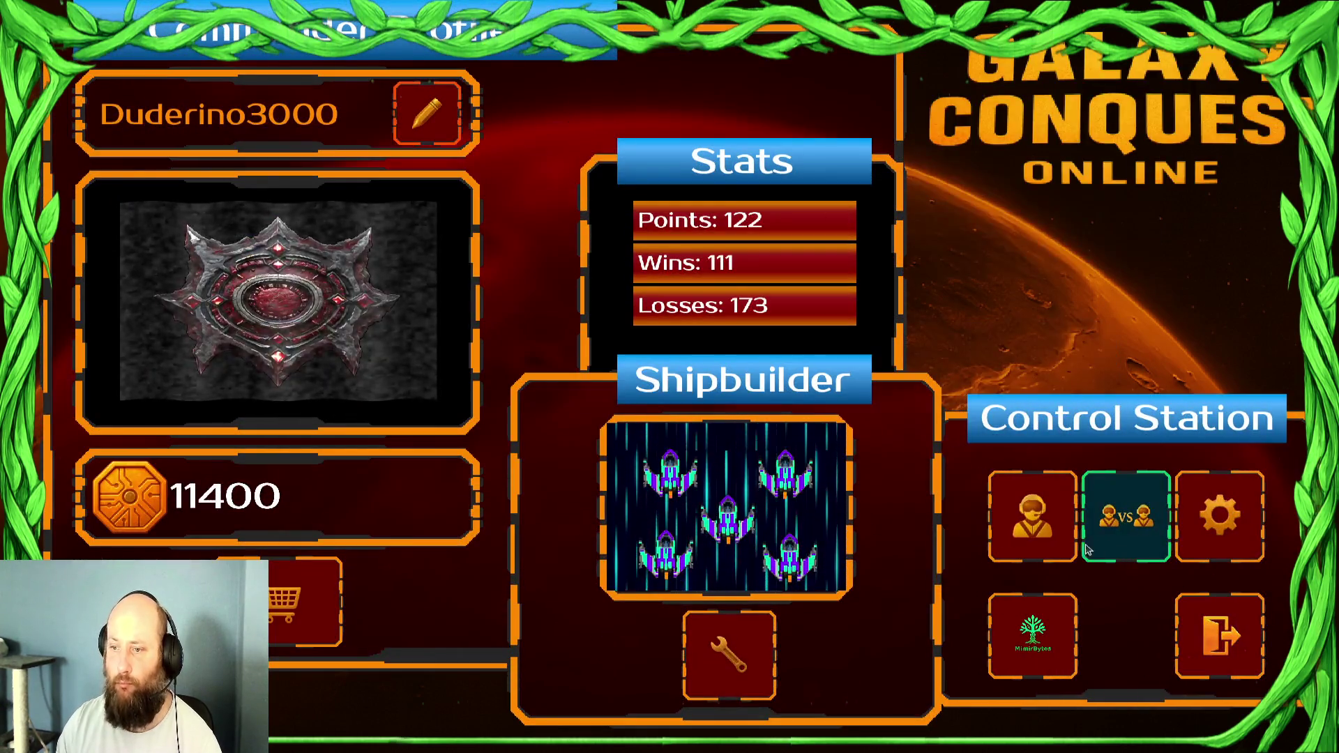
Start a new campaign with boosted commander damage and hitpoints and the ship-speed bonus, then accept the Homesector mission
left_click(1088, 550)
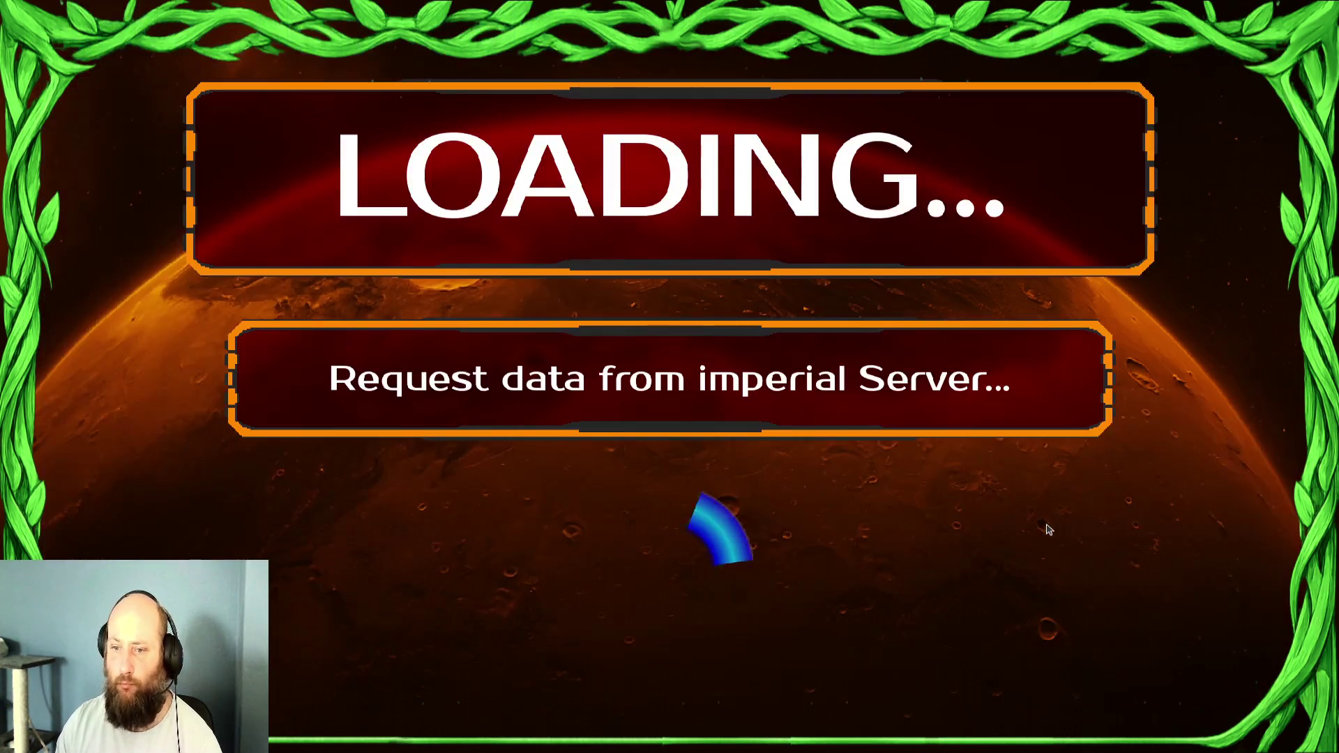
left_click(648, 389)
left_click(647, 389)
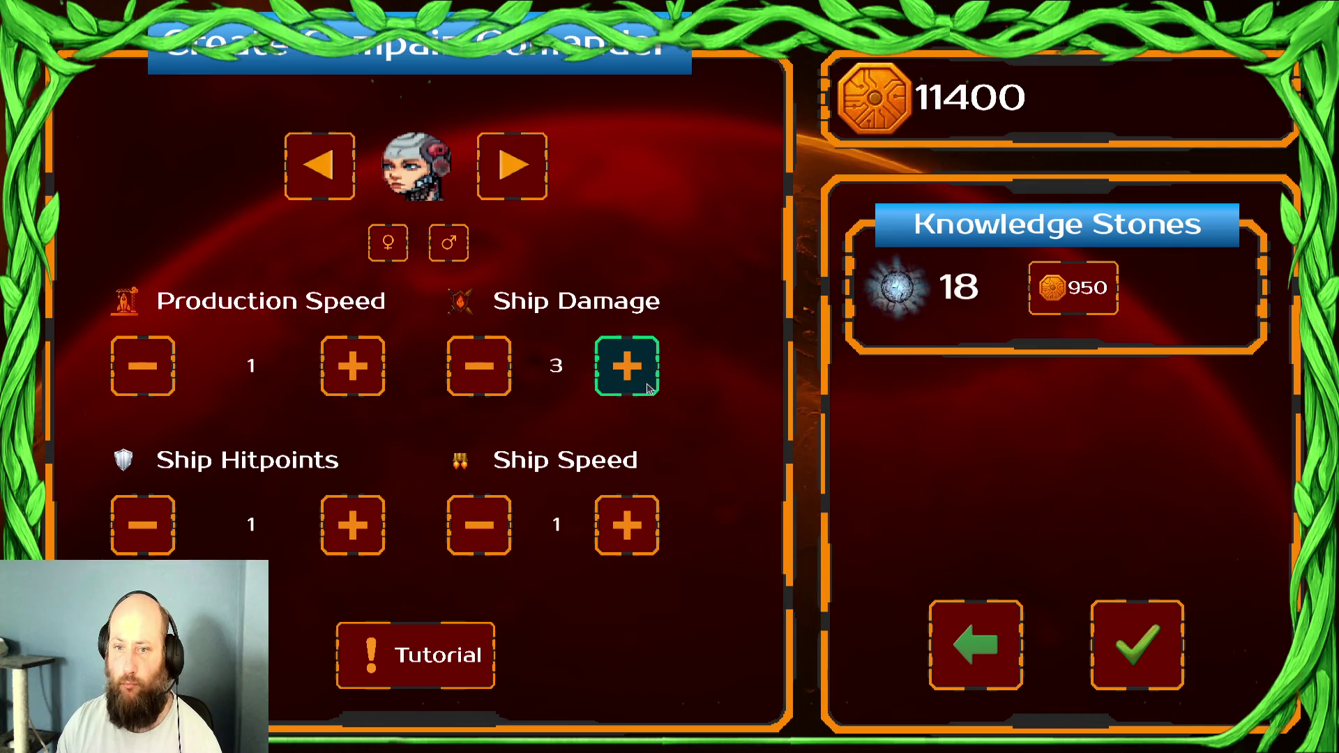
left_click(647, 388)
left_click(647, 389)
left_click(648, 389)
left_click(648, 389)
left_click(331, 522)
left_click(331, 521)
key("Return")
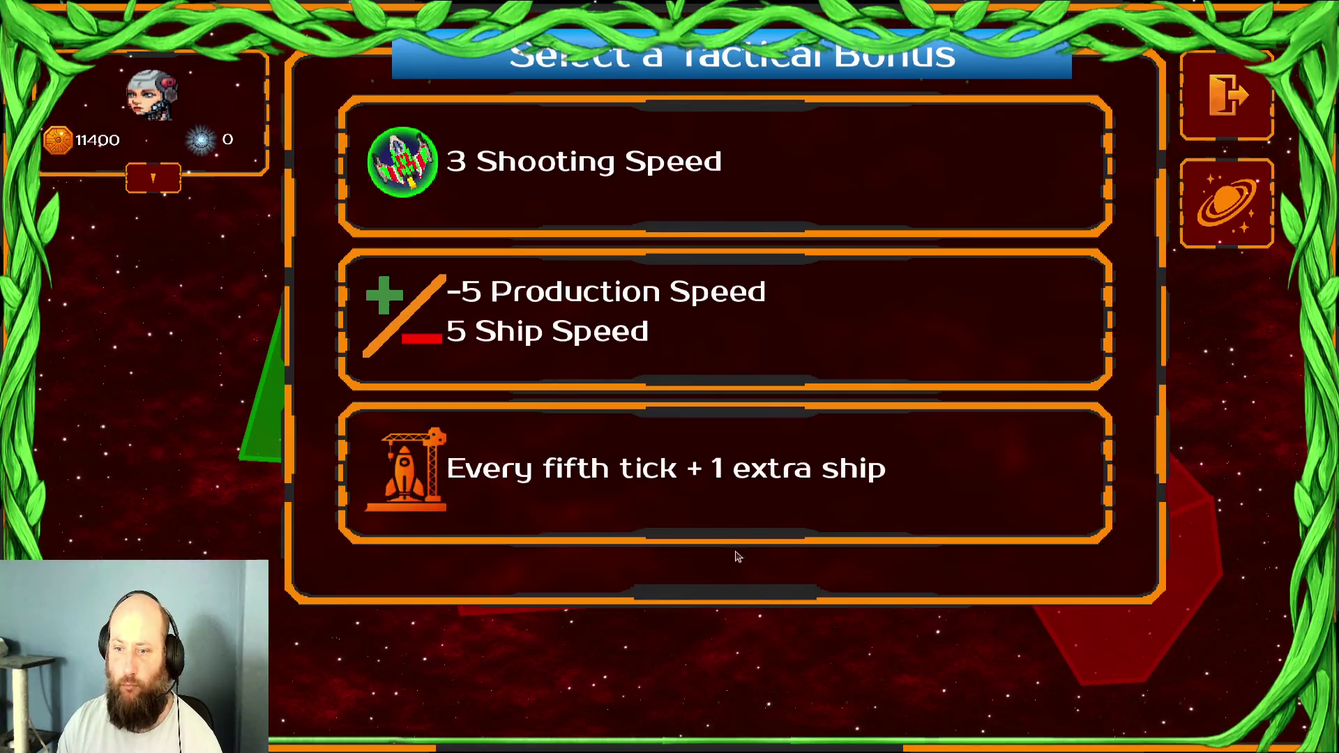
left_click(614, 314)
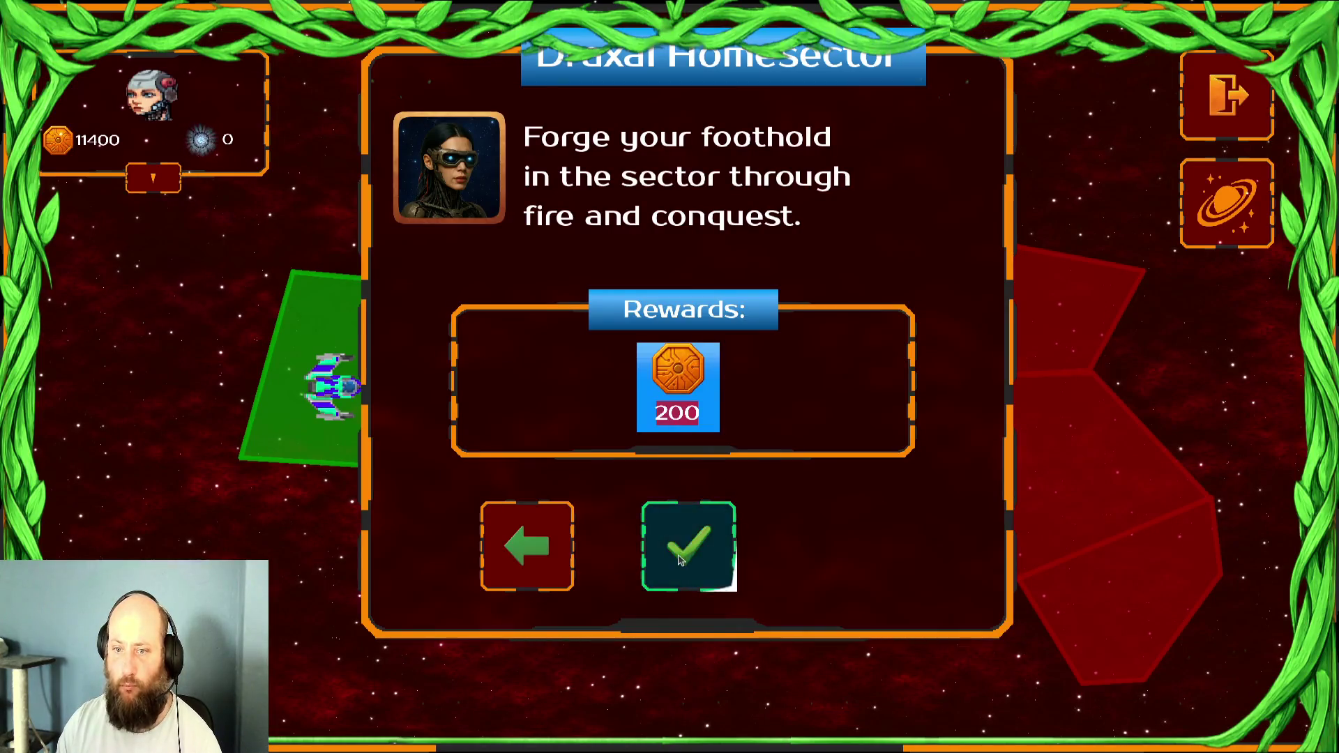
left_click(711, 520)
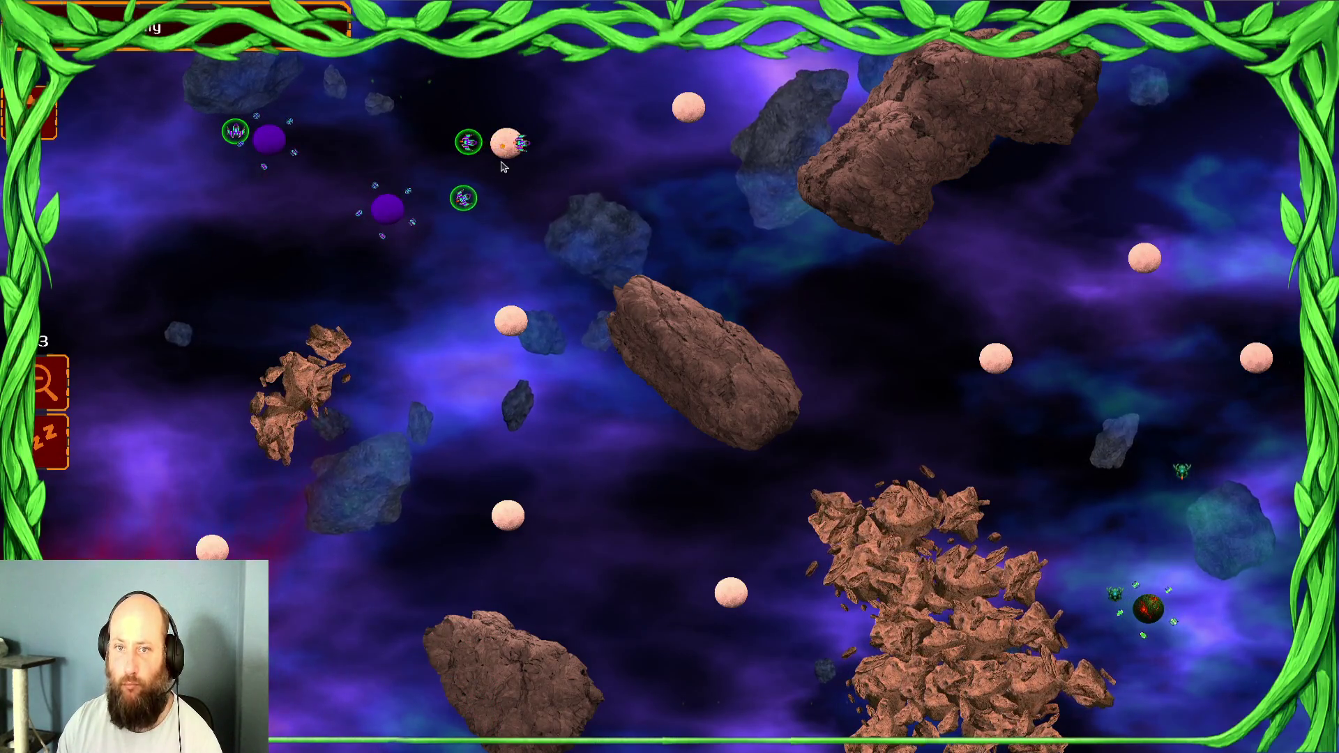
Send the ships at the upper-left planets to capture the pale planet
left_click_drag(261, 183, 187, 157)
left_click_drag(297, 234, 326, 413)
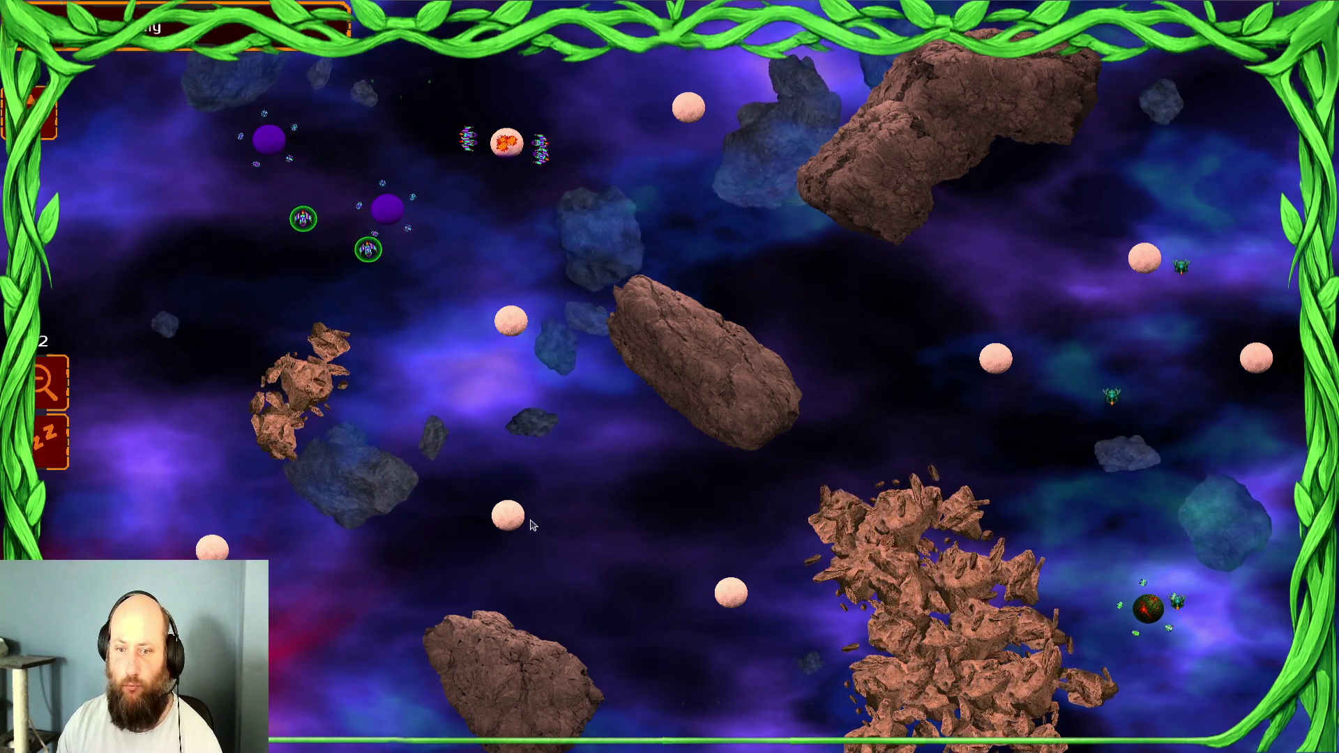
left_click_drag(314, 183, 454, 224)
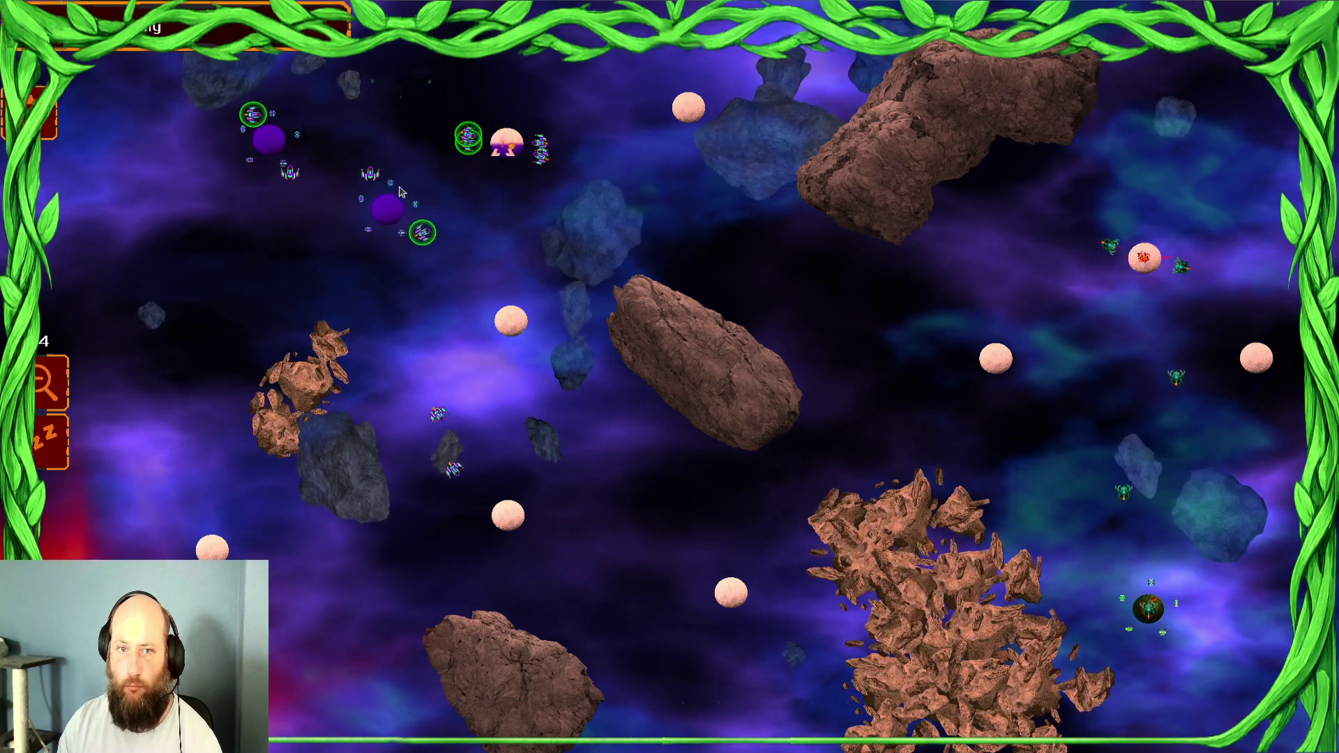
left_click(352, 180)
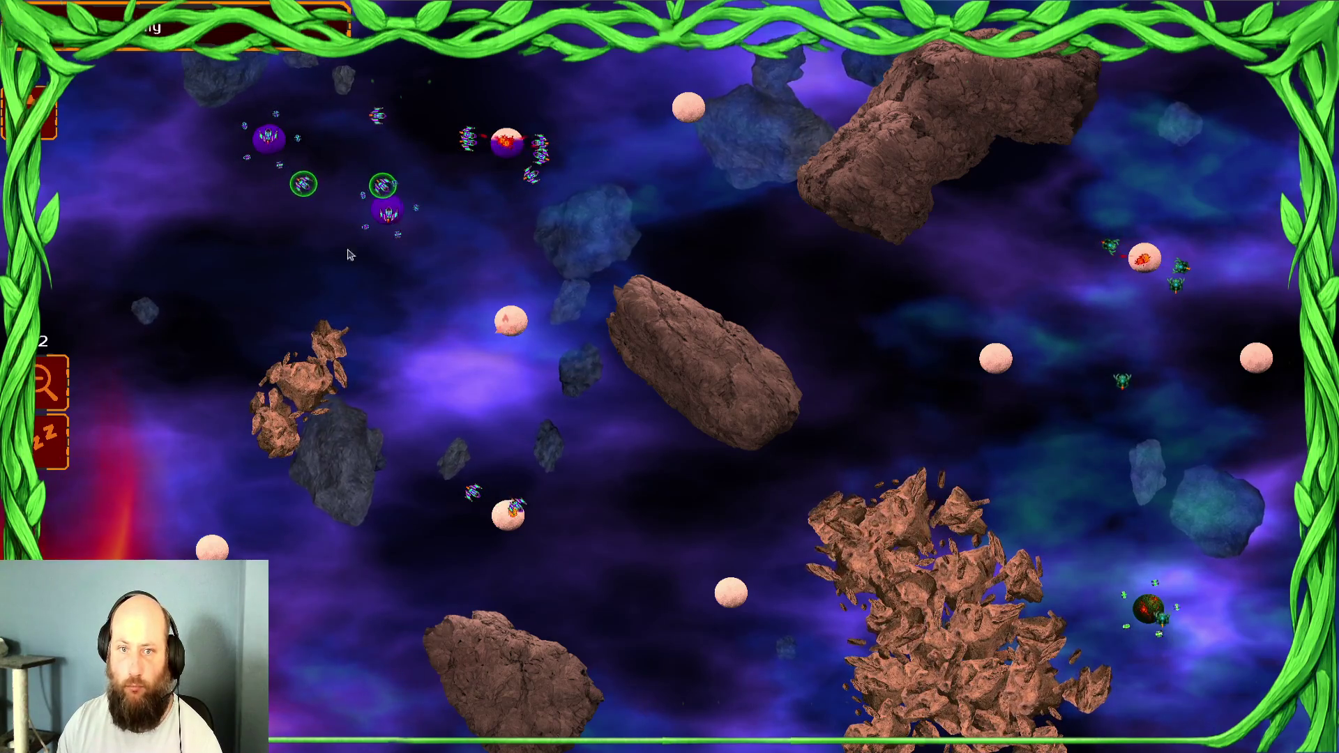
left_click(512, 333)
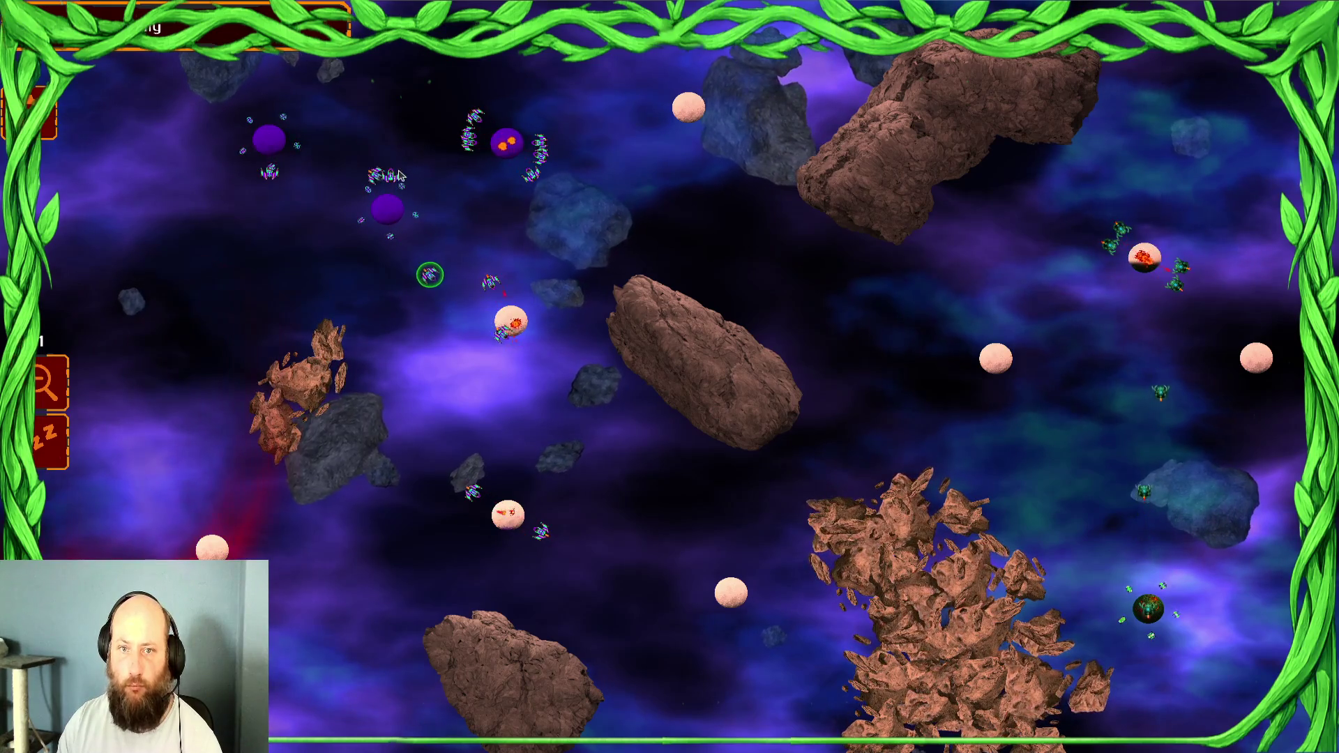
Gather the upper-left and central ships and send 24 of them against the pink planet
left_click(386, 180)
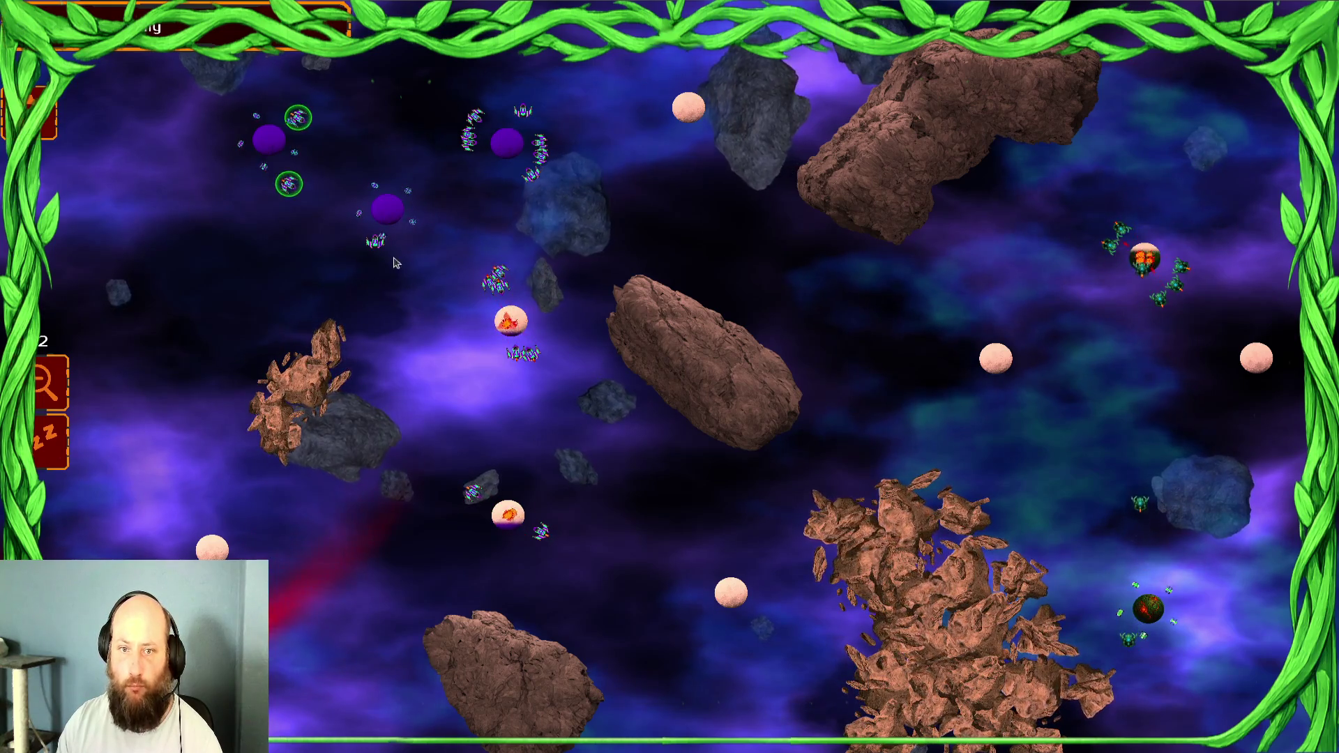
mouse_move(326, 130)
left_mouse_down()
mouse_move(314, 187)
mouse_move(291, 183)
left_mouse_up()
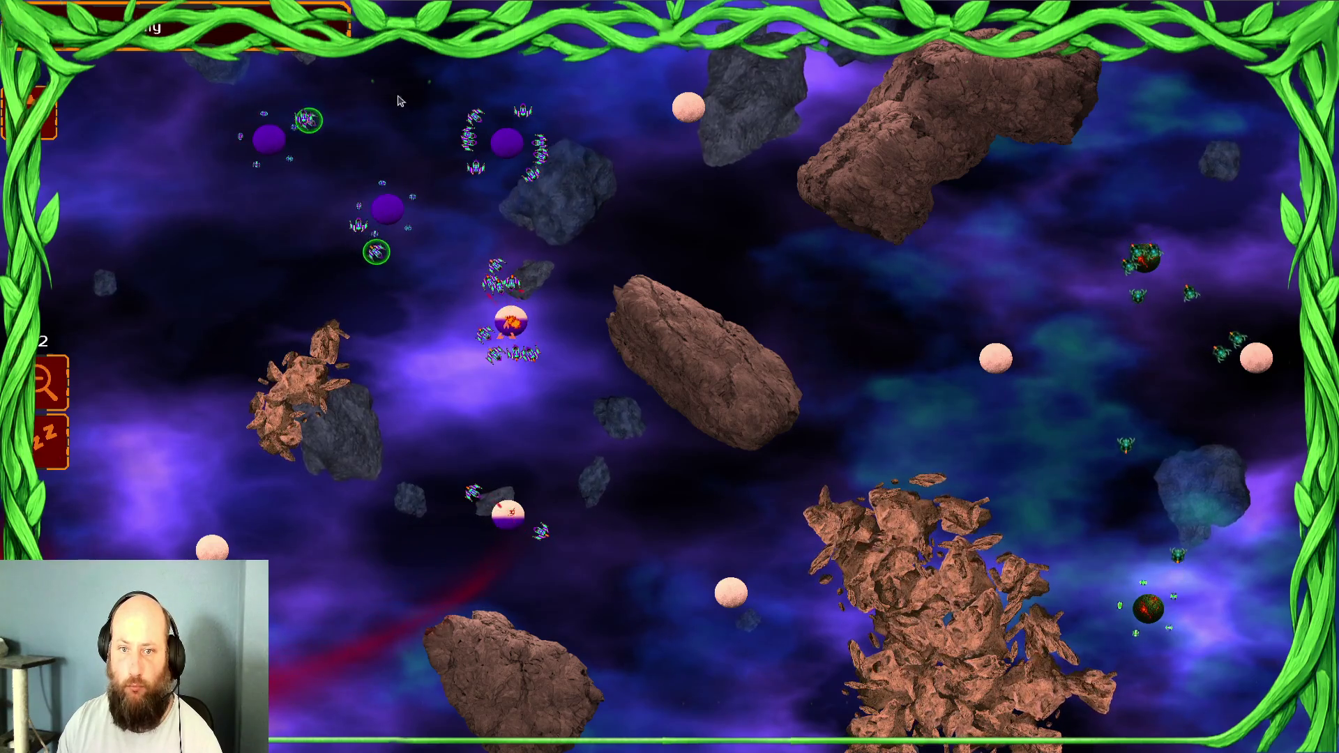
mouse_move(363, 209)
left_mouse_down()
mouse_move(323, 186)
mouse_move(349, 202)
left_mouse_up()
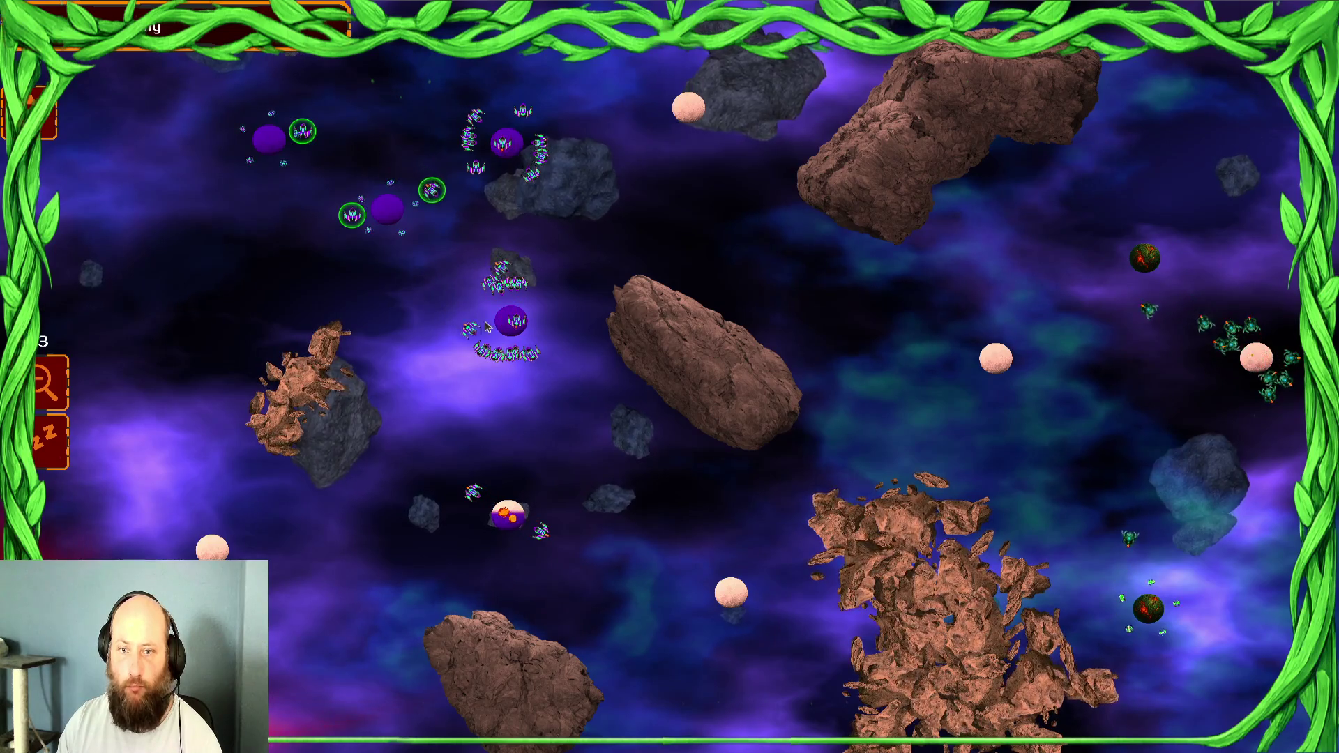
mouse_move(577, 161)
left_mouse_down()
mouse_move(732, 181)
mouse_move(725, 118)
left_mouse_up()
left_click(689, 108)
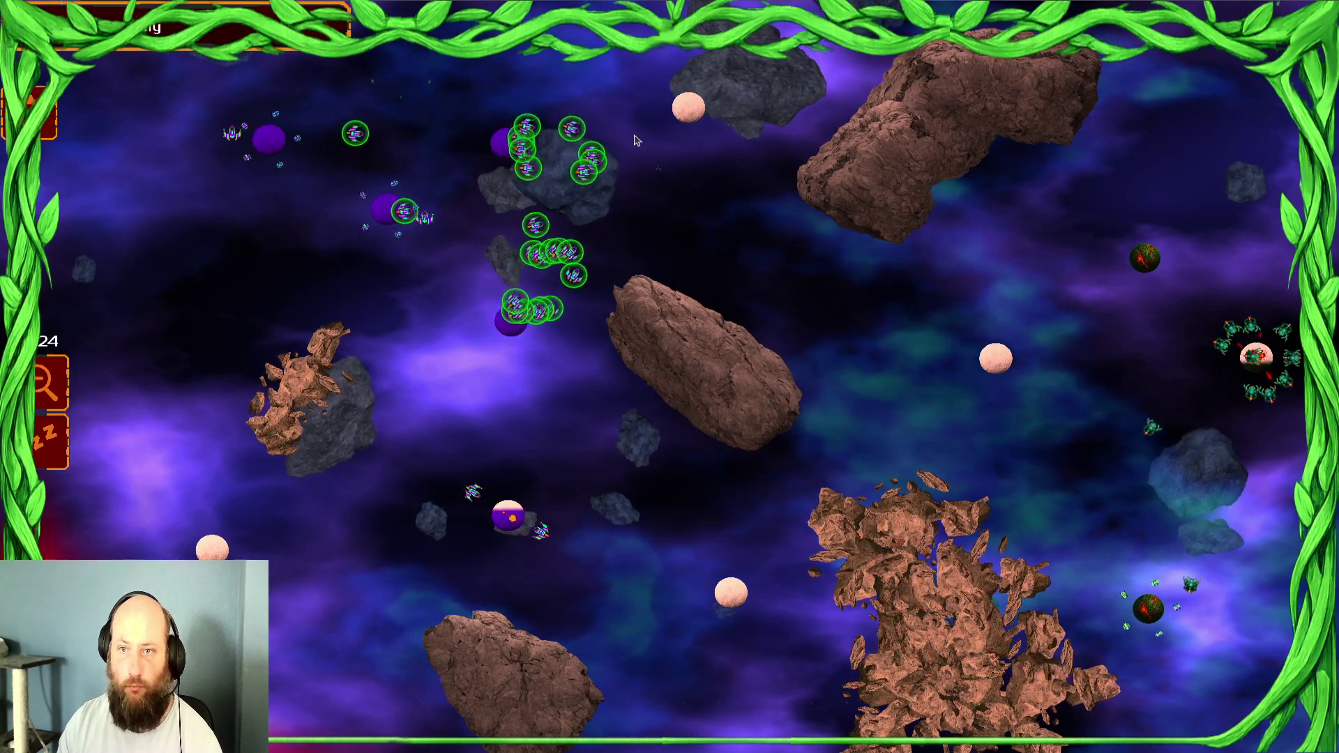
Send five ships south, then mass 44 ships to attack the lower-right planet
left_click_drag(285, 196, 411, 209)
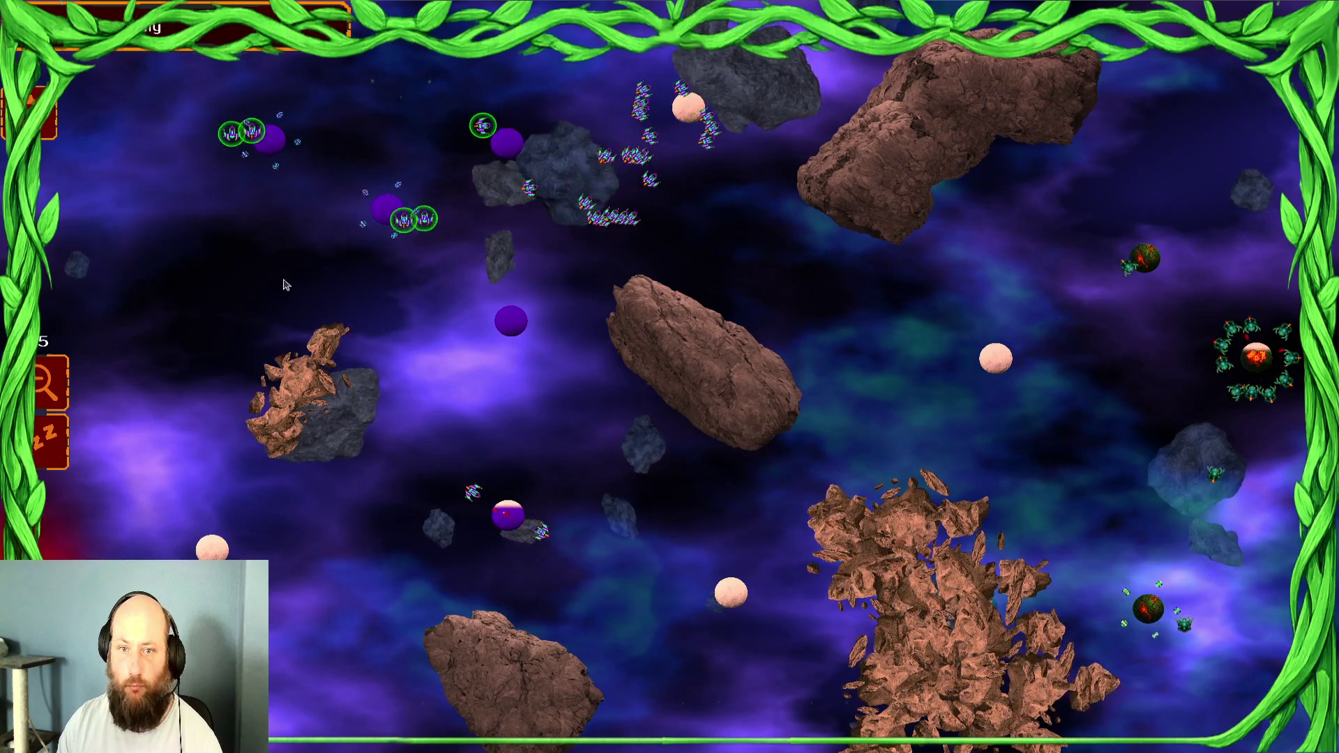
left_click(494, 527)
left_click_drag(494, 527, 586, 523)
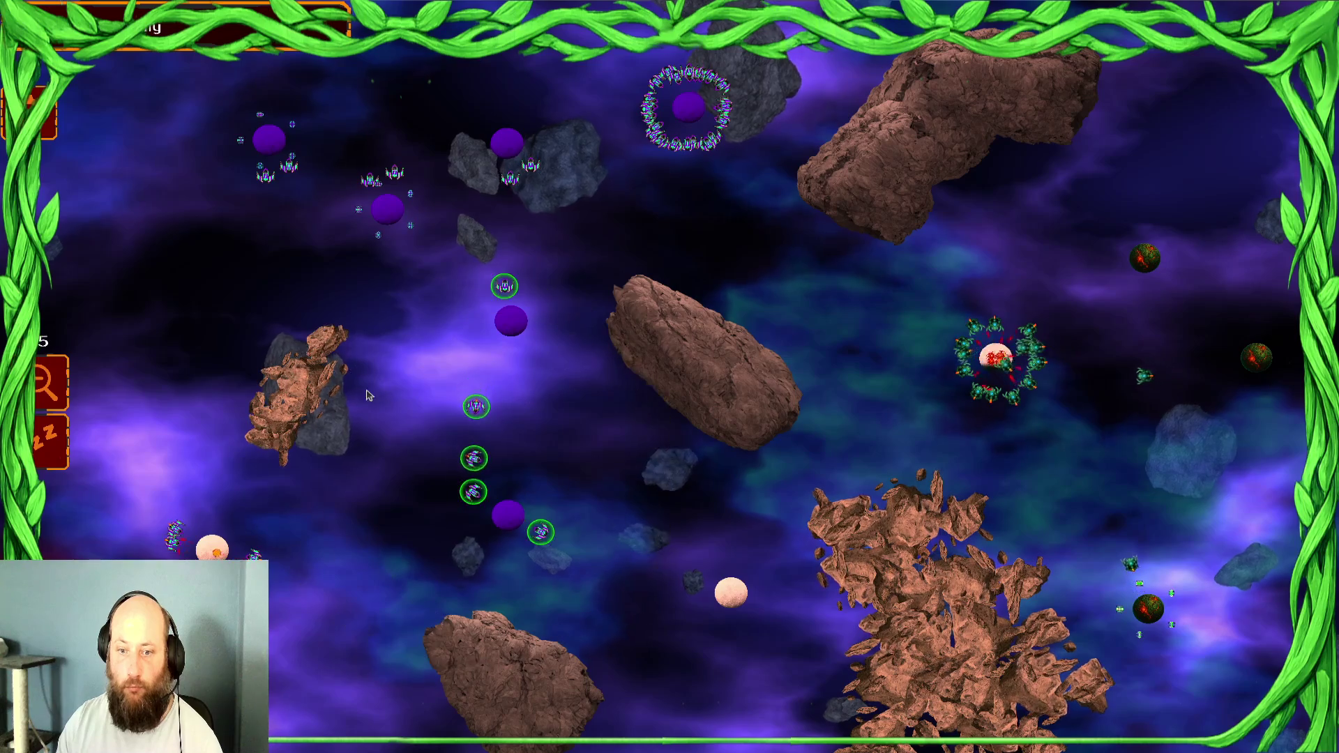
left_click(277, 565)
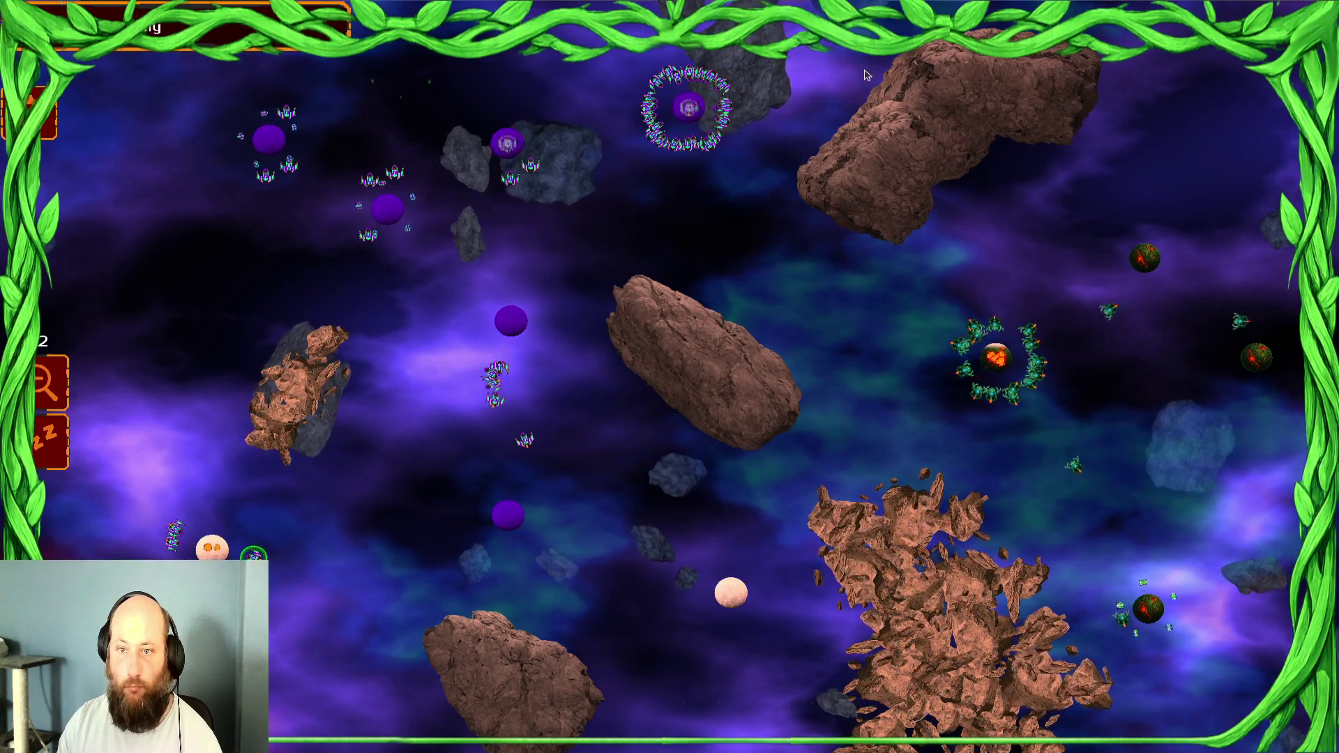
left_click_drag(547, 167, 635, 558)
left_click(635, 559)
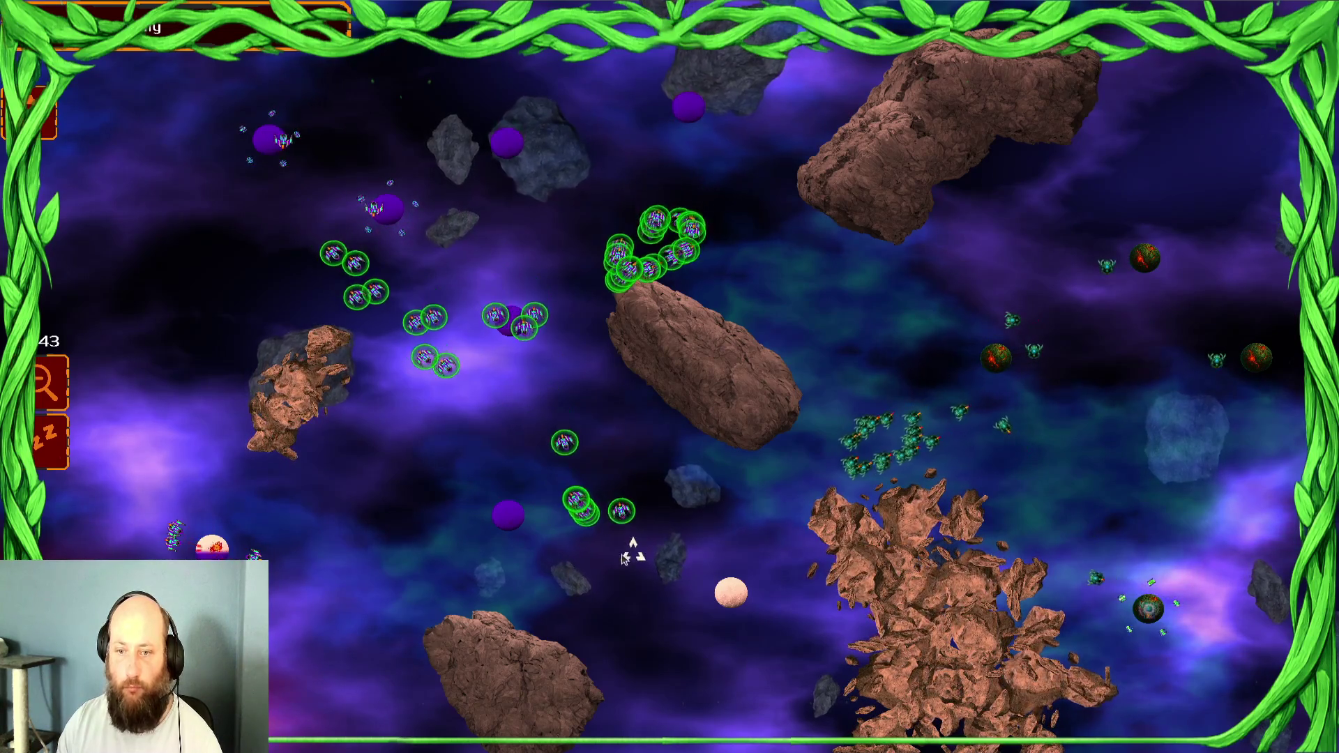
left_click(719, 716)
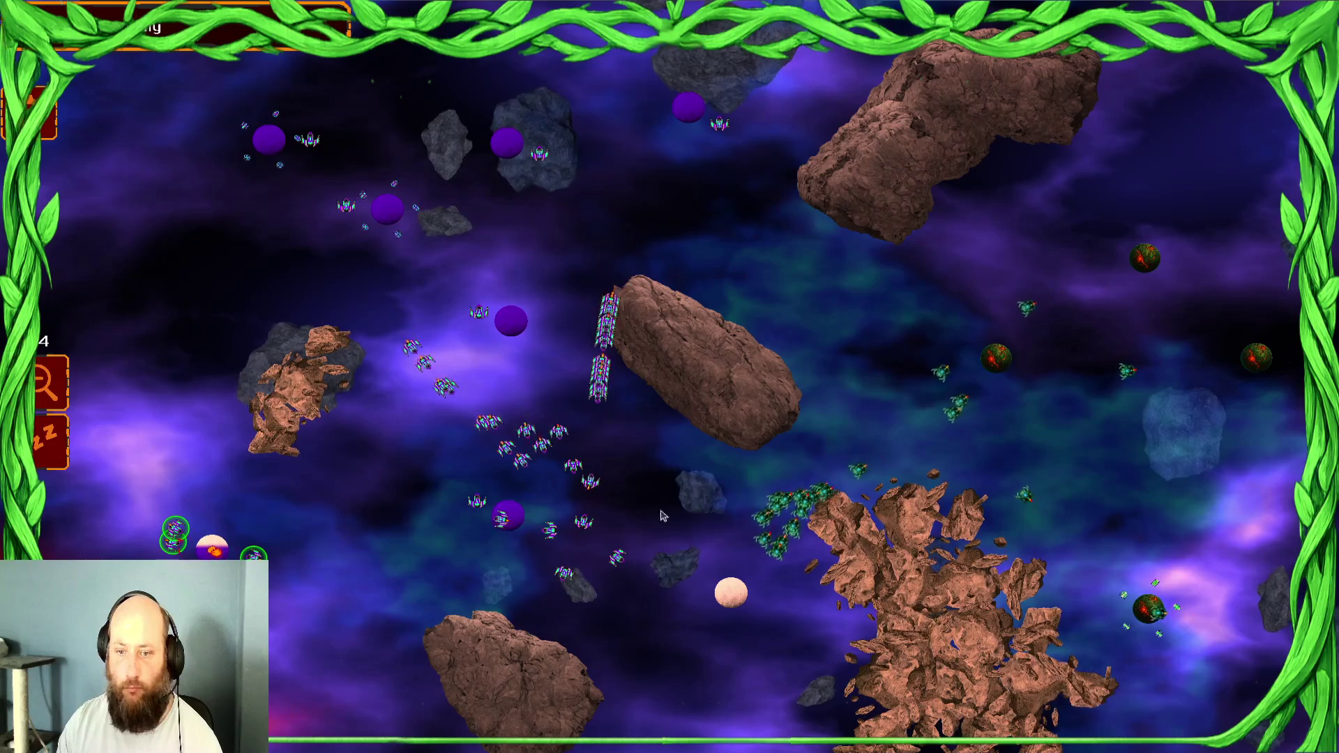
left_click_drag(508, 541, 626, 517)
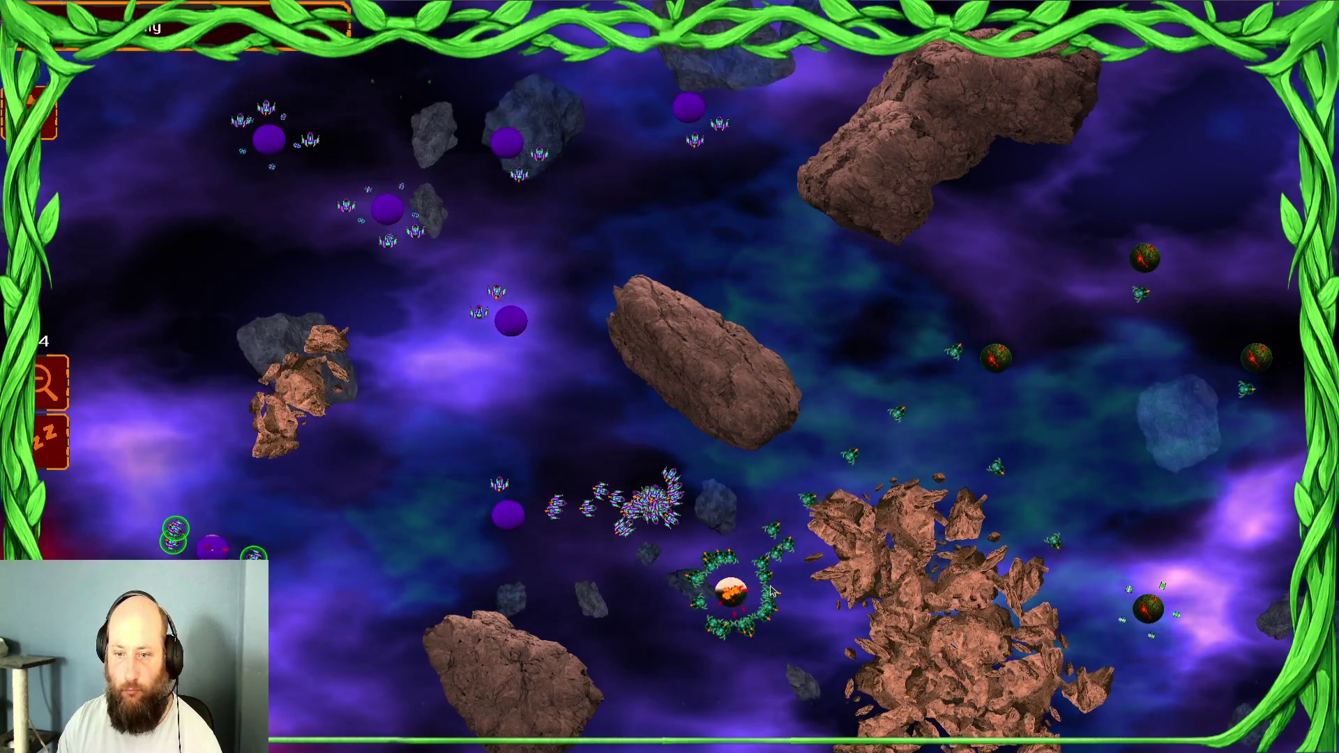
left_click(619, 575)
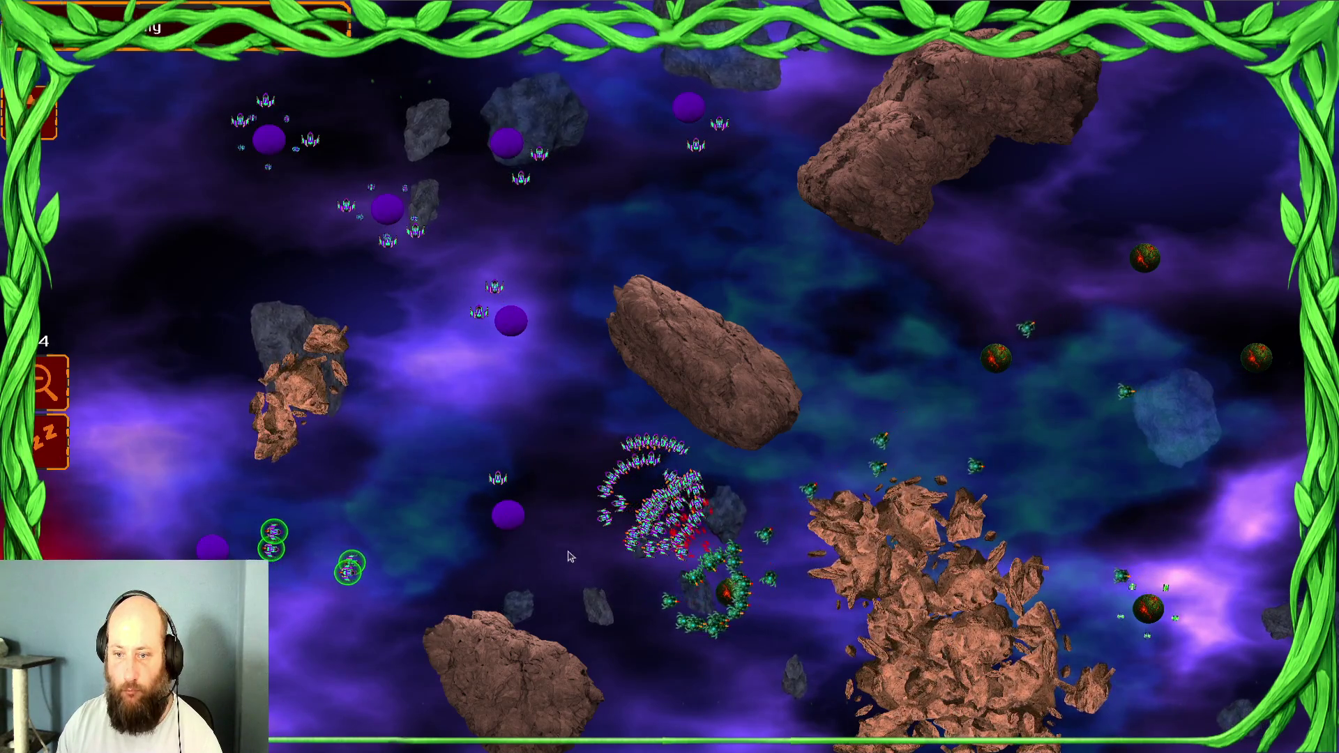
Move 37 swarm ships to the purple planet and send the upper-left fleets toward the lower left
left_click_drag(628, 488, 606, 558)
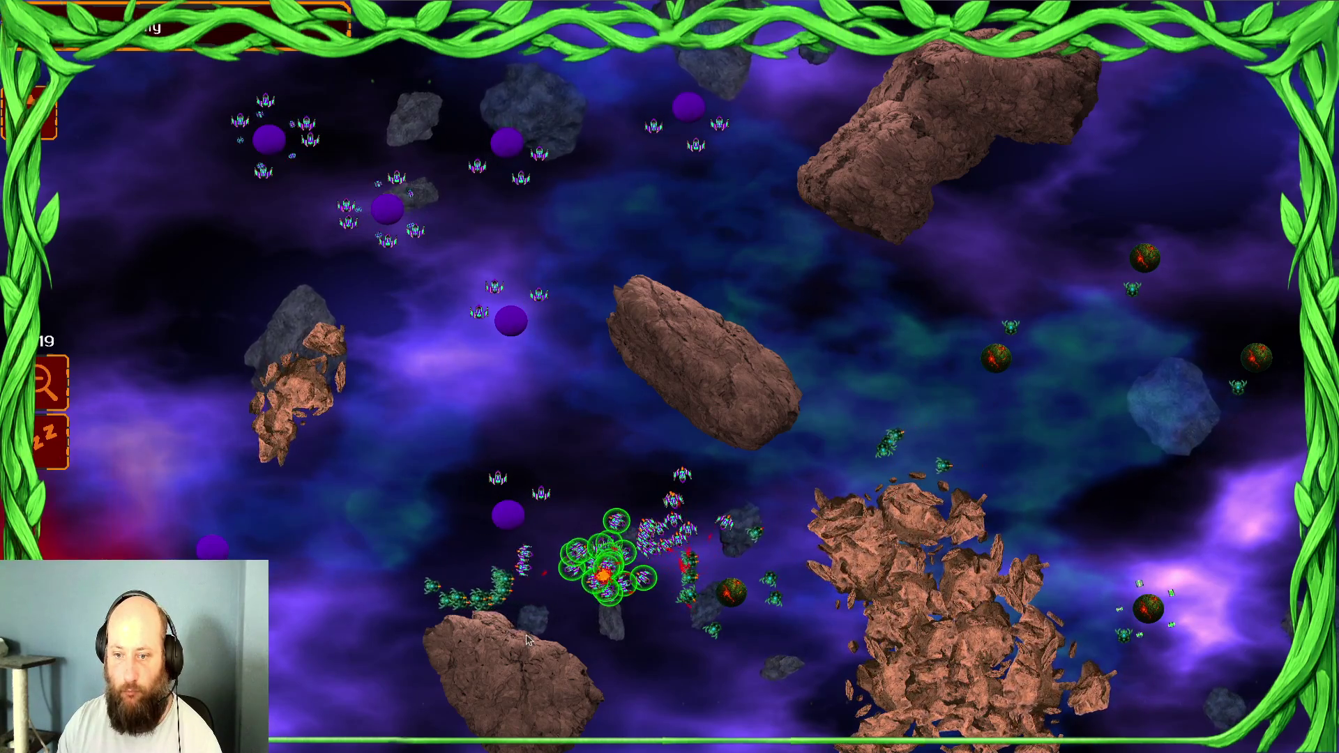
left_click_drag(694, 530, 767, 603)
right_click(441, 547)
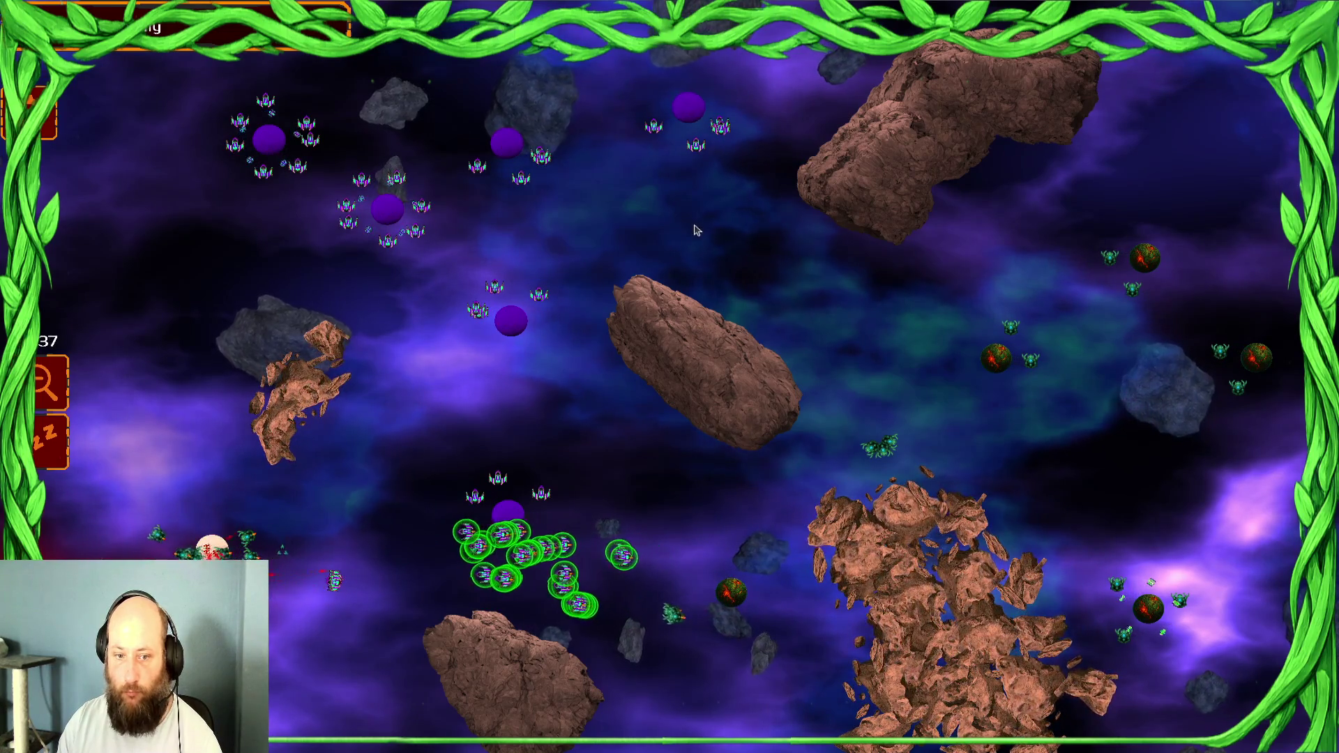
left_click_drag(469, 237, 293, 411)
right_click(236, 480)
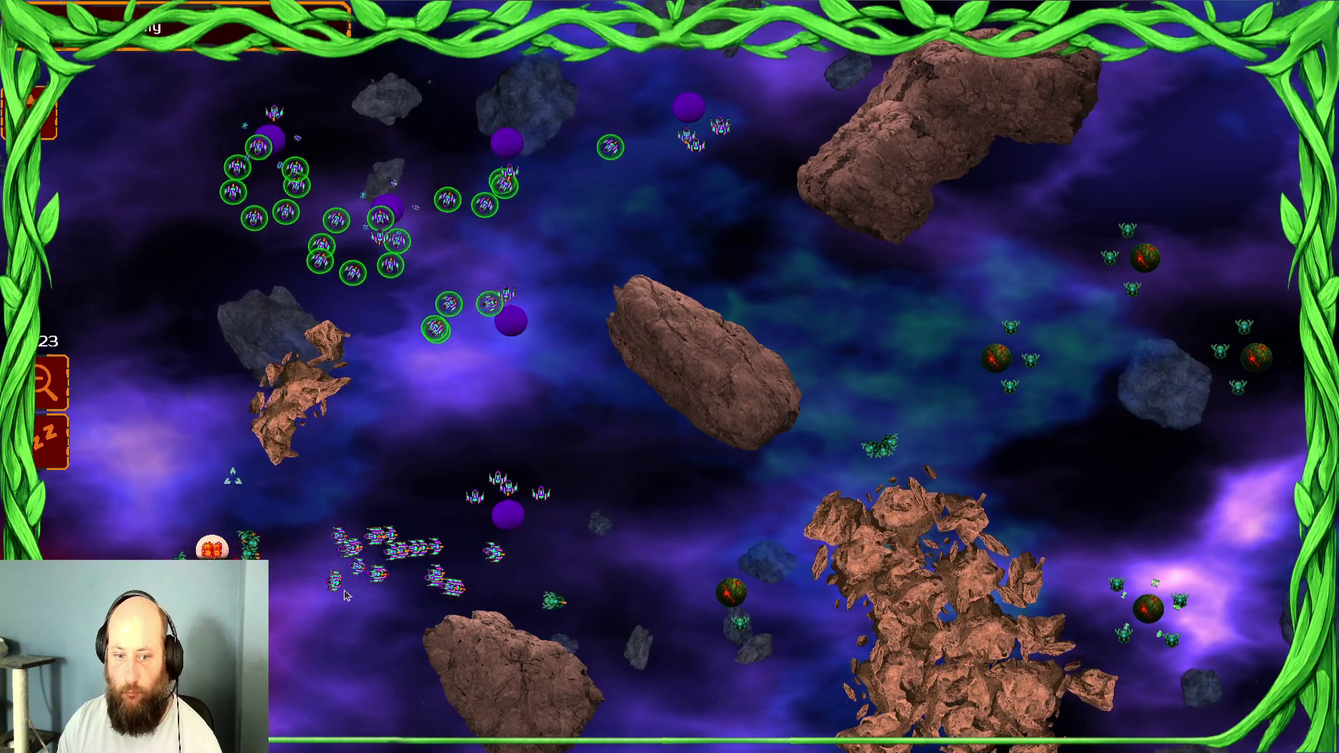
Gather the bottom ships at the lower left, redirect them at enemy ships, and select about 50 ships
left_click_drag(534, 527, 701, 530)
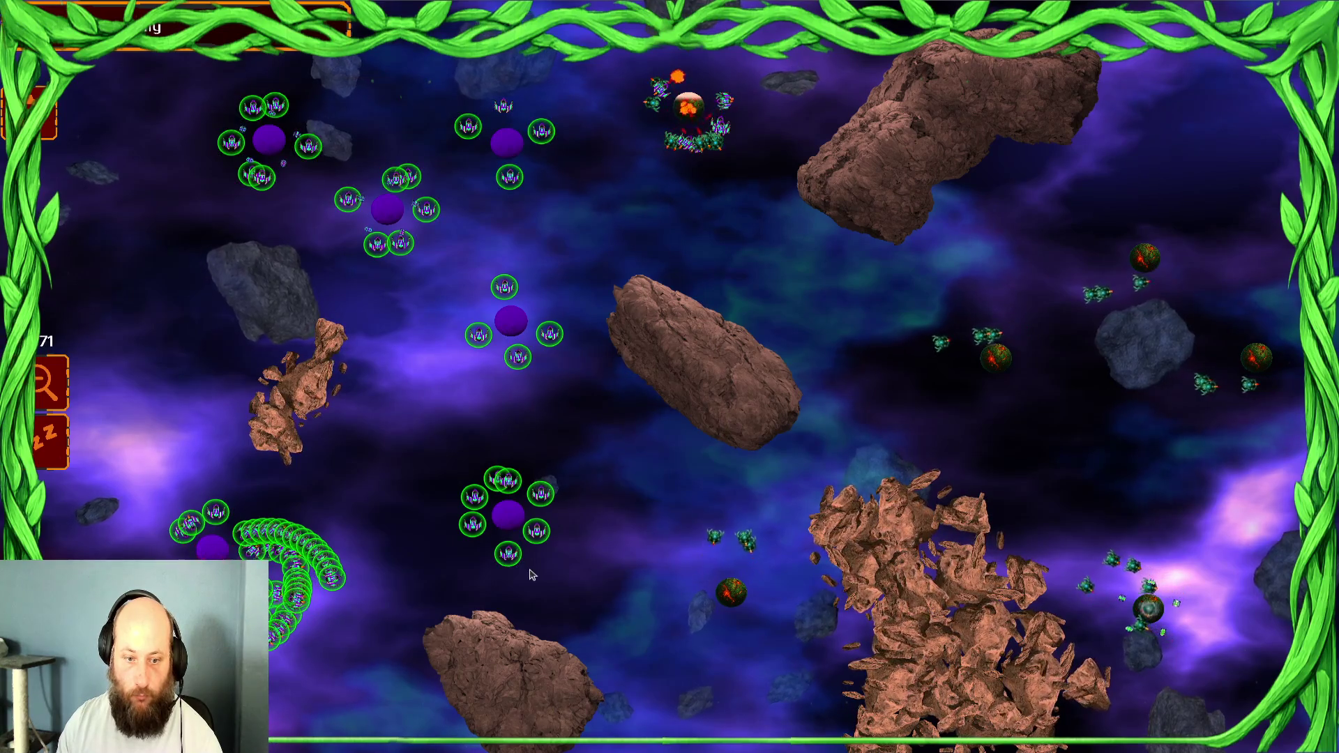
right_click(330, 585)
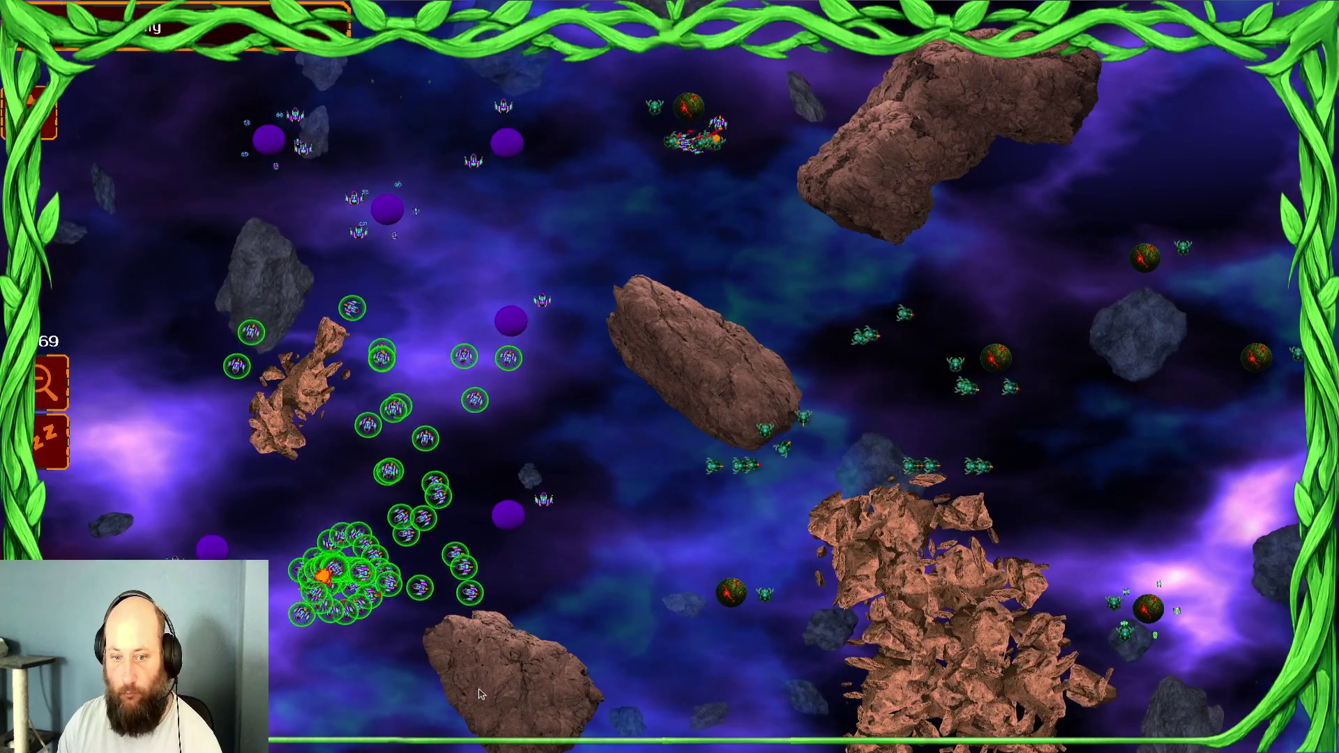
right_click(636, 448)
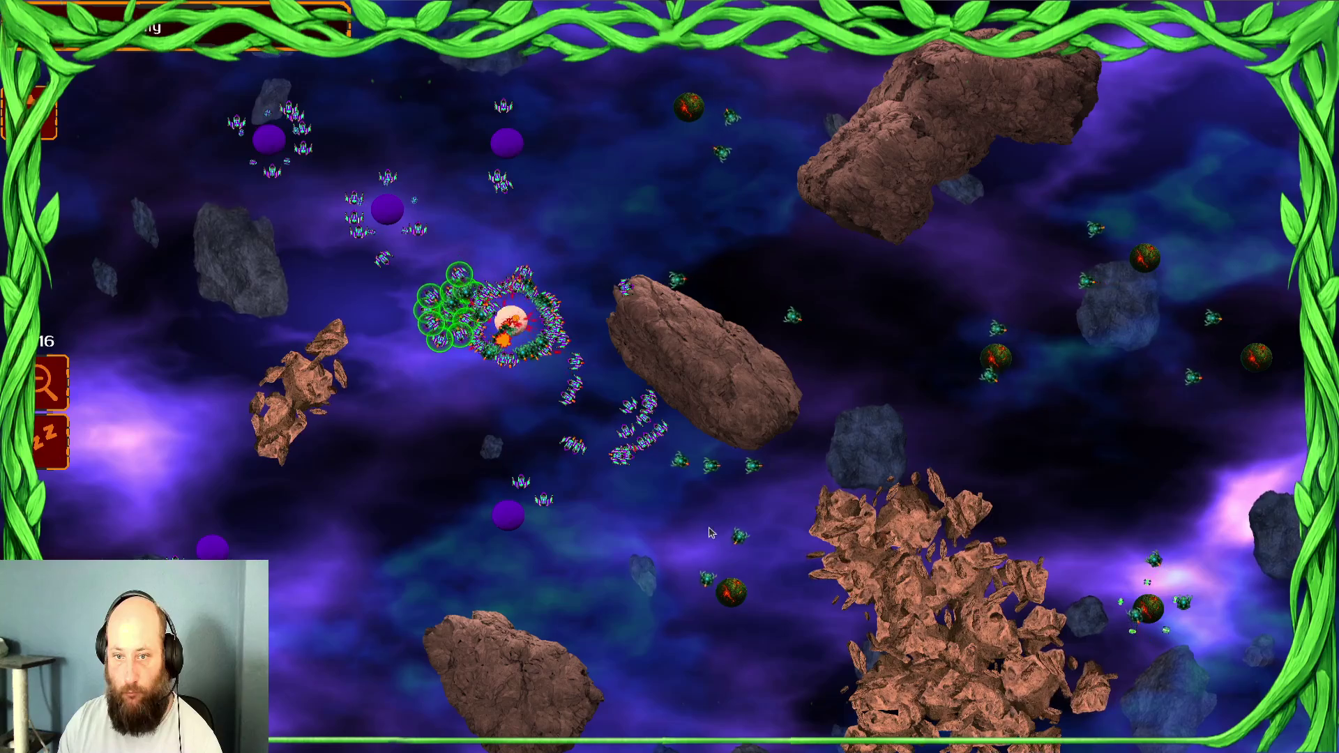
left_click_drag(680, 530, 432, 269)
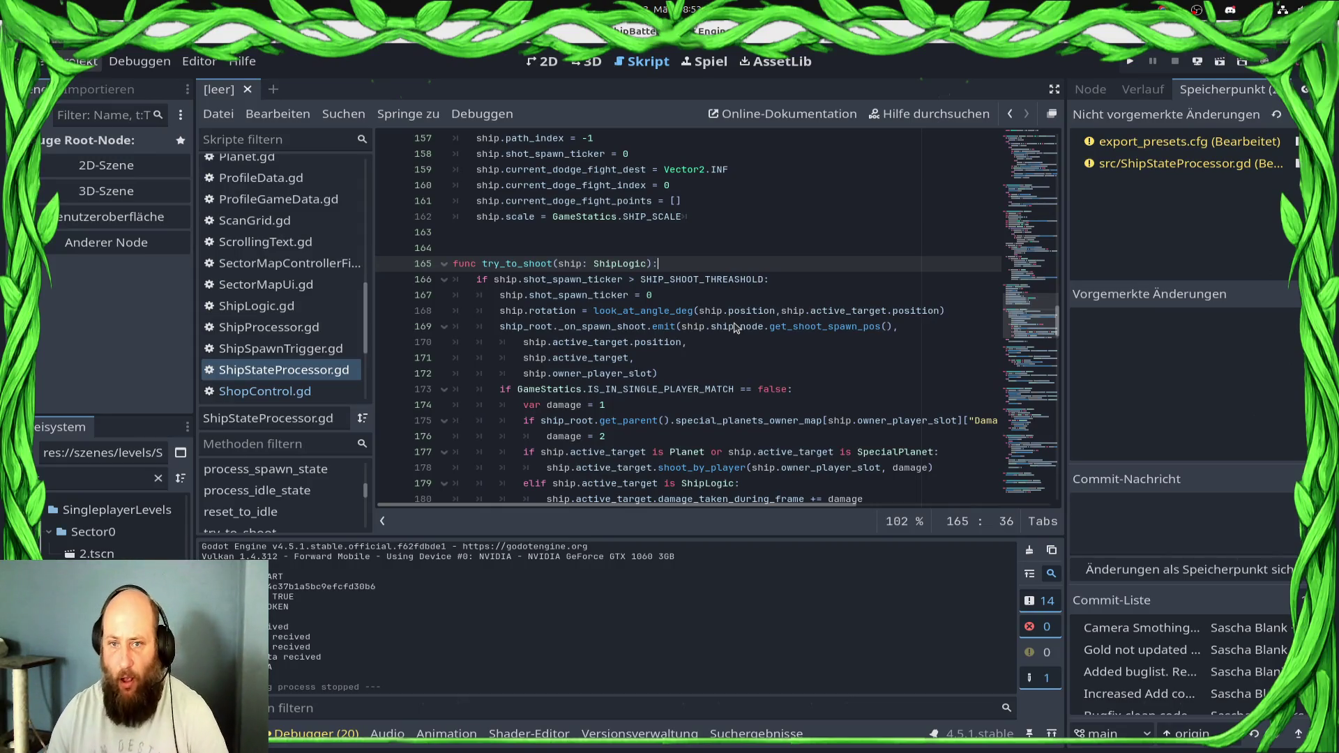
Jump to process_idle_state from the method list and review its closest-enemy search around line 118
scroll(558, 390, "up", 1)
left_click(241, 469)
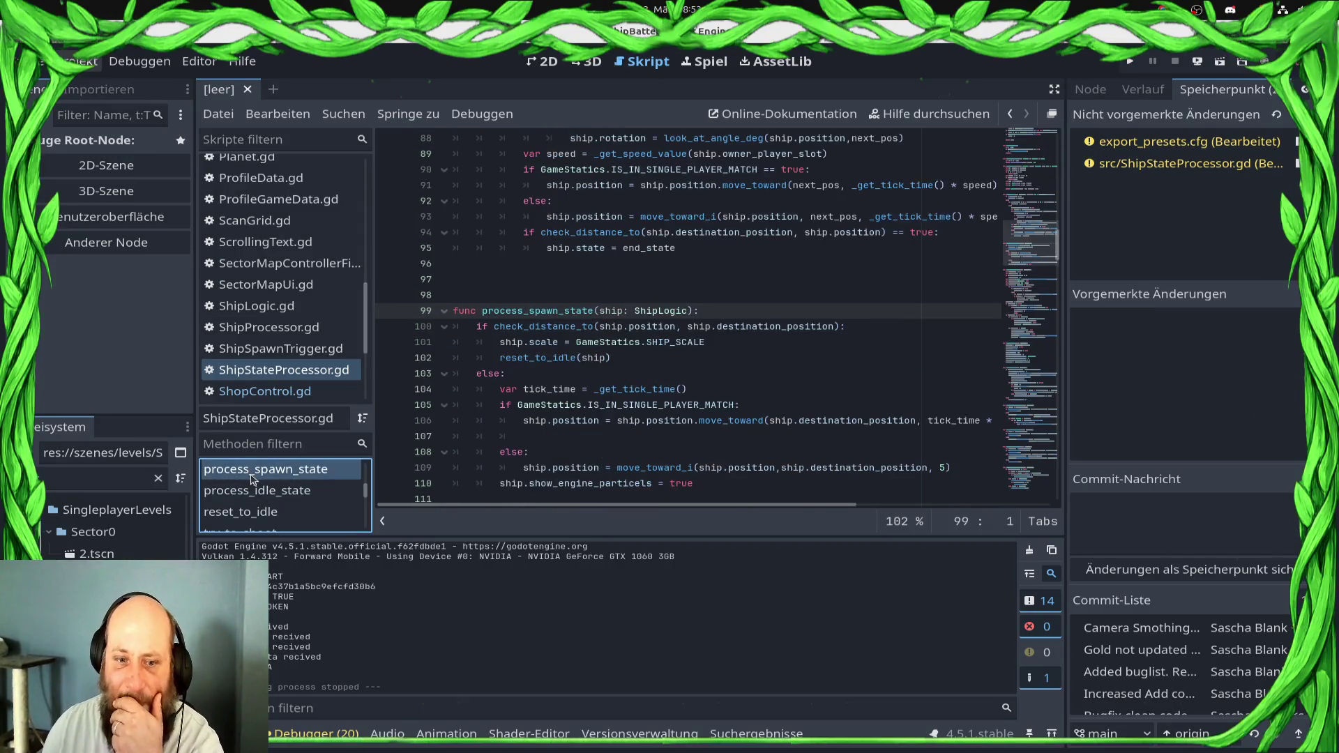
left_click(255, 492)
scroll(578, 395, "down", 3)
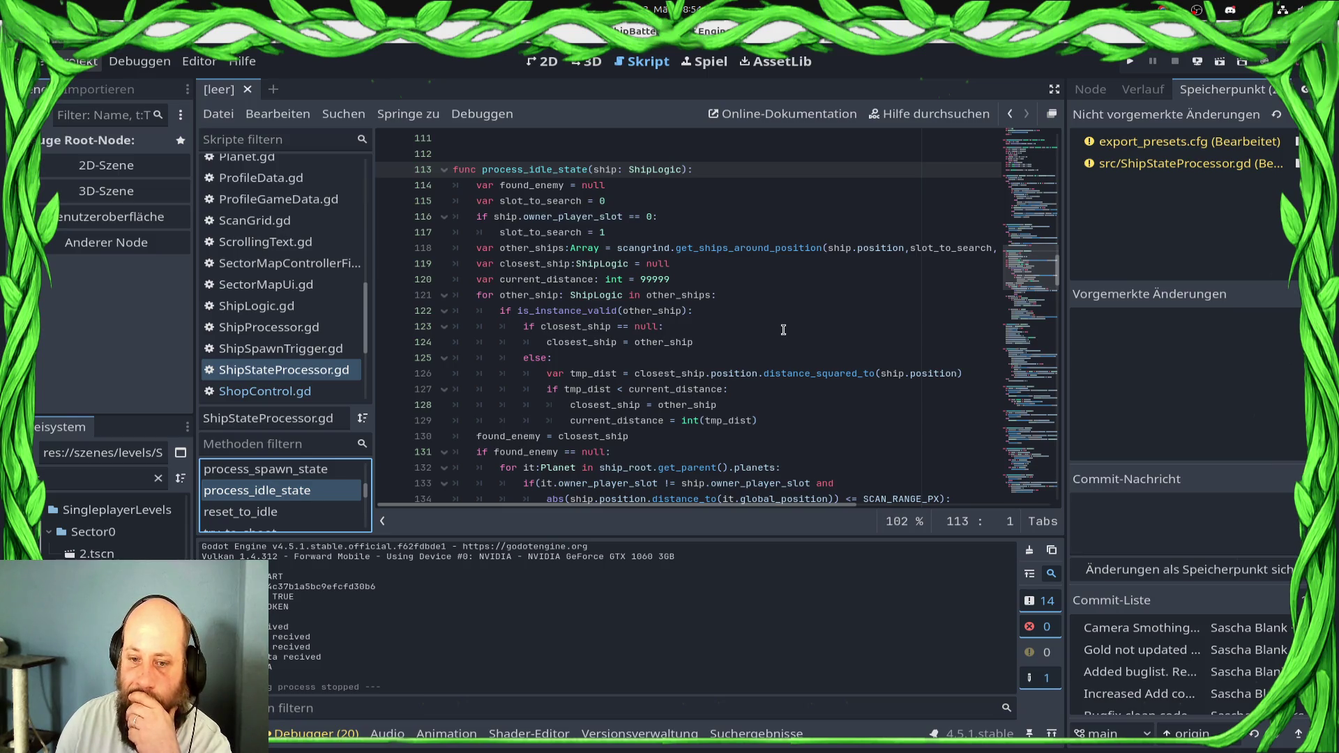
scroll(792, 335, "down", 3)
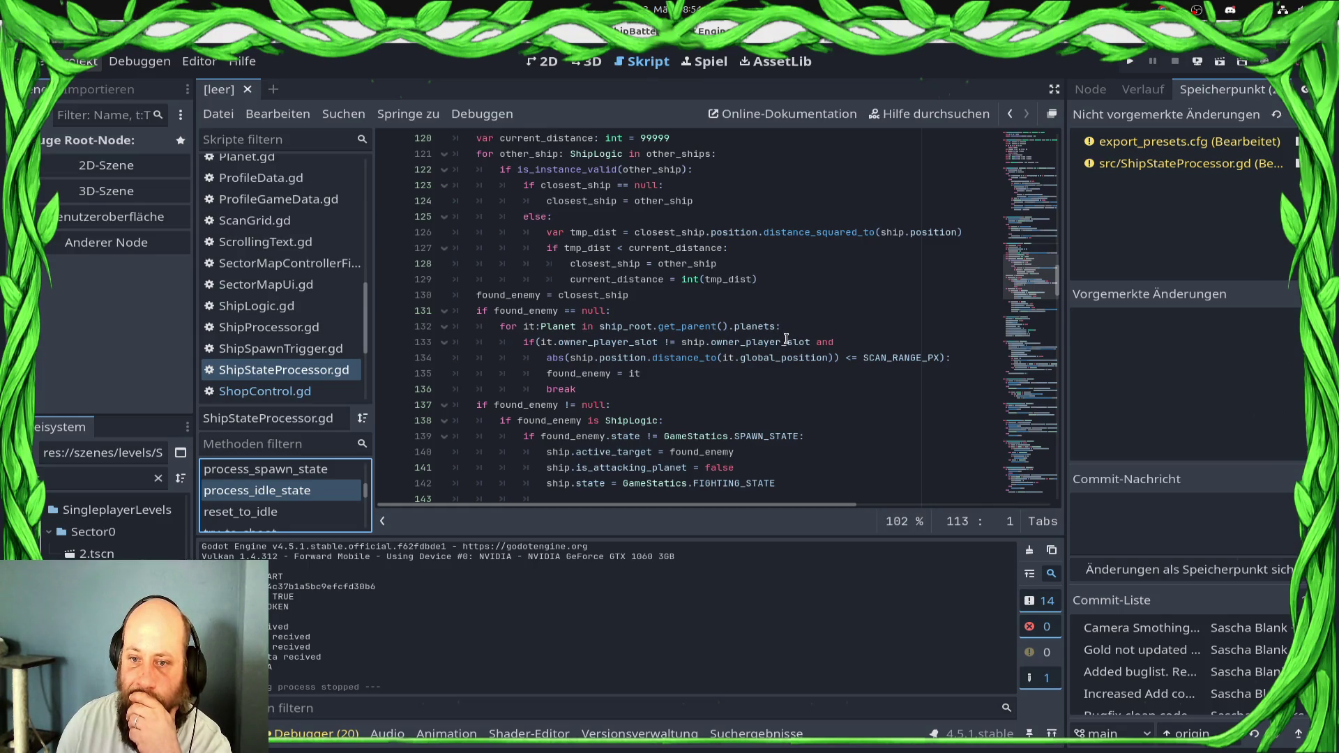
scroll(776, 342, "down", 3)
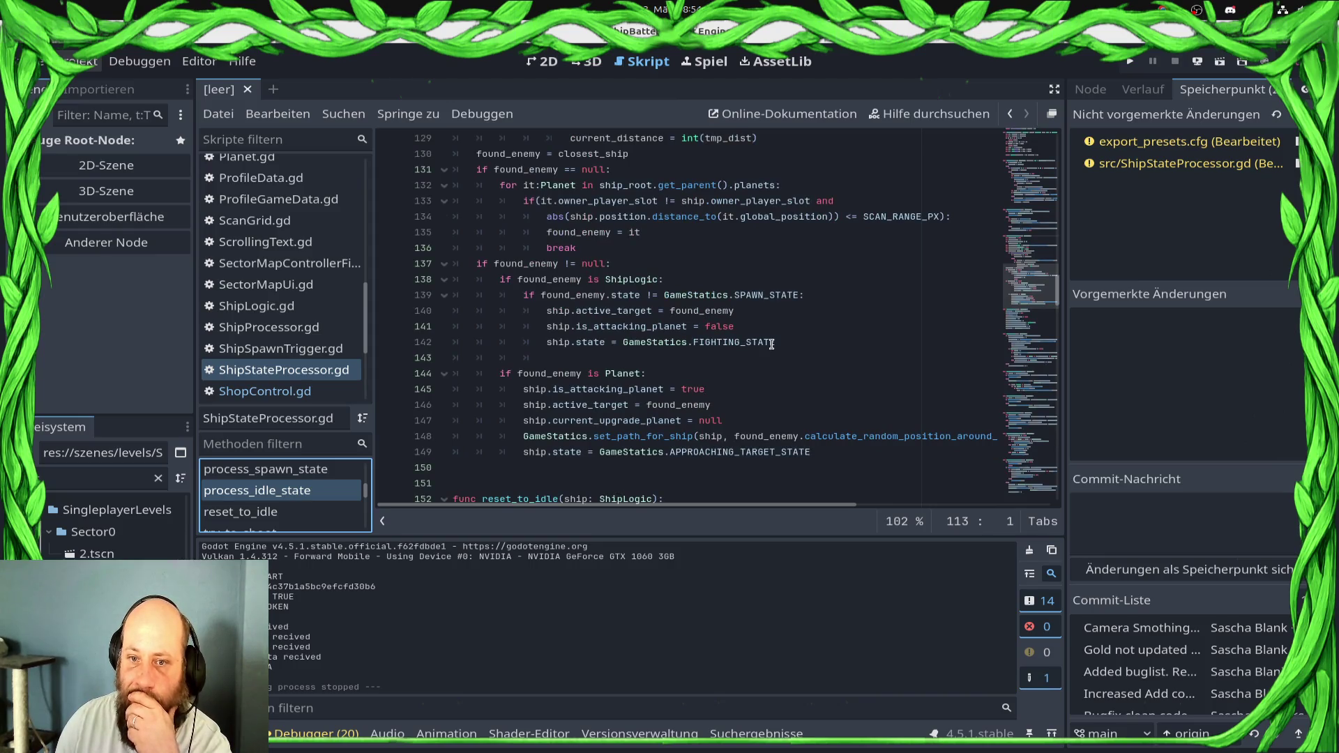
scroll(771, 344, "up", 2)
scroll(742, 334, "up", 3)
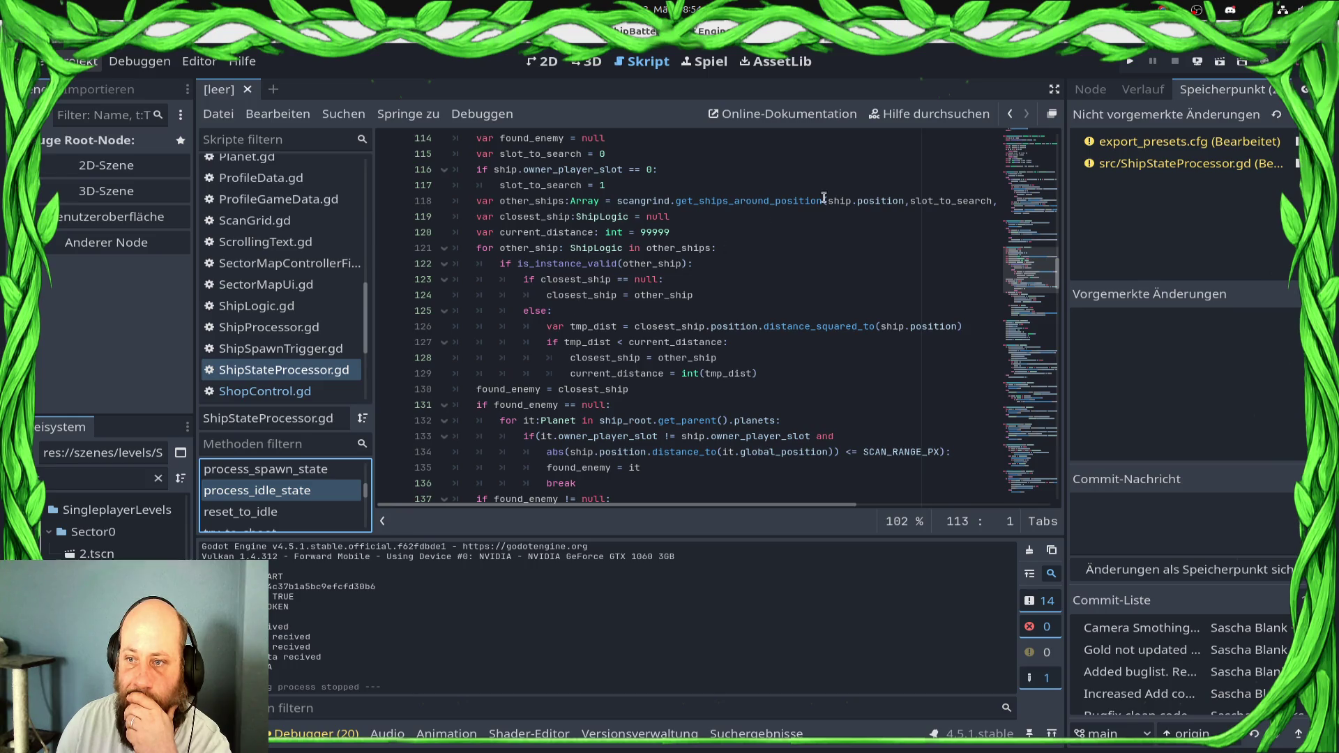
left_click(879, 203)
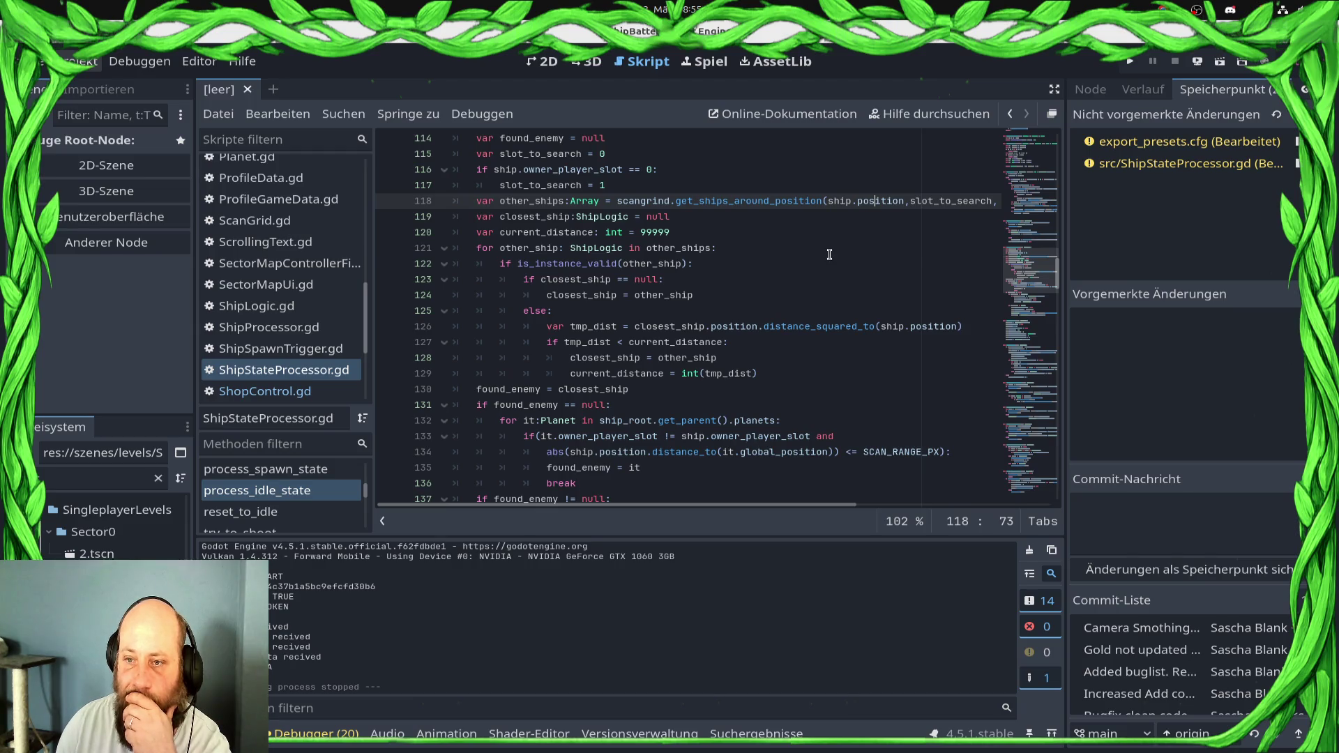
Review how closest_ship, current_distance and found_enemy are set on lines 121–130
mouse_move(829, 254)
left_mouse_down()
mouse_move(391, 259)
mouse_move(287, 237)
mouse_move(292, 261)
mouse_move(290, 248)
left_mouse_up()
left_click(608, 310)
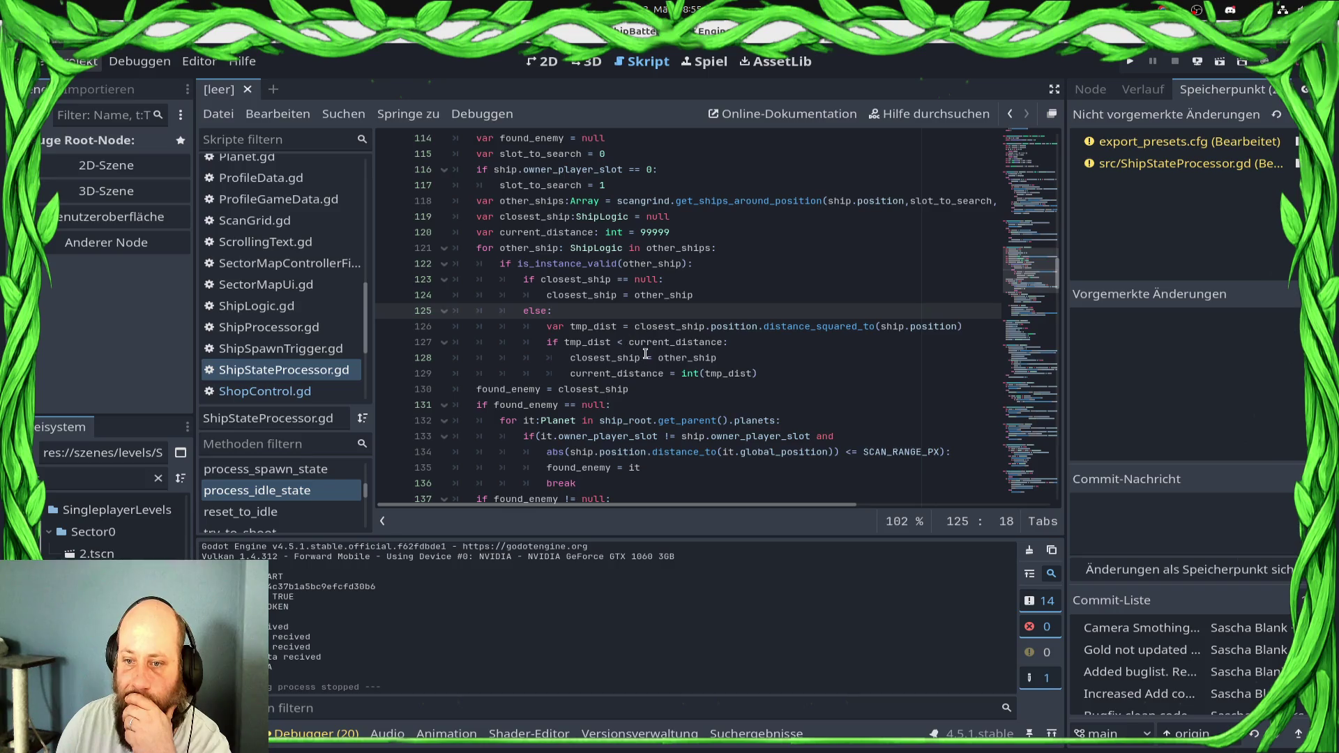
left_click(662, 327)
left_click(665, 342)
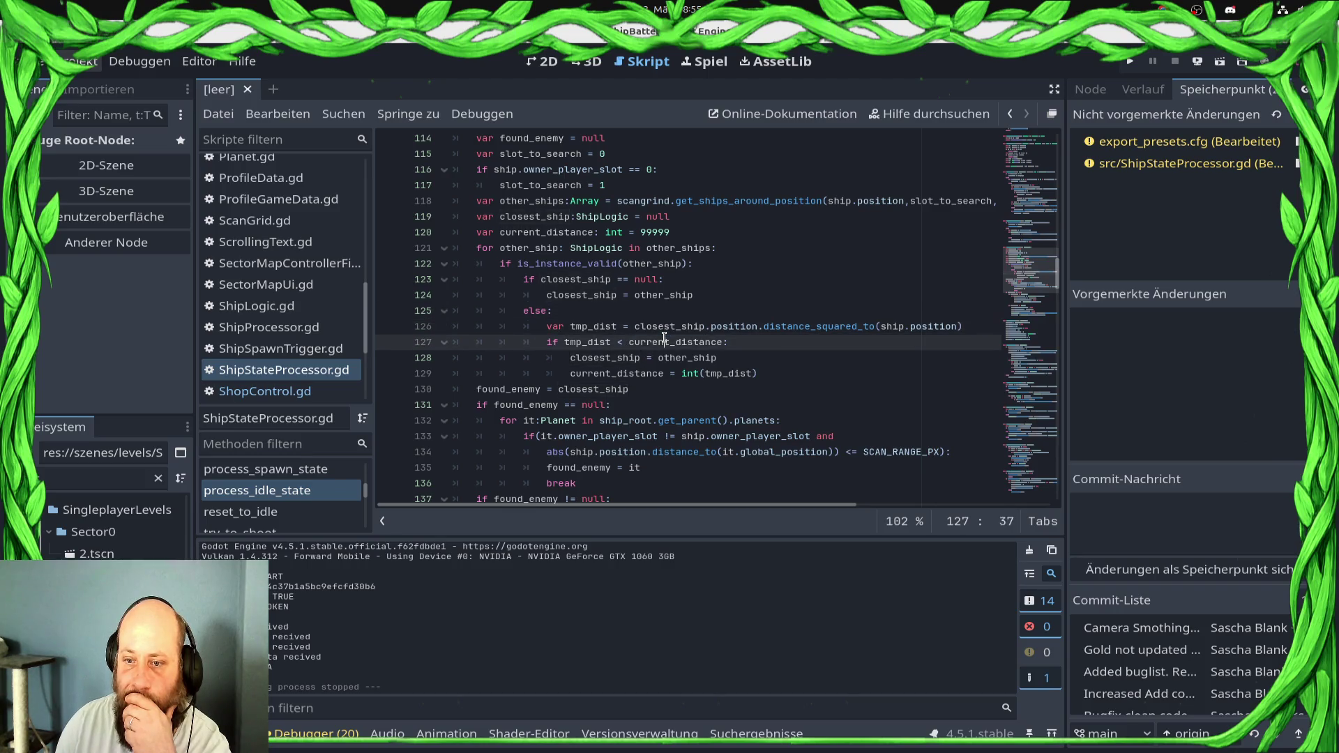
left_click(691, 358)
mouse_move(762, 375)
left_mouse_down()
mouse_move(489, 392)
mouse_move(354, 388)
mouse_move(202, 358)
left_mouse_up()
left_click(874, 356)
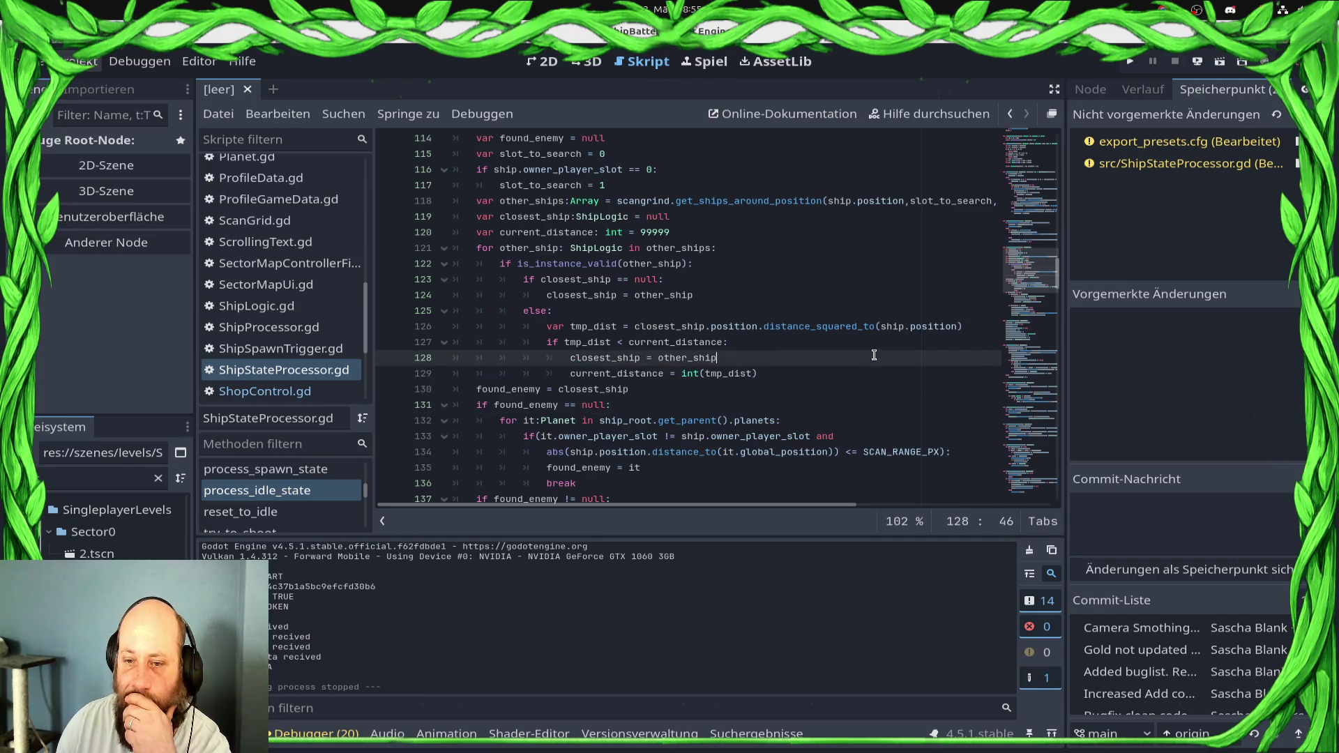
left_click(707, 374)
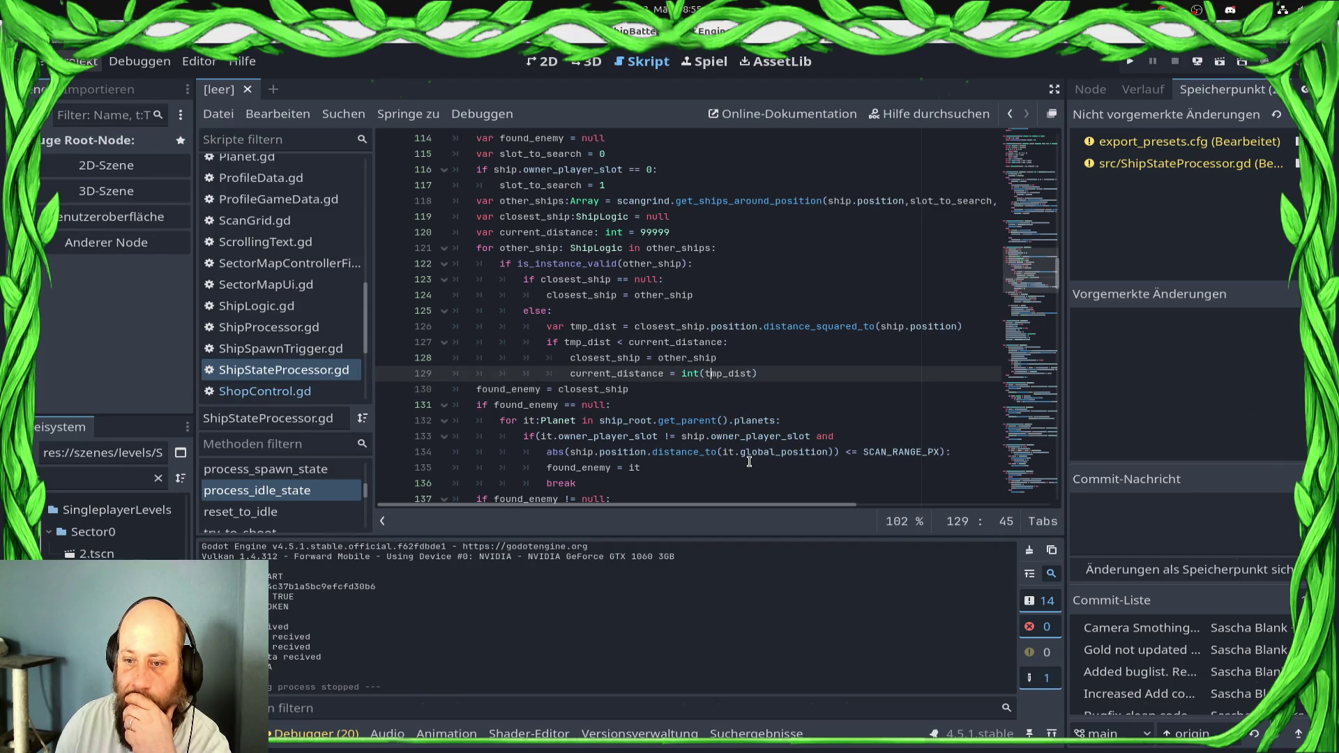
Remove the int type hint from current_distance and the int() wrapper around tmp_dist, then run the game
left_click(687, 231)
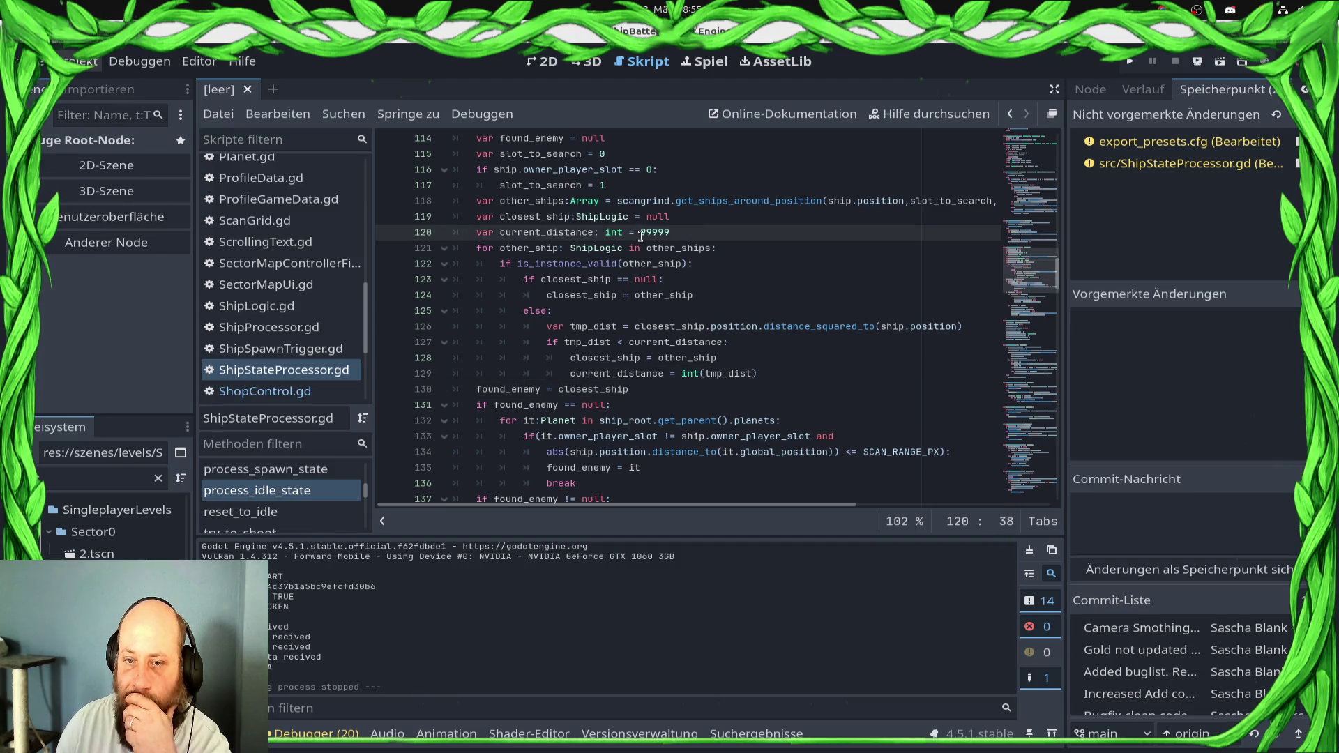
double_click(617, 231)
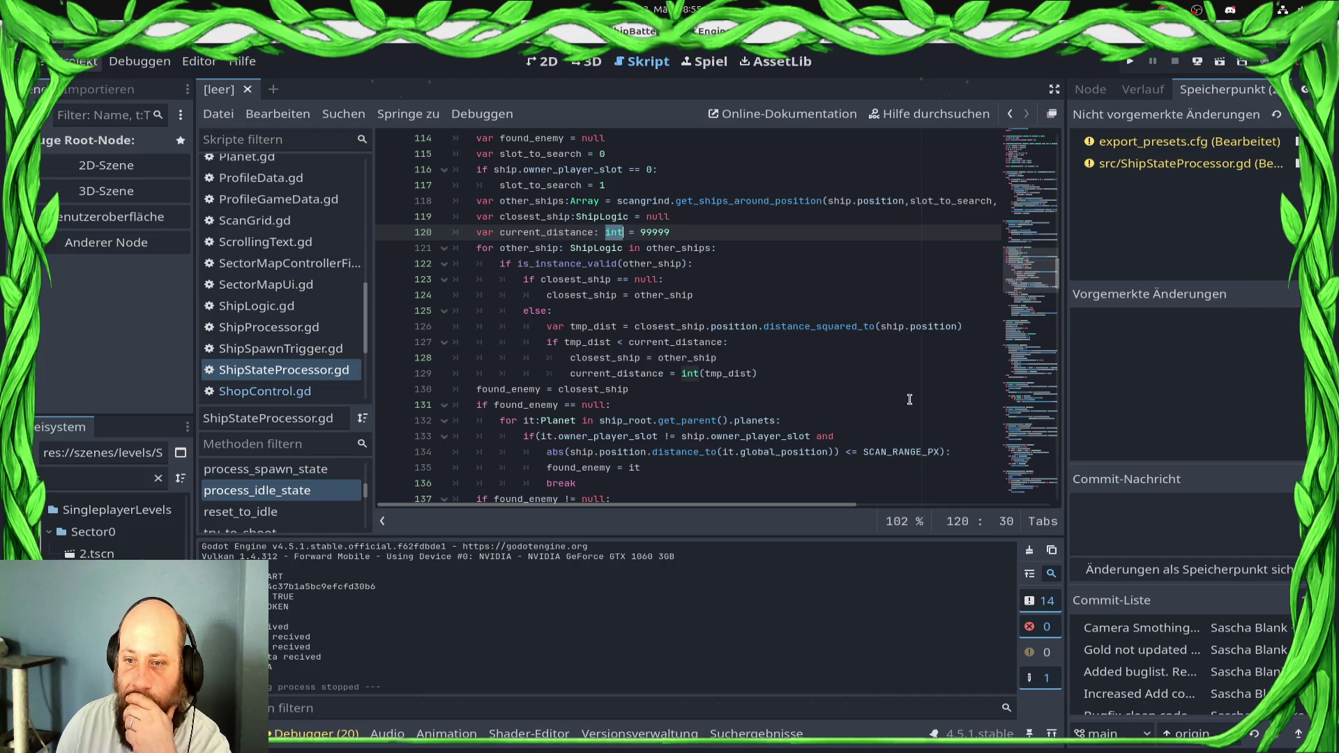
key("BackSpace")
key("Down")
key("Down")
key("Down")
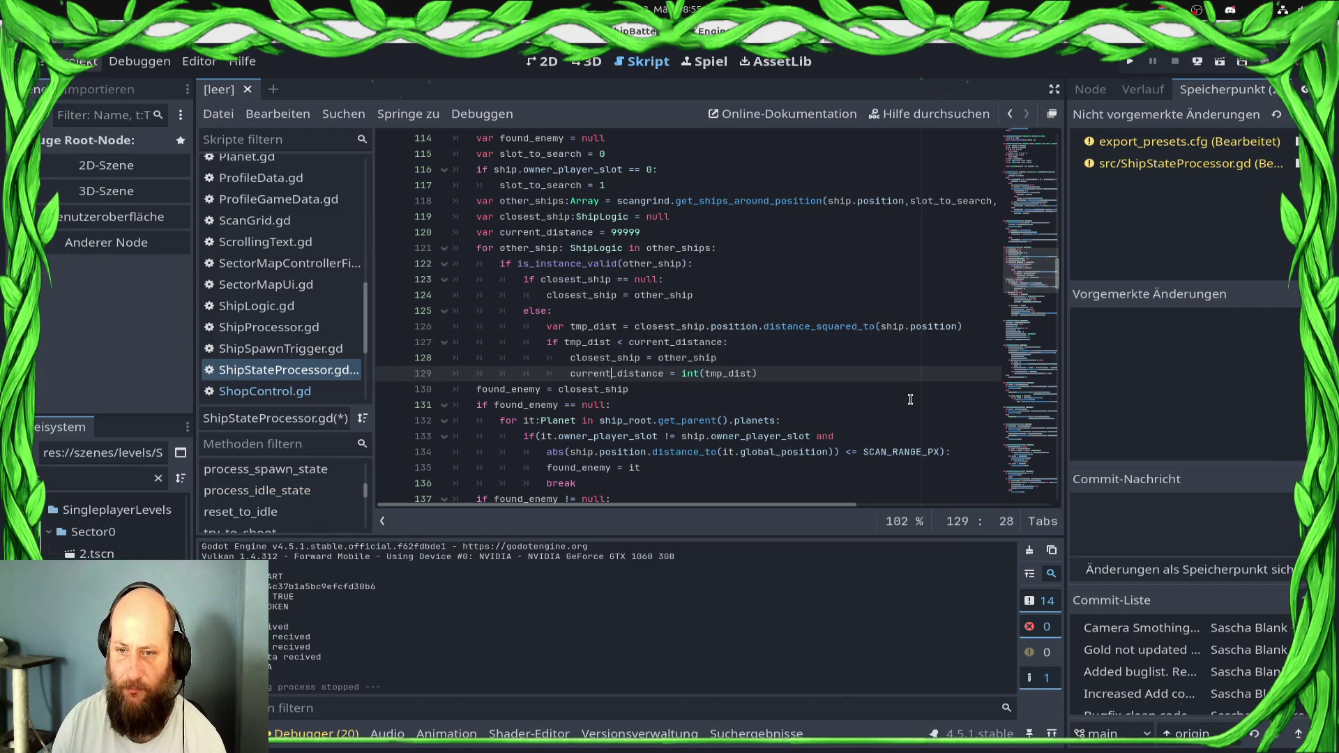
key("Delete")
key("Delete")
key("Delete")
key("End")
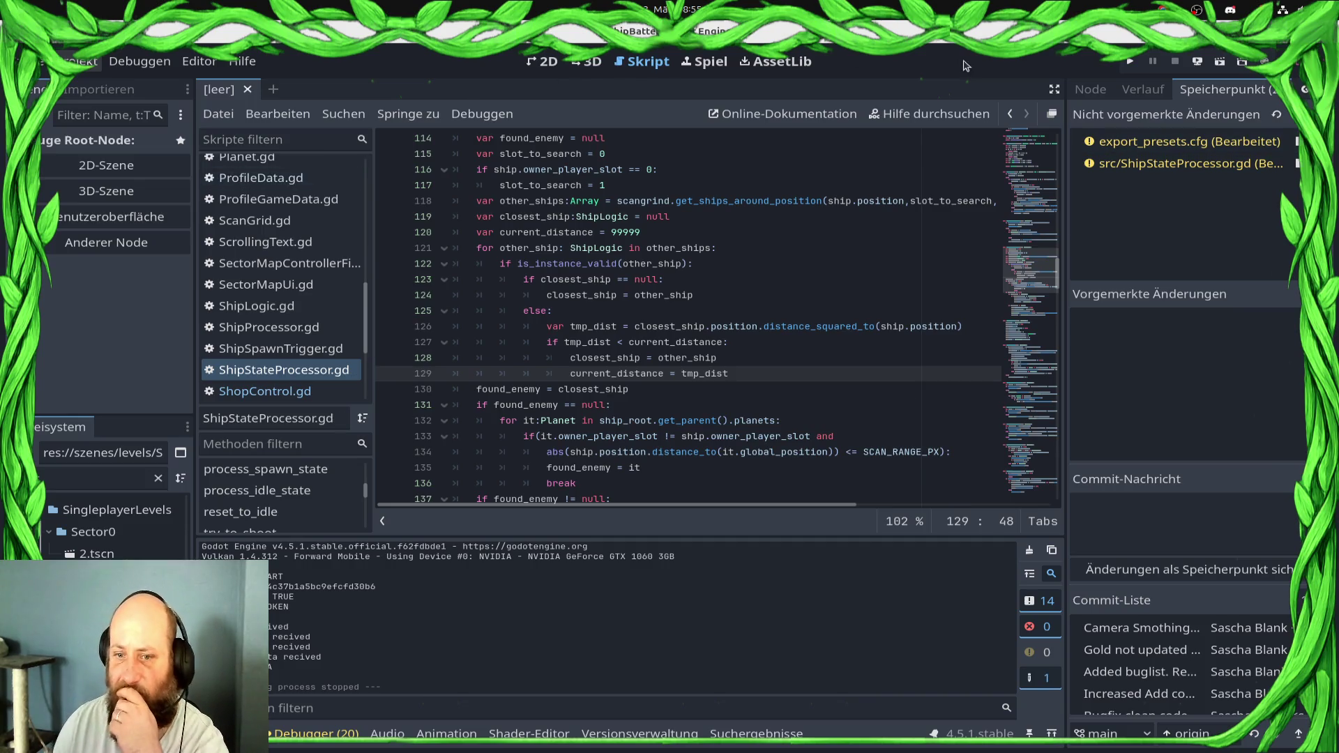
left_click(1131, 61)
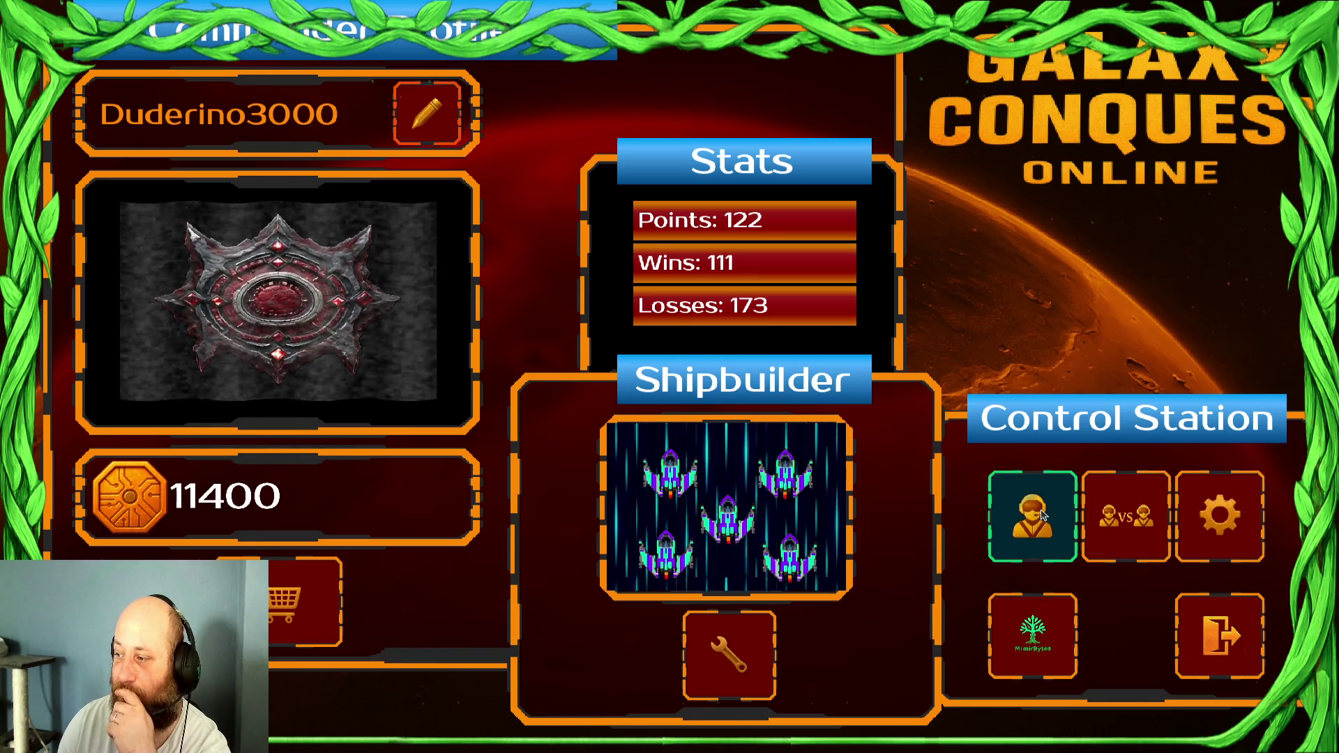
Accept the Draxal Homesector mission from the galaxy map and start the battle
left_click(1043, 515)
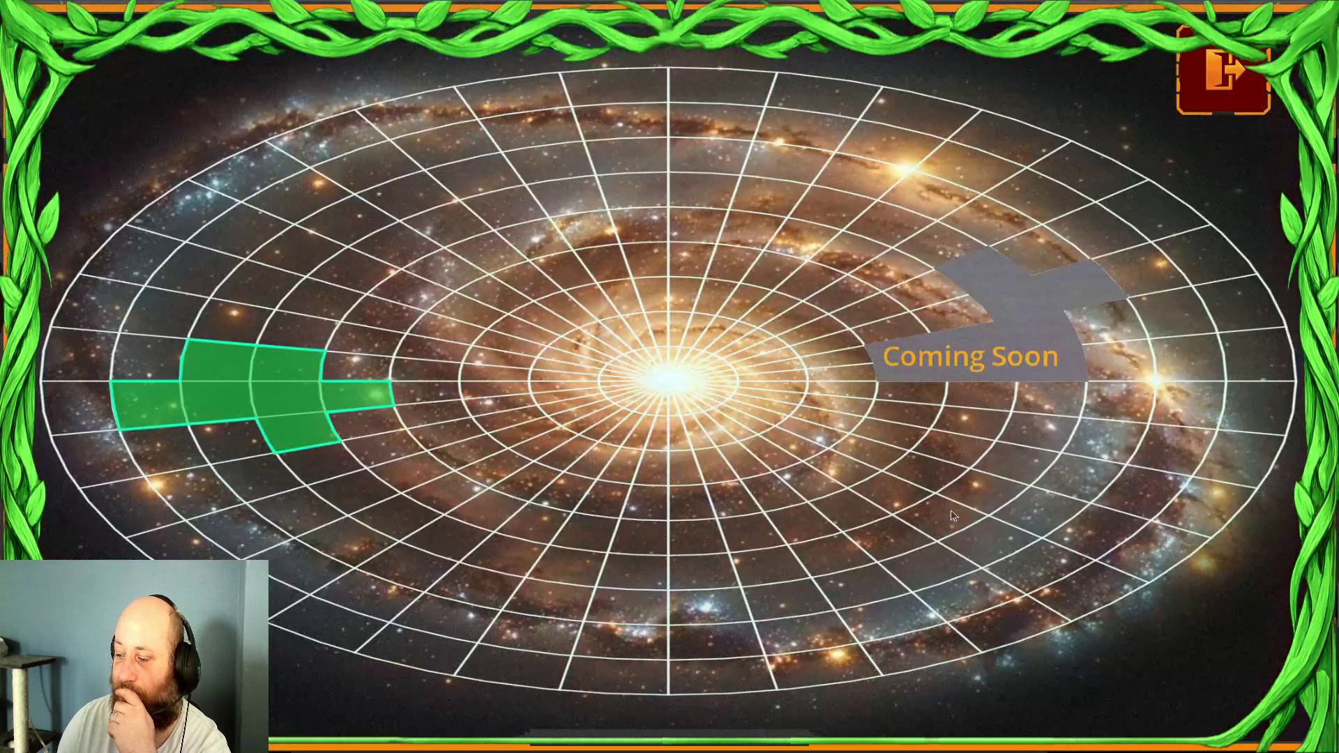
left_click(232, 385)
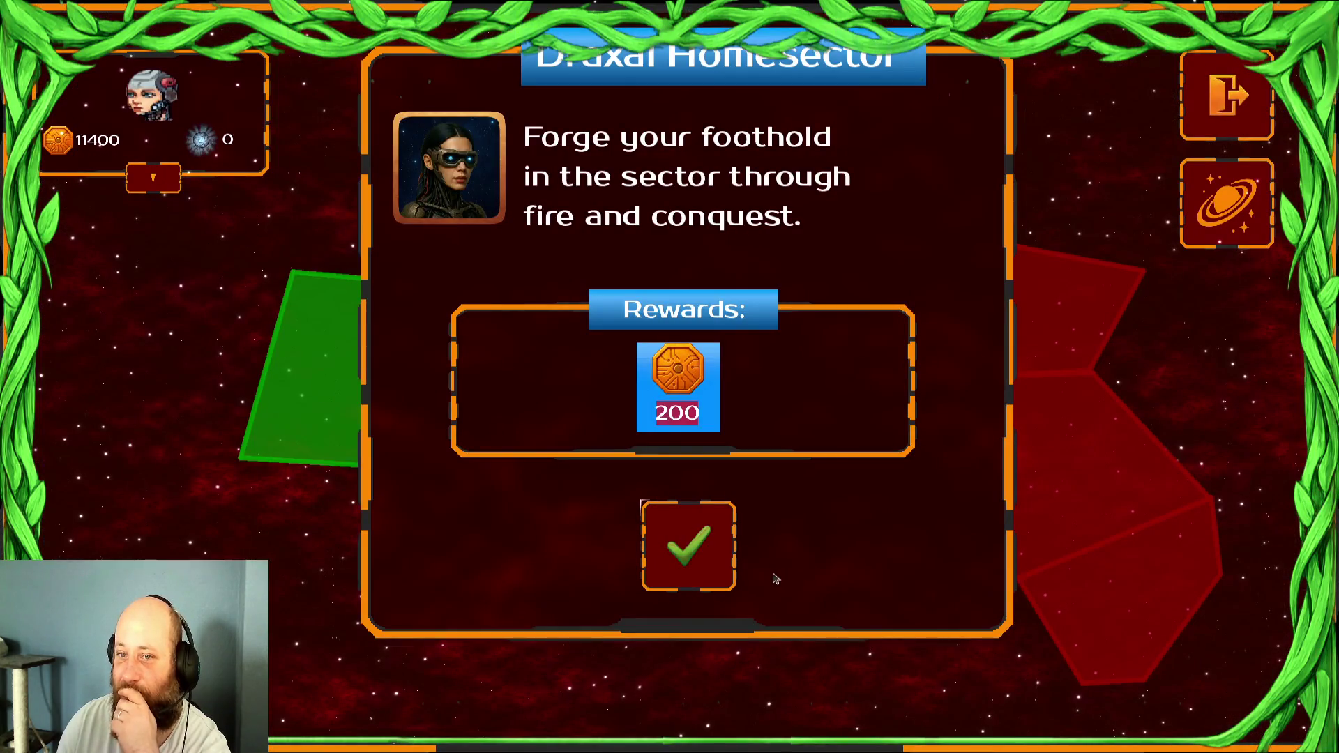
left_click(734, 573)
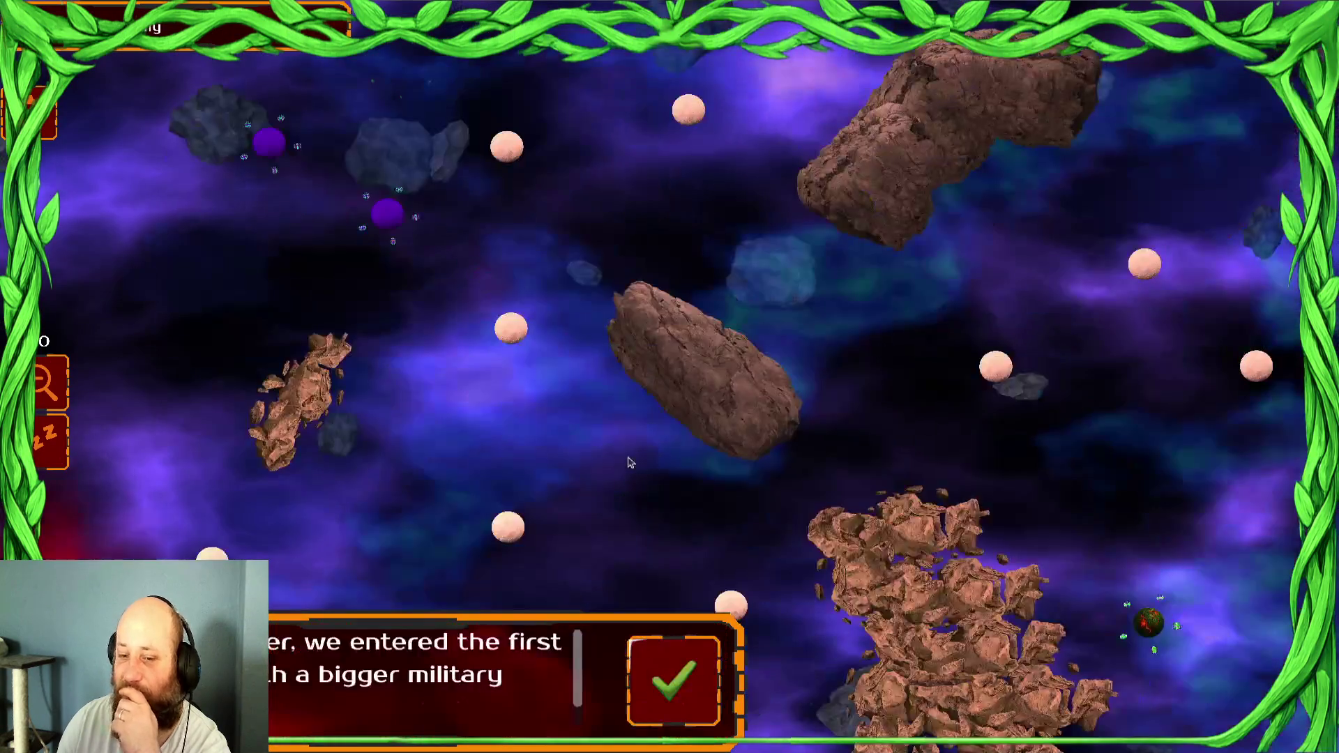
left_click(691, 691)
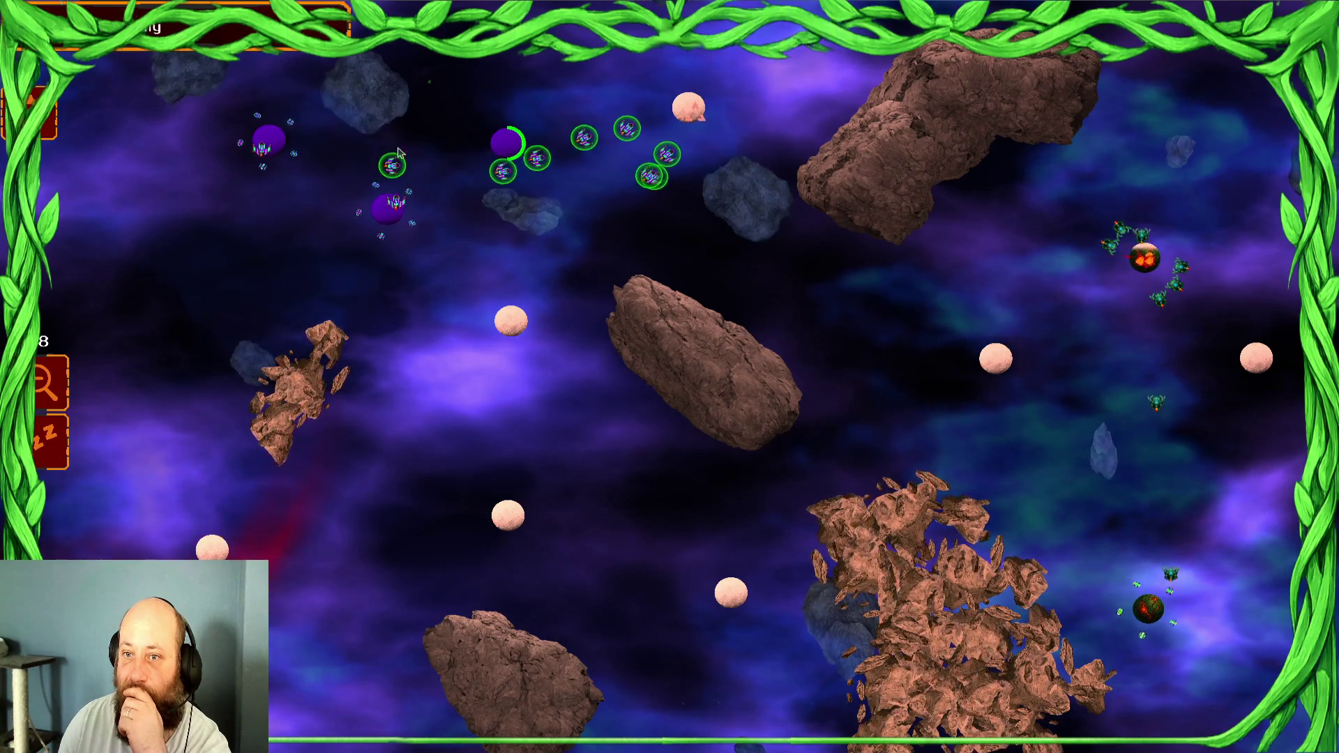
Gather ships at the pink asteroid and send the upper-left fleets against the enemy cluster
left_click(701, 125)
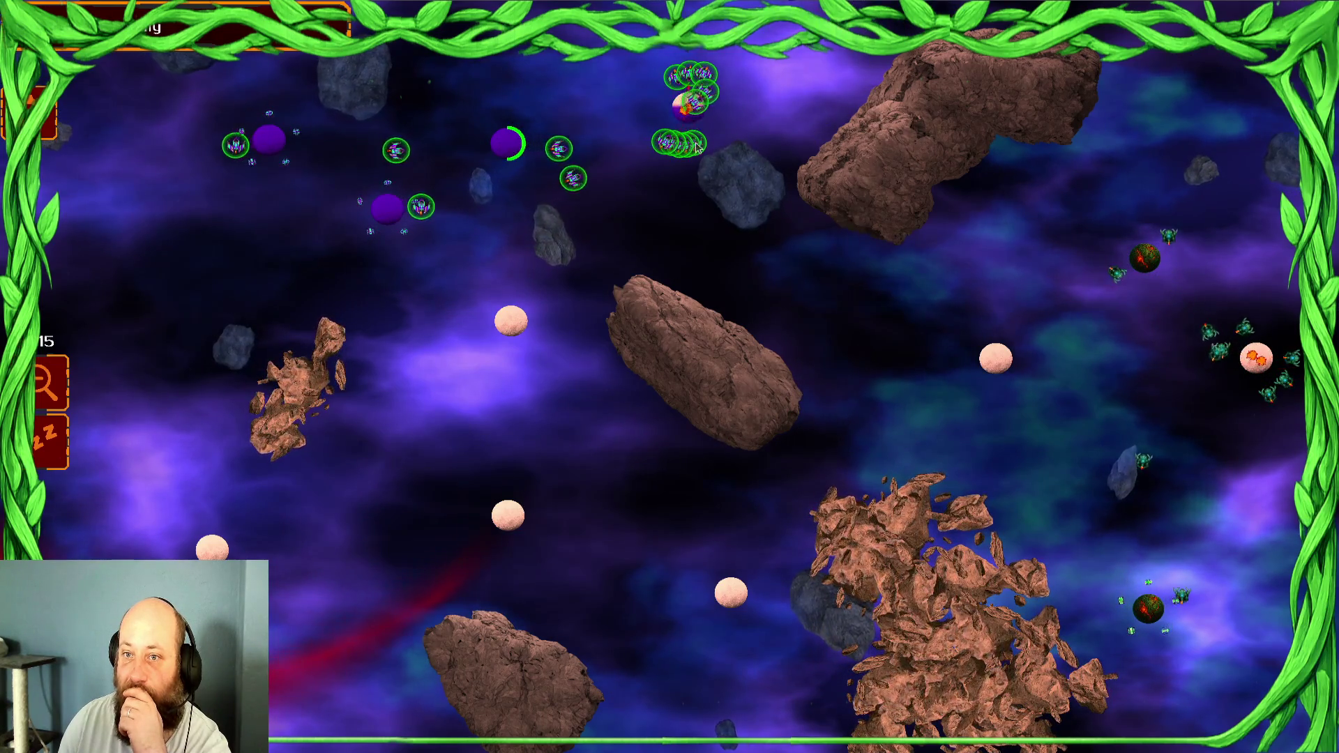
left_click(117, 195)
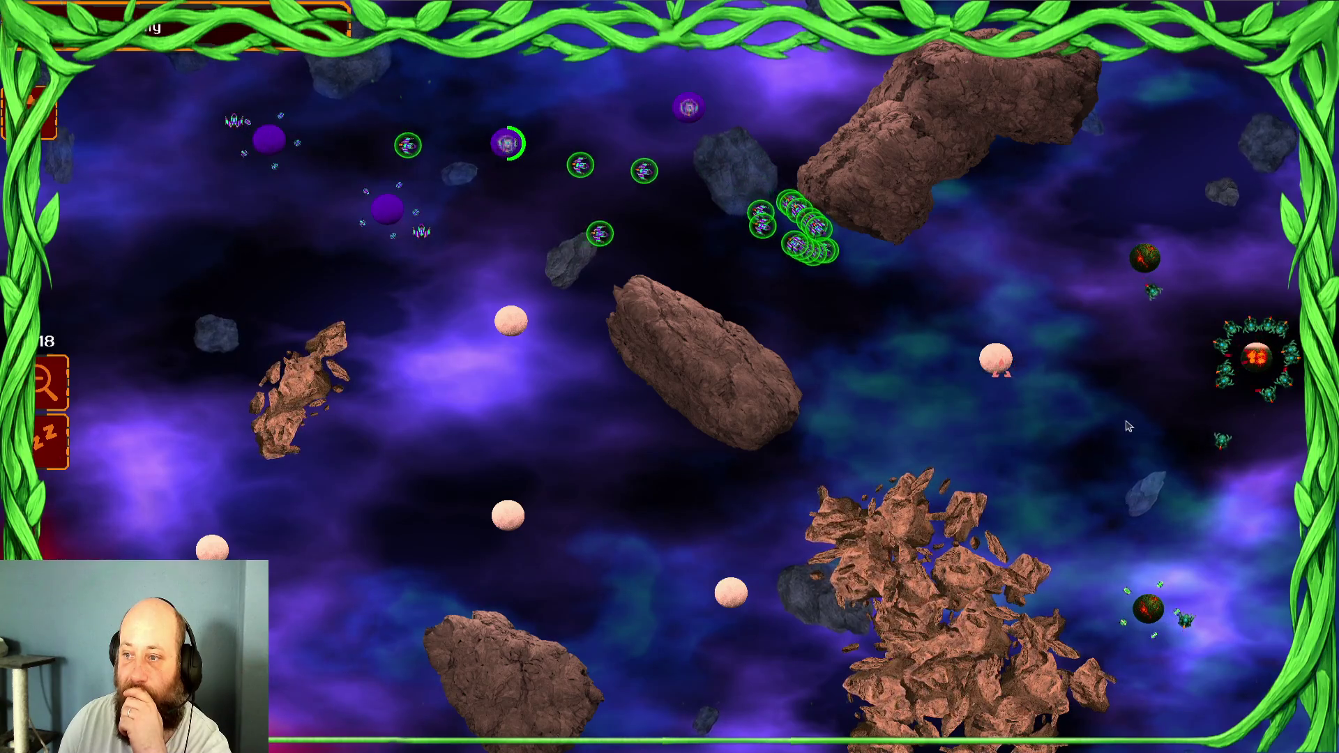
left_click(122, 197)
left_click(122, 197)
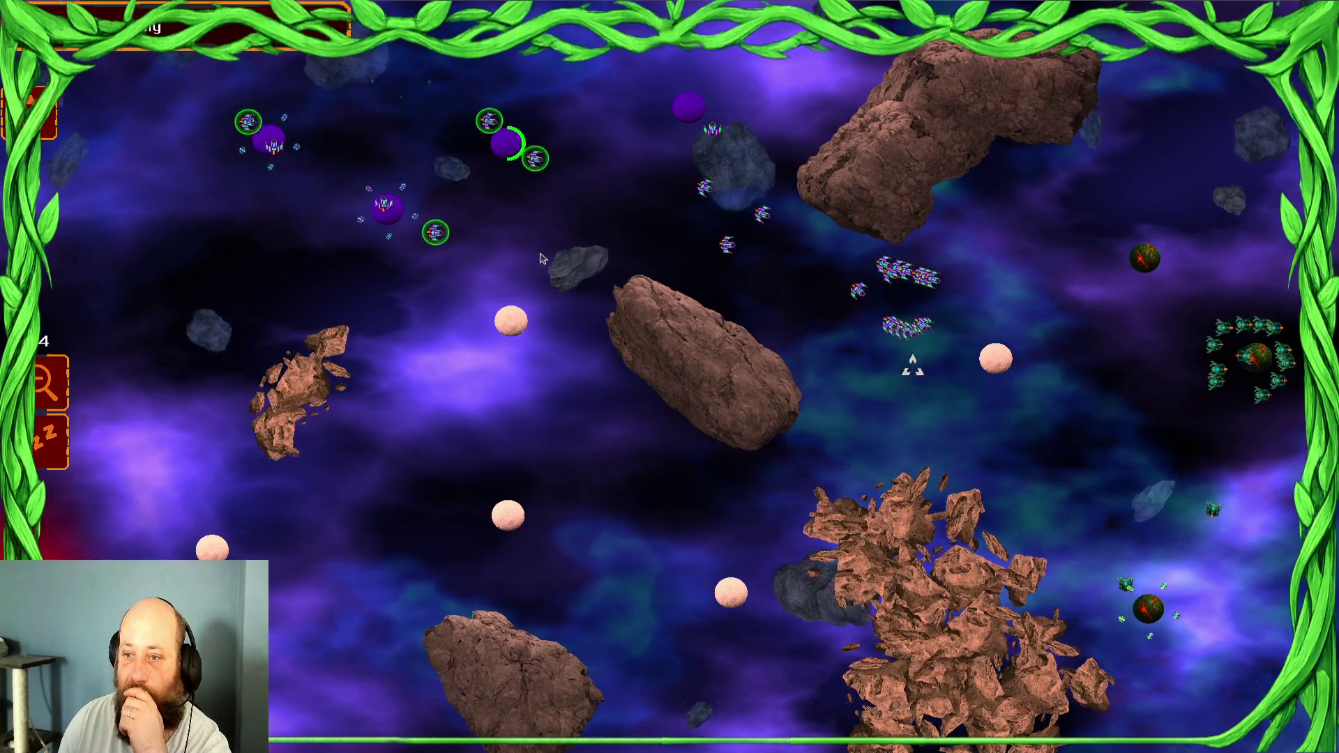
left_click(1005, 411)
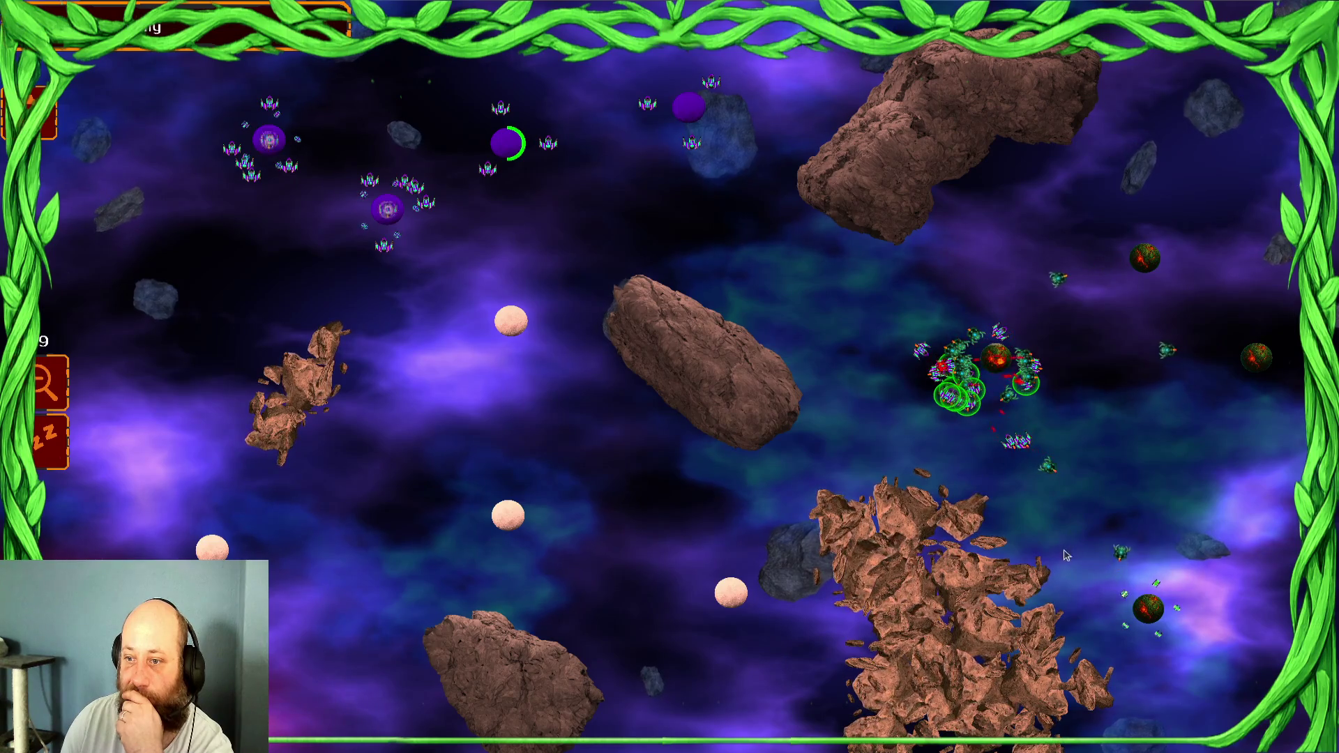
left_click_drag(762, 59, 164, 210)
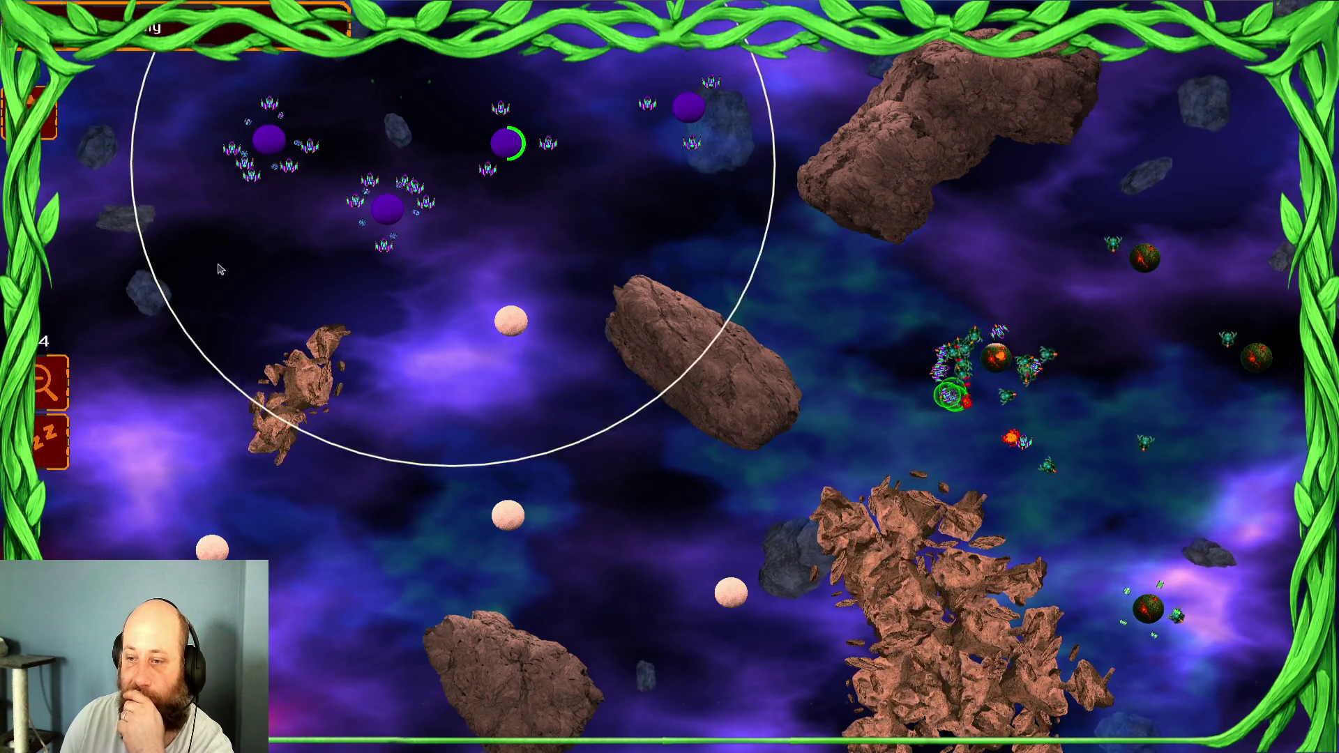
right_click(911, 342)
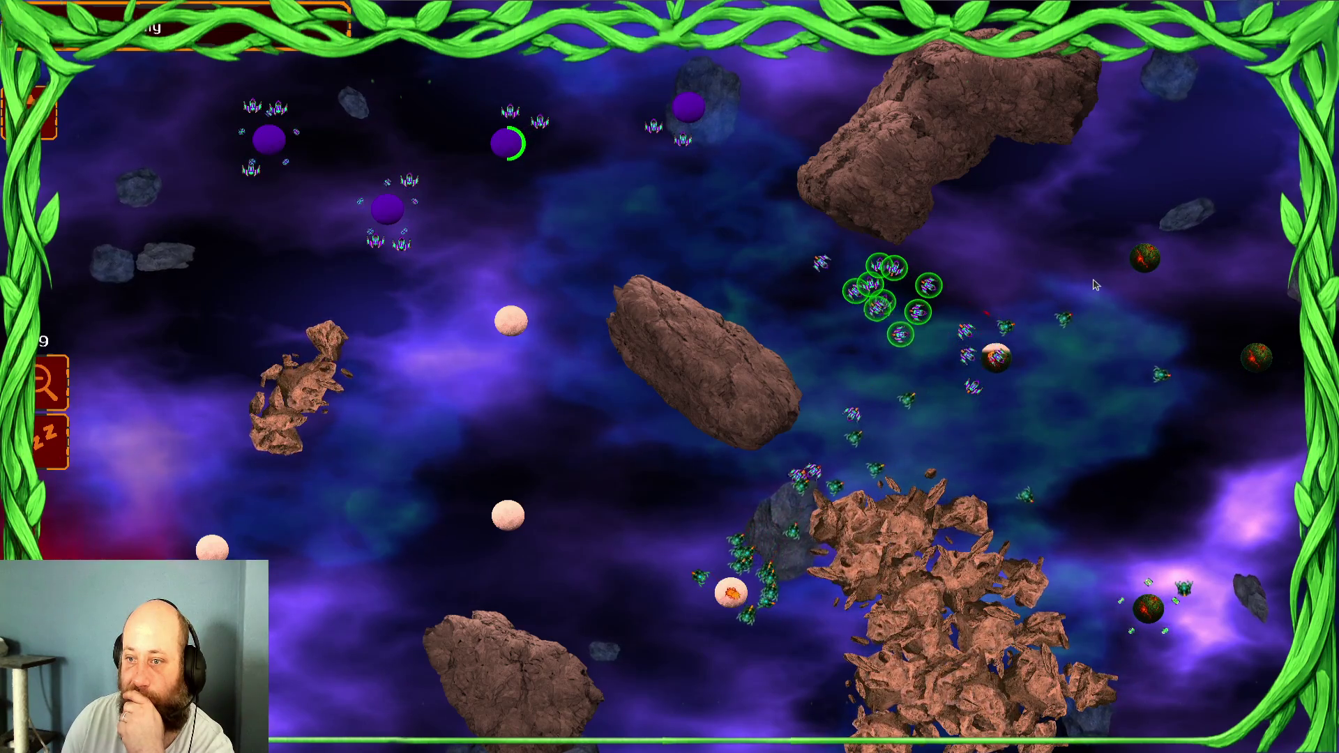
Send the top-left and upper-left fleets toward the enemies and the right enemy planet
left_click_drag(855, 293, 896, 249)
left_click(1006, 302)
left_click_drag(959, 341, 1032, 290)
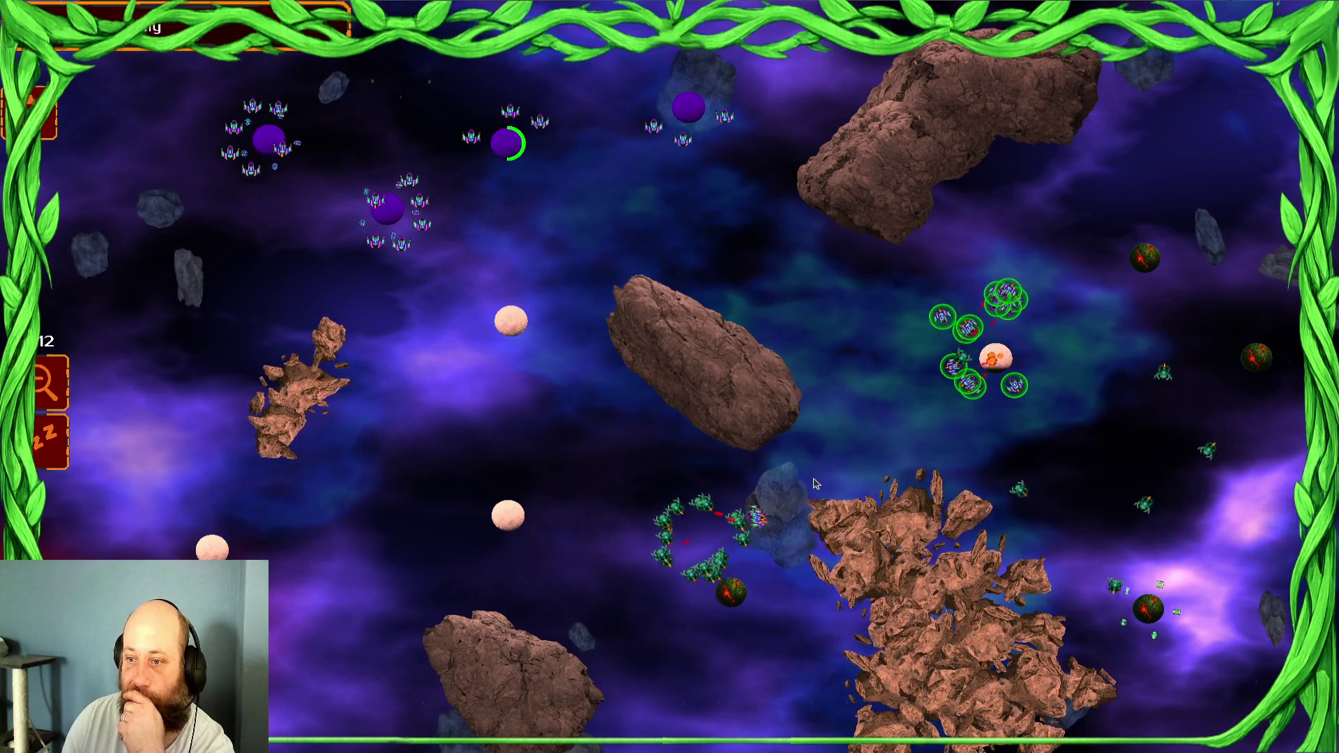
left_click_drag(652, 538, 488, 541)
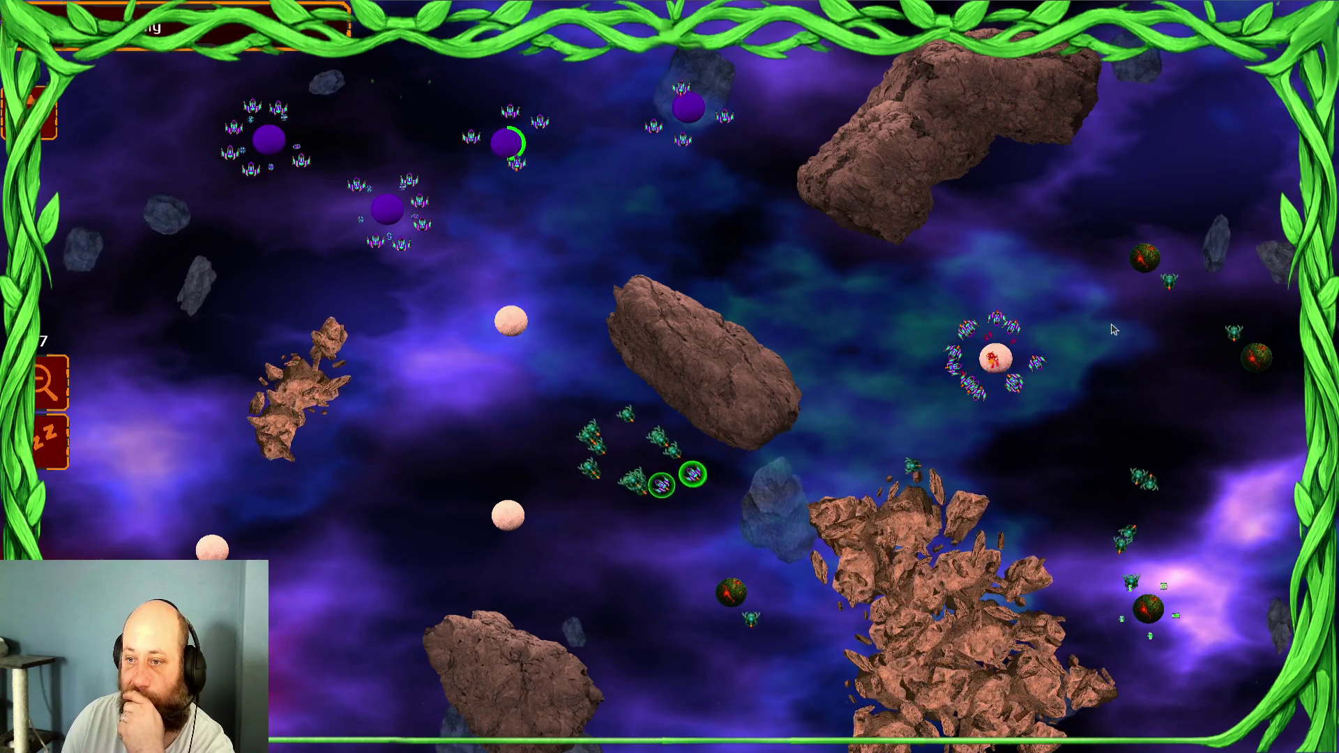
left_click_drag(328, 174, 165, 211)
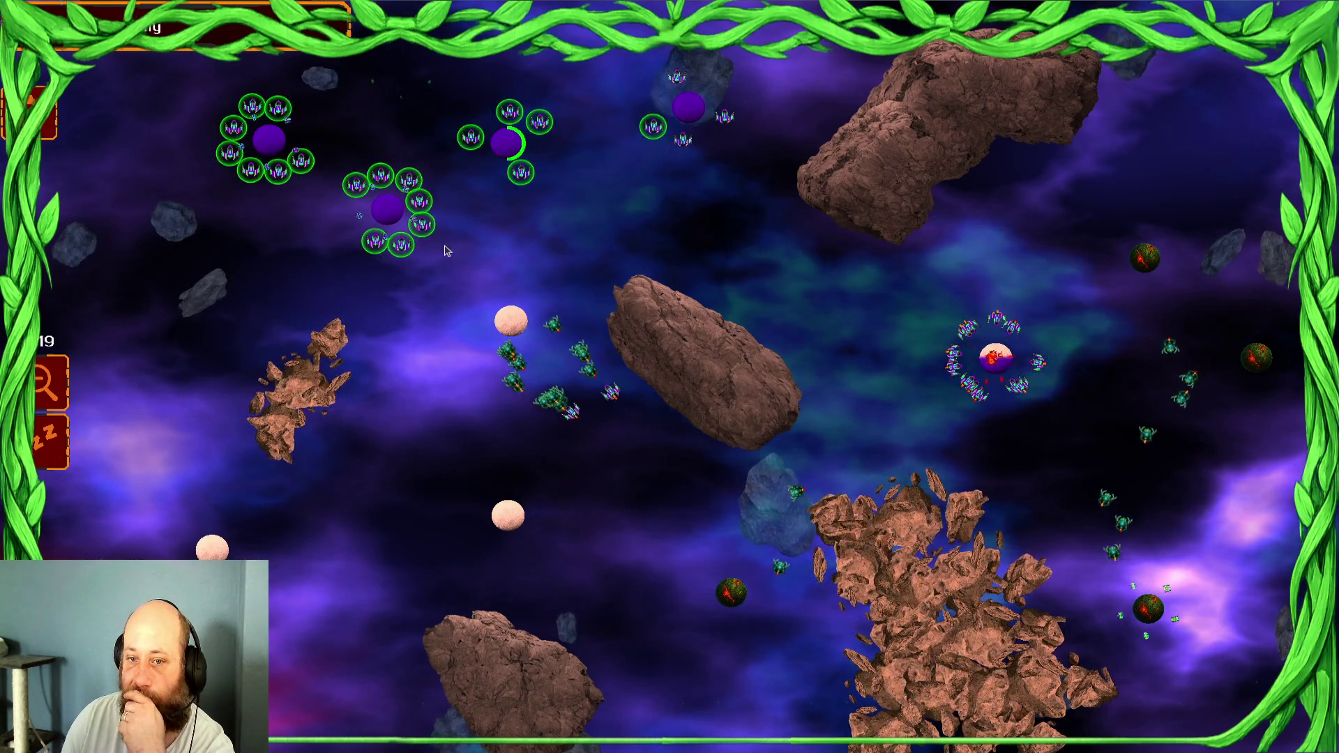
left_click(488, 307)
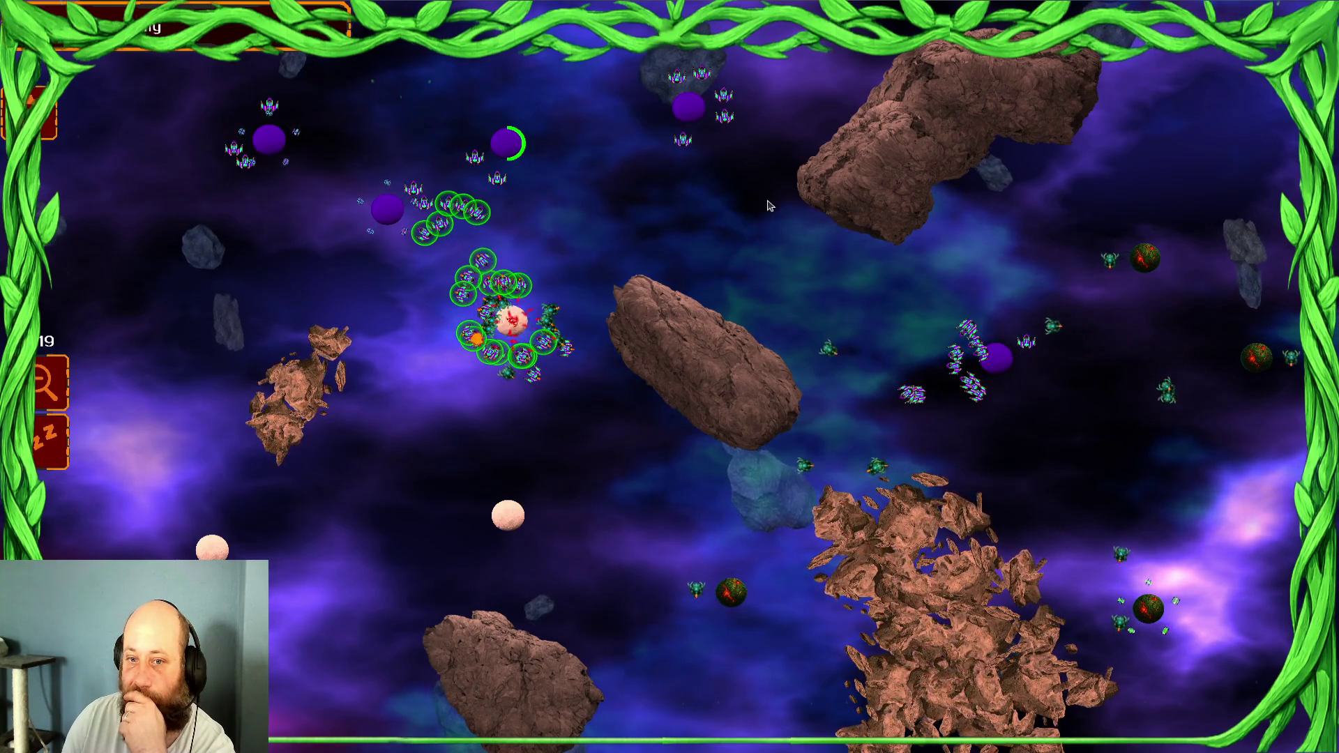
left_click_drag(739, 63, 491, 382)
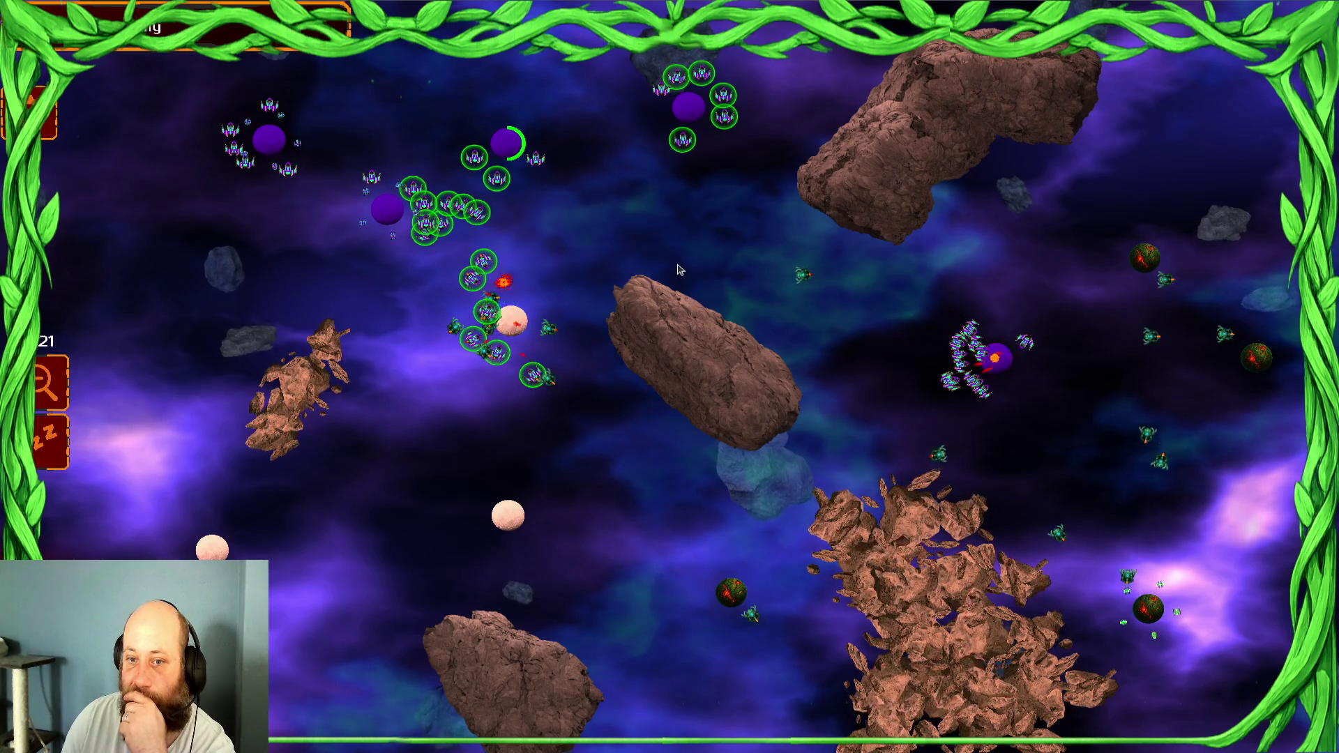
right_click(663, 263)
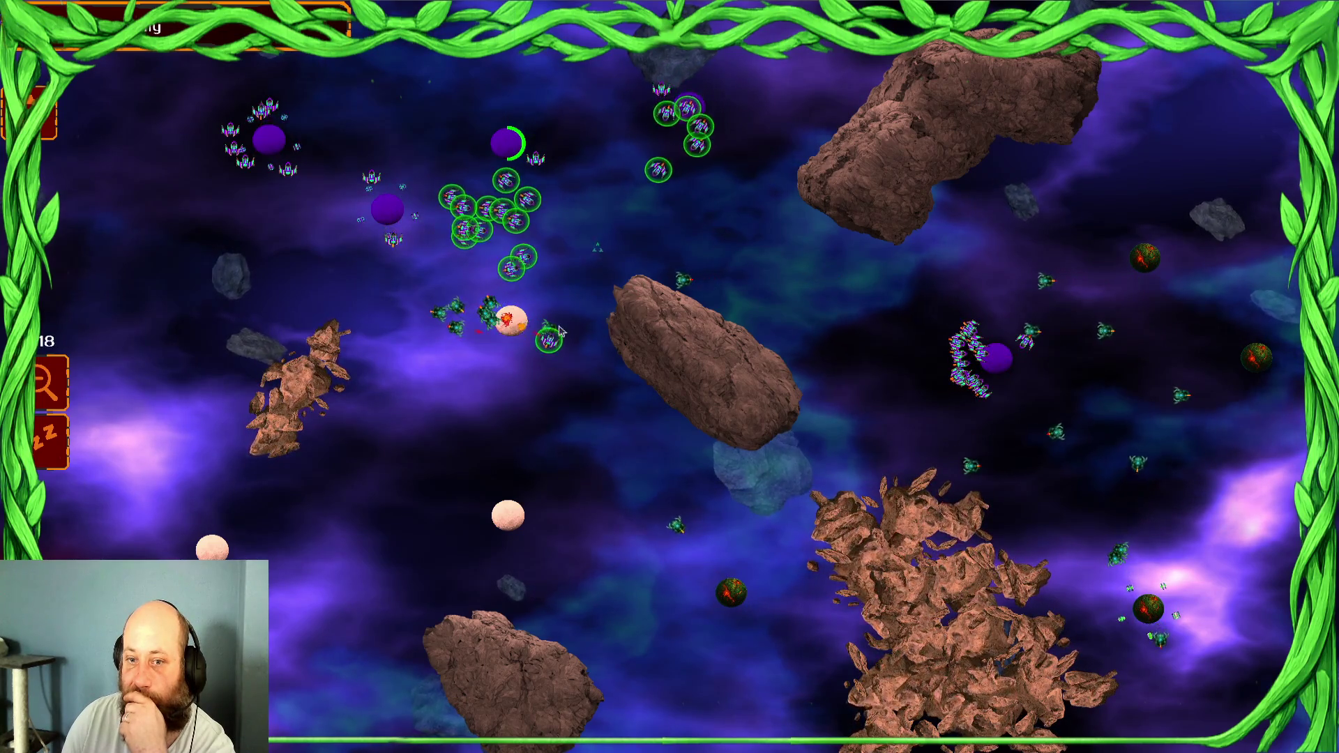
left_click_drag(354, 190, 251, 295)
right_click(600, 237)
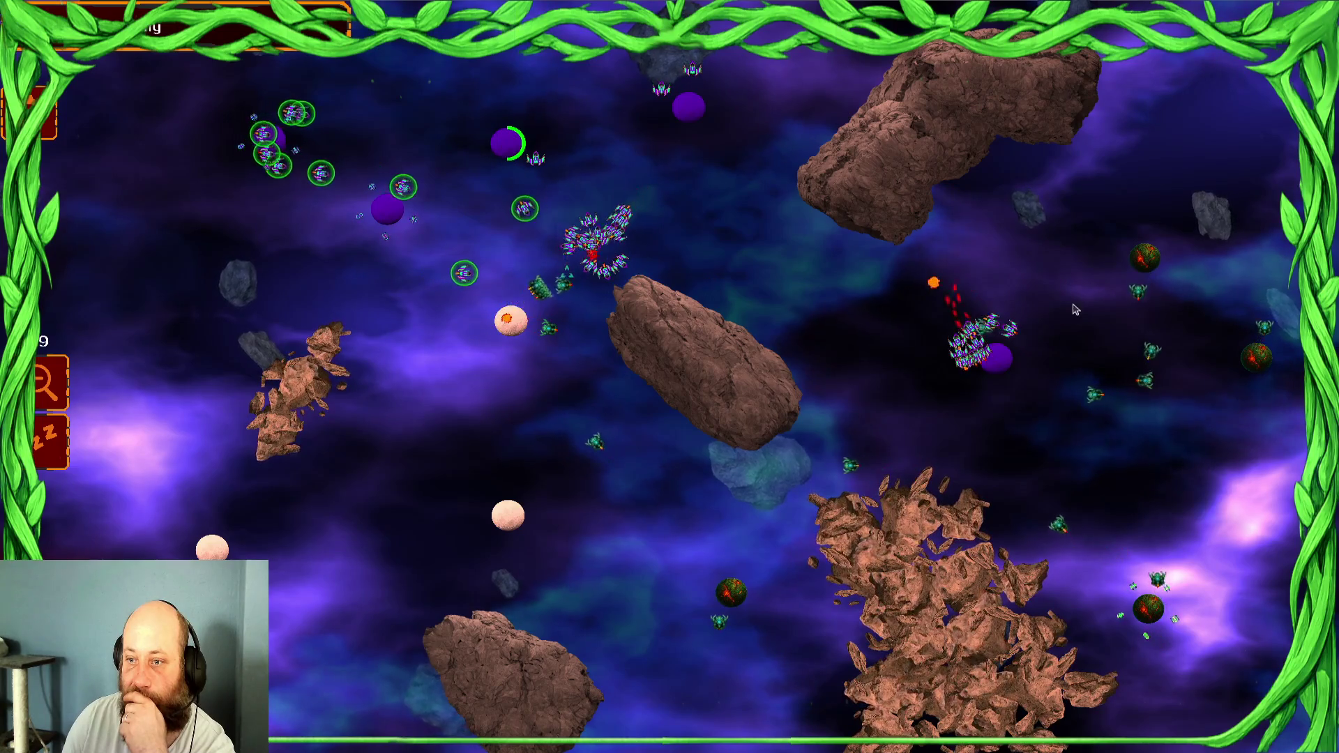
Regroup the central and upper fleets and send them to the right asteroid and lower right
left_click_drag(993, 342, 900, 412)
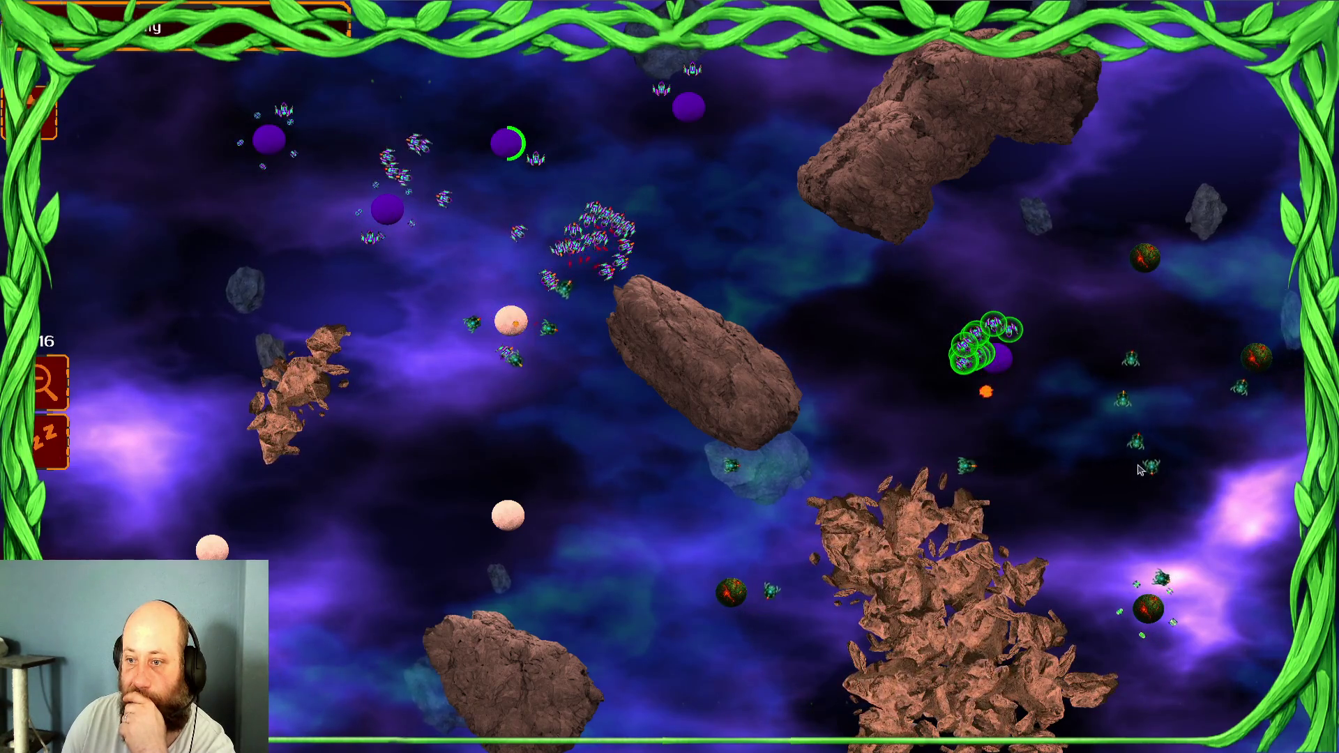
left_click_drag(575, 270, 487, 382)
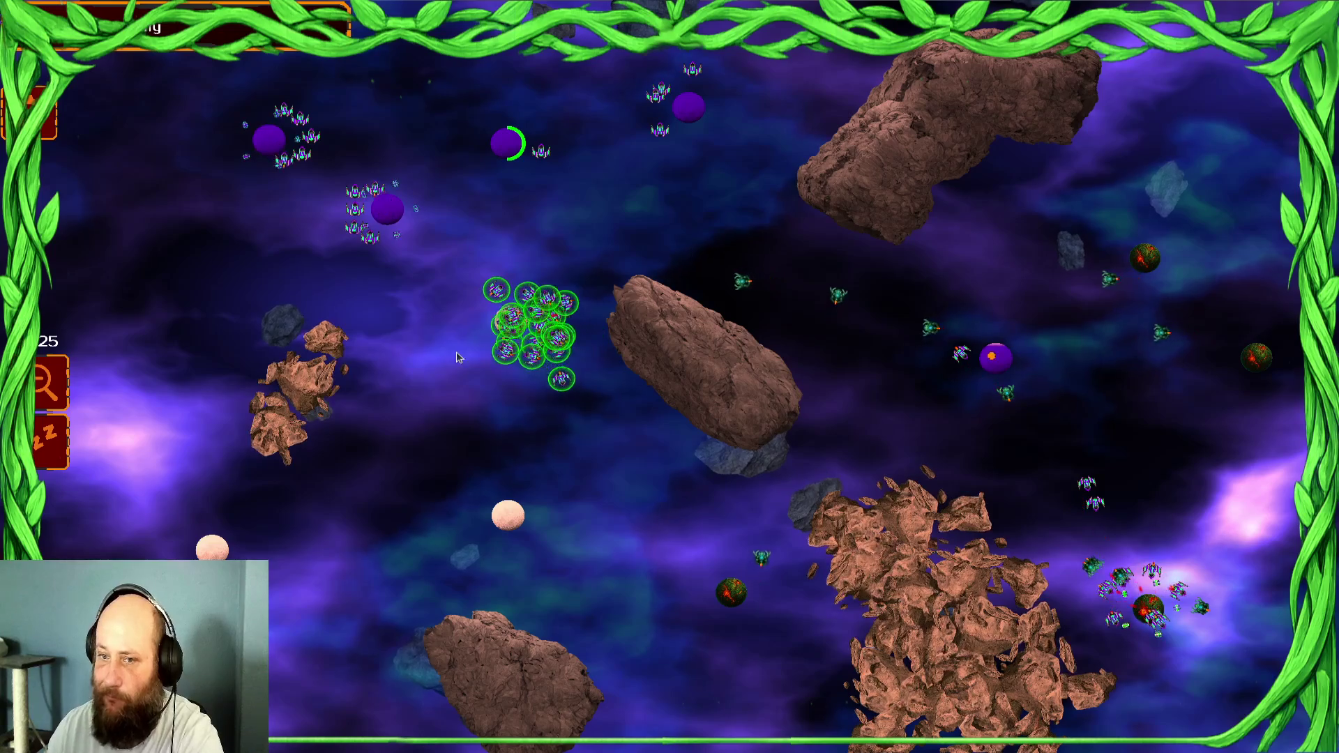
left_click_drag(326, 146, 342, 358)
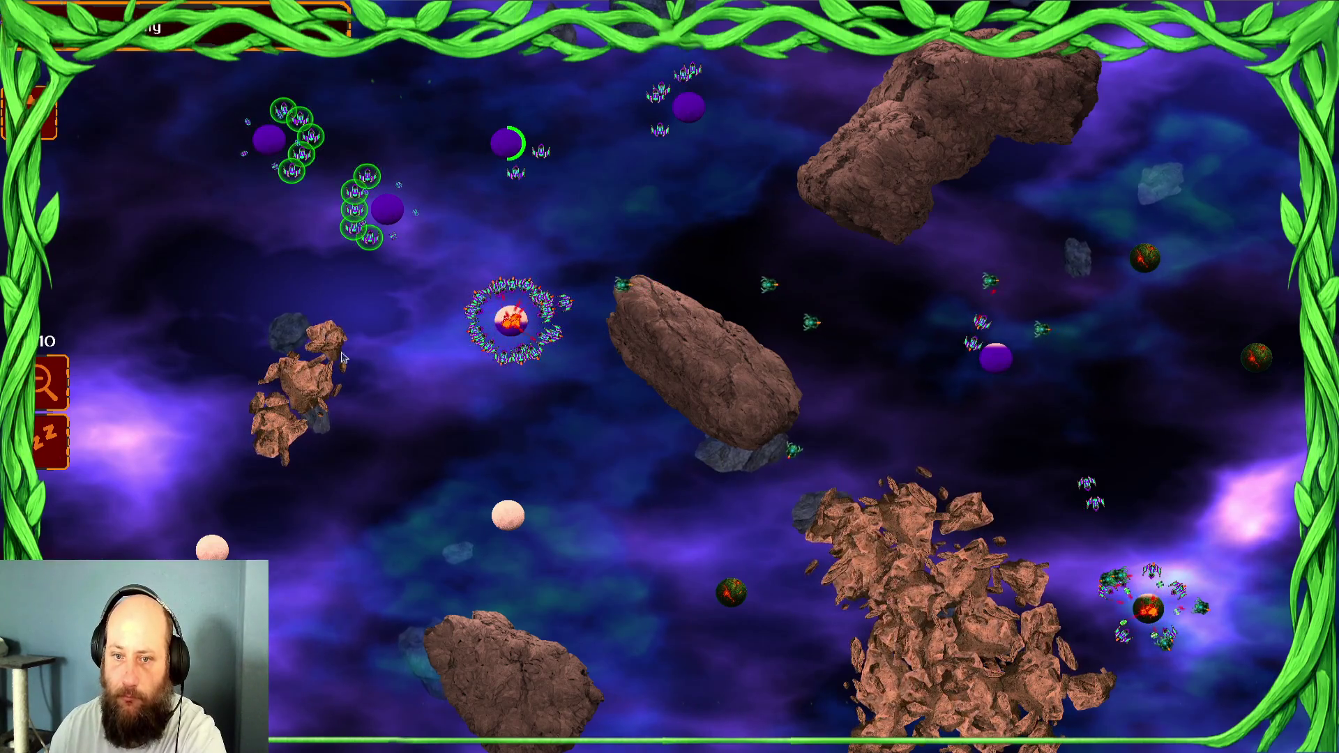
left_click_drag(689, 106, 726, 189)
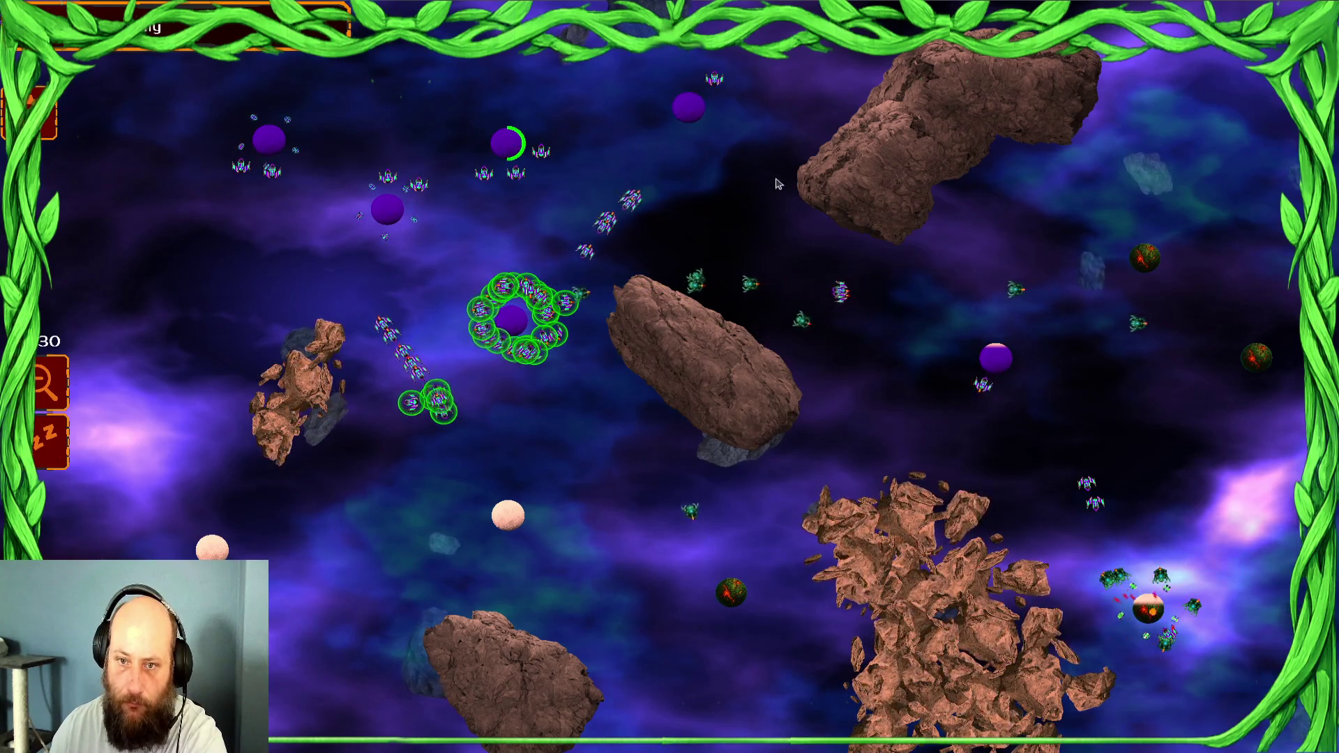
left_click_drag(613, 161, 779, 184)
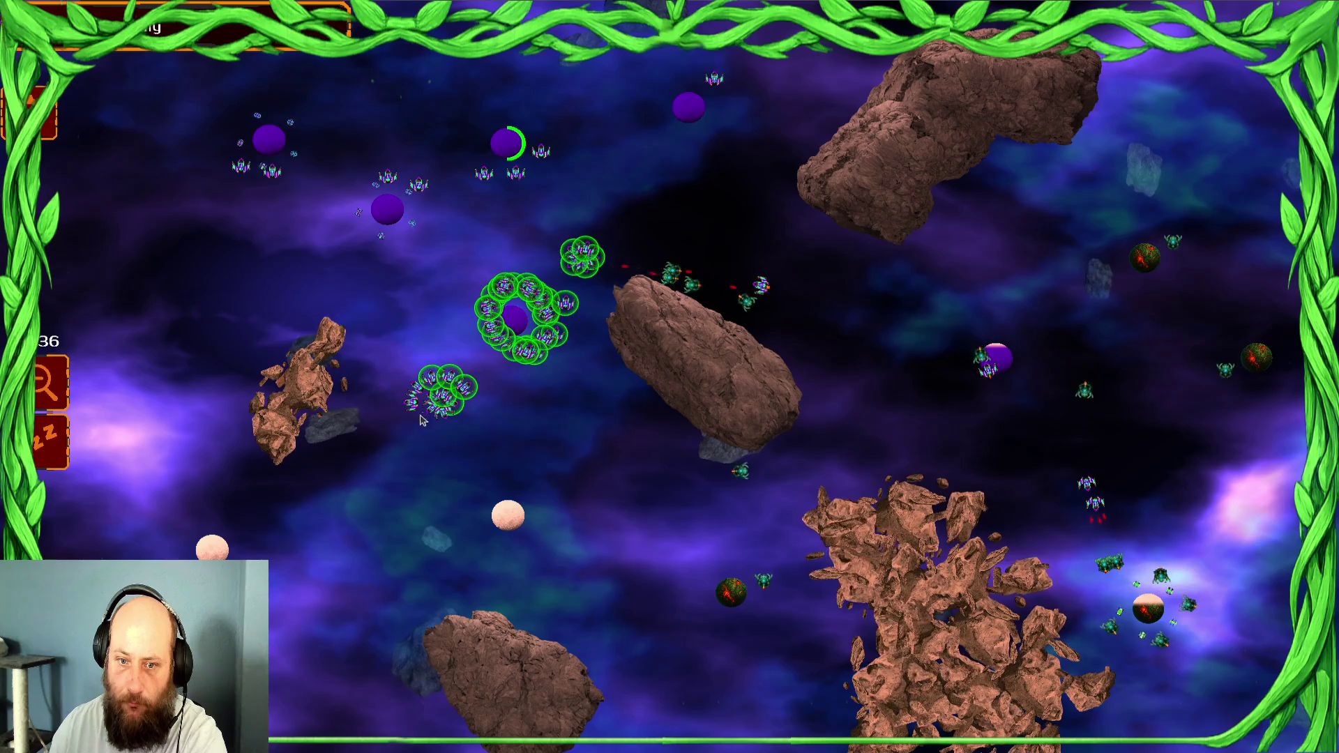
left_click_drag(387, 425, 391, 427)
mouse_move(668, 283)
left_mouse_down()
mouse_move(527, 286)
mouse_move(473, 317)
left_mouse_up()
right_click(652, 239)
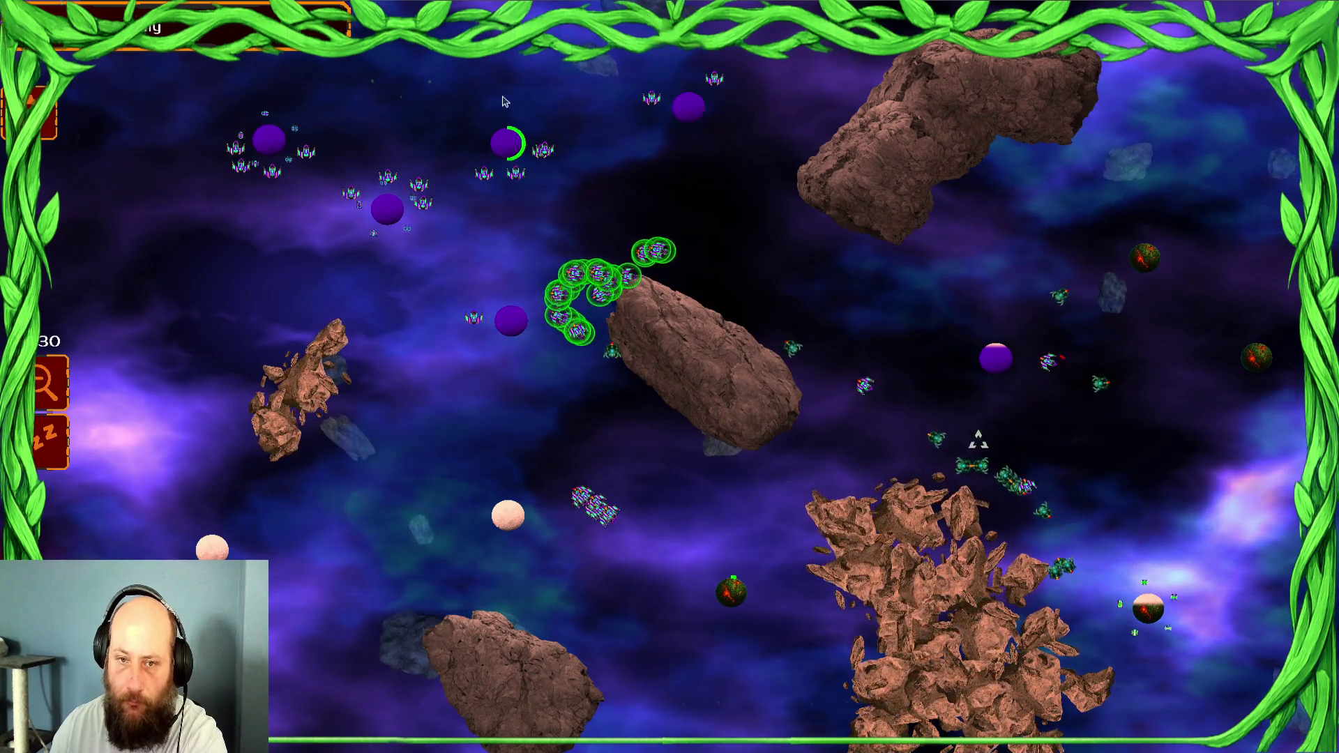
left_click_drag(358, 195, 572, 307)
right_click(837, 437)
Concentrate the ships around the lower planet, select the whole fleet, then close the game with Alt+F4
left_click(726, 590)
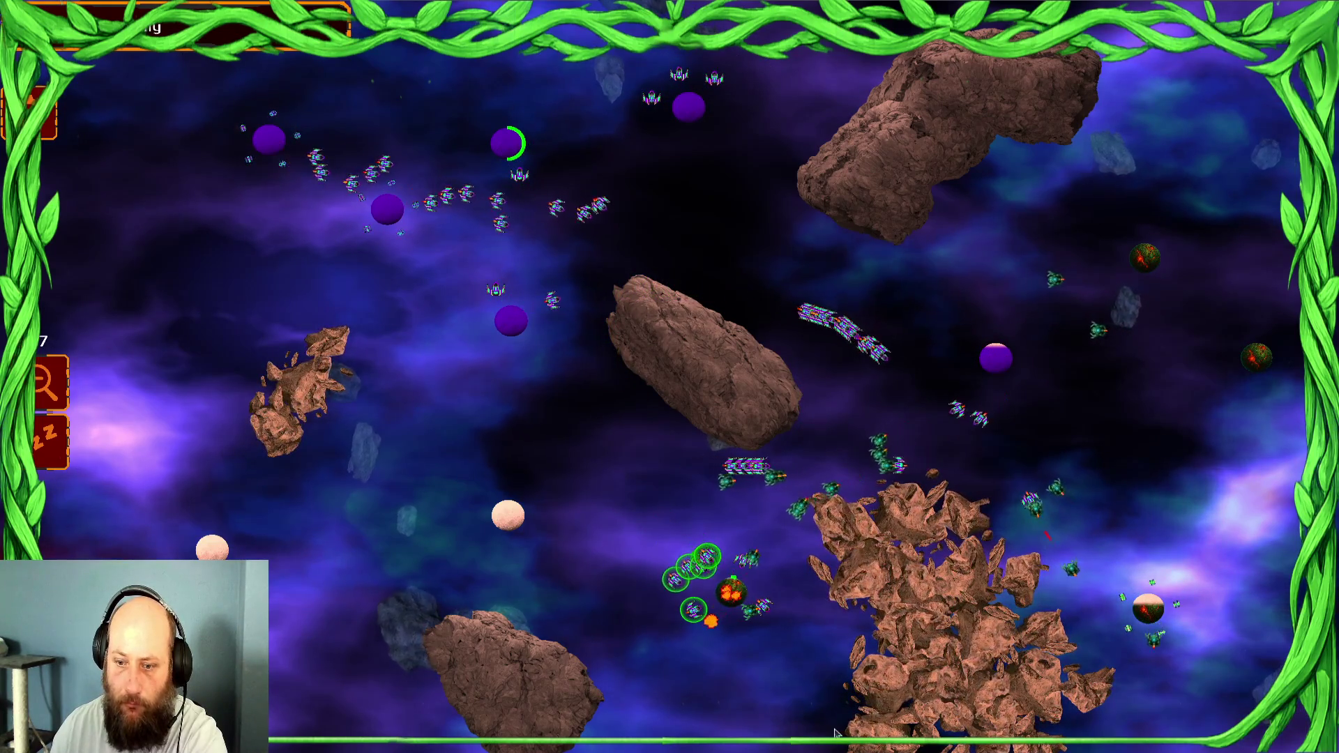
right_click(1029, 411)
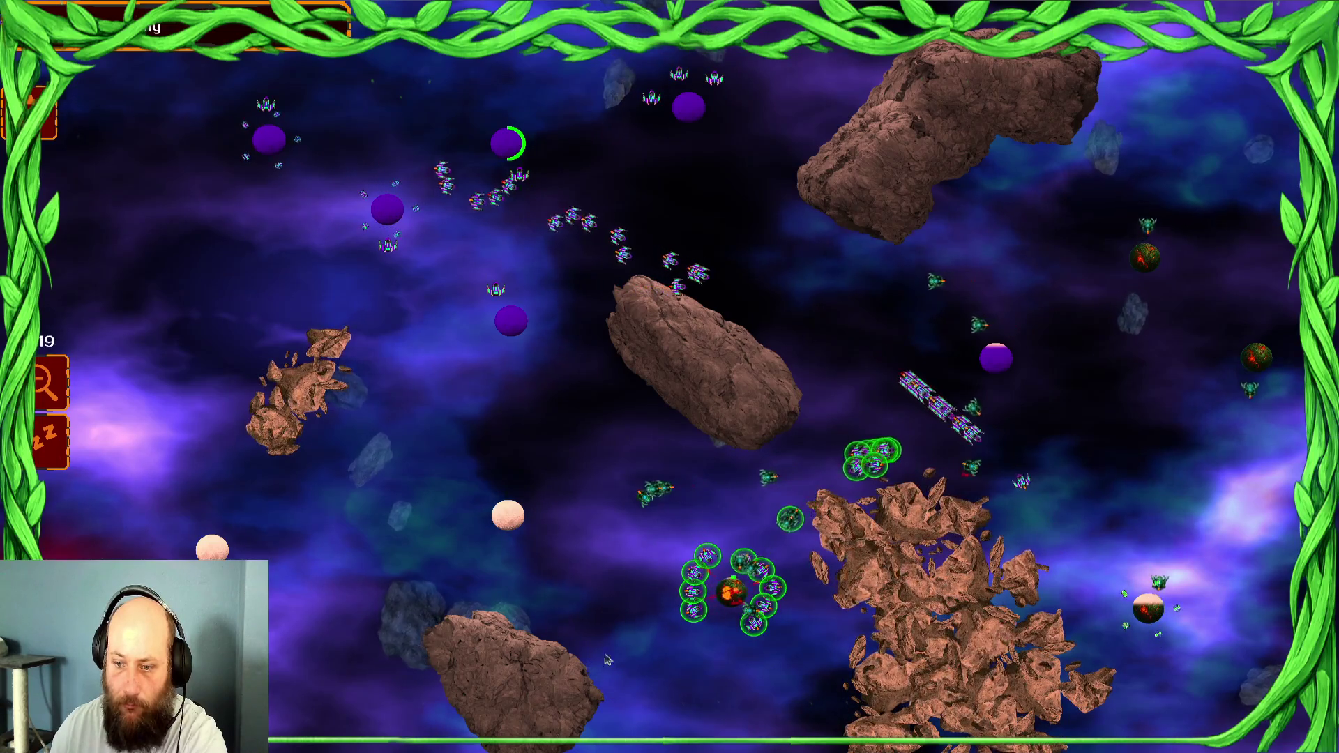
left_click(729, 591)
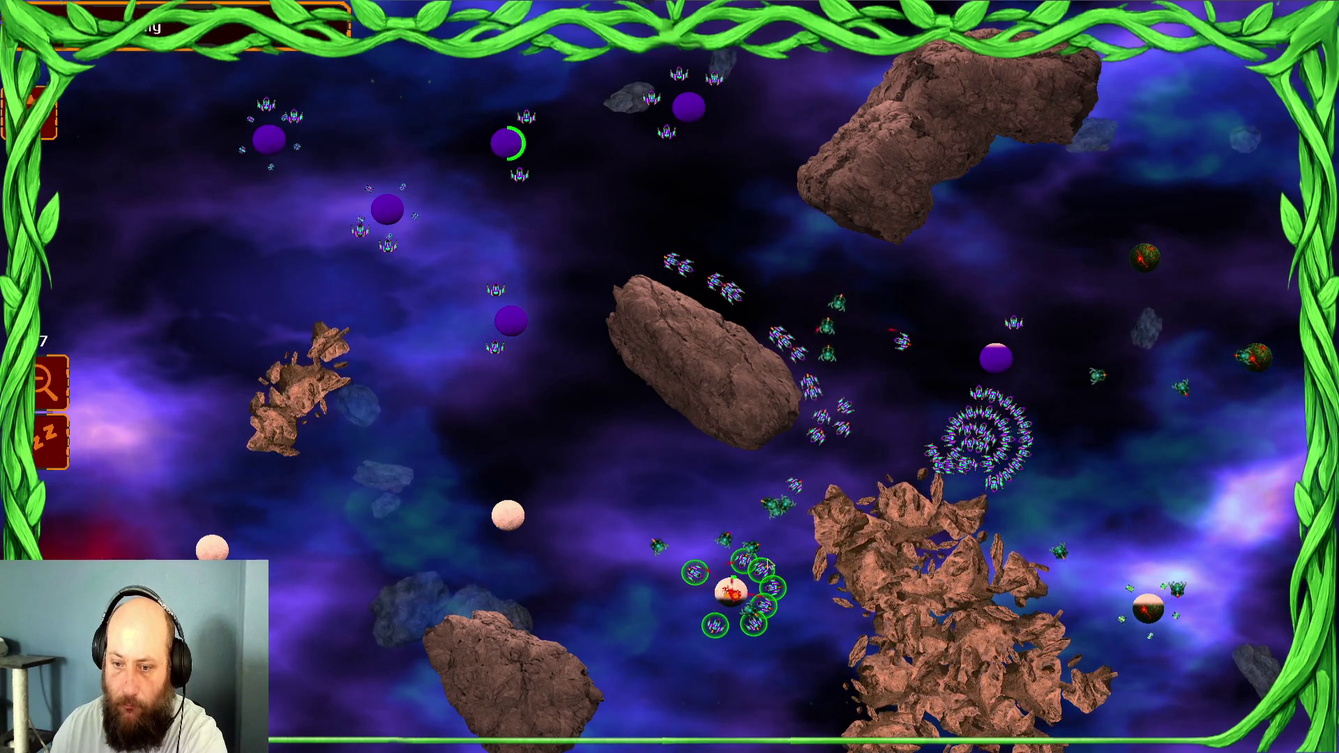
left_click_drag(1043, 314, 781, 502)
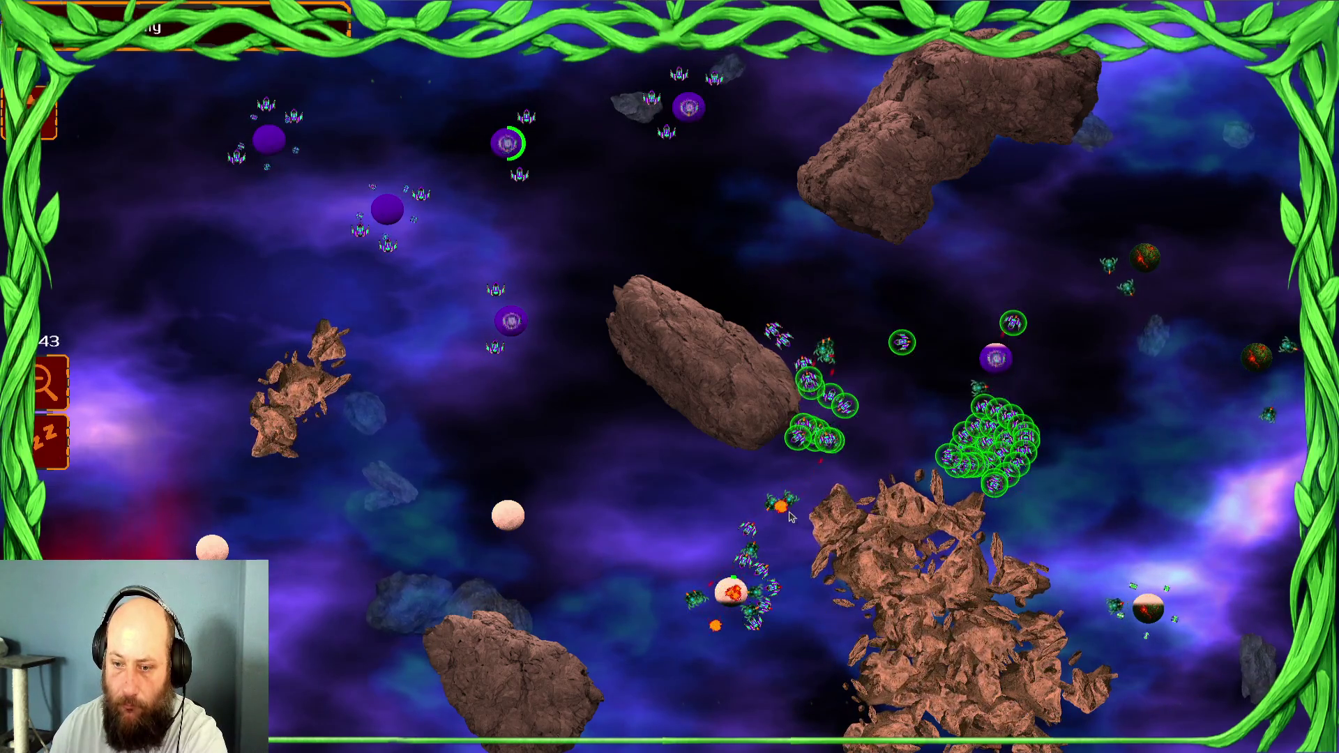
right_click(730, 591)
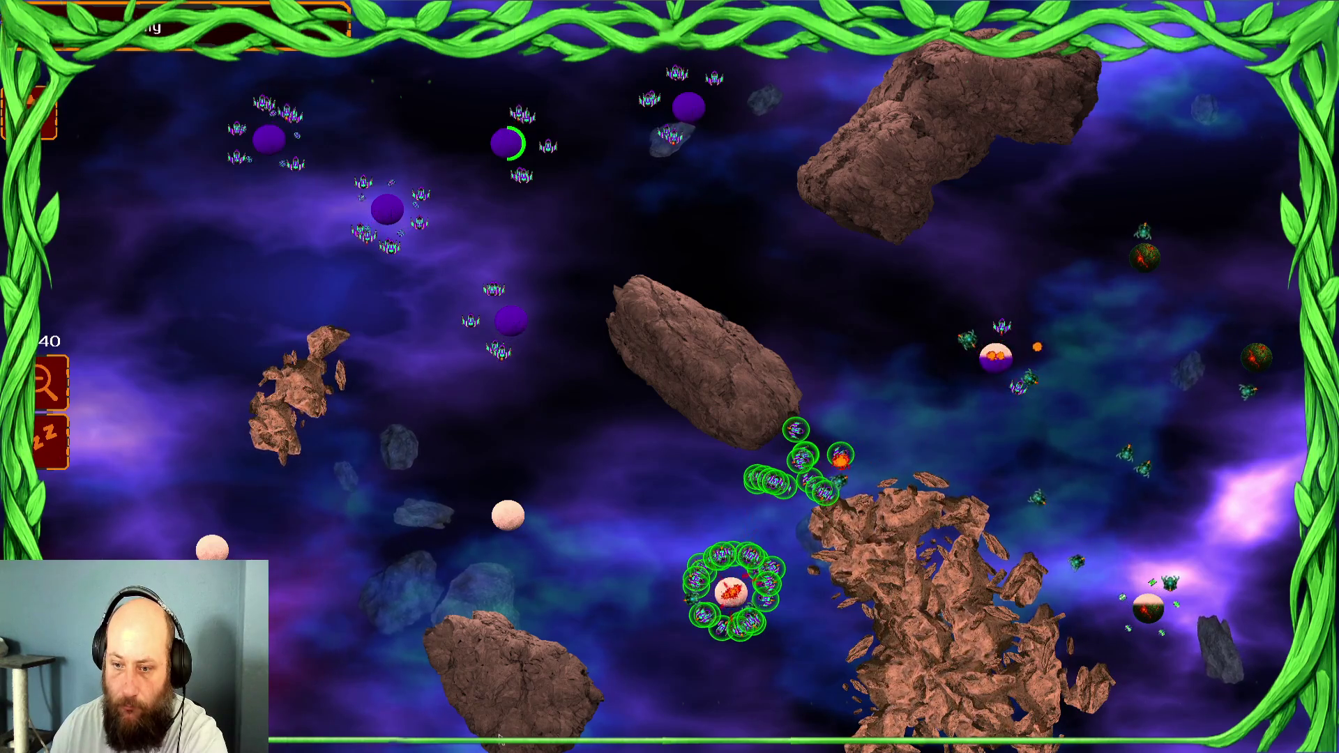
left_click_drag(729, 592, 706, 720)
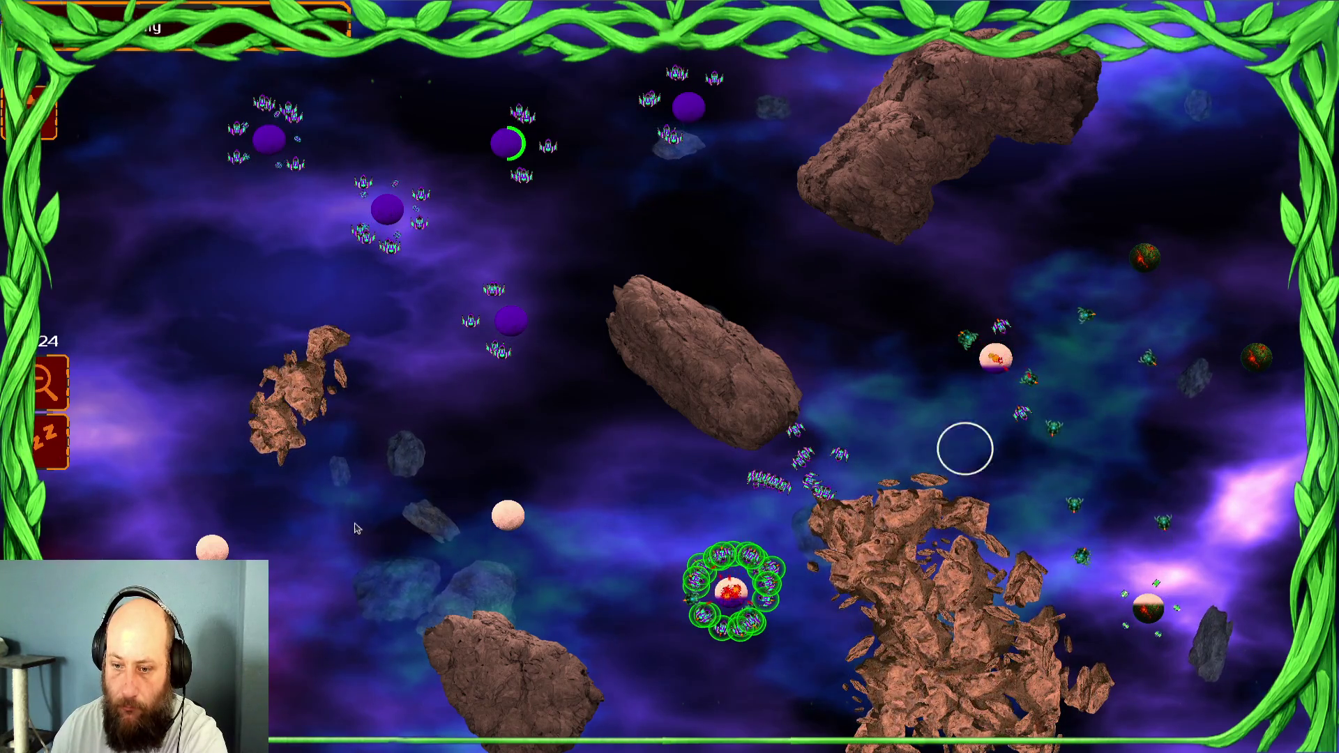
key("ctrl+a")
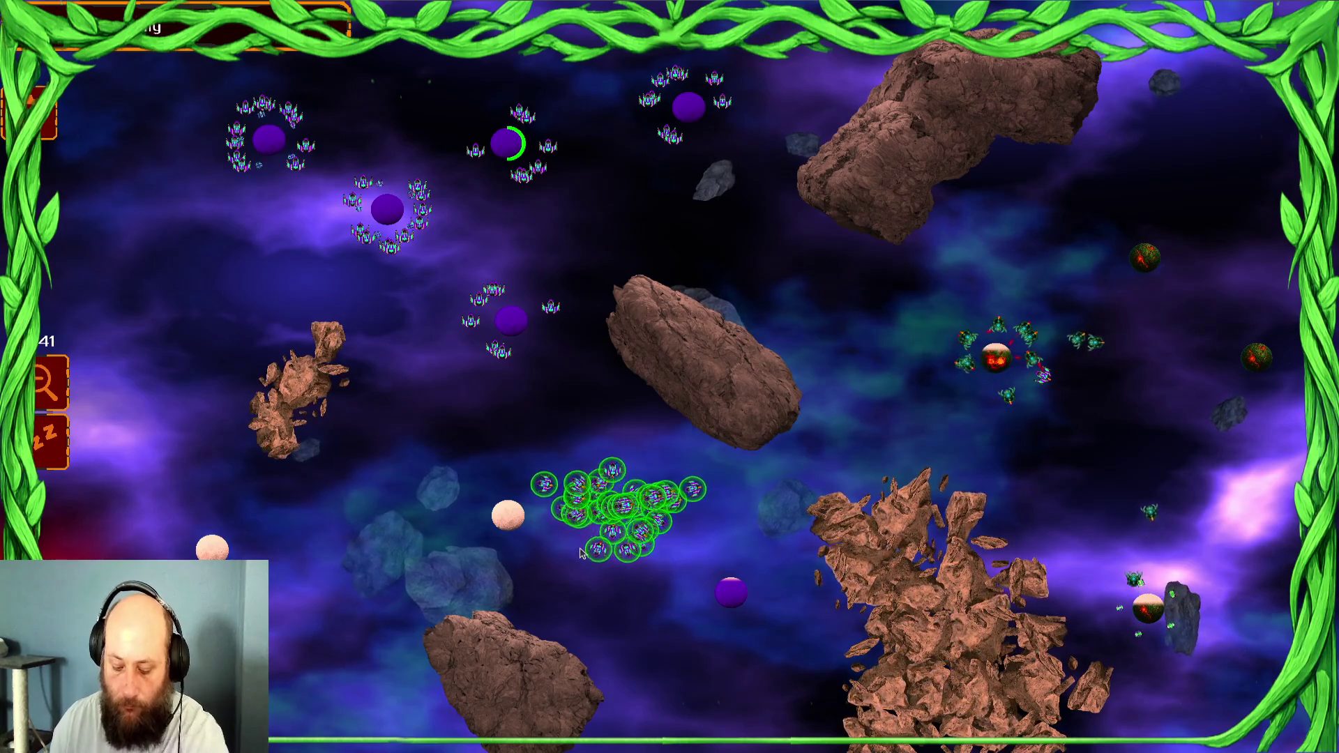
key("alt+F4")
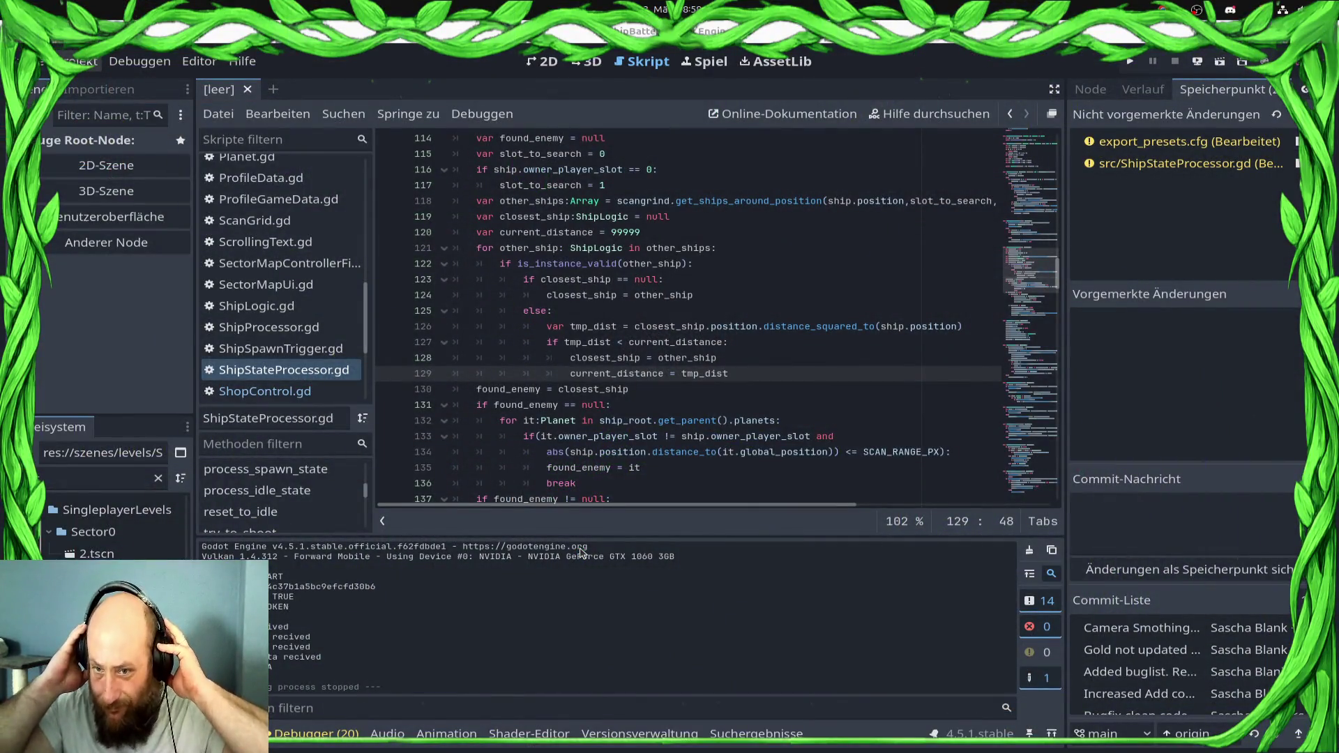
Insert an empty line after 'found_enemy = closest_ship' on line 129
left_click(824, 388)
left_click(782, 401)
left_click(767, 391)
left_click(771, 373)
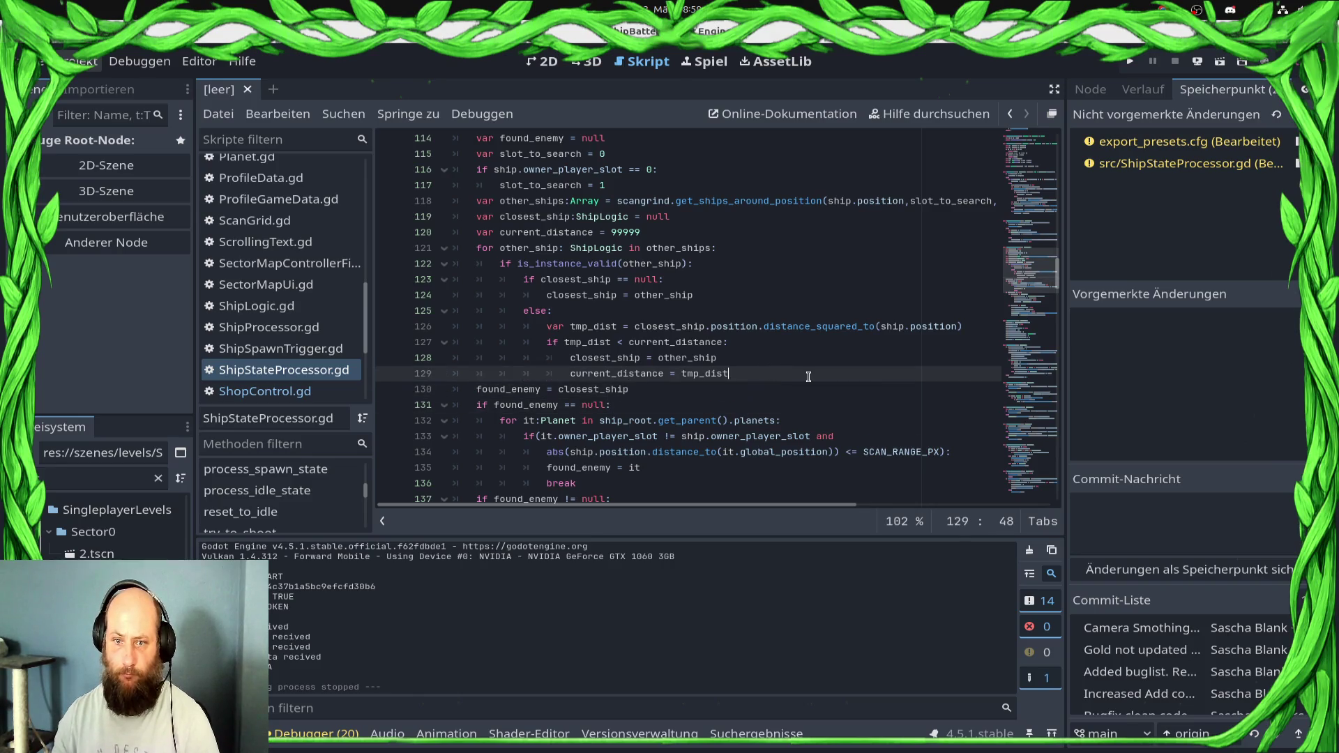
key("Return")
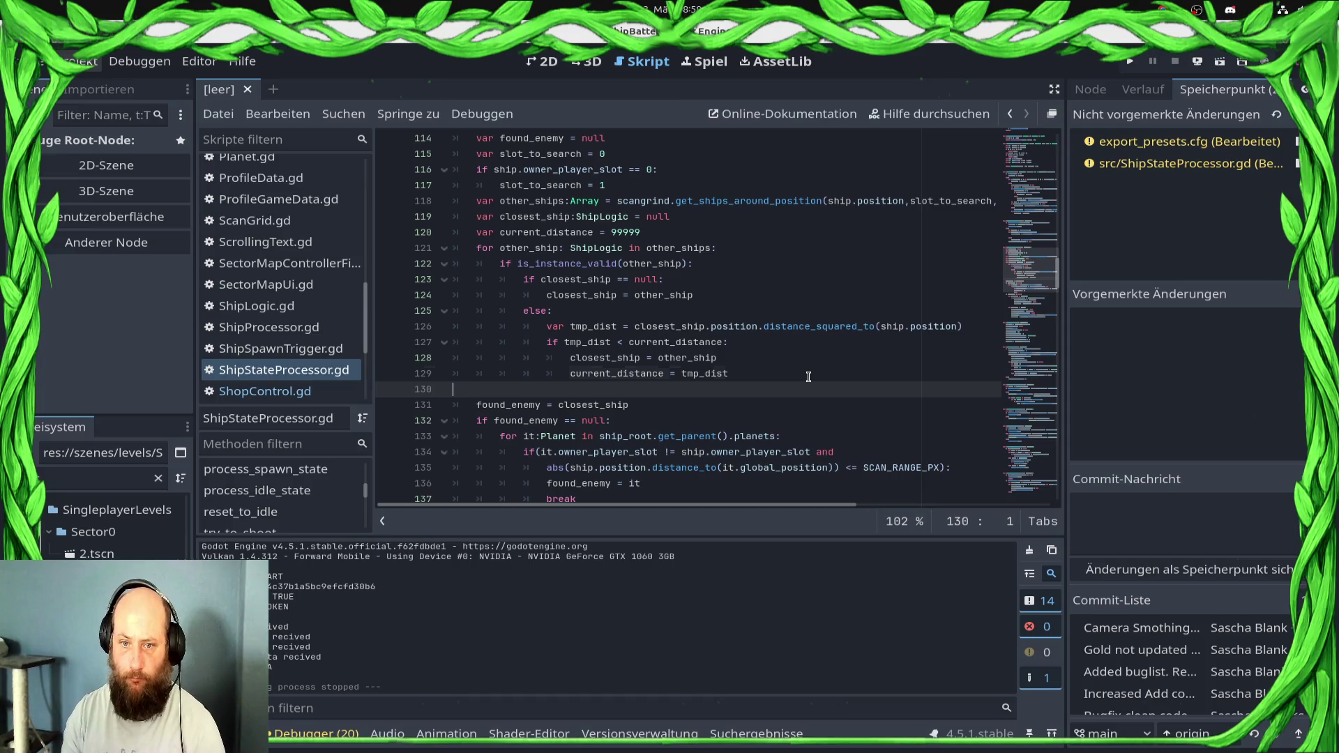
key("BackSpace")
key("Down")
key("Return")
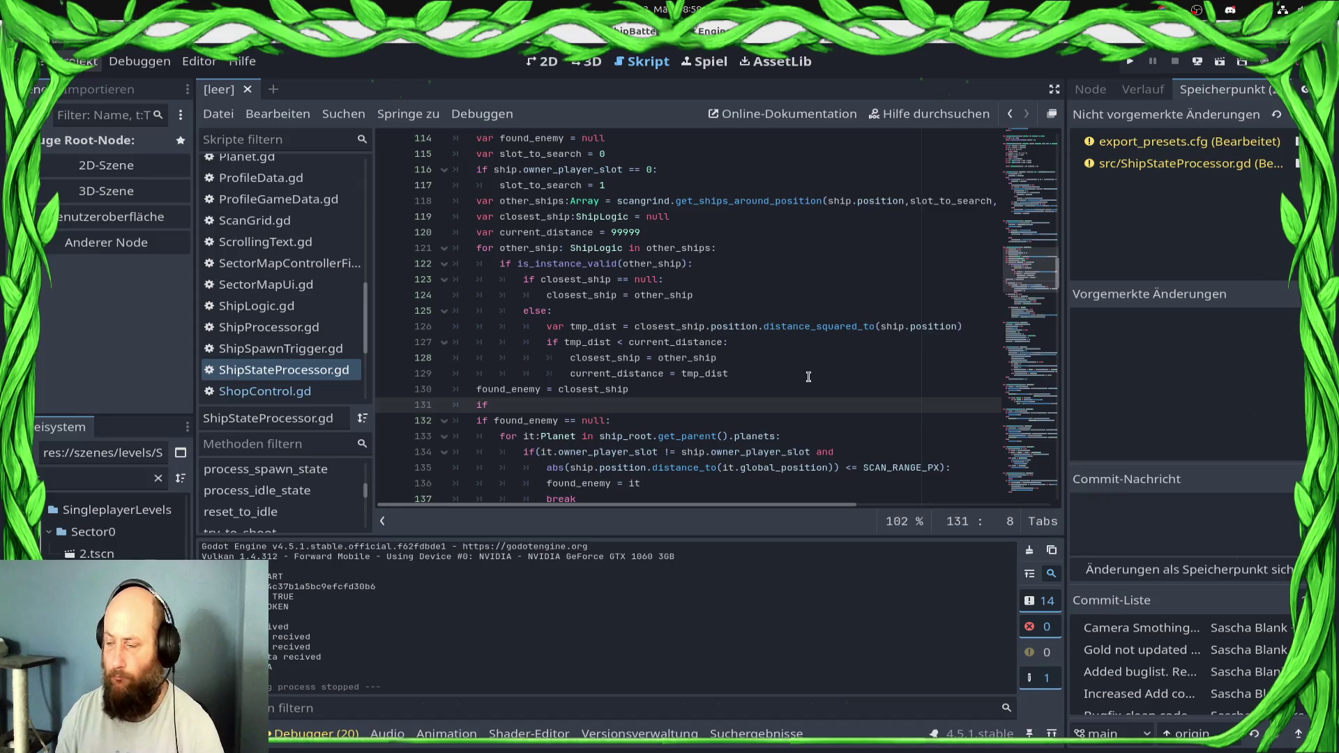
Add the fallback 'if found_enemy == null and len(other_ships) > 0: found_enemy = other_ships[0]'
key("super")
key("super")
type("found_enemy == null and len(ot):")
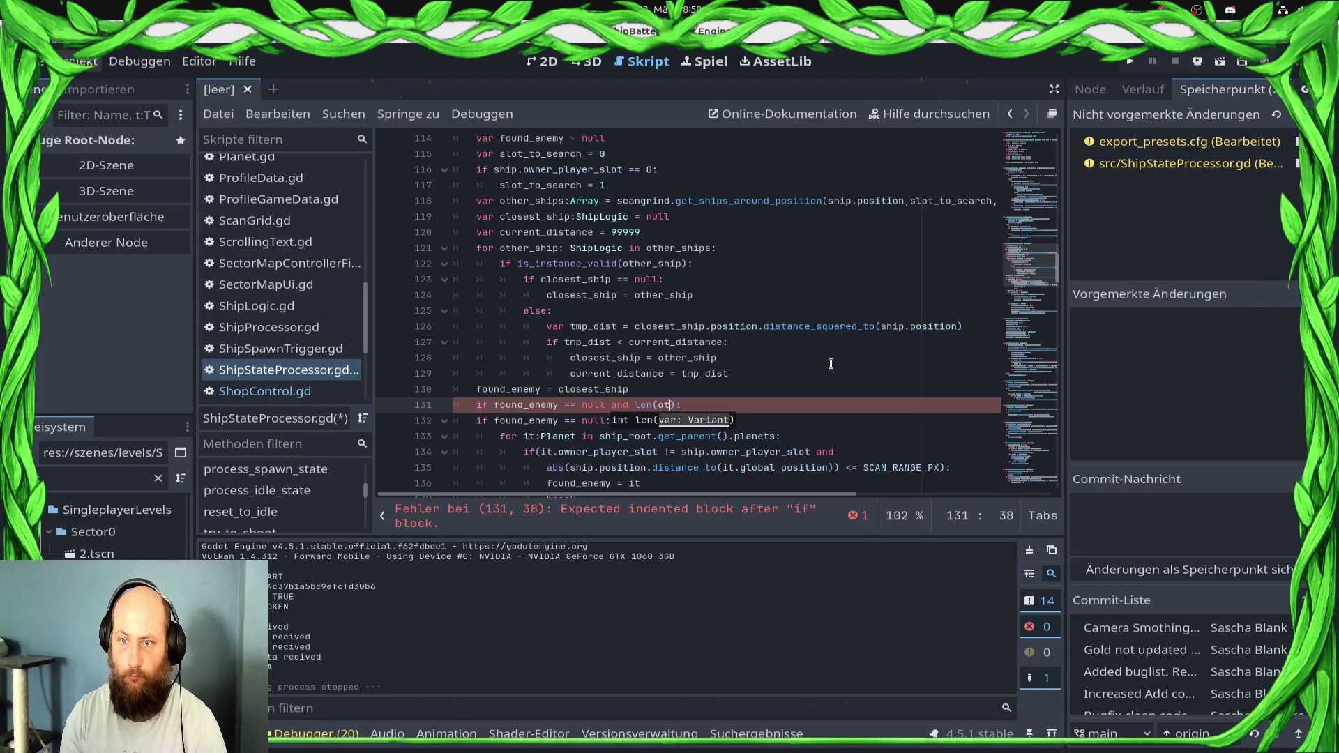
type("her")
key("Return")
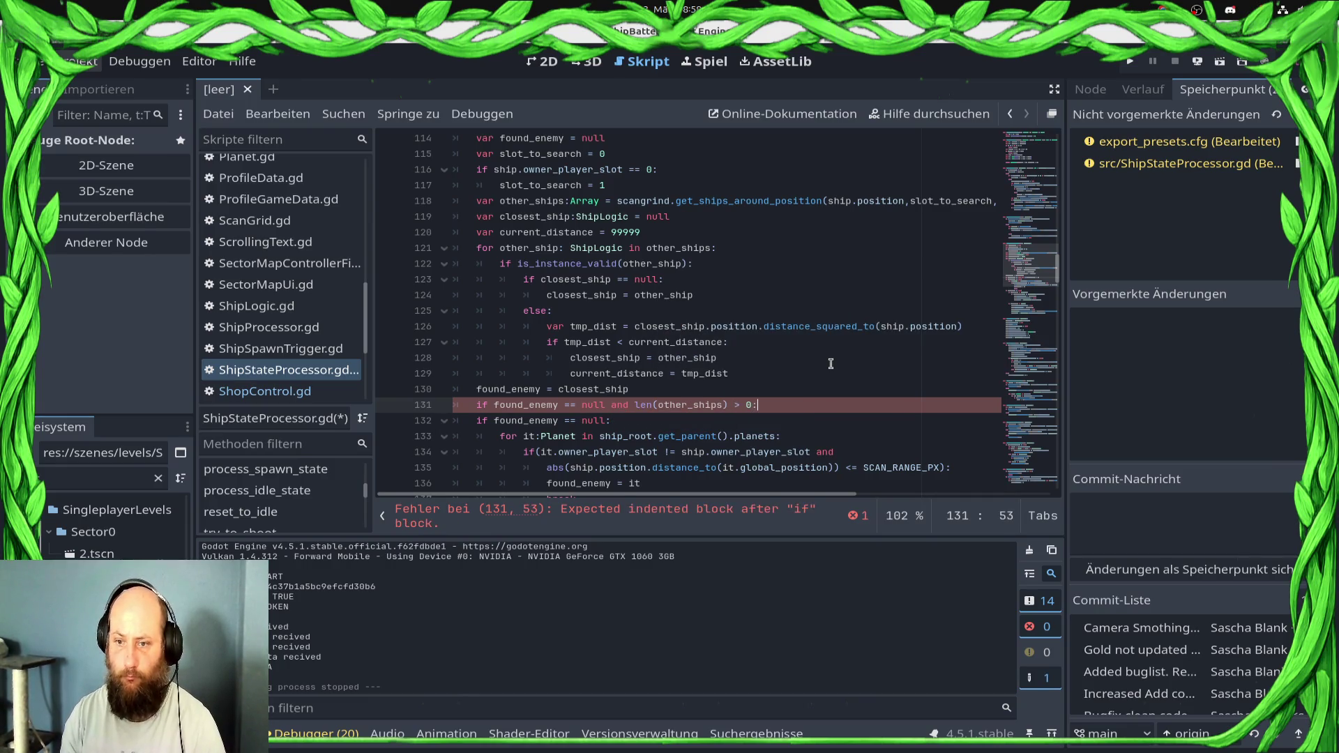
key("BackSpace")
key("Return")
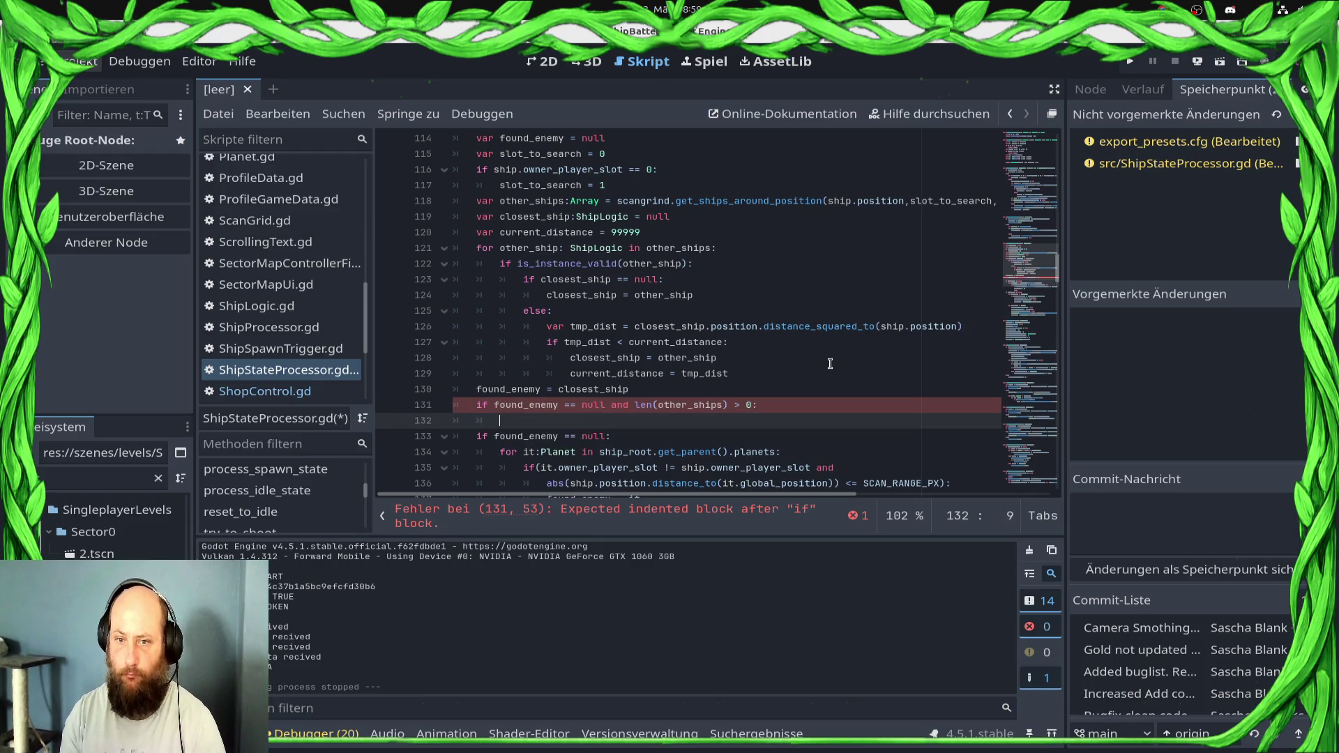
type("fo")
key("Return")
type("=)")
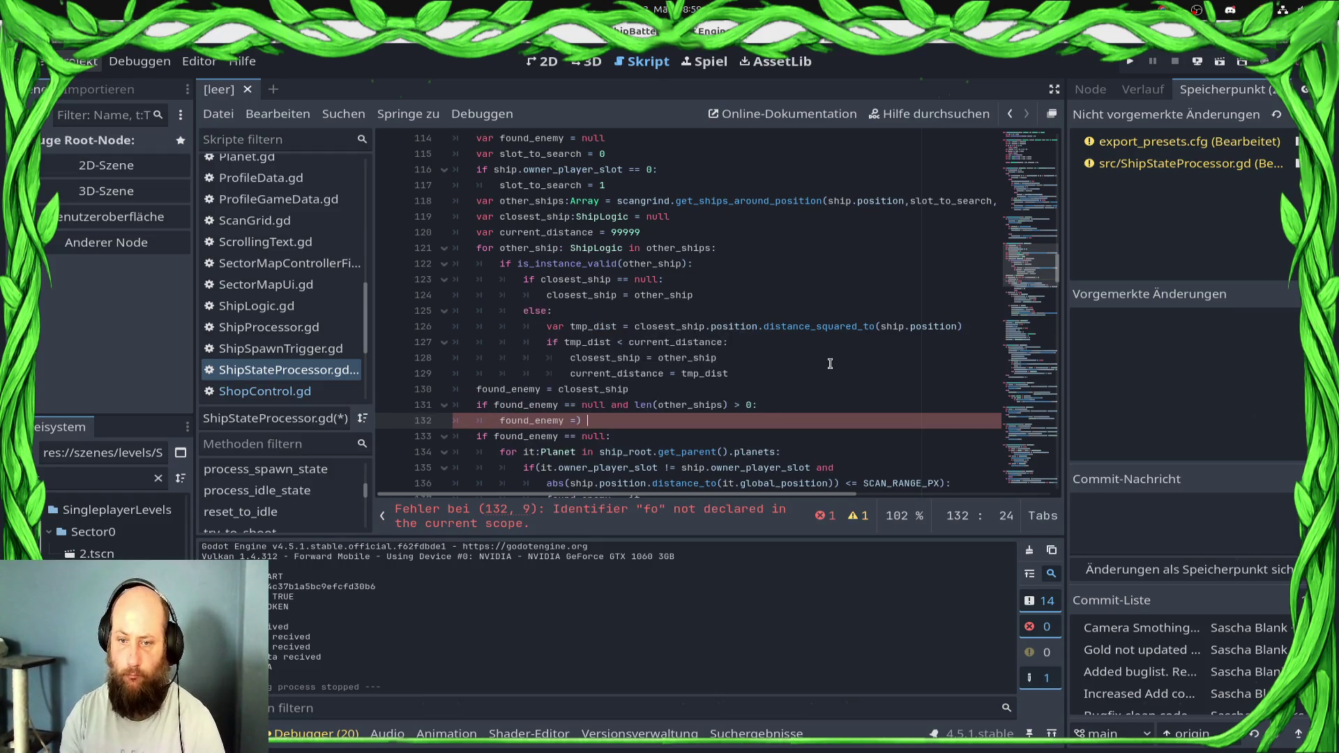
type("er_ships[p")
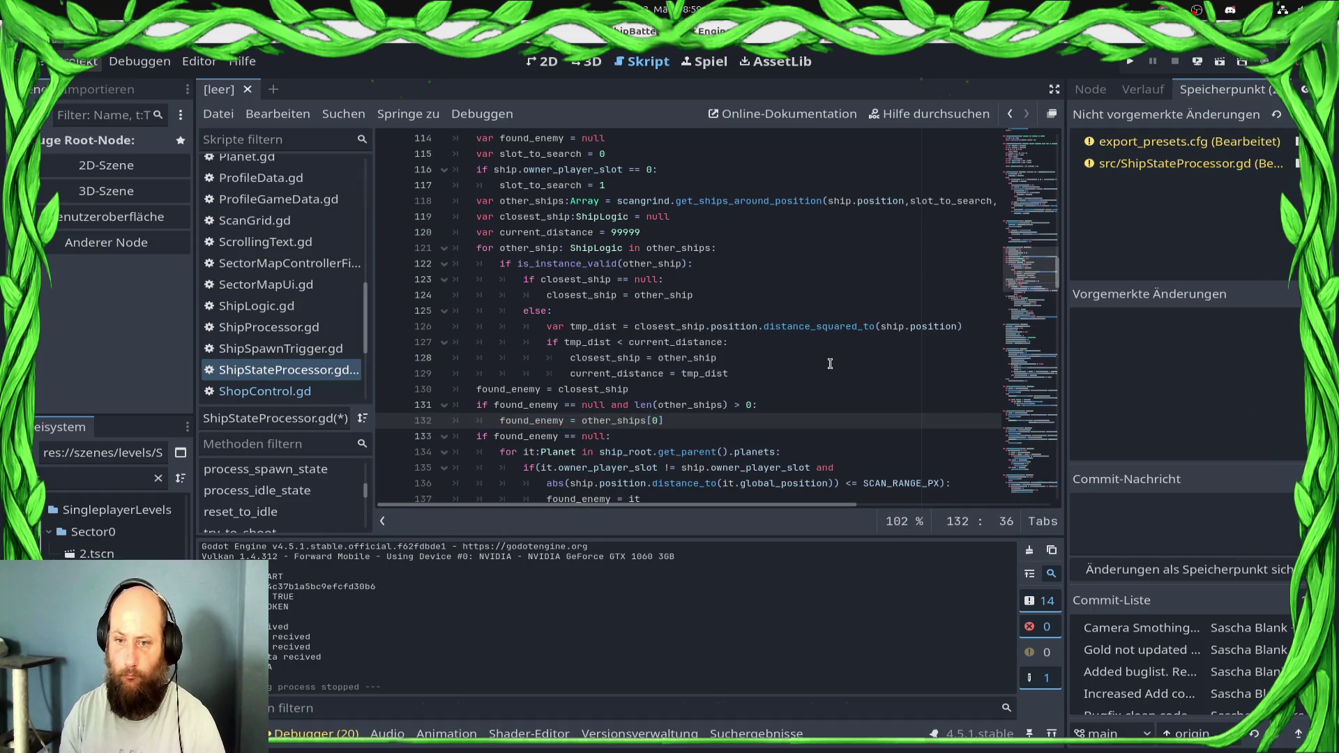
scroll(770, 381, "down", 3)
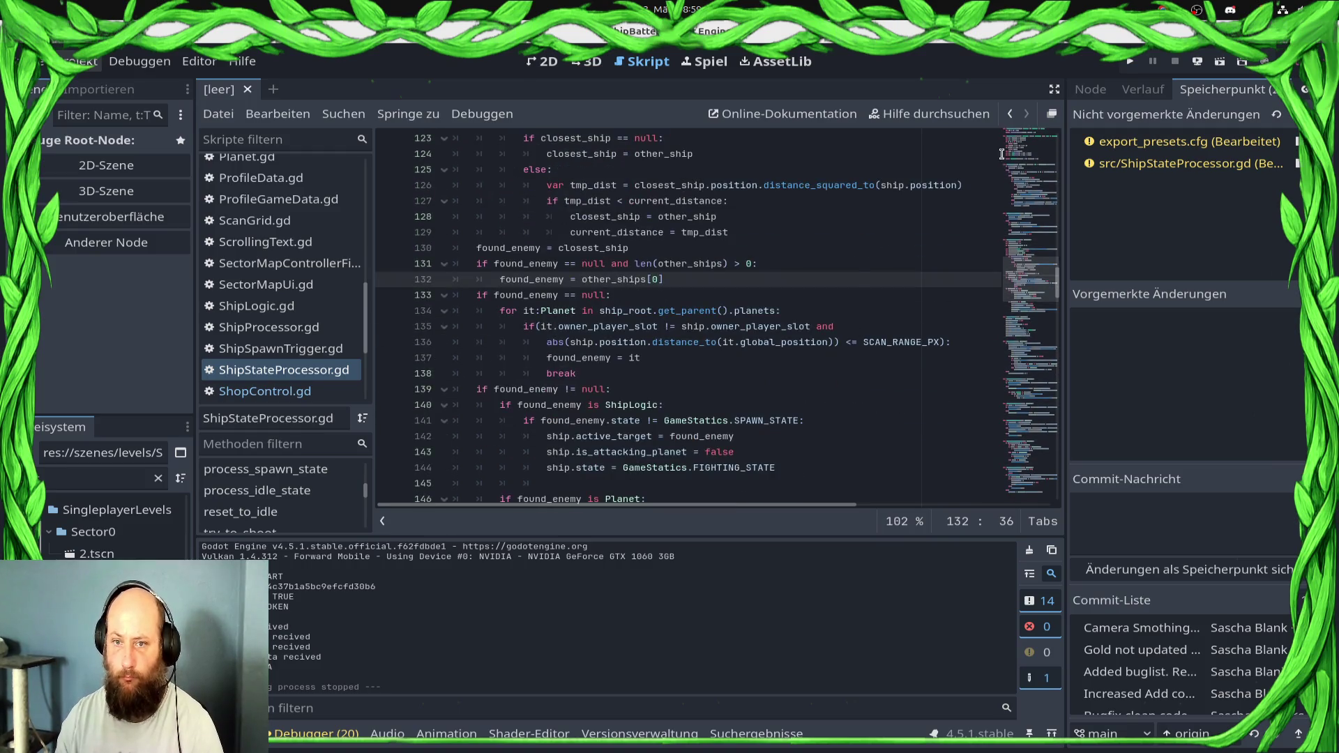
scroll(825, 301, "up", 2)
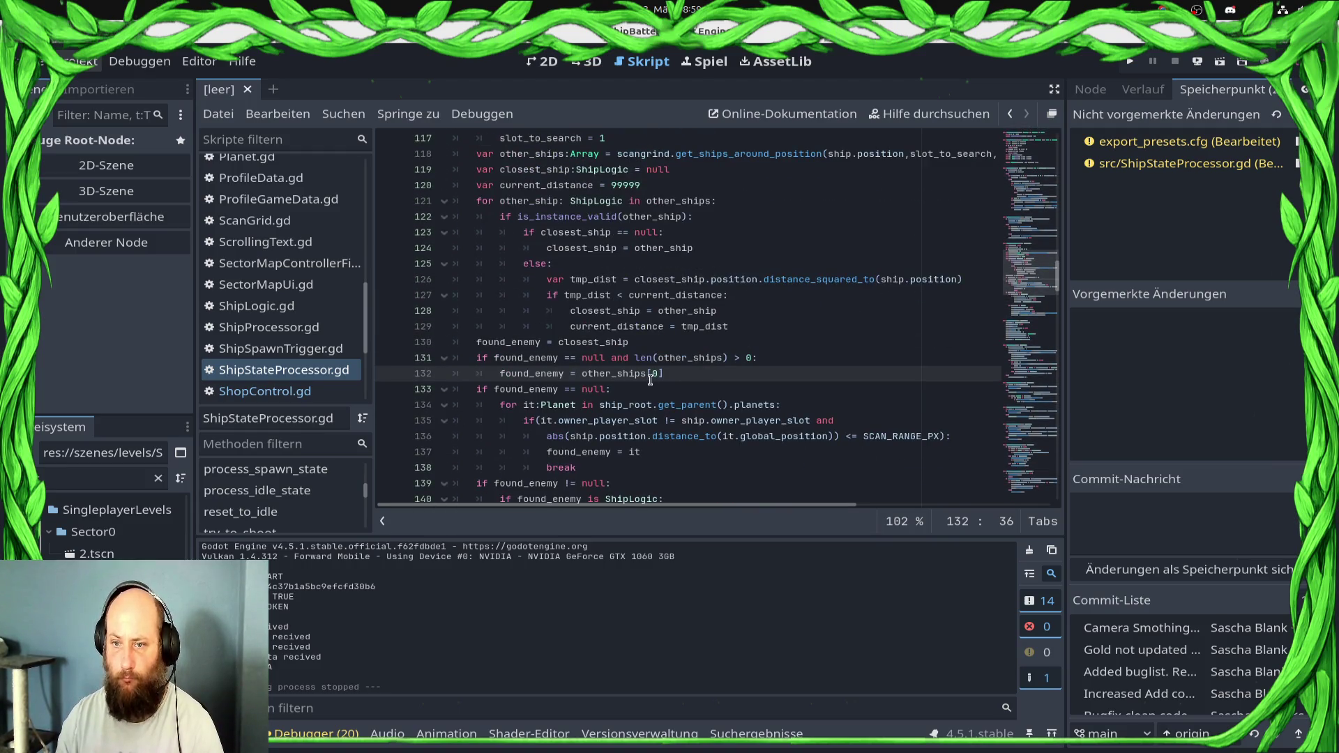
Select the planet-search condition on line 133 to turn it into else, then run the game
left_click(496, 390)
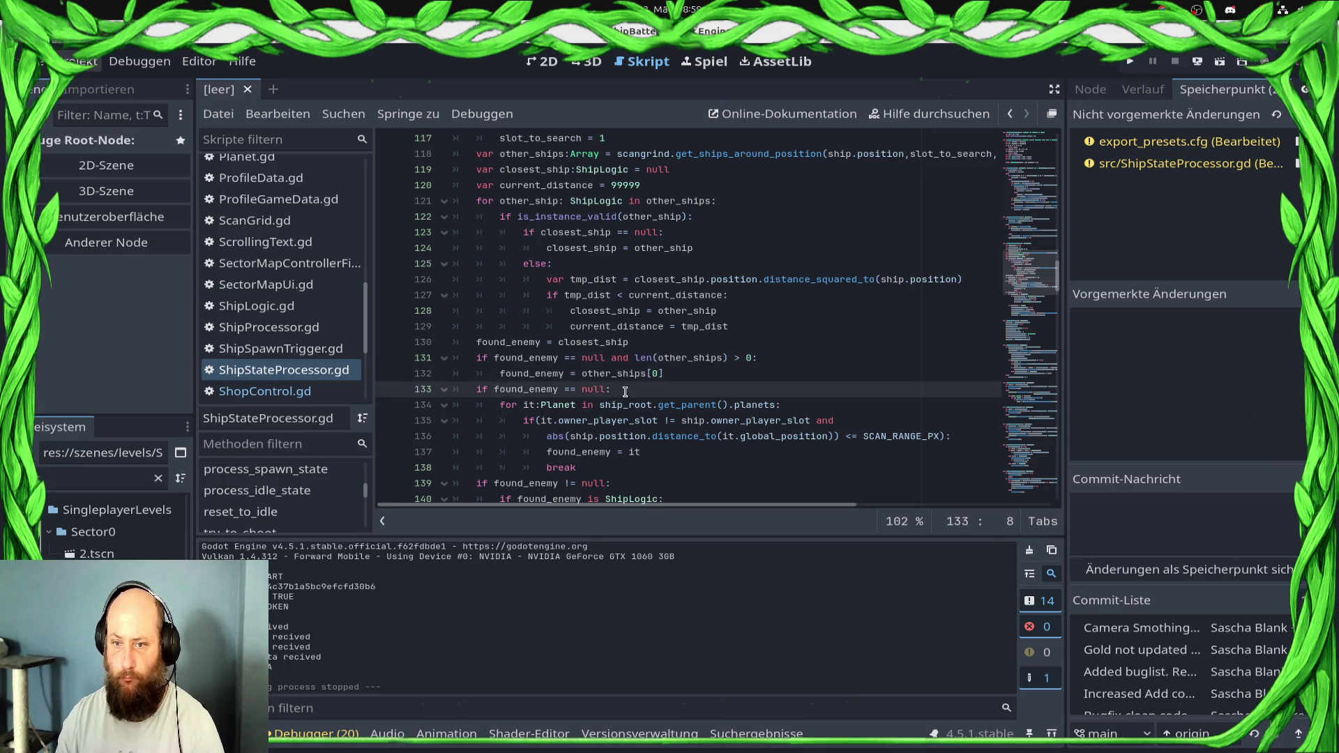
left_click_drag(625, 391, 477, 392)
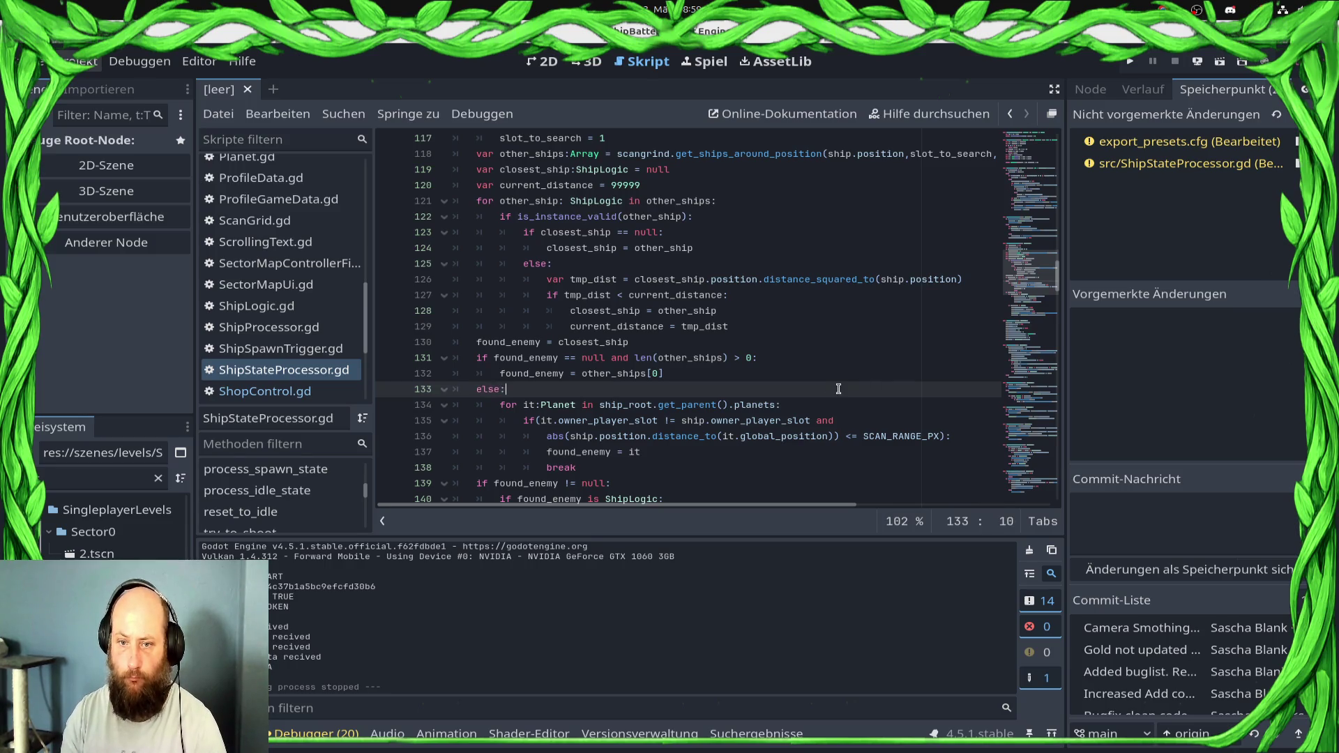
left_click(1128, 61)
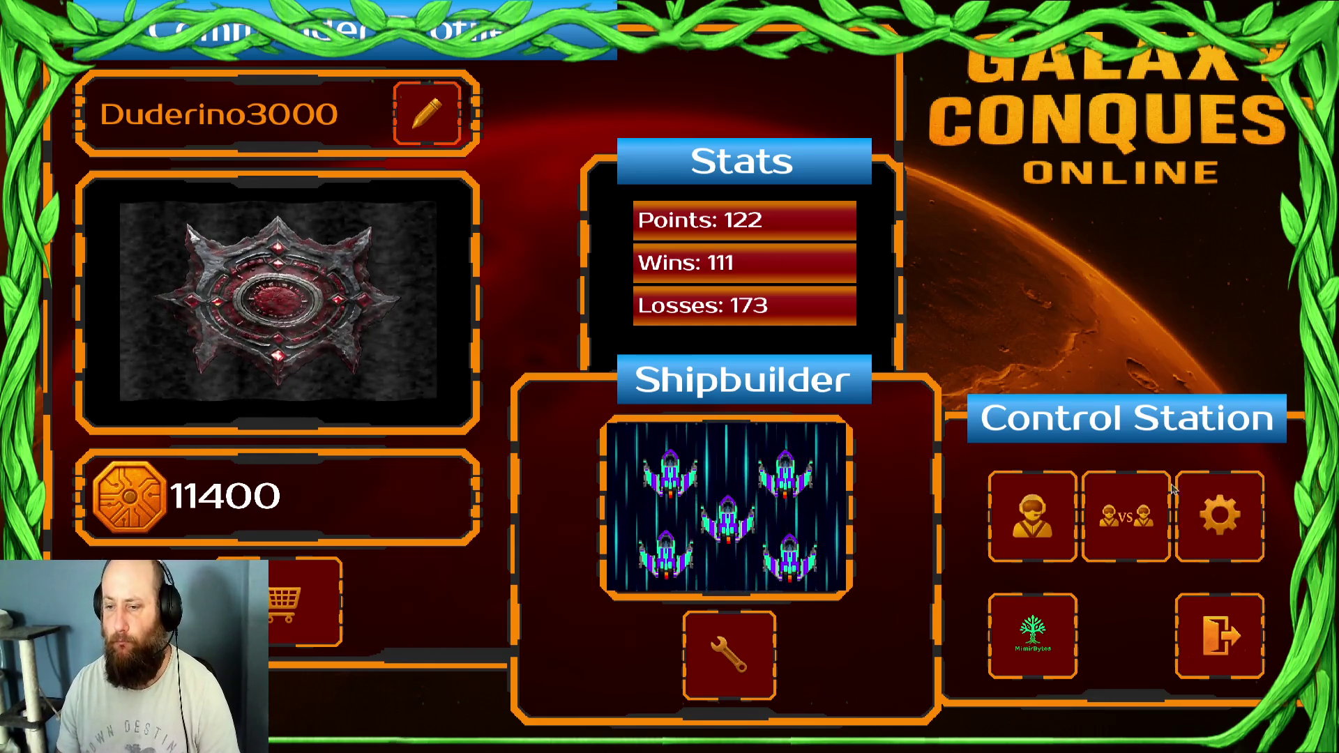
Open the single-player galaxy map and accept the Draxal Homesector mission
left_click(1024, 531)
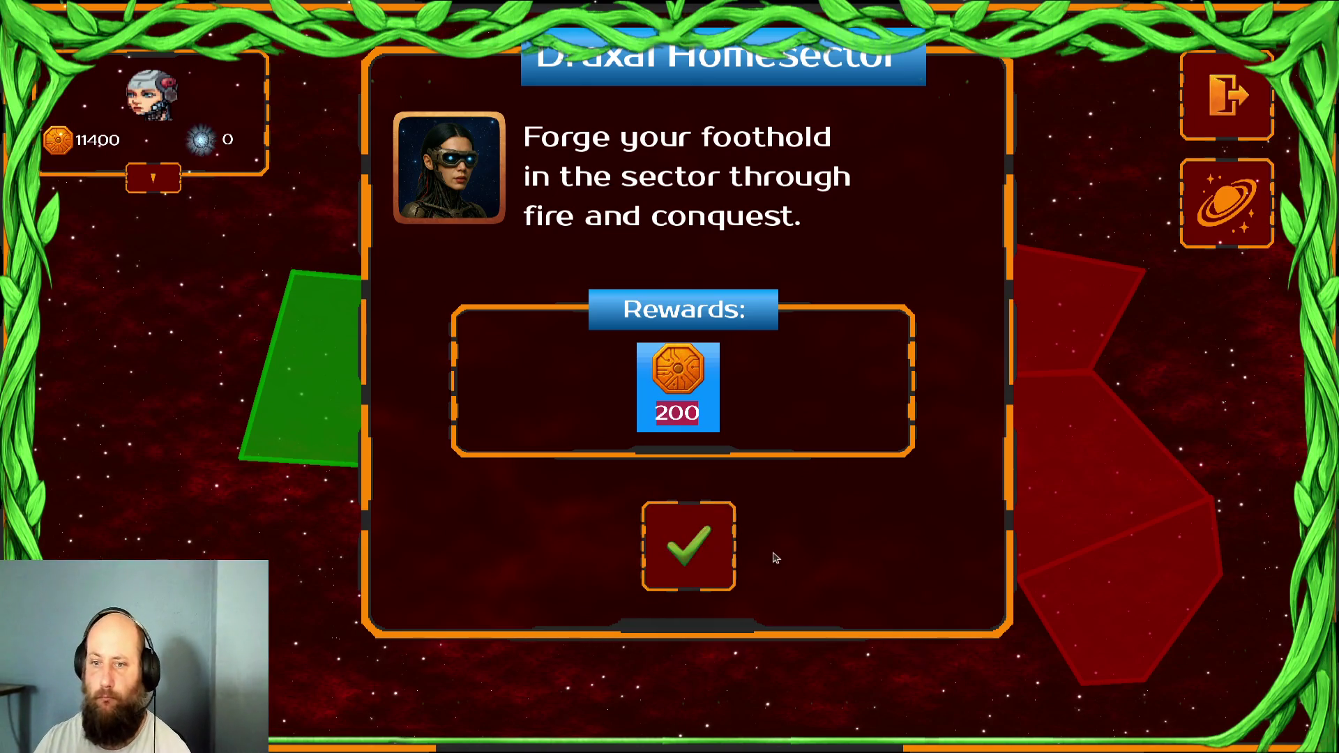
left_click(645, 506)
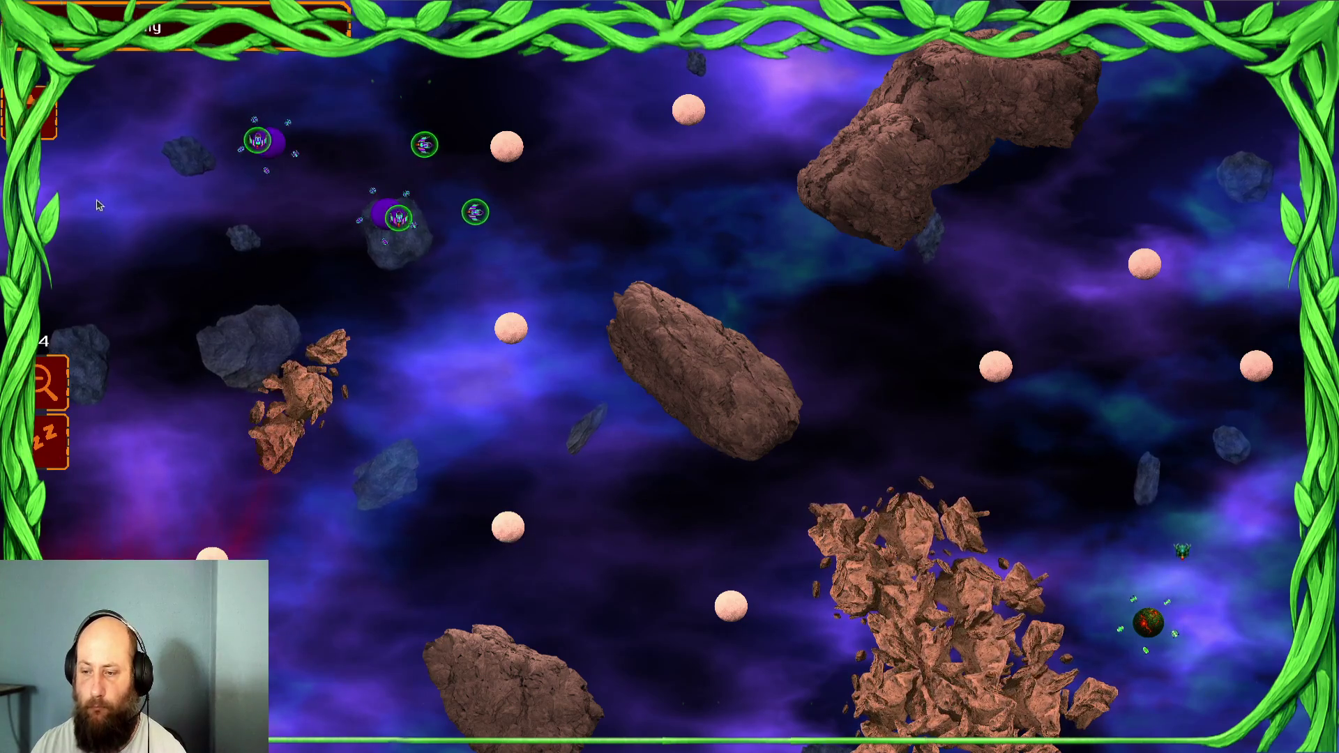
Move the selected fleet right, then send the left purple-asteroid ships to the top asteroid and onward
right_click(828, 219)
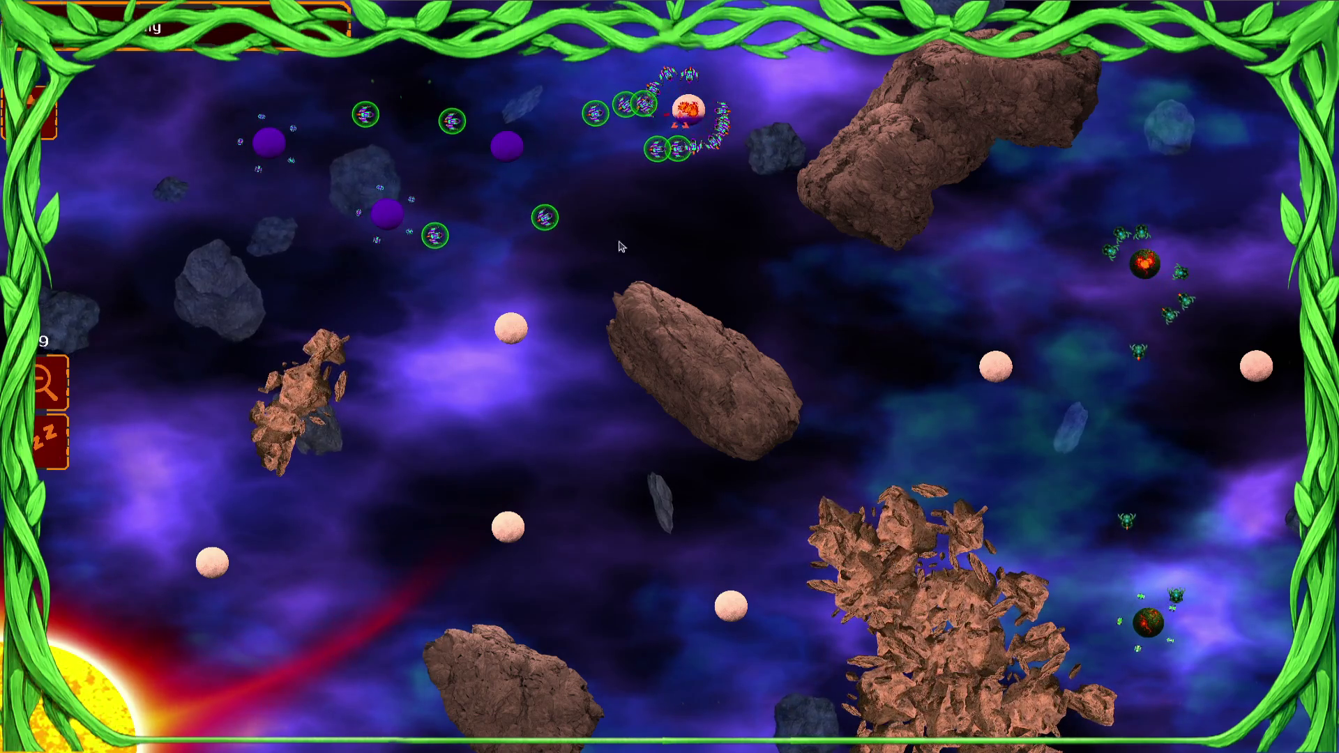
left_click_drag(289, 199, 164, 198)
left_click(689, 110)
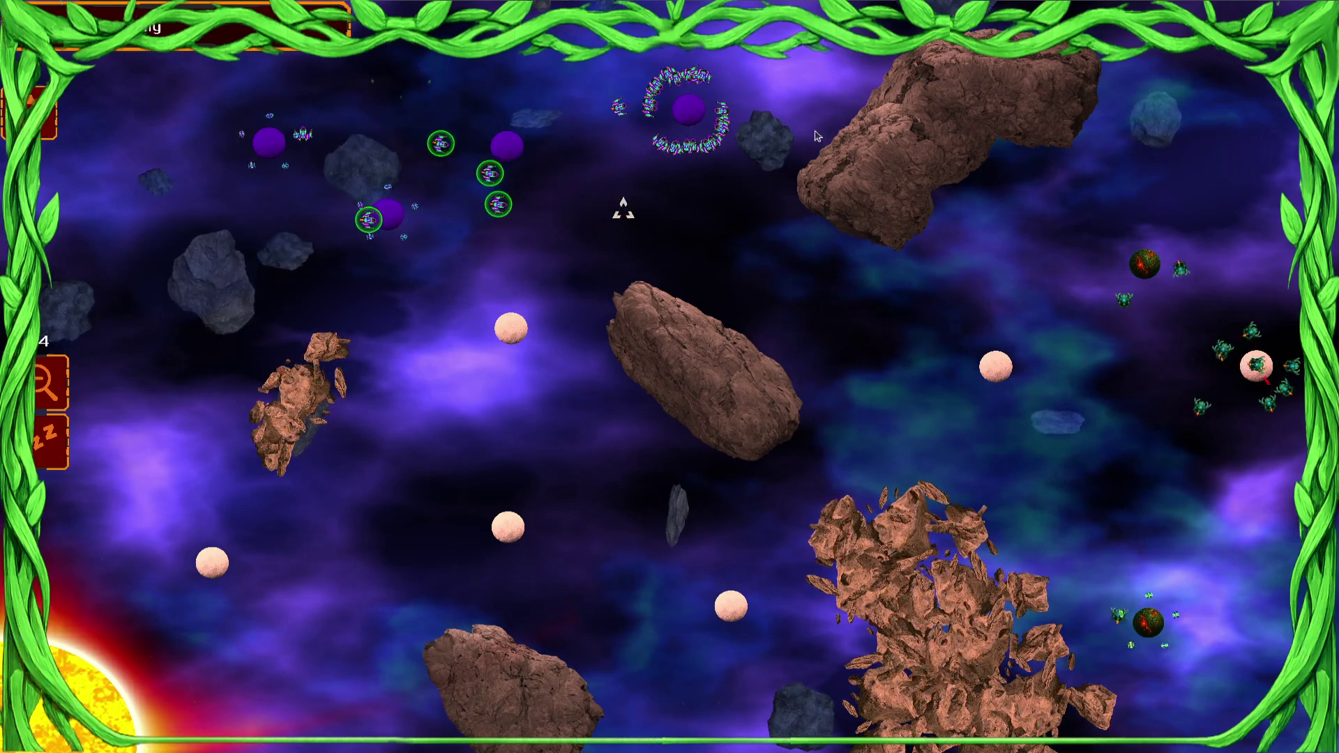
left_click(522, 326)
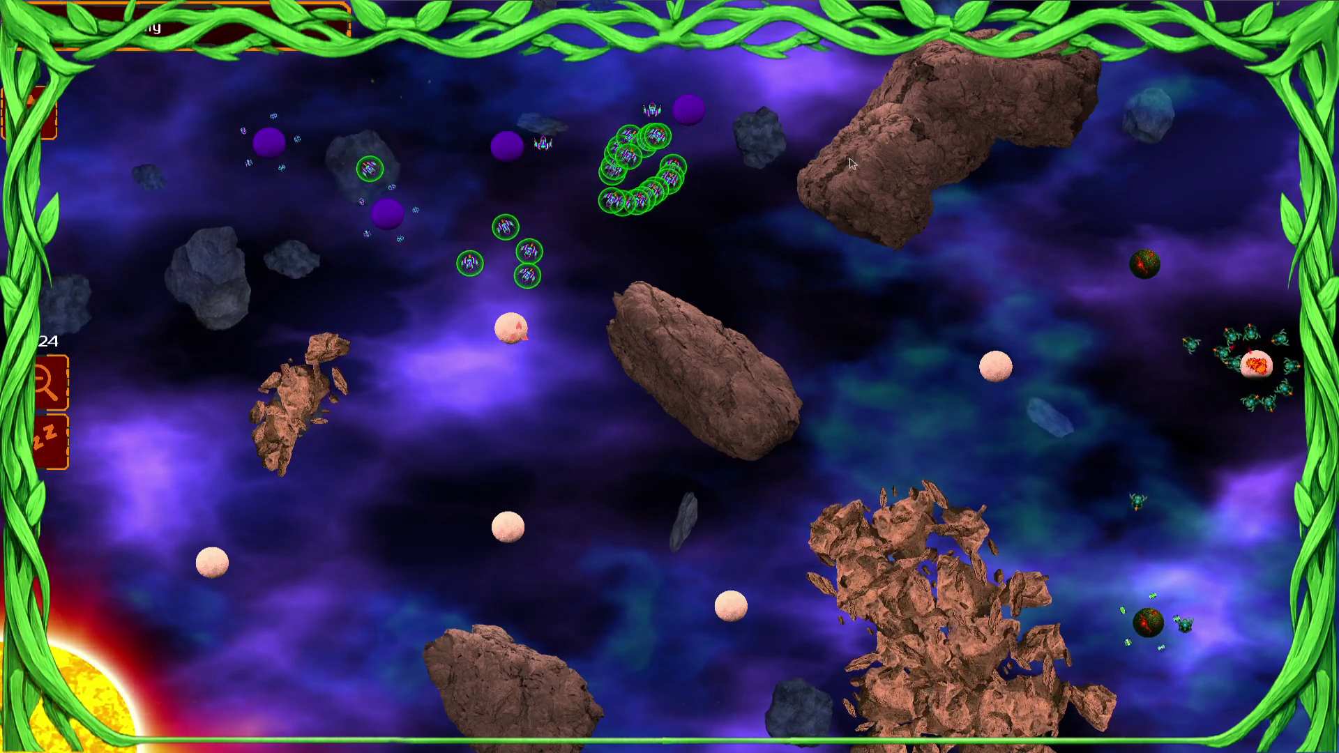
Regroup the ships orbiting the target asteroid and send them against the pale asteroids below
left_click_drag(520, 334, 513, 335)
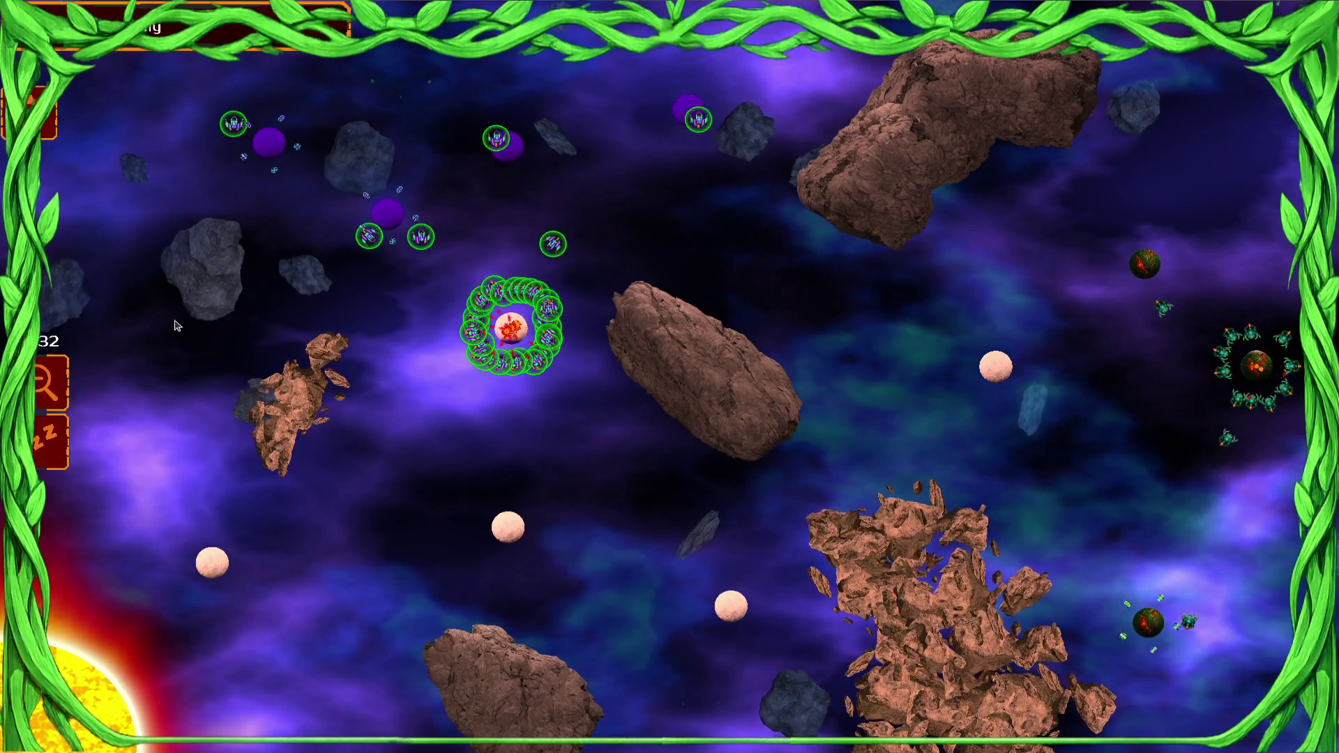
left_click_drag(535, 334, 516, 524)
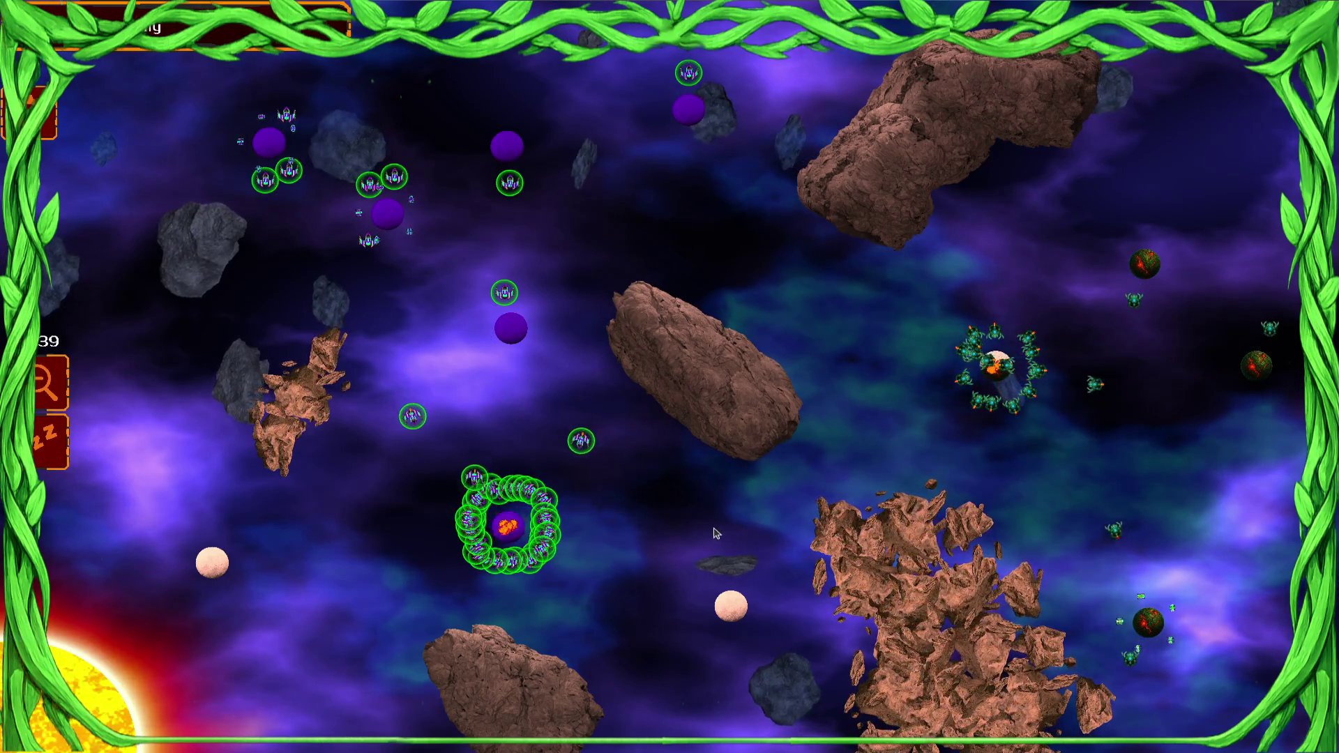
left_click_drag(516, 526, 732, 605)
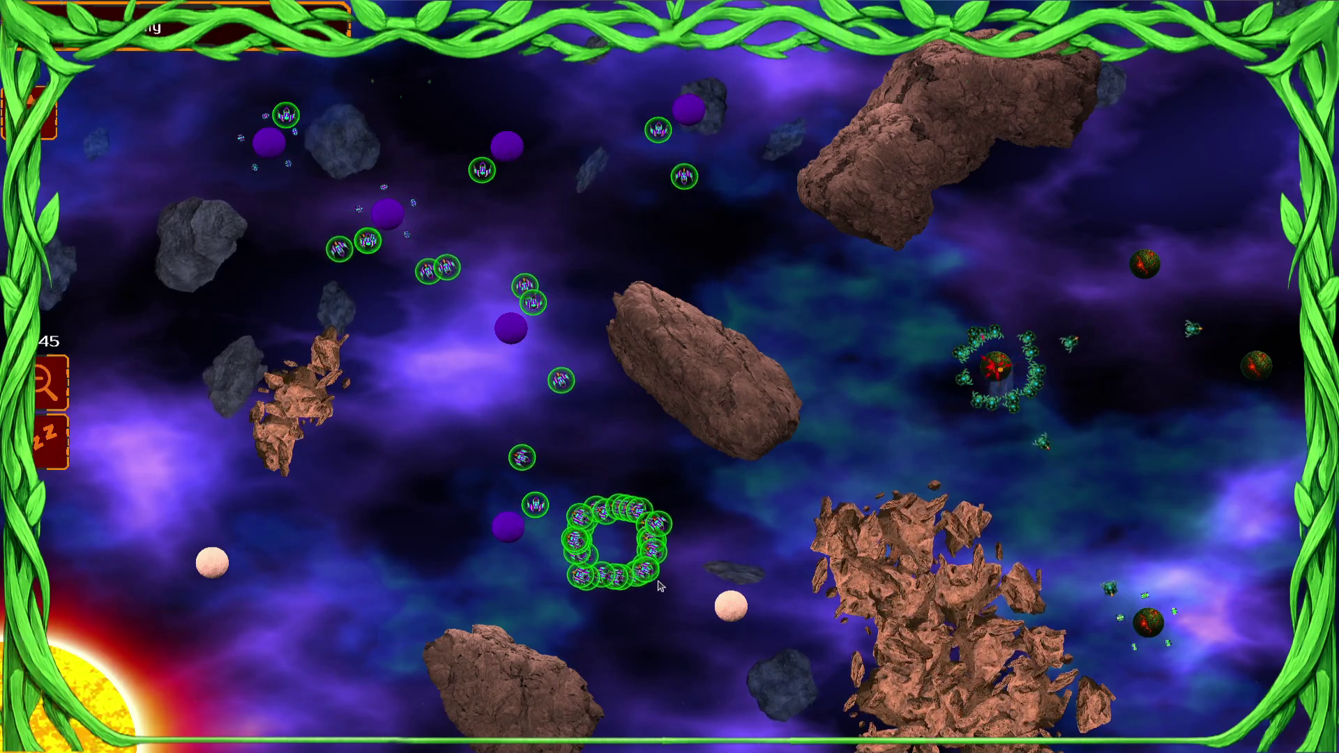
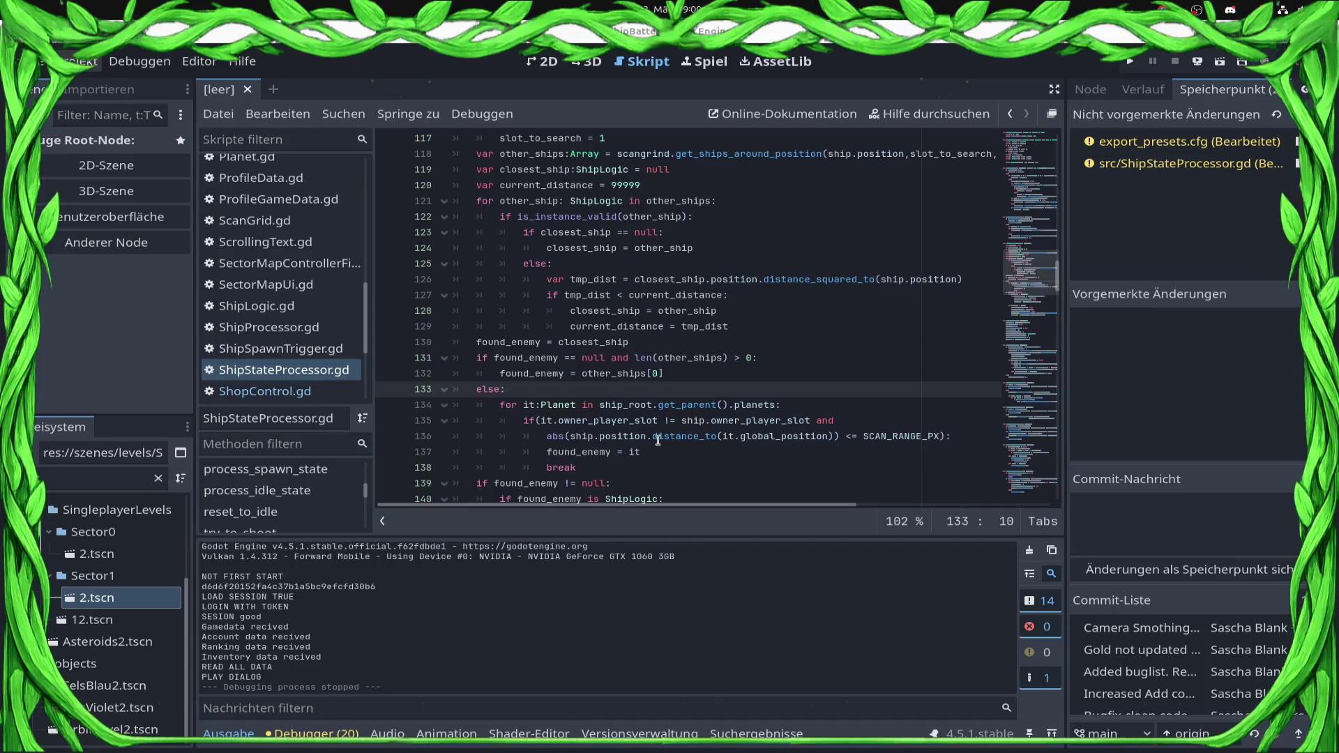
Jump from slot_to_search on line 118 to the SCAN_RANGE_PX definition on line 5, then relaunch the game
scroll(871, 287, "up", 2)
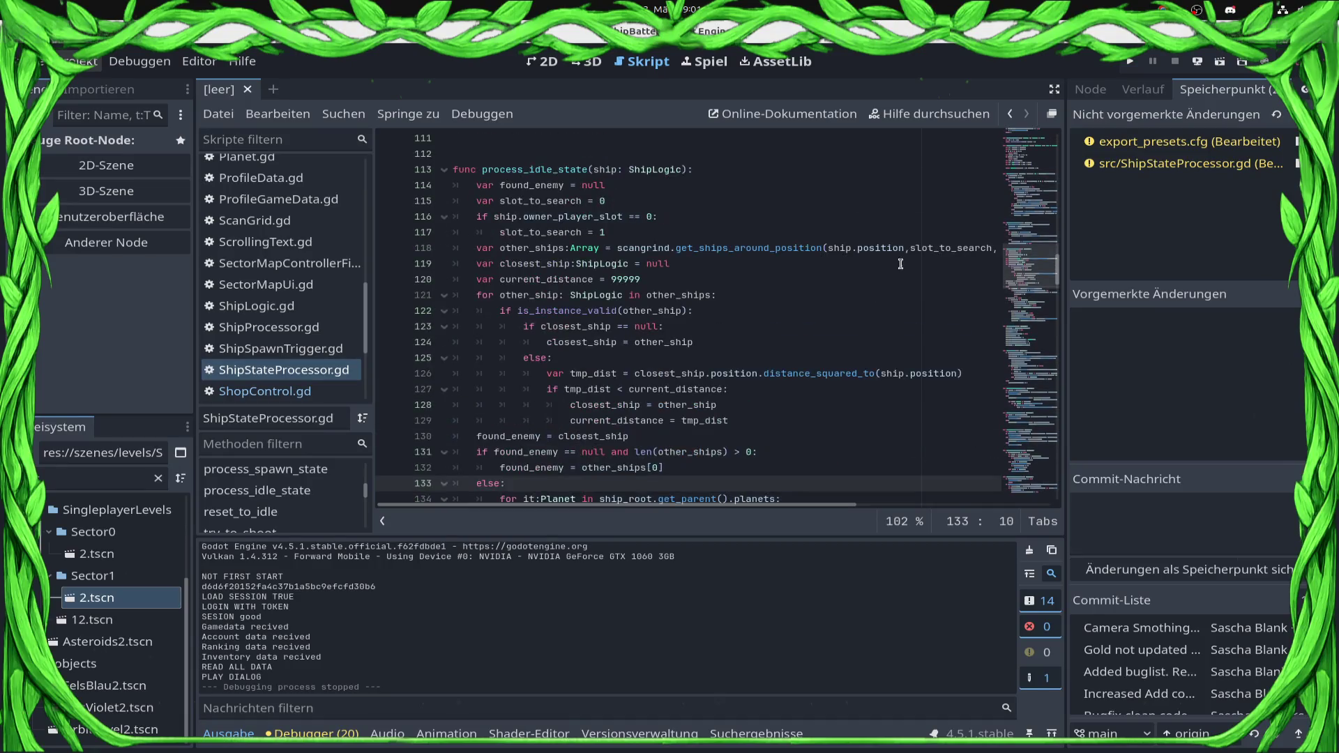
double_click(900, 249)
key("End")
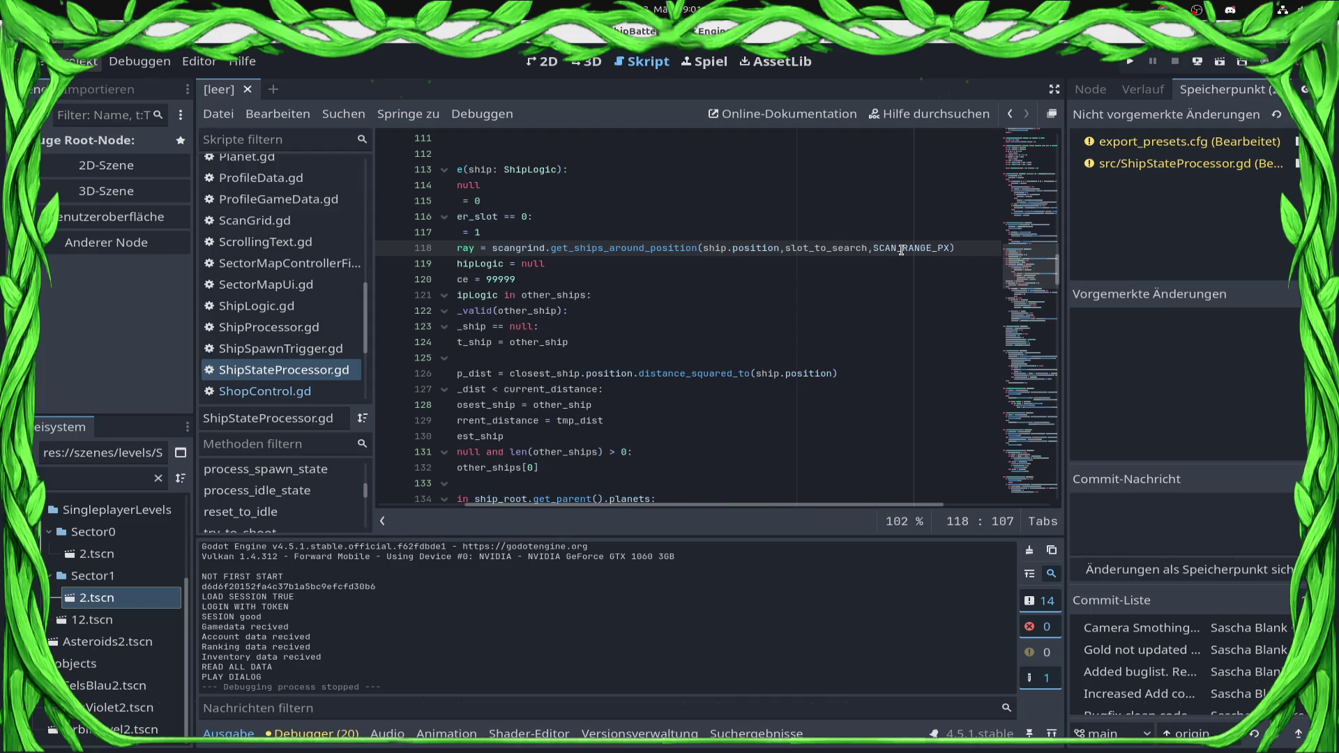
left_click(902, 249, "ctrl")
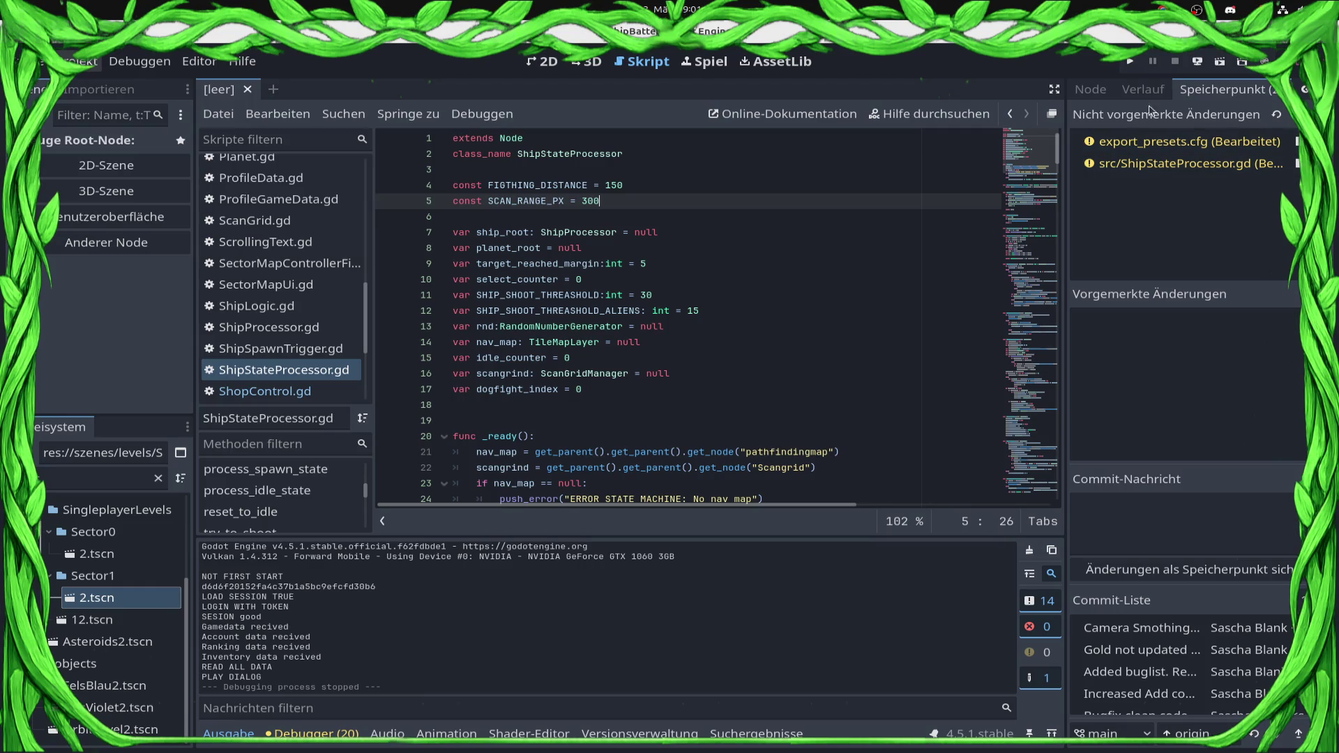
left_click(1122, 63)
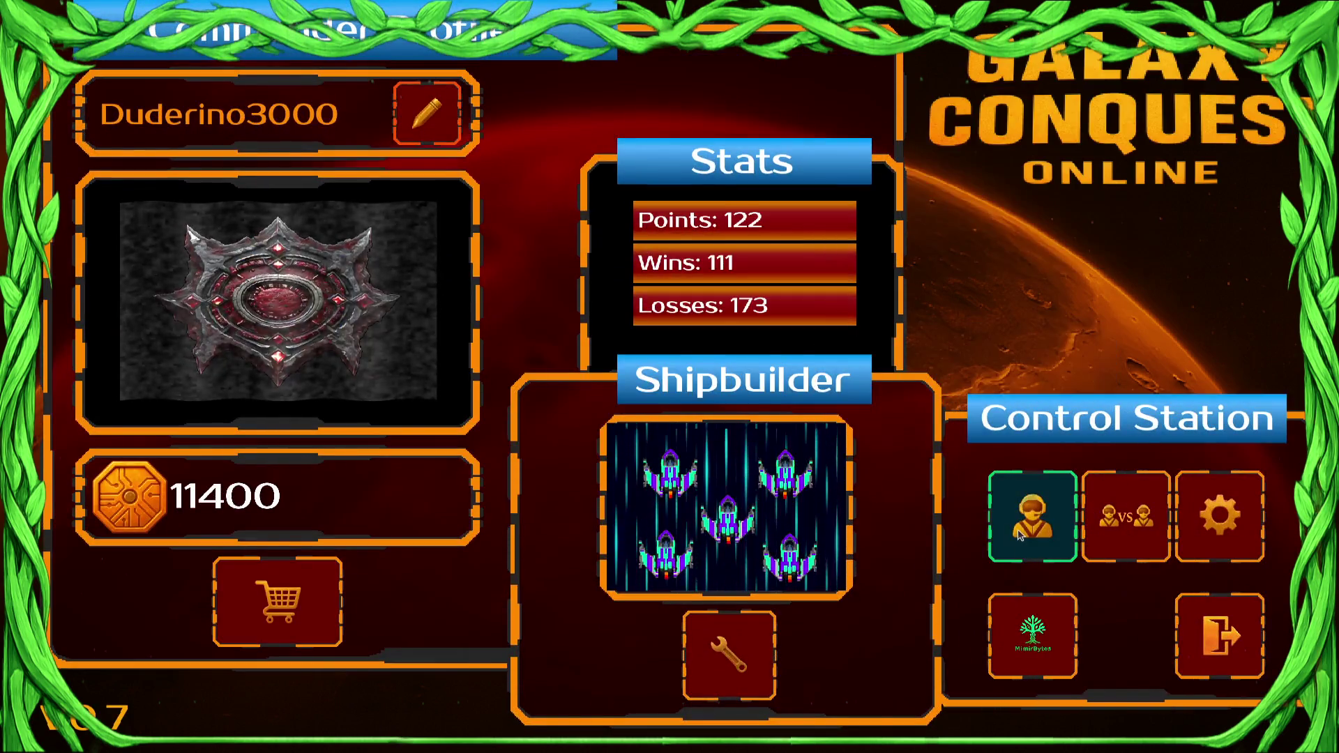
Enter Draxal Homesector from the galaxy map and accept the mission
left_click(1020, 535)
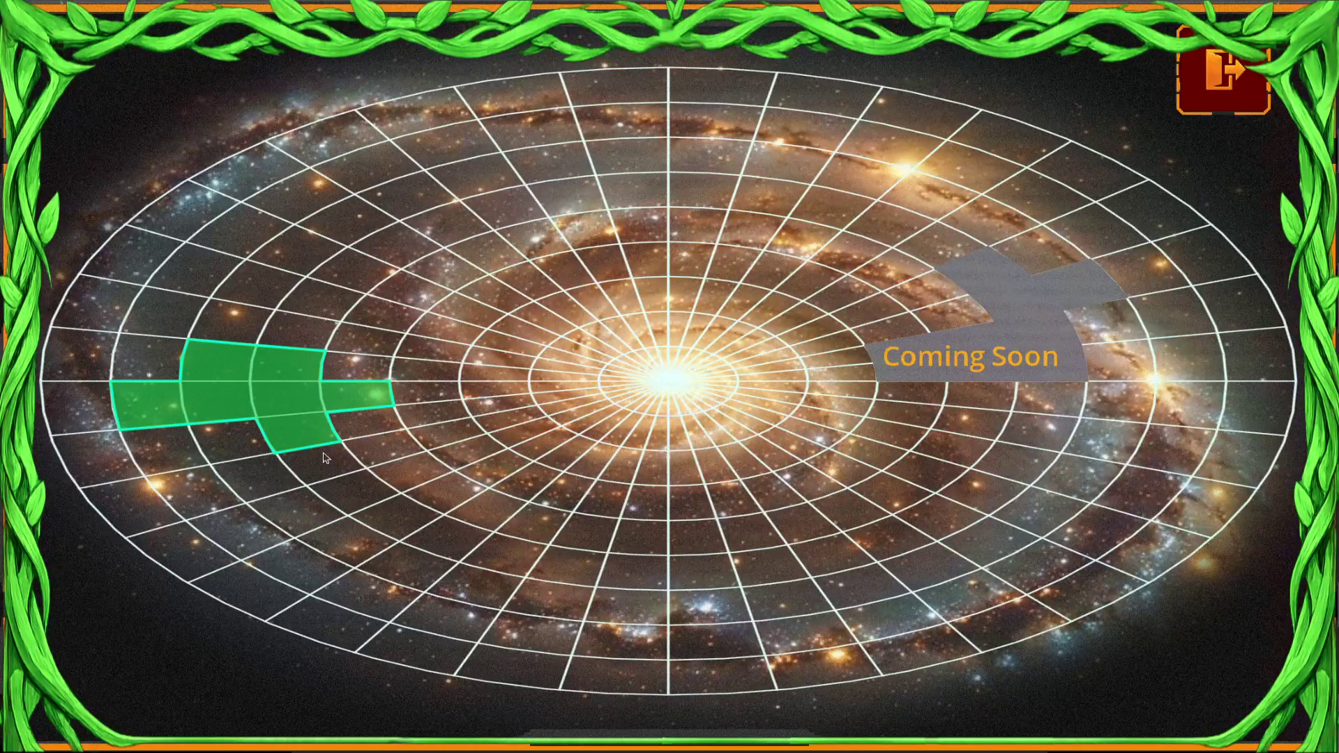
left_click(321, 436)
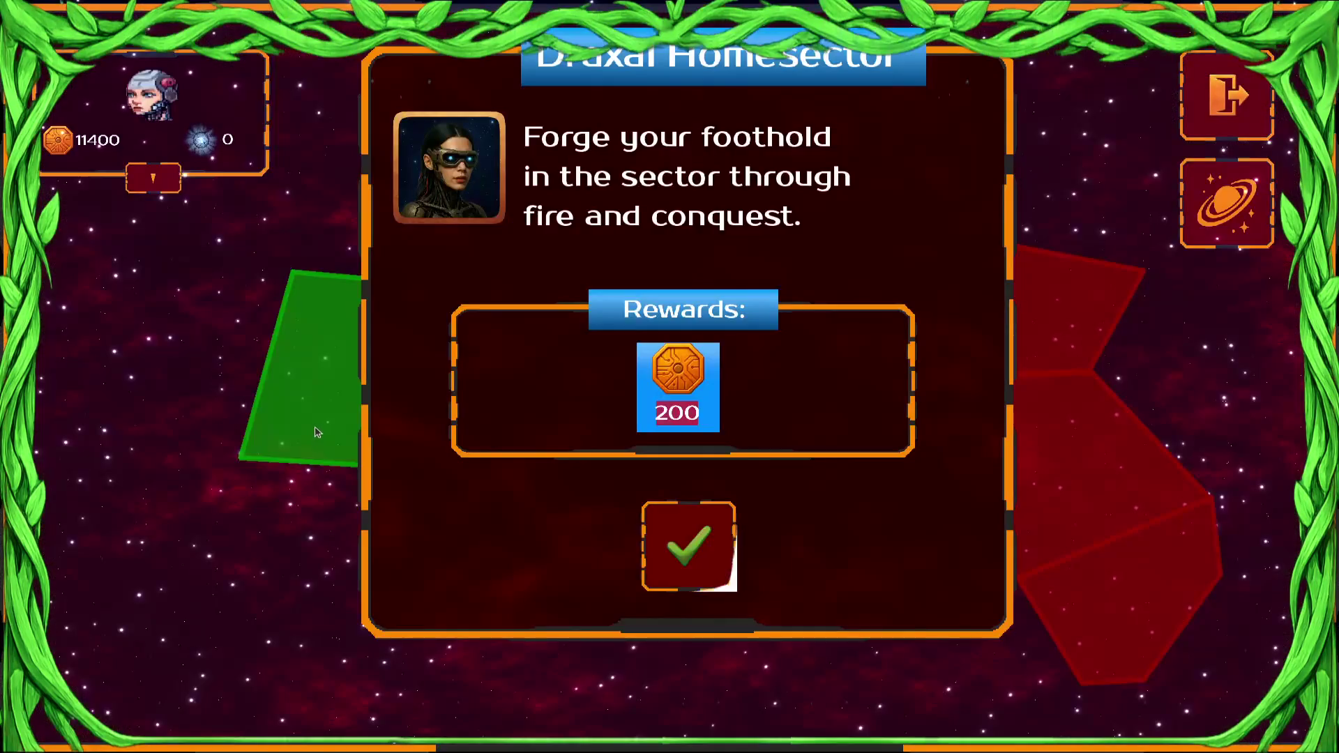
left_click(681, 549)
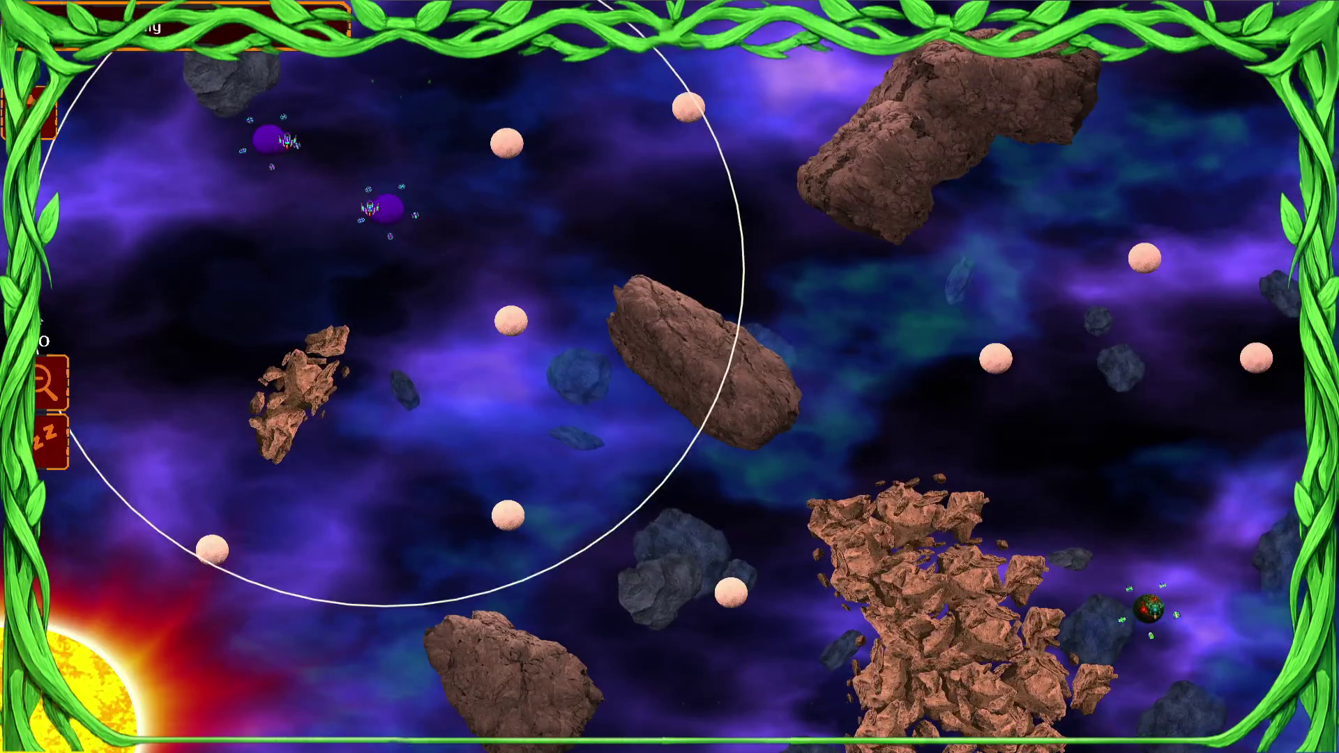
Send a seed toward the purple body, then select all friendly ships and send them to the top pale planet
left_click(507, 325)
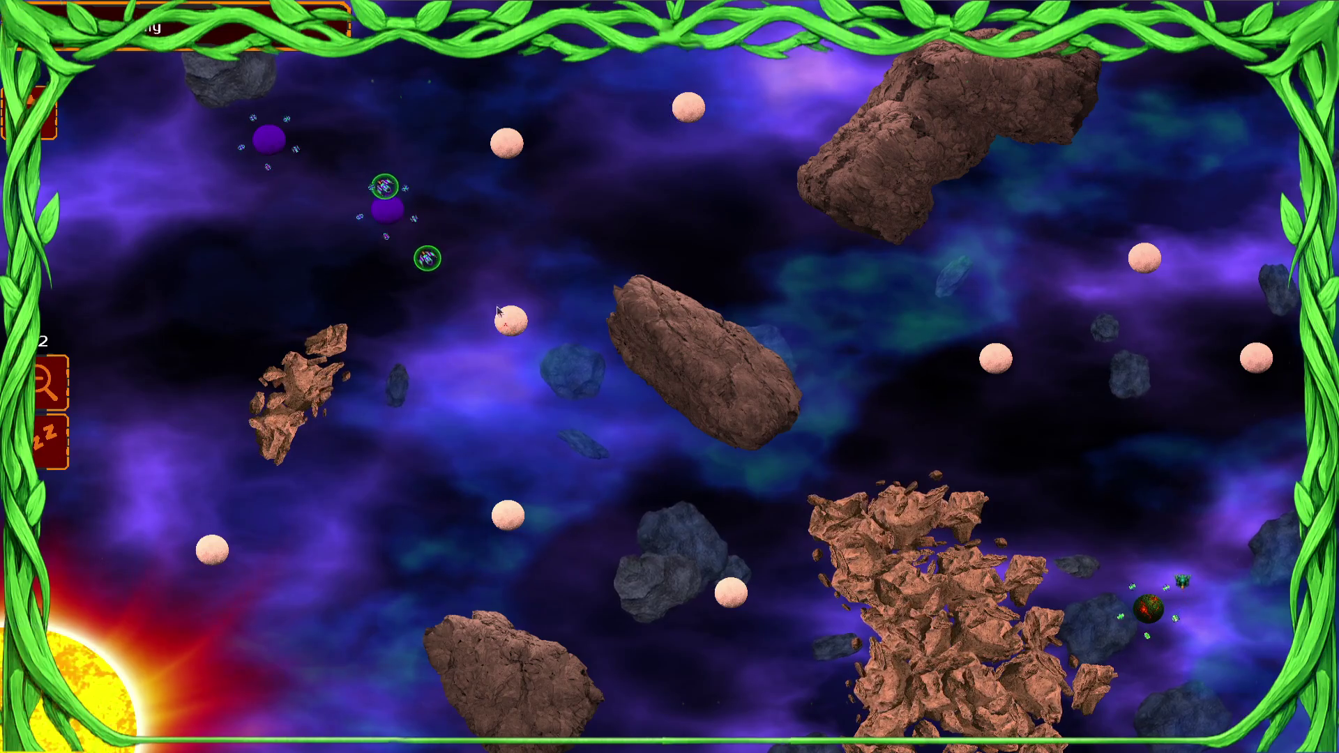
left_click(267, 139)
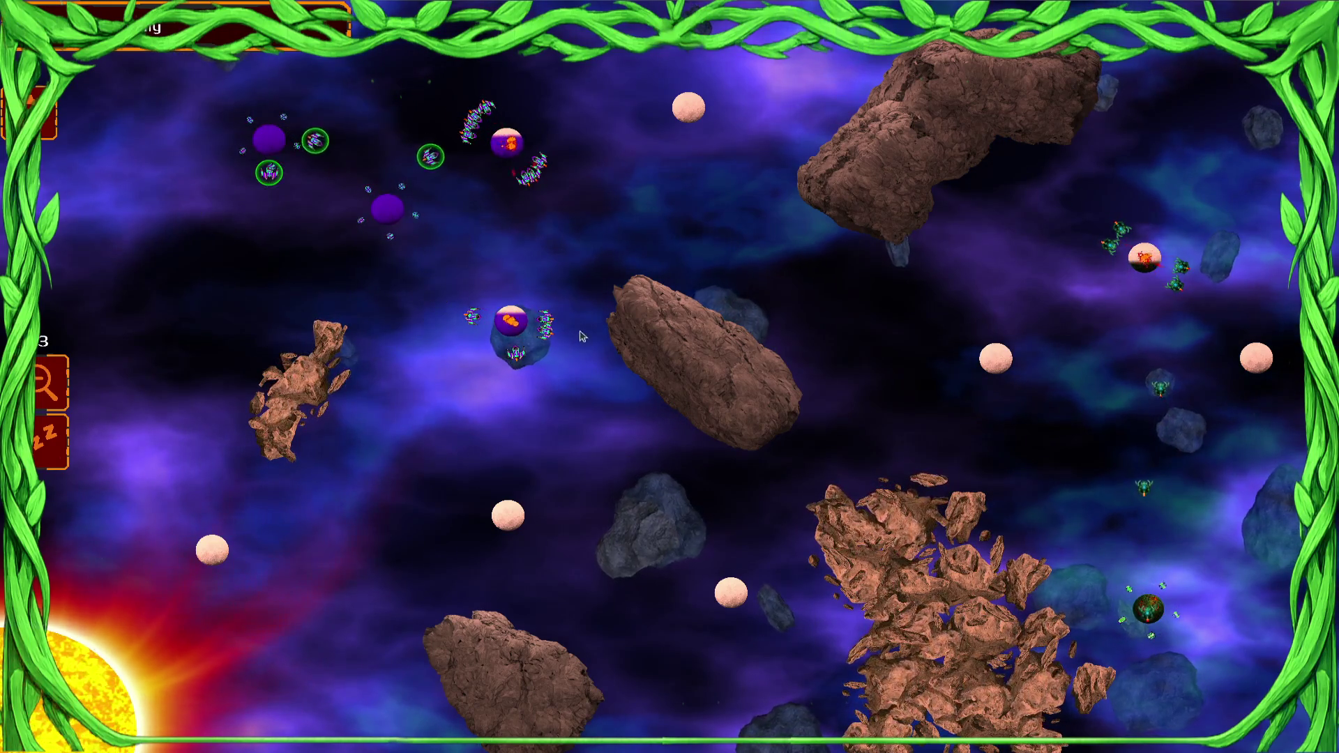
key("super")
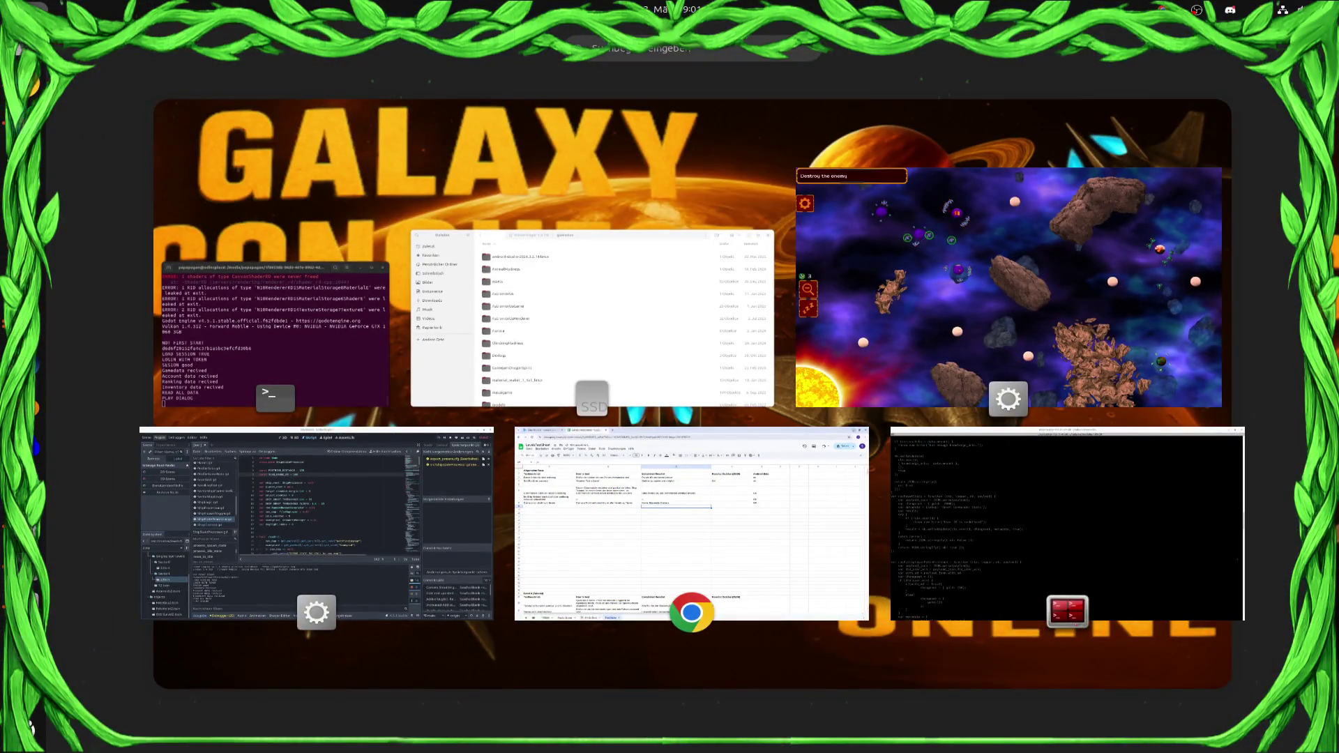
key("super")
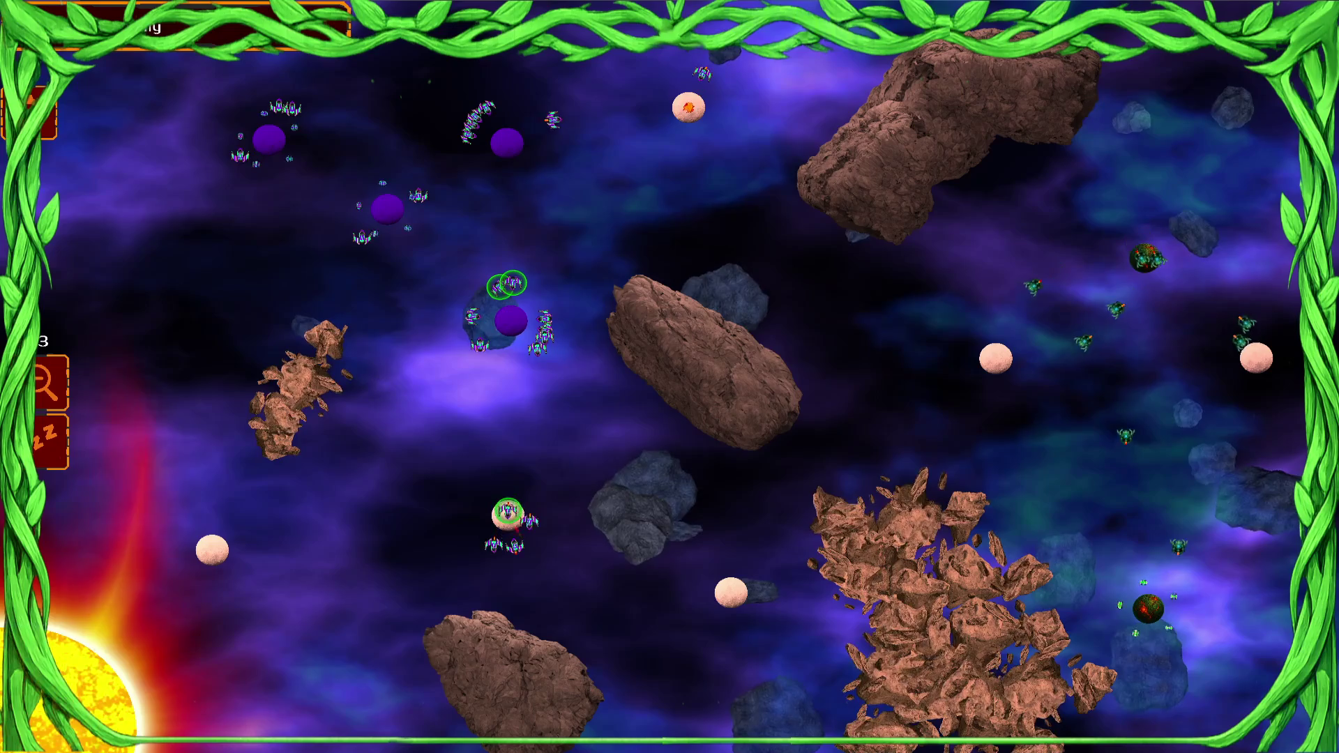
key("ctrl+a")
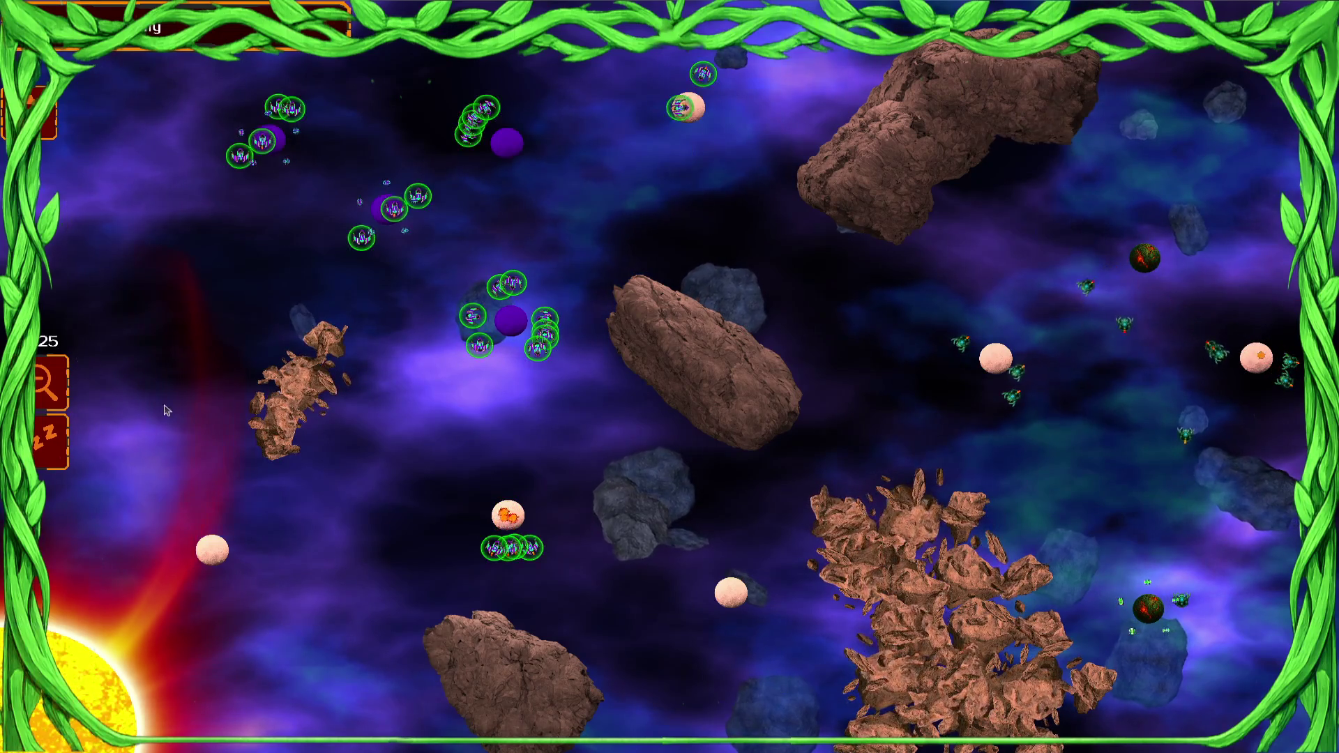
left_click(675, 139)
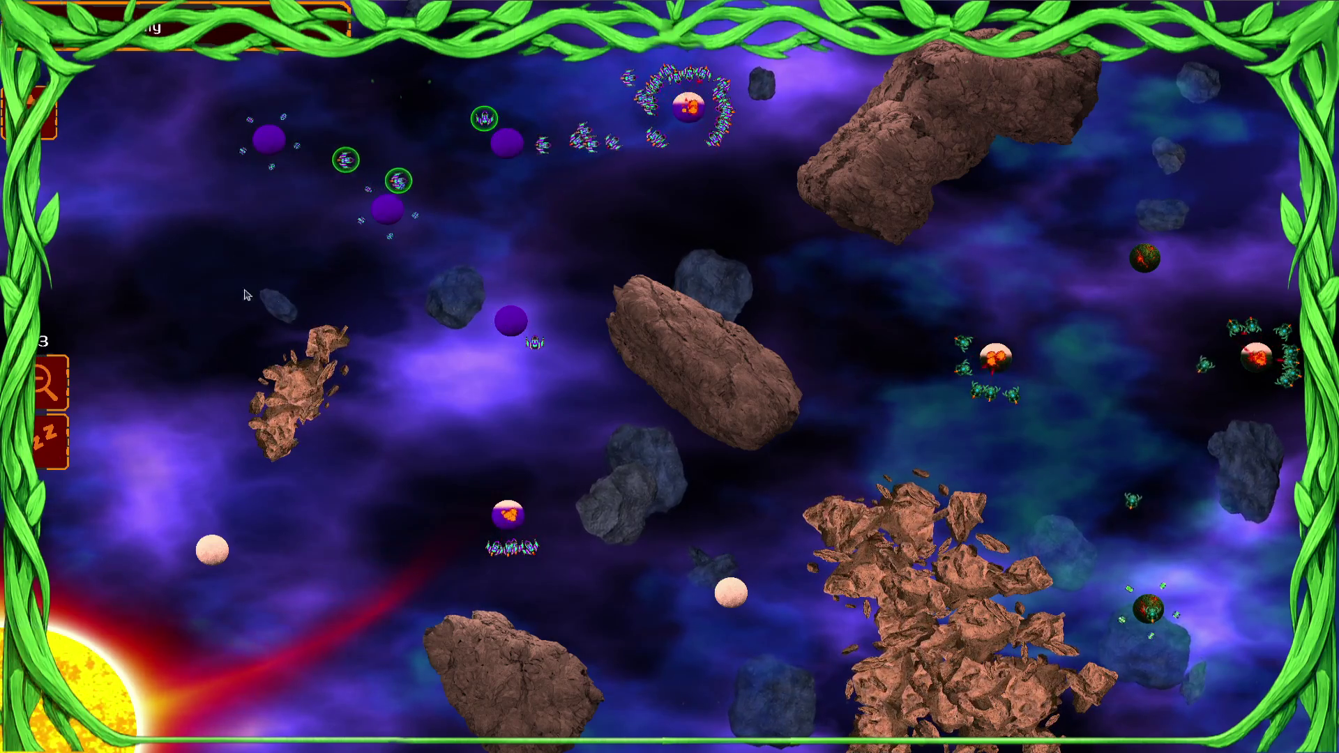
Box-select more ship clusters, move them to target points, and send the ringed fleet against the red planet
left_click_drag(616, 320, 383, 273)
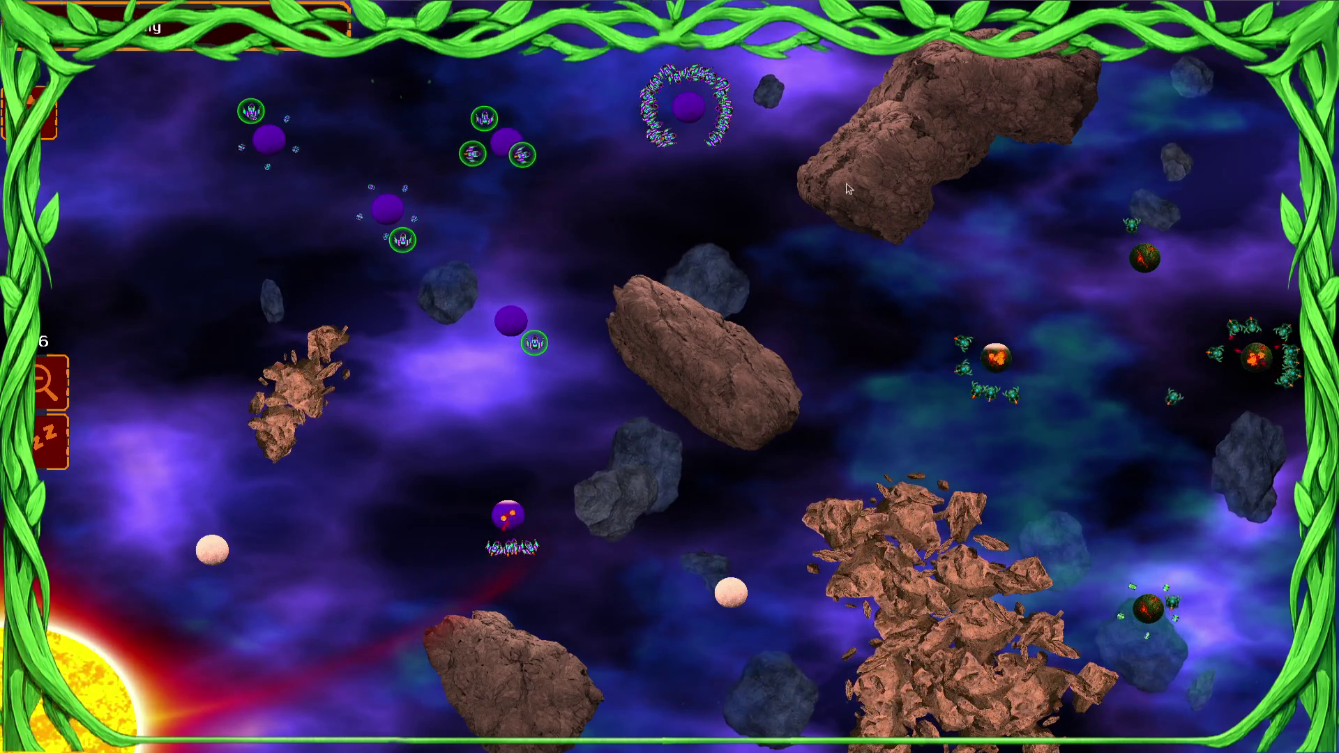
mouse_move(848, 188)
left_mouse_down()
mouse_move(132, 613)
mouse_move(236, 510)
mouse_move(279, 489)
left_mouse_up()
left_click(736, 222)
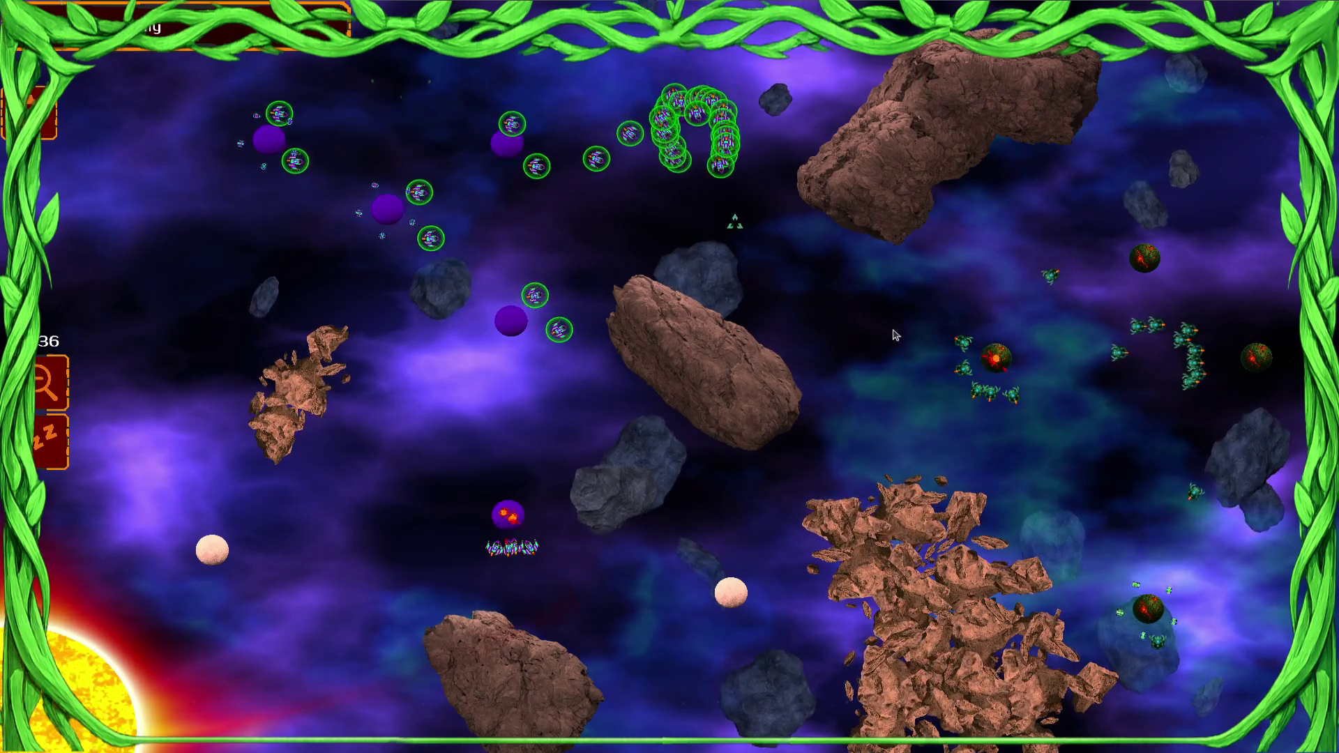
left_click(577, 477)
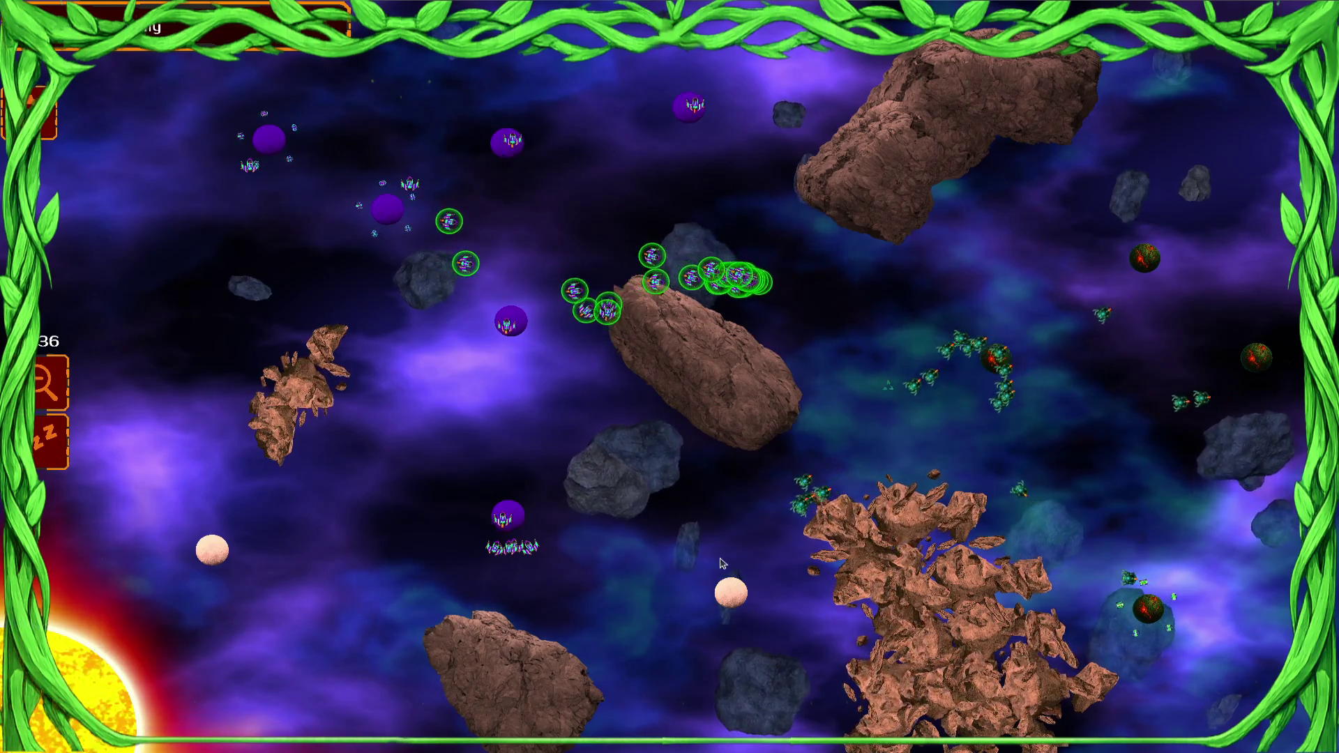
left_click(978, 360)
Select the fleets at the lower and upper-left purple planets and send them right
left_click_drag(613, 493, 517, 544)
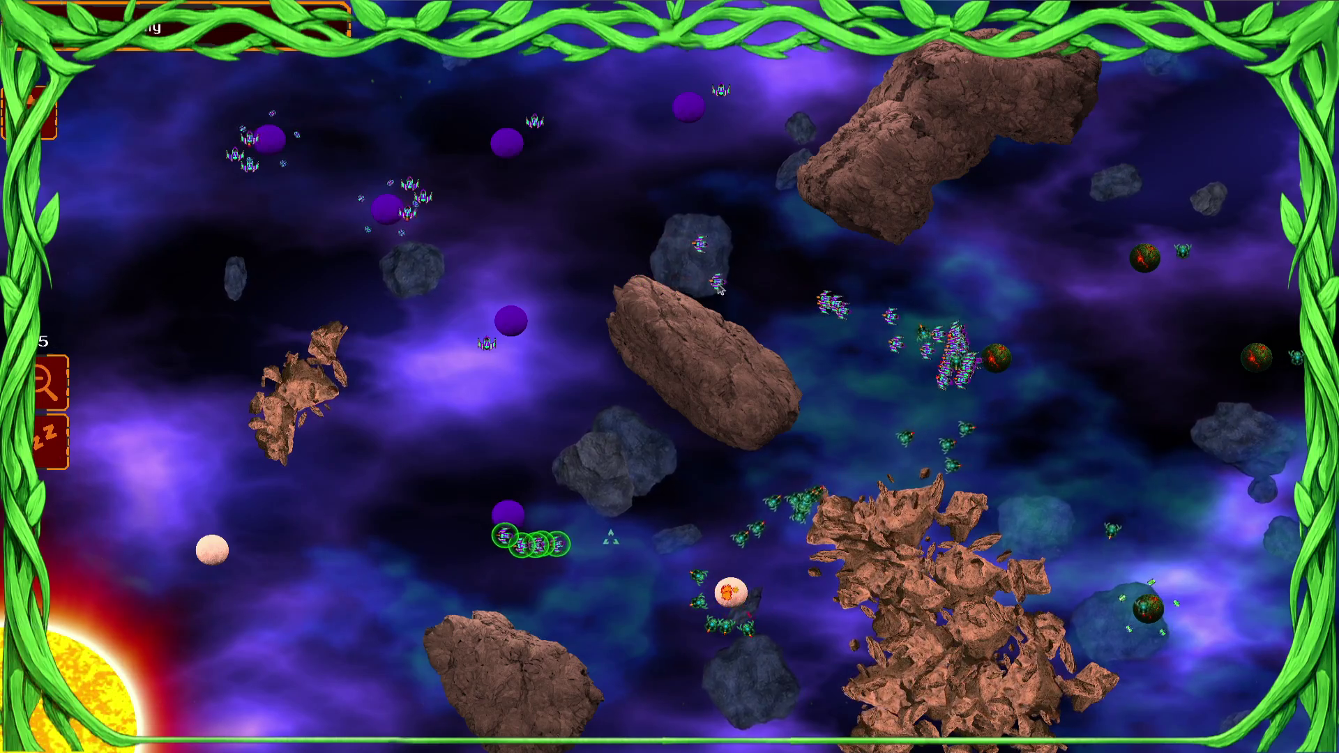
left_click_drag(496, 179, 718, 288)
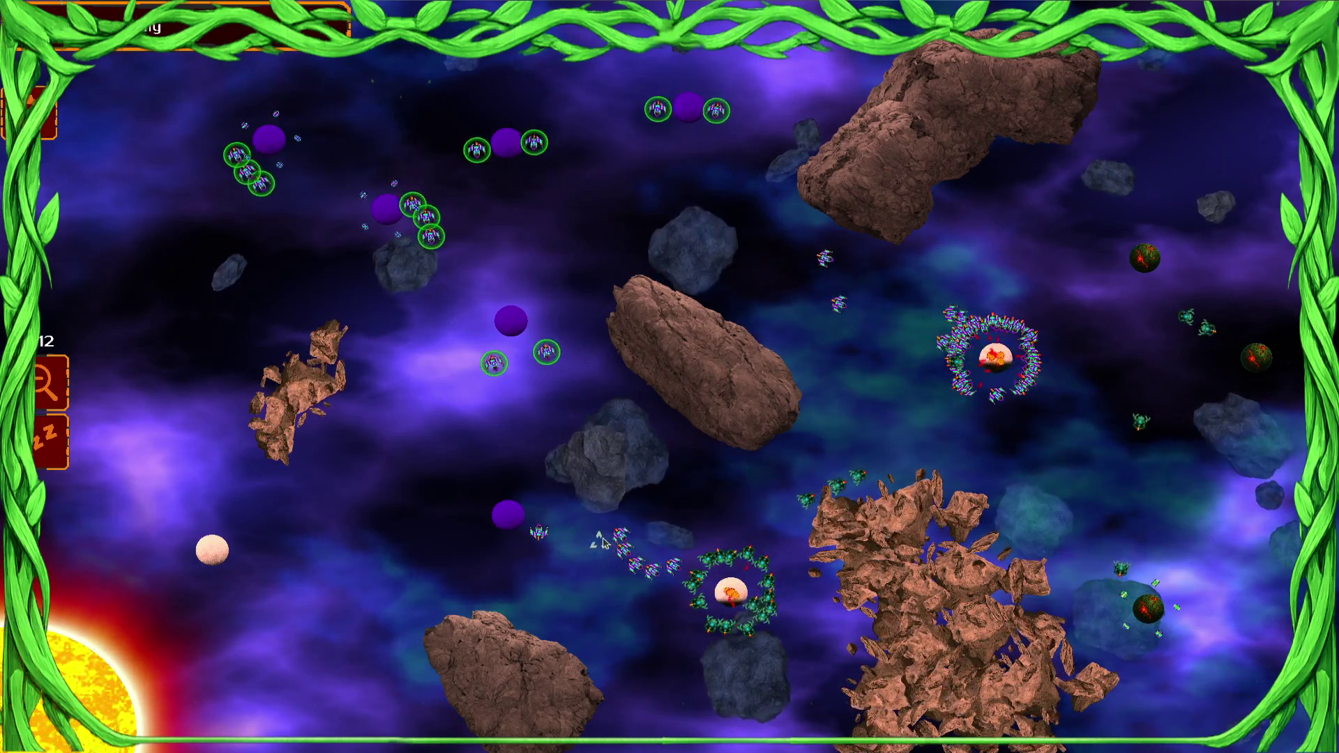
left_click(996, 357)
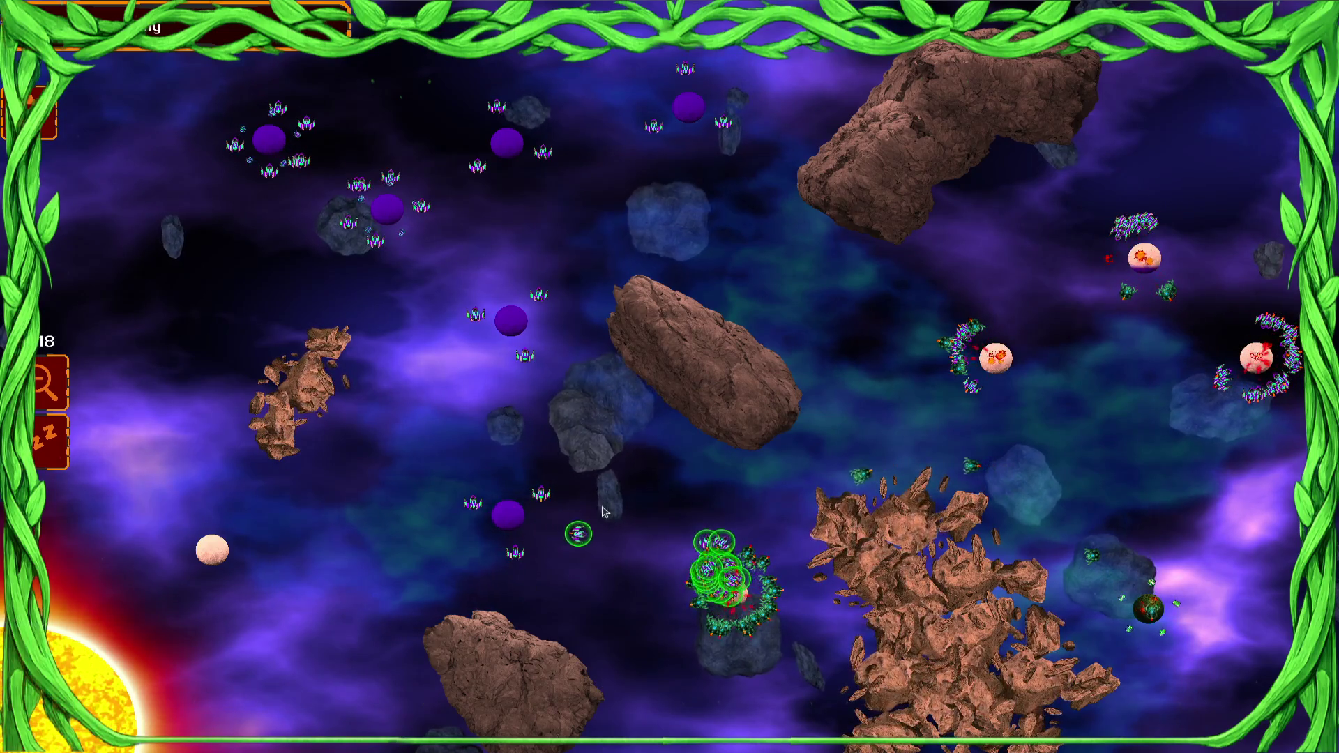
Send the ringed ships to the left purple planet, recall them to the bottom, then select ships there
left_click(508, 515)
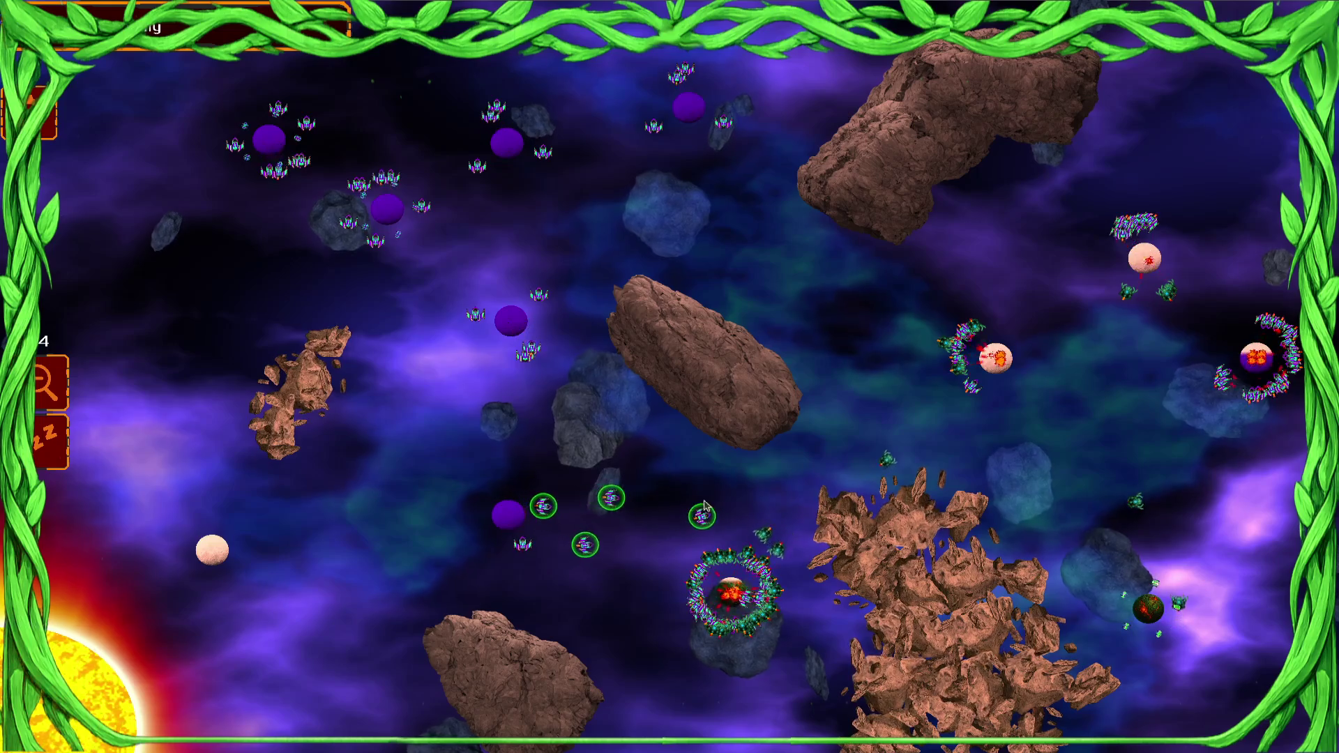
left_click(730, 592)
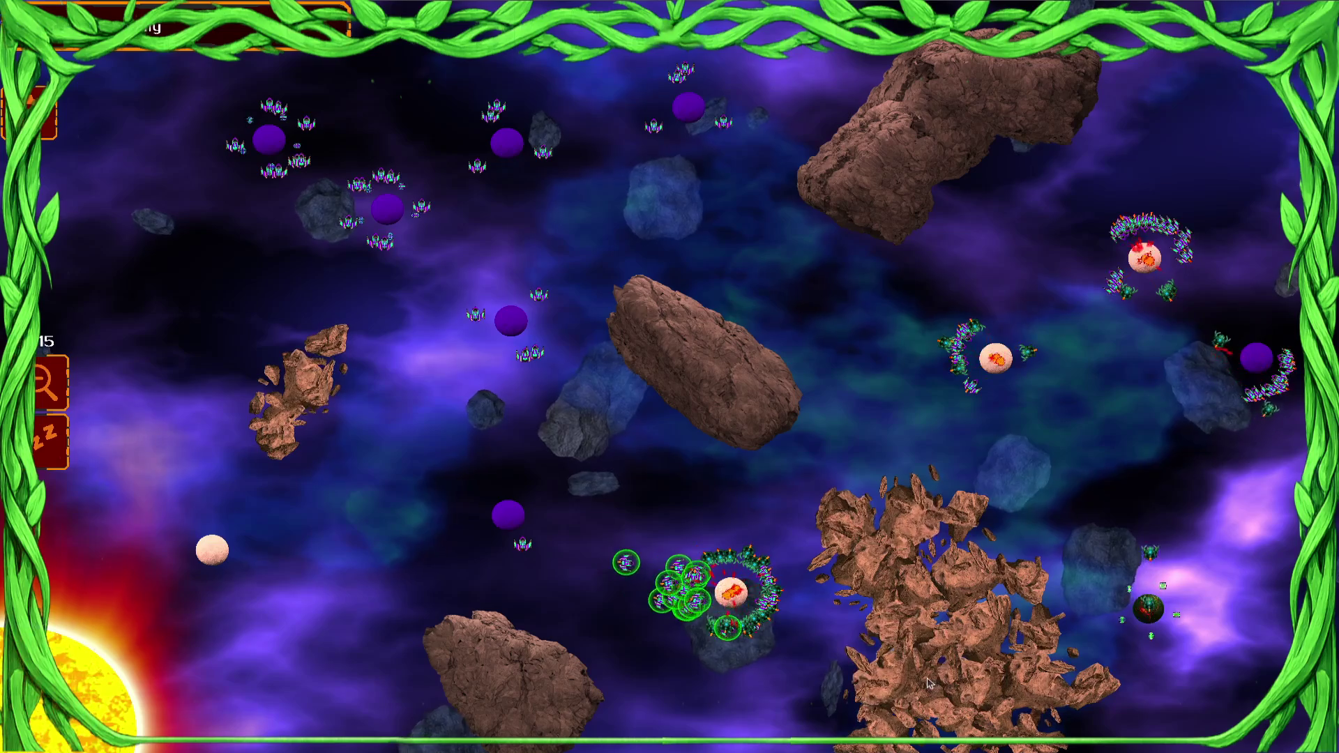
left_click_drag(489, 307, 758, 630)
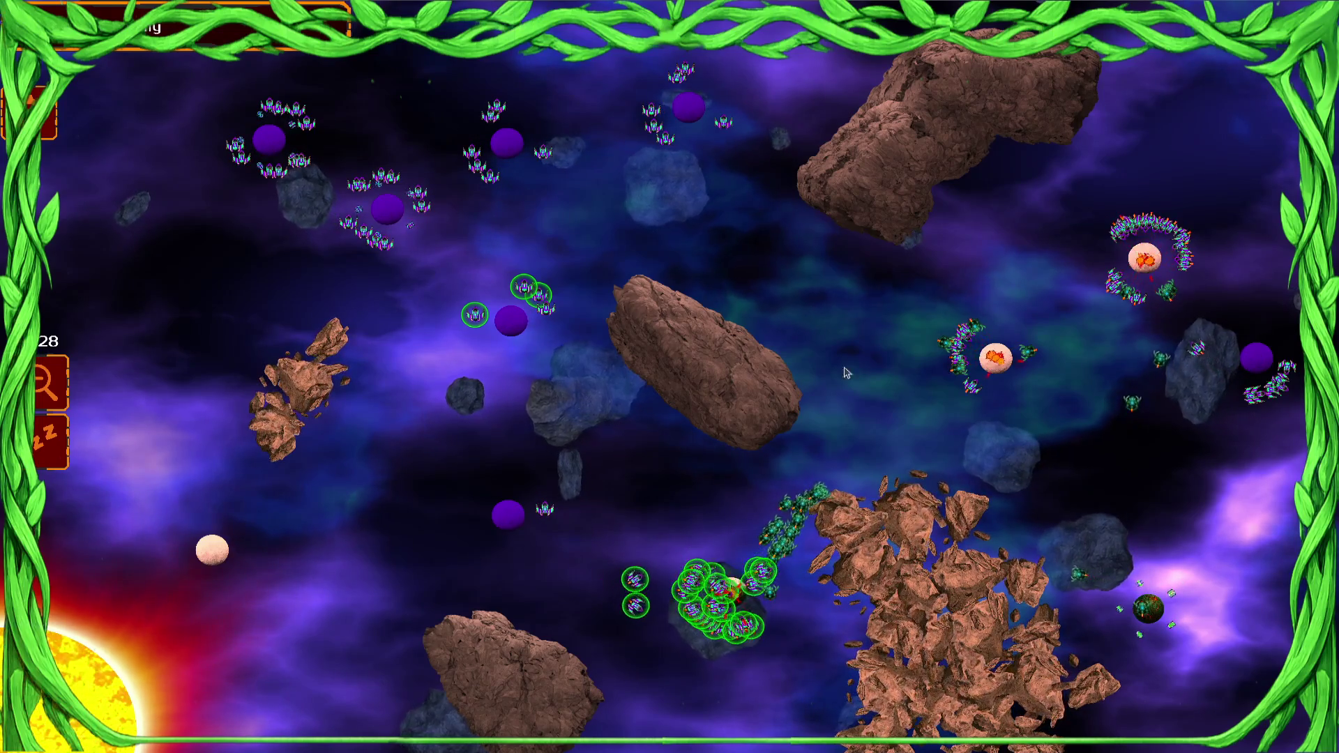
Select the ship groups around the central planet and send them toward the central-right planet
left_click_drag(1120, 285, 928, 405)
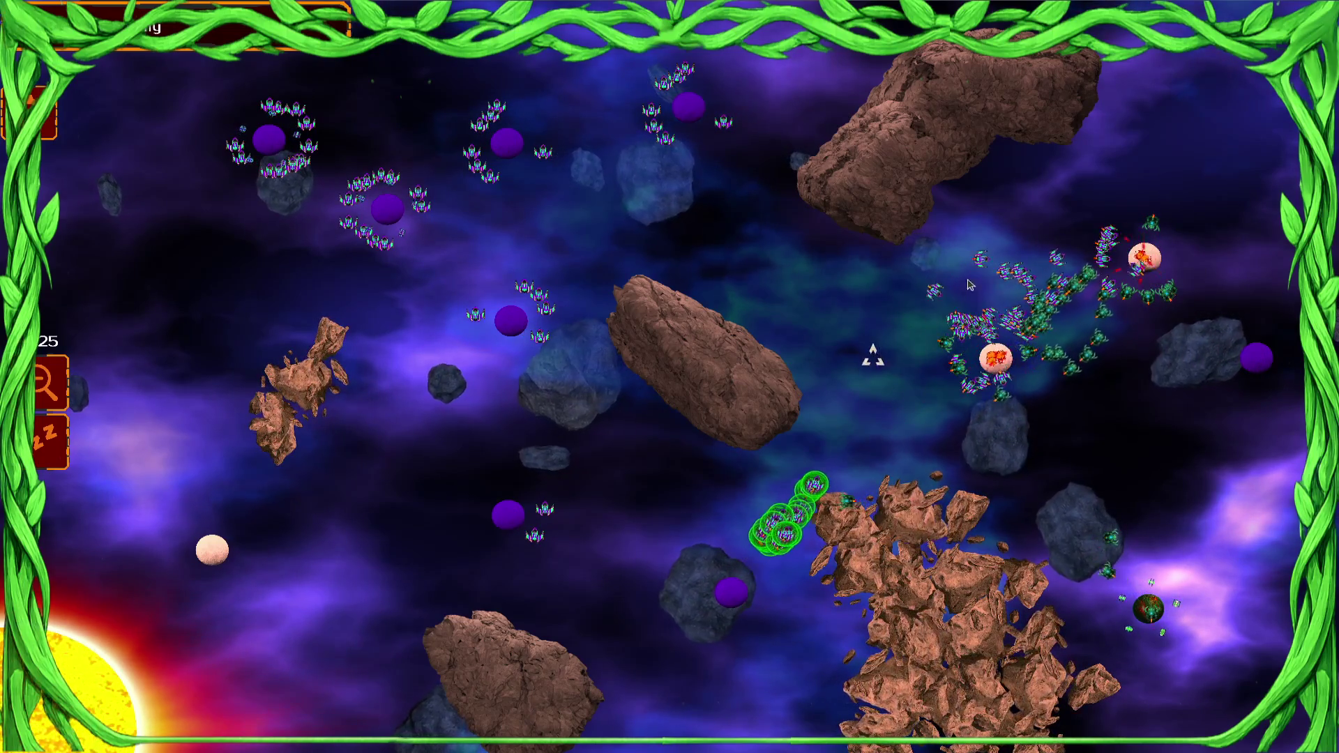
left_click_drag(951, 305, 844, 353)
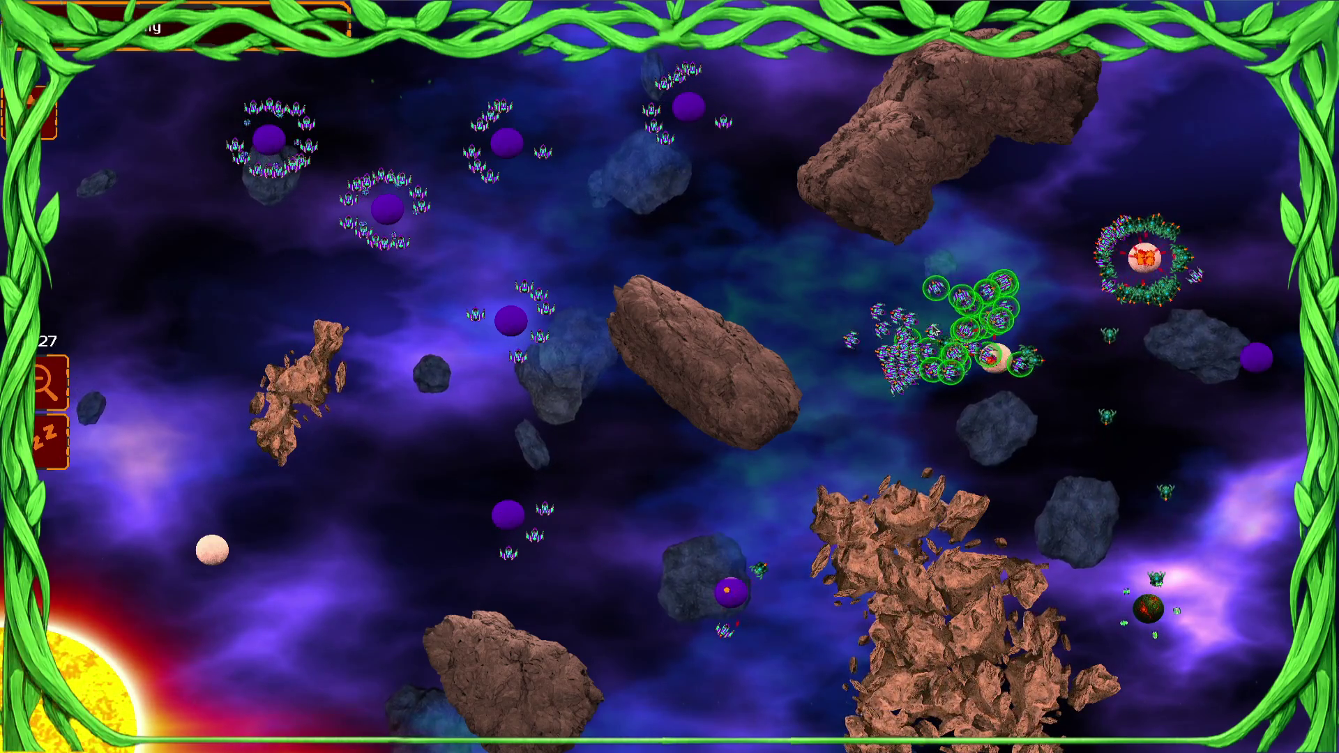
right_click(860, 253)
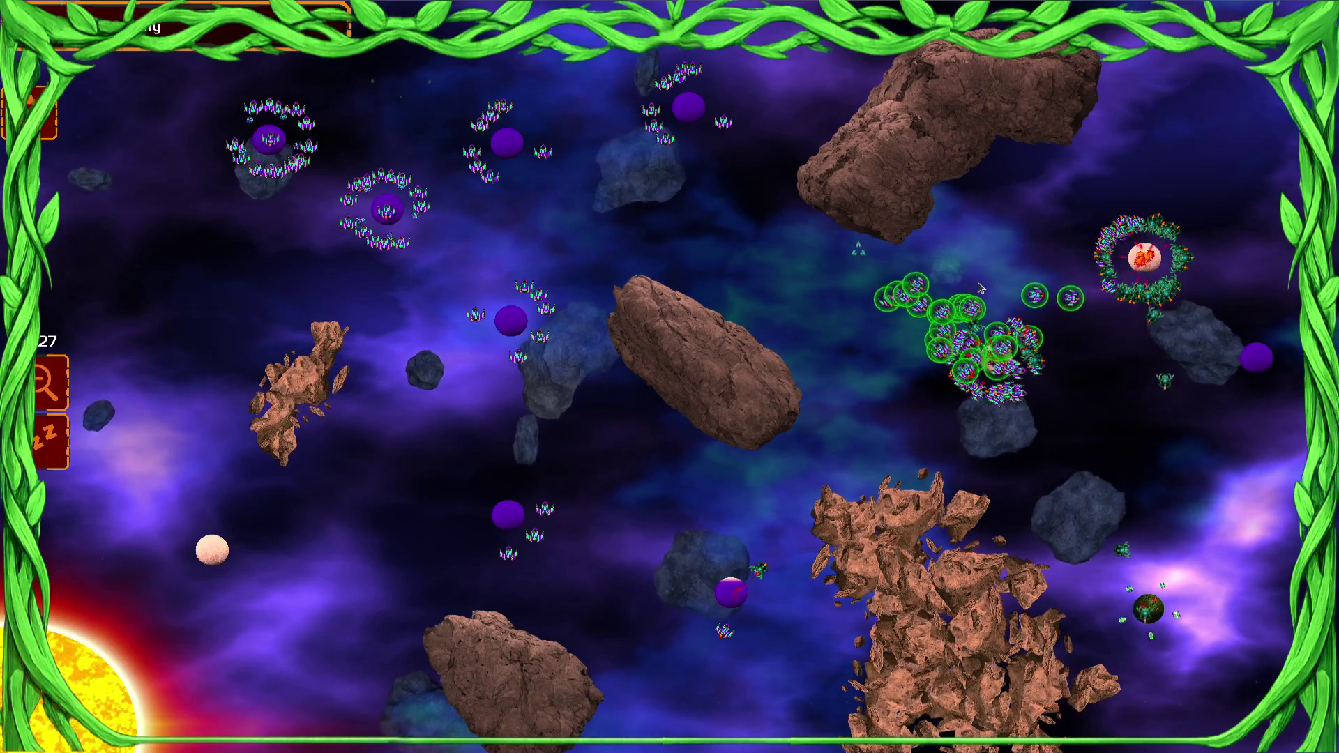
Select the few ships near the right planet and send them away to attack
key("super")
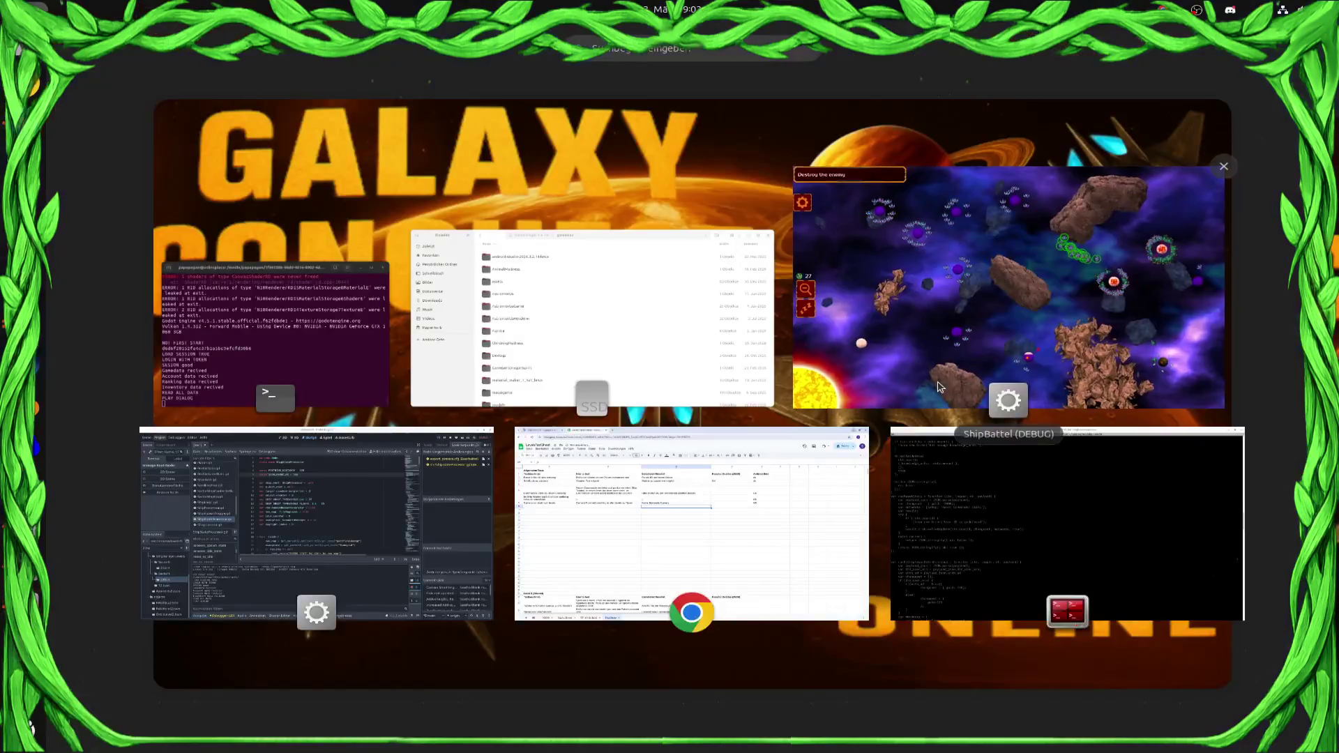
key("super")
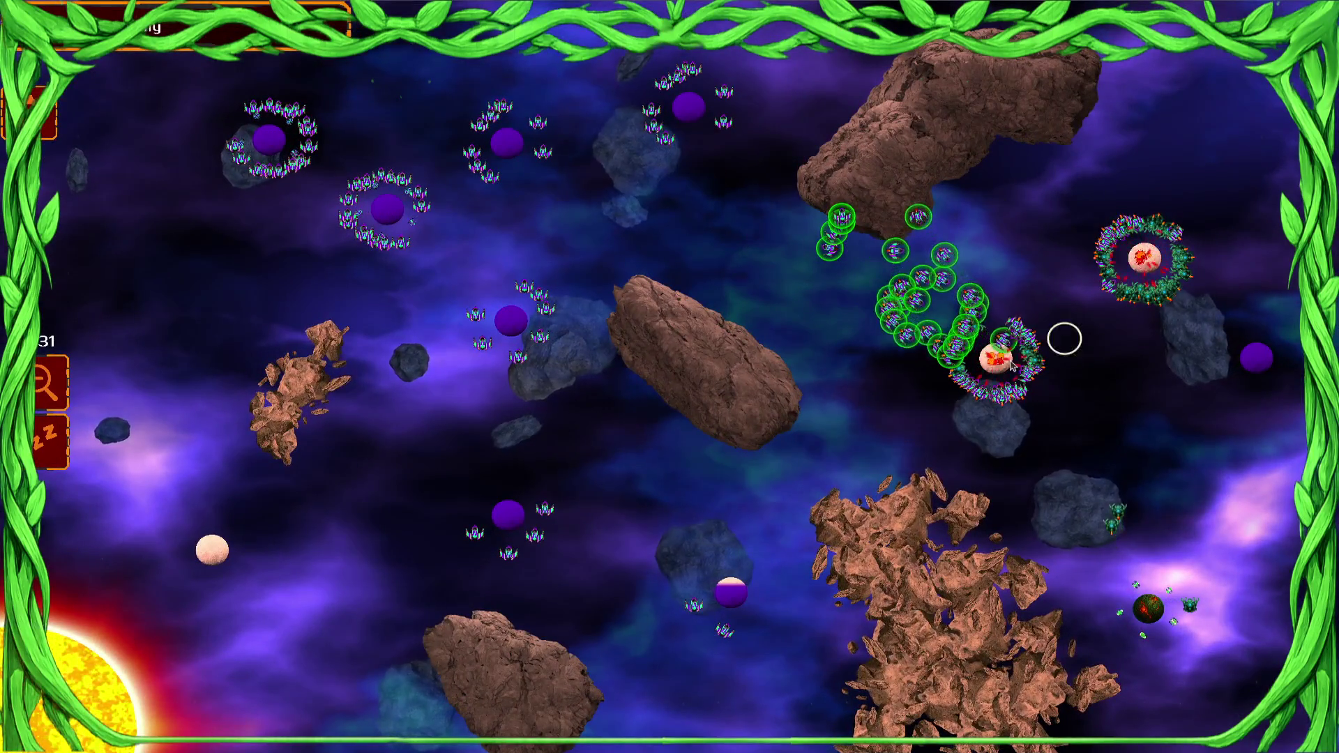
left_click(1061, 335)
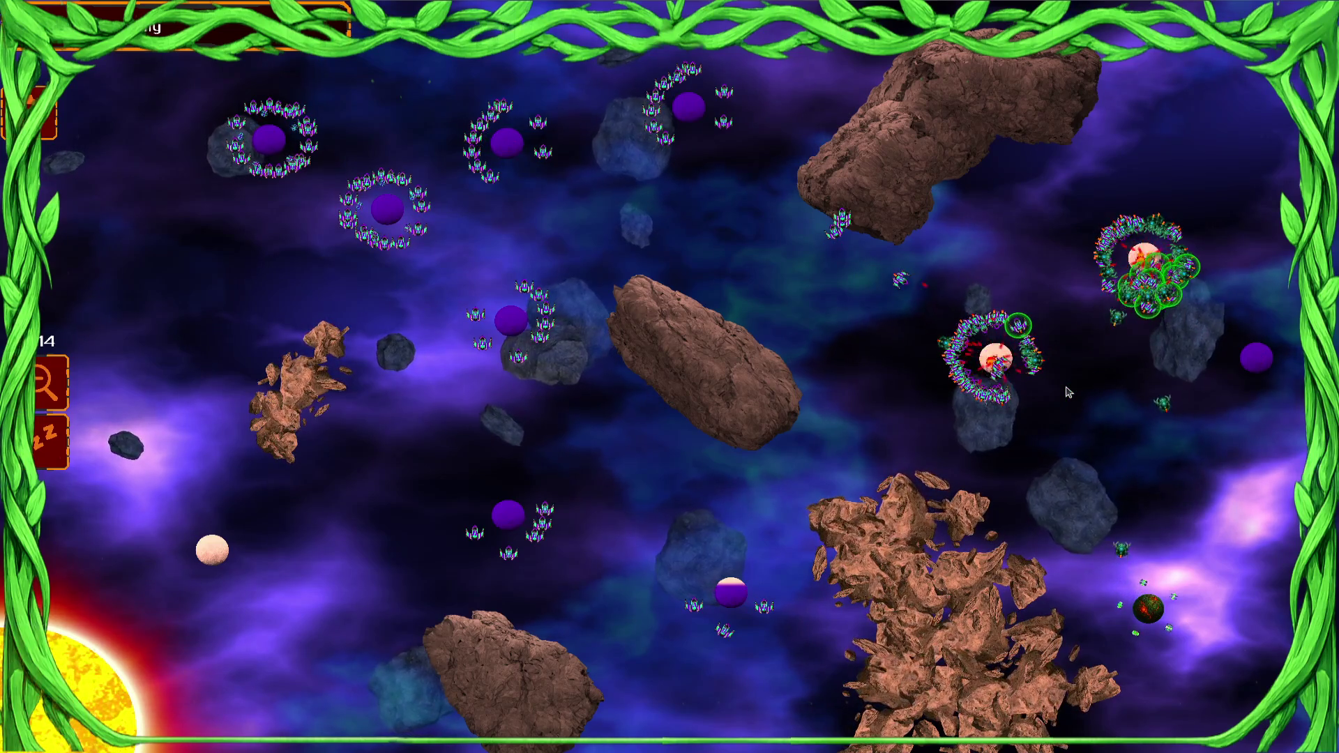
left_click(1120, 349)
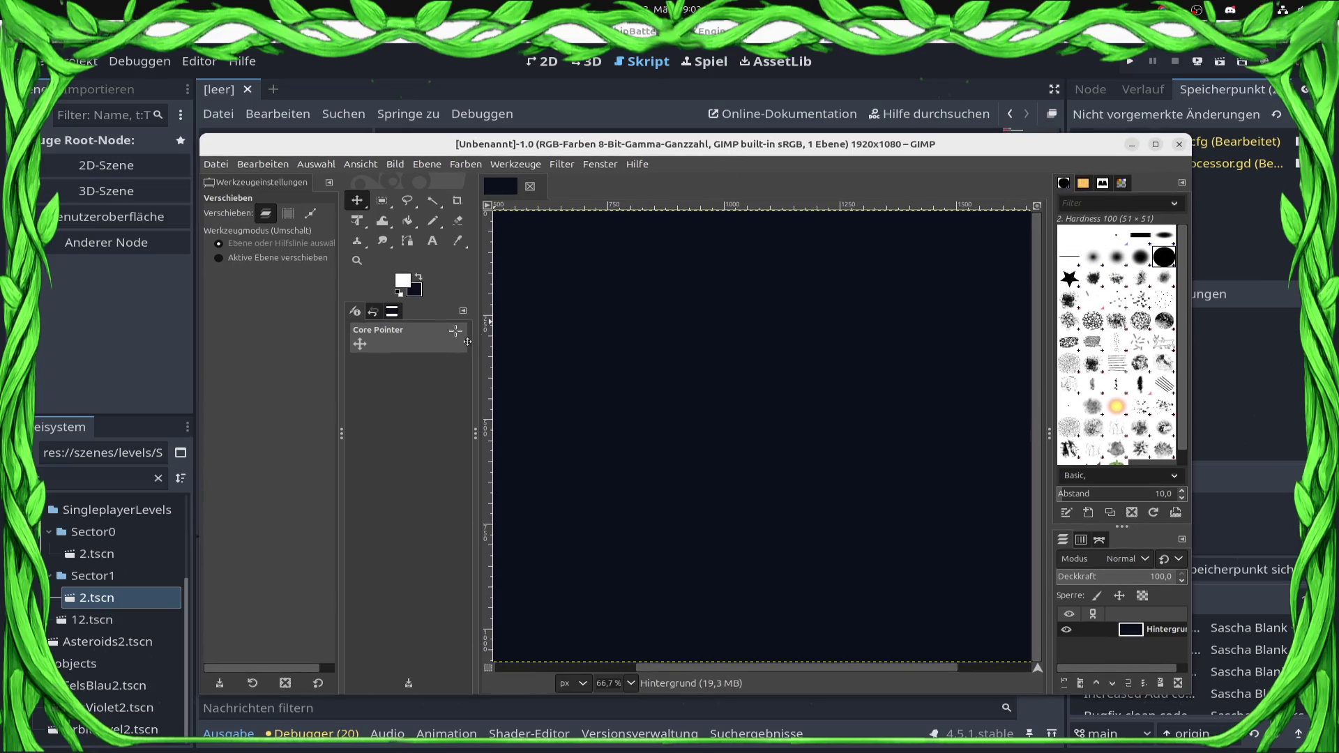
Place a text box on the dark canvas and type 'BRB', removing the extra R
left_click(433, 241)
left_click(679, 405)
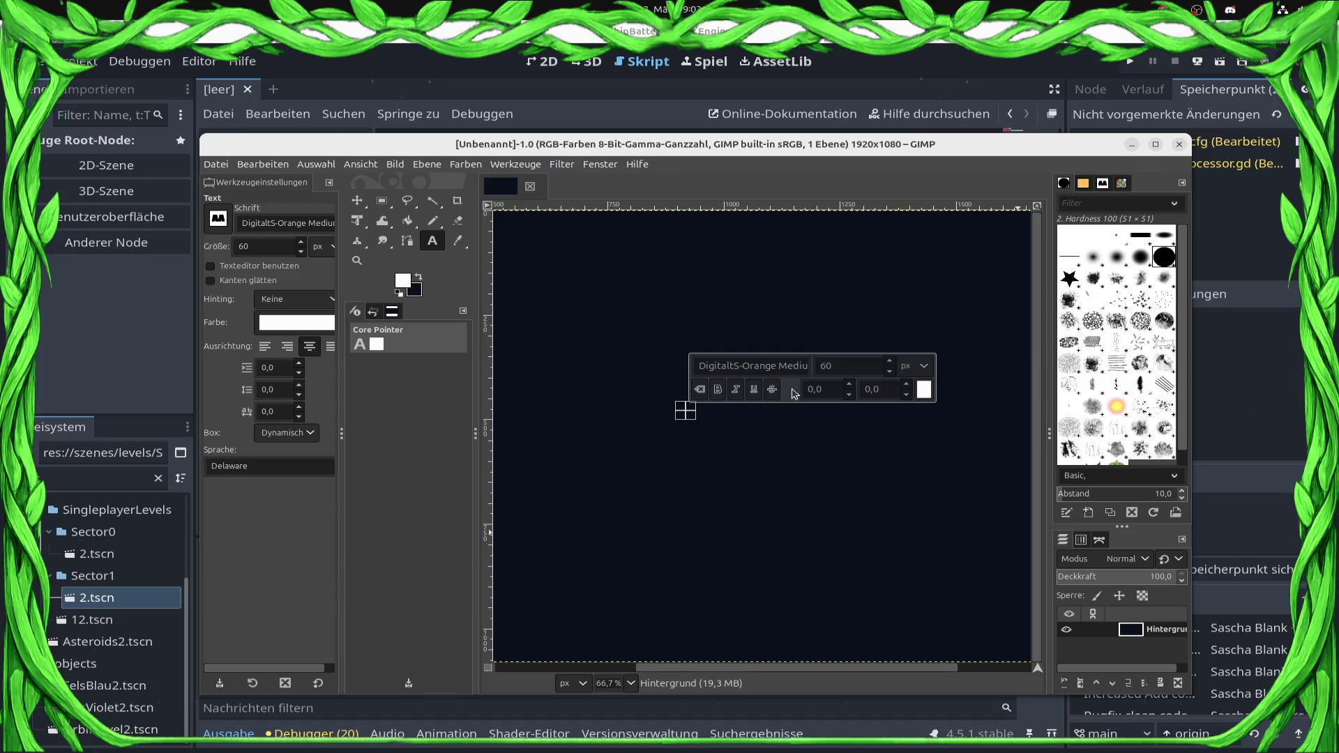
type("BRBR")
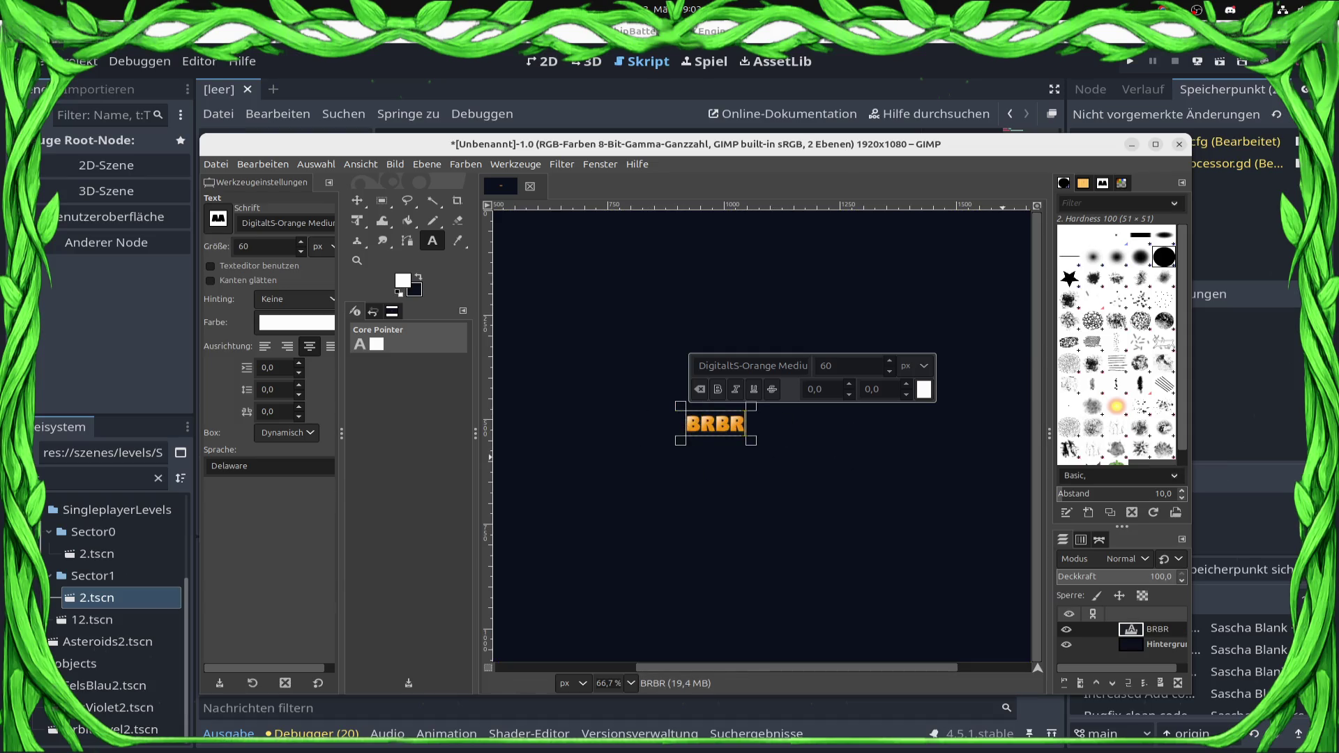
key("BackSpace")
left_click(787, 473)
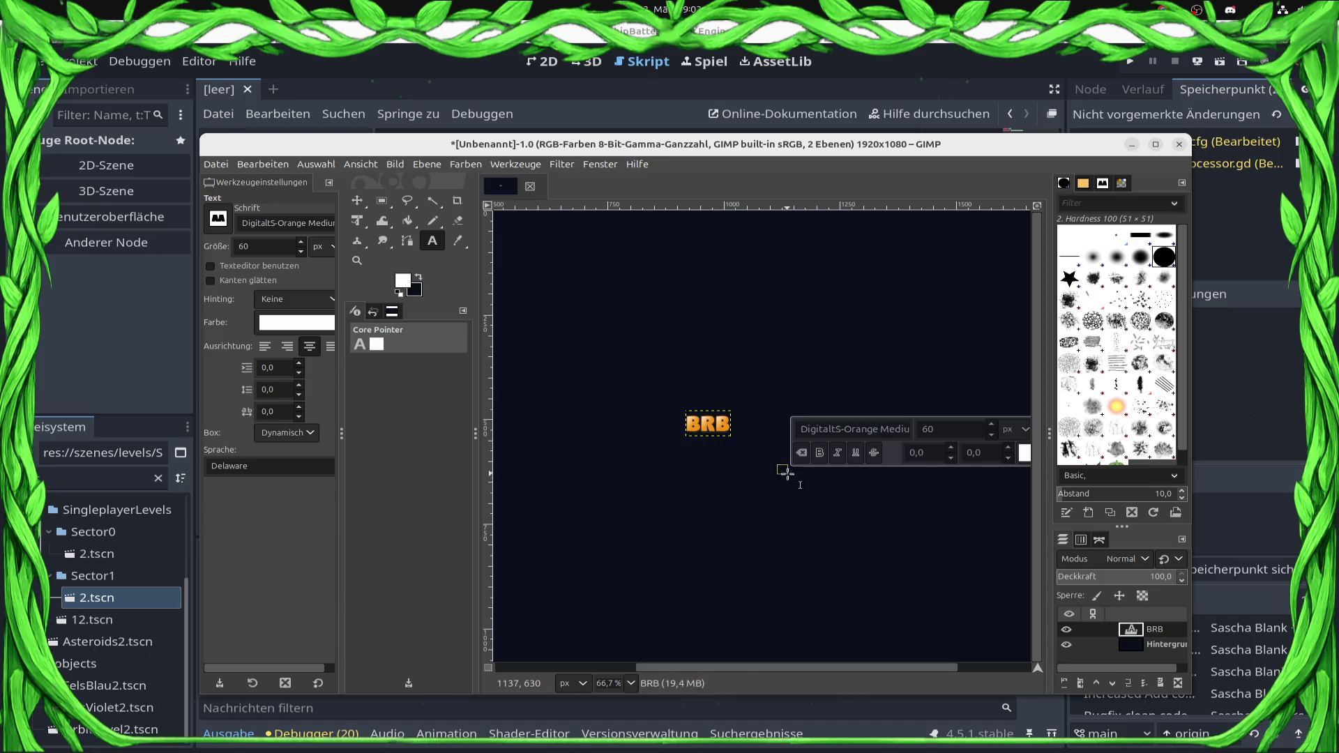
Switch to the Move tool, maximize GIMP, and zoom and pan to centre BRB
left_click(357, 200)
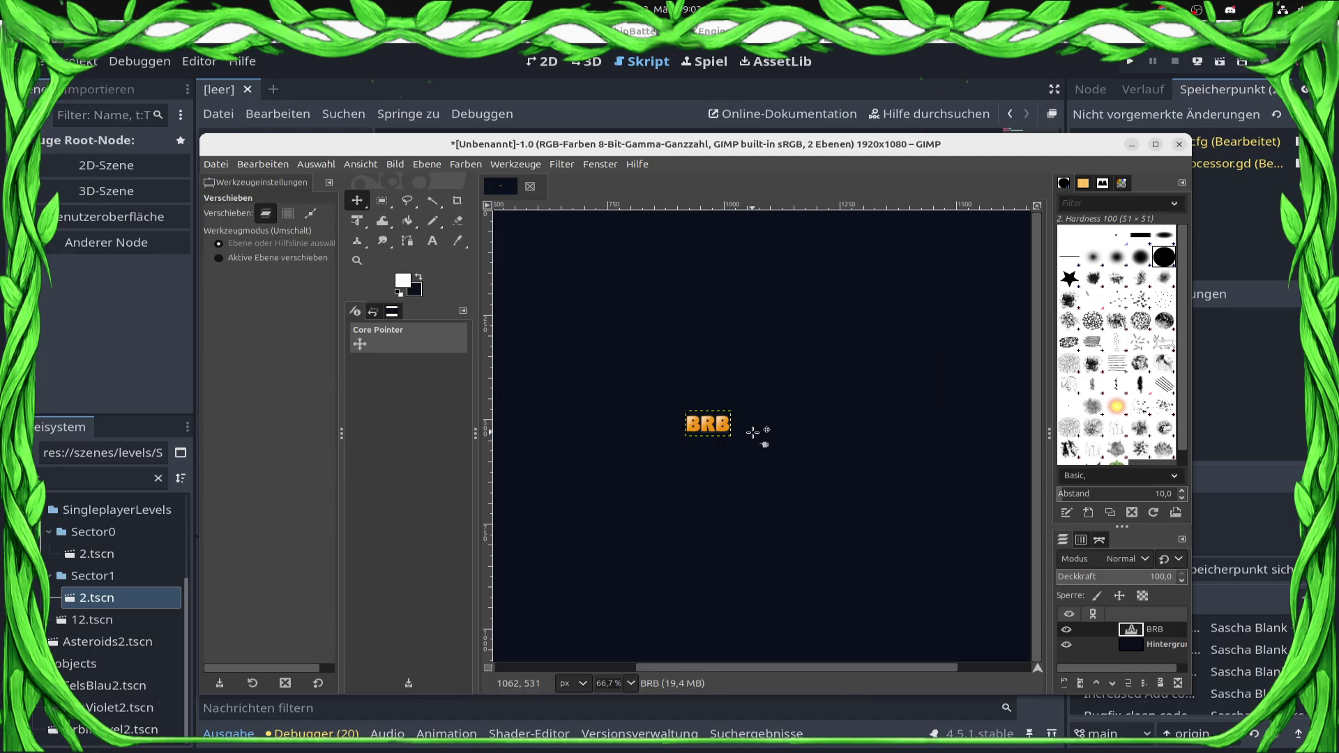
scroll(709, 452, "up", 3)
scroll(710, 452, "up", 2)
scroll(747, 400, "down", 1)
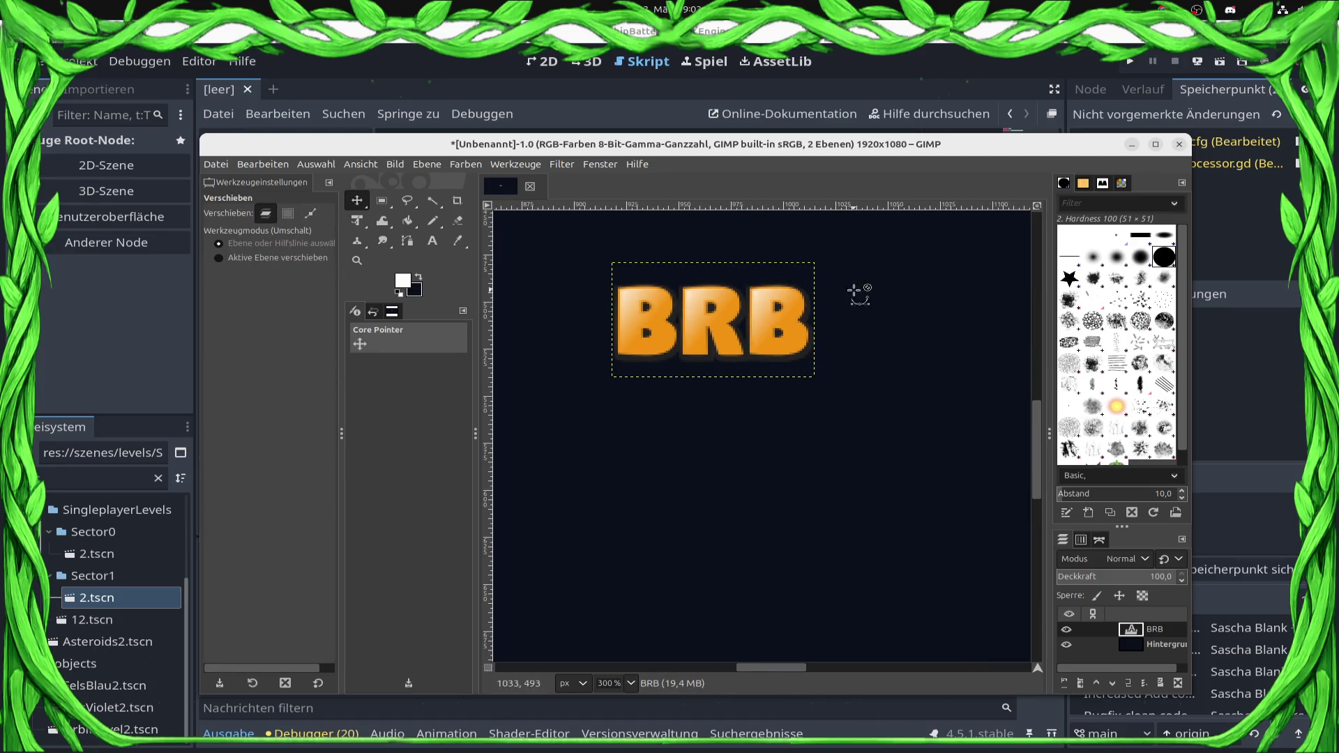
left_click(1155, 144)
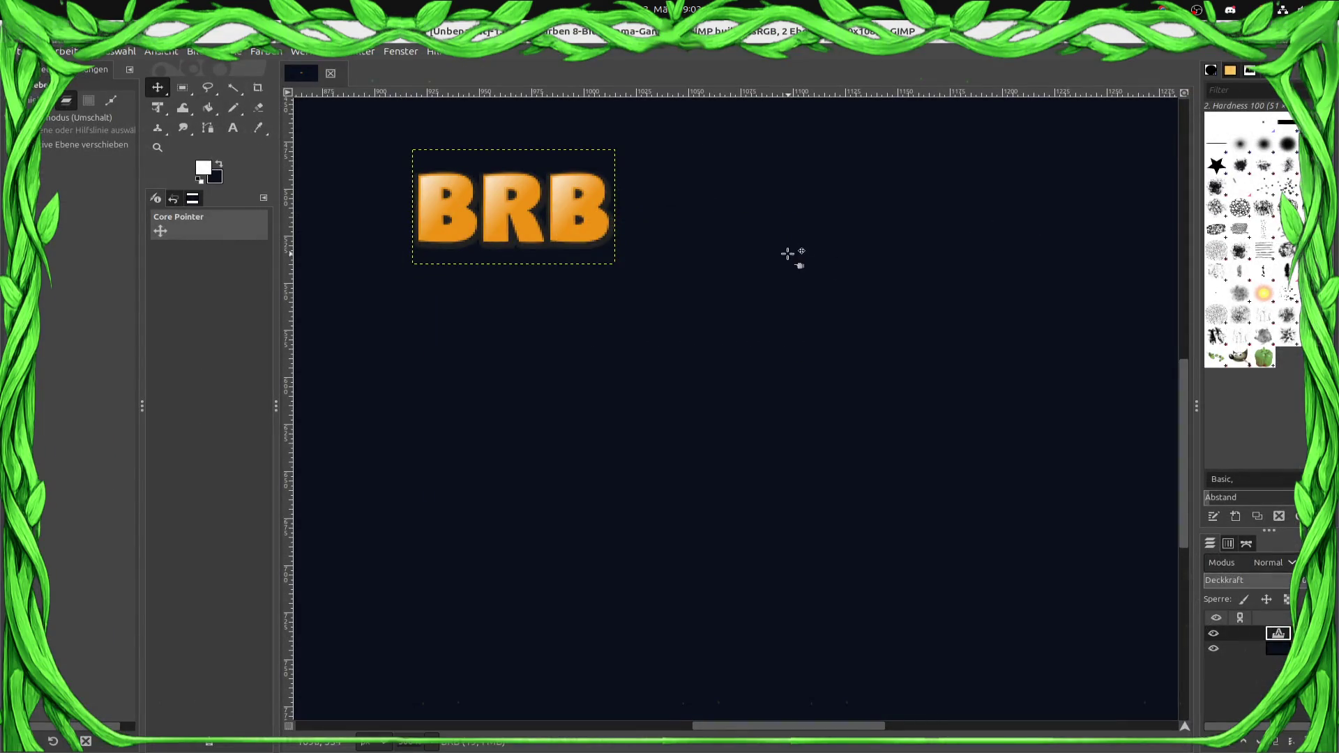
left_click_drag(791, 254, 1026, 414)
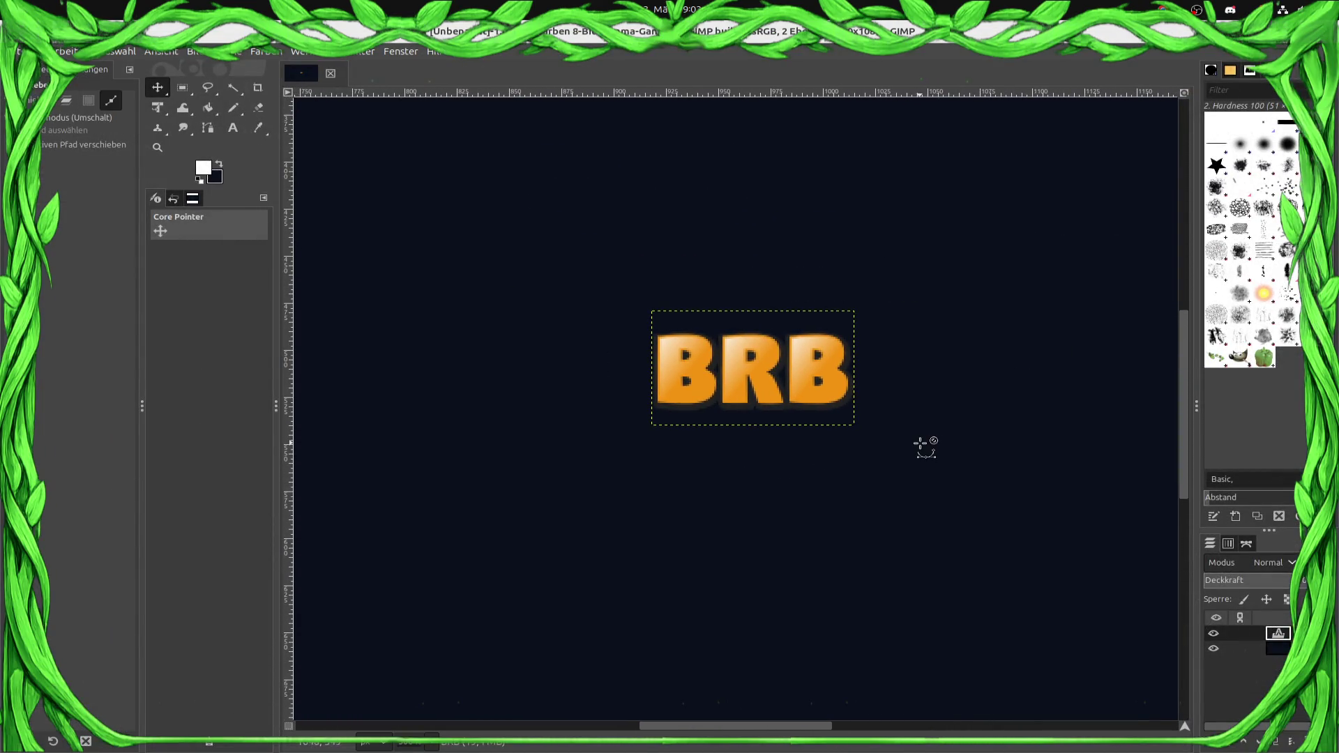
scroll(900, 440, "up", 2)
left_click_drag(726, 439, 881, 460)
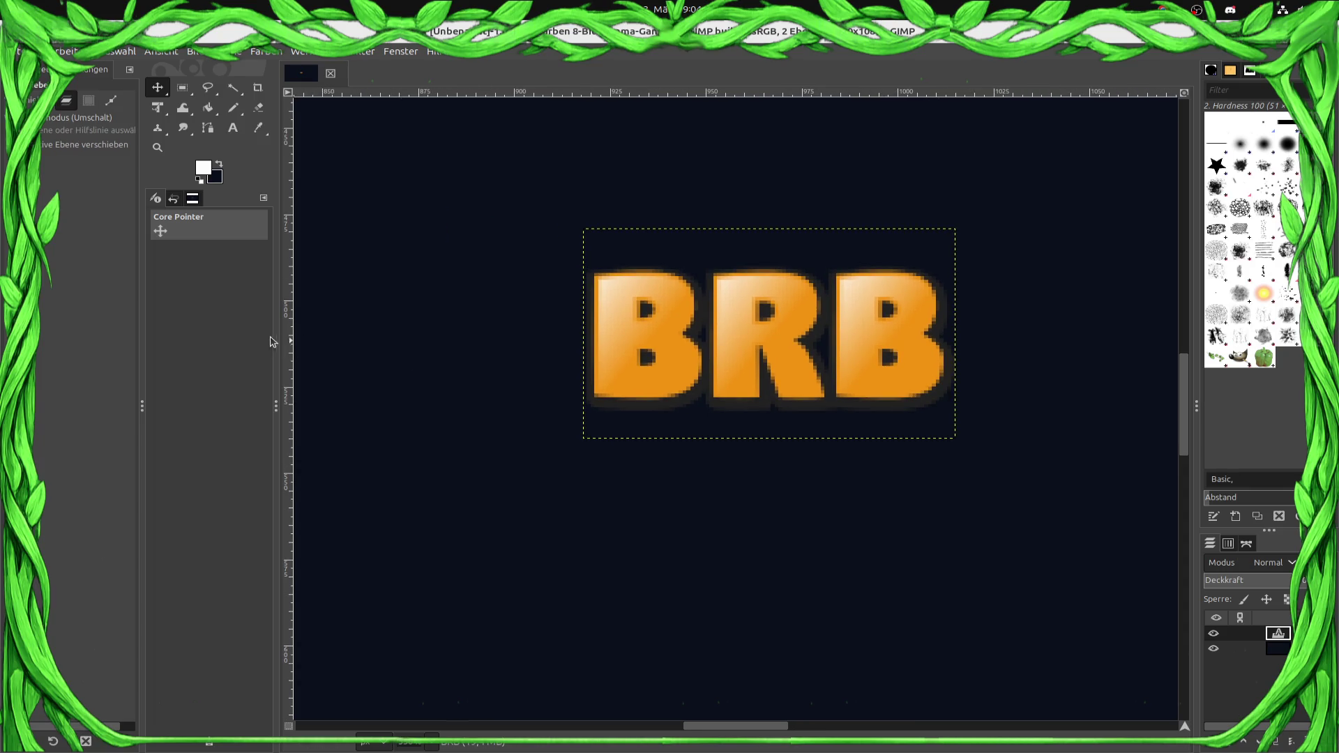
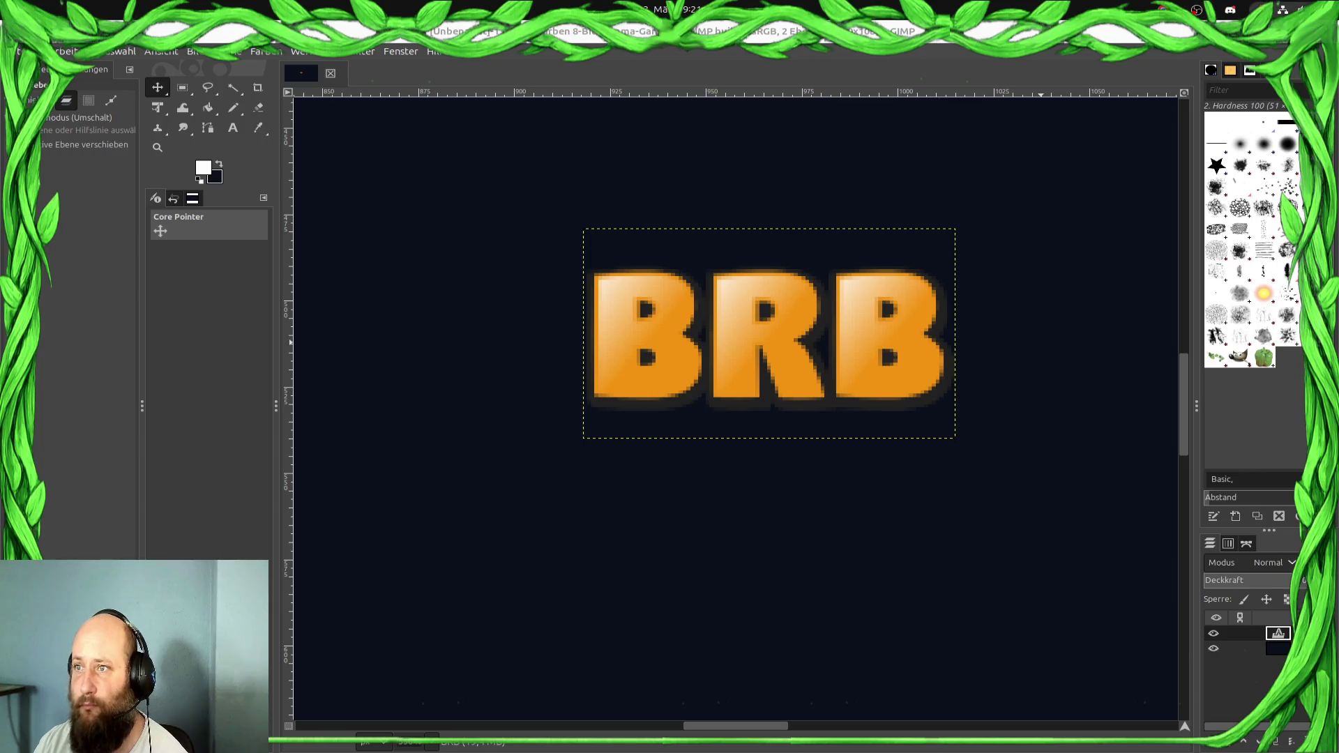
Switch to Godot's ShipStateProcessor.gd and jump to the try_to_shoot method
key("alt+Tab")
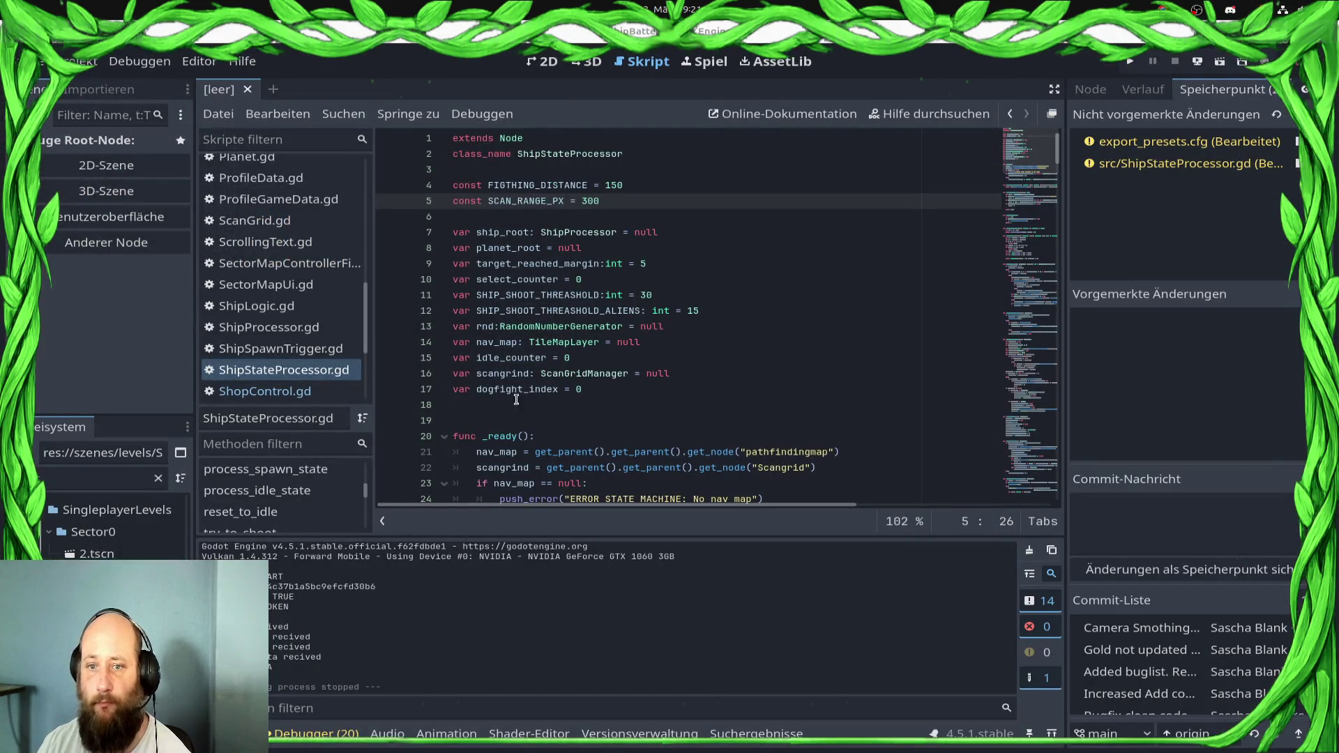
scroll(740, 355, "down", 5)
scroll(741, 354, "down", 20)
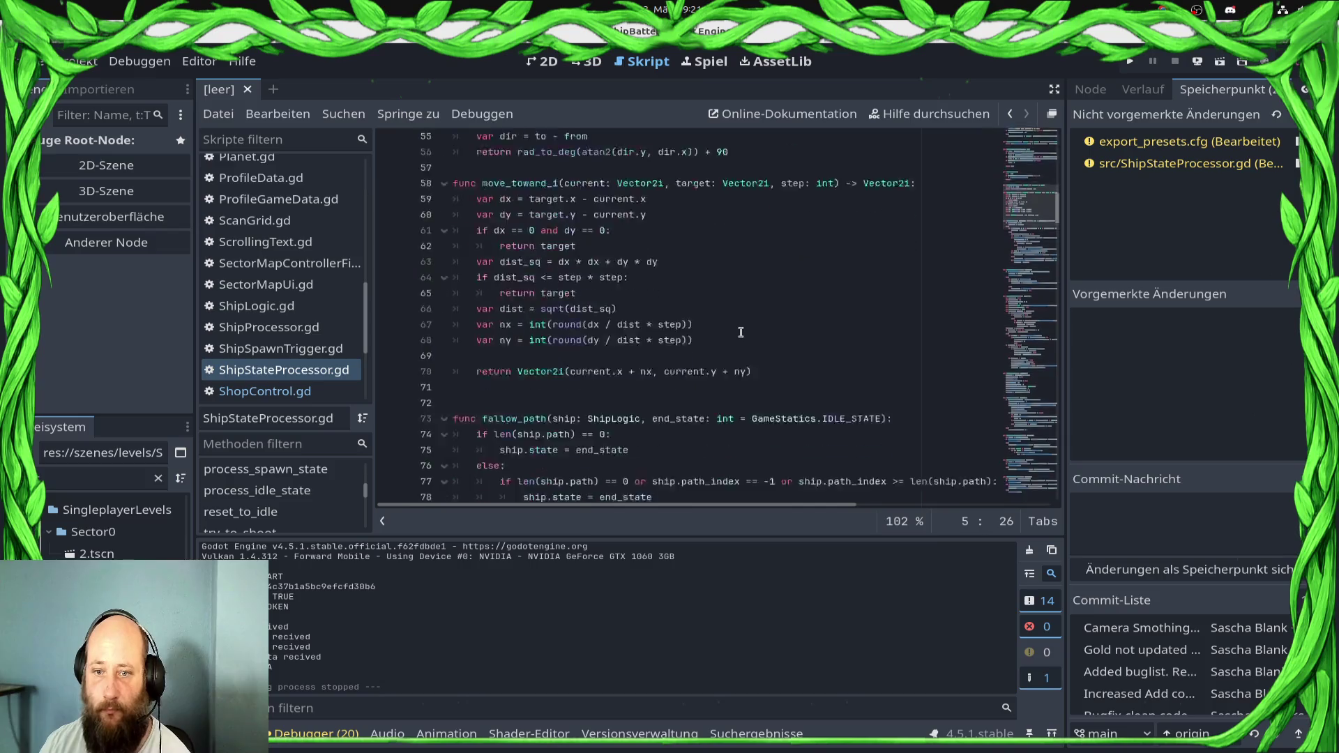
scroll(742, 337, "down", 4)
scroll(318, 475, "down", 1)
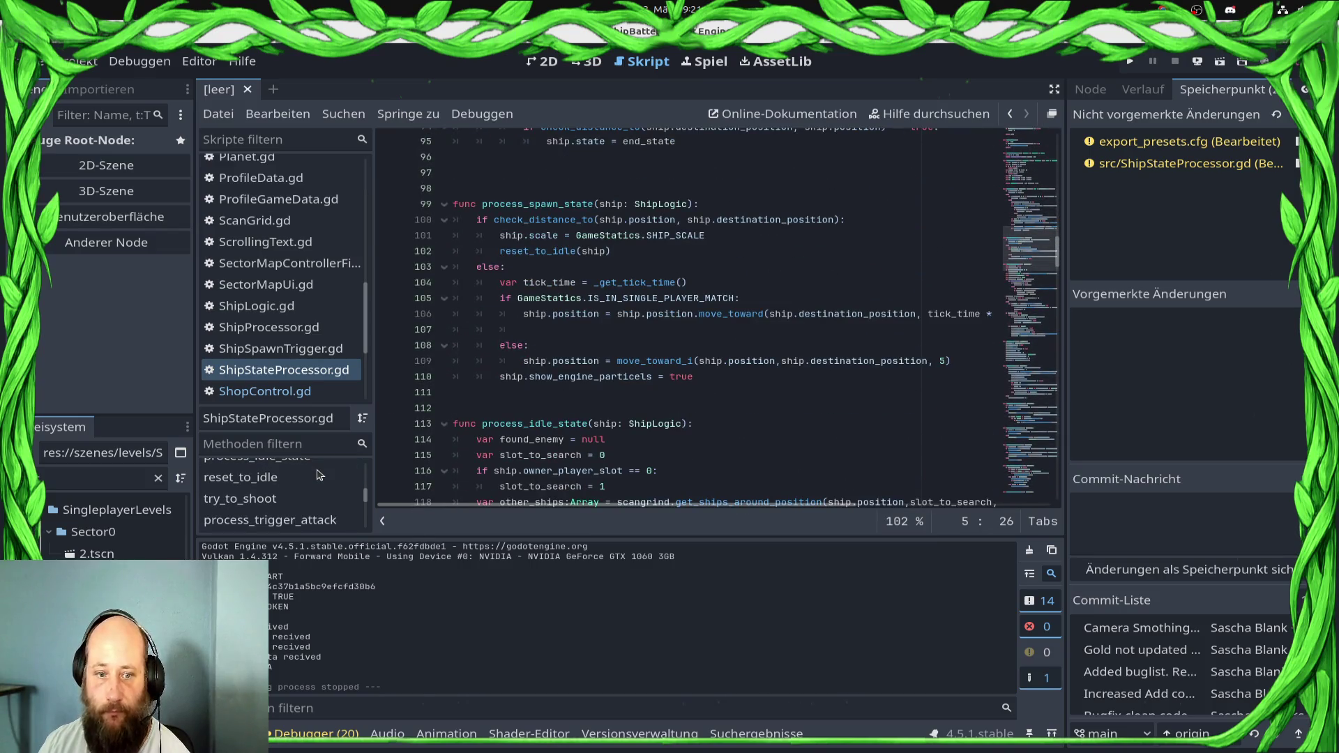
left_click(293, 498)
Scroll through the script and jump to the process_idle_state function
scroll(629, 397, "down", 4)
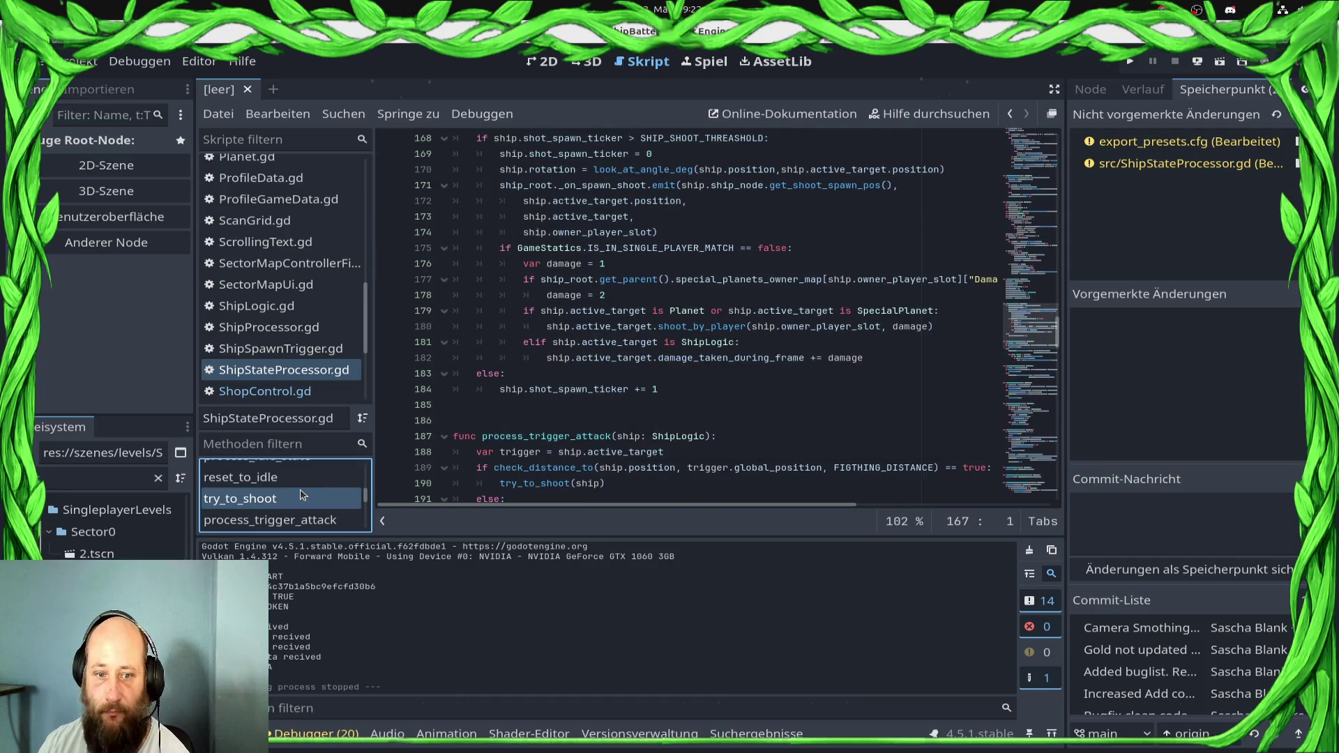
scroll(307, 491, "down", 4)
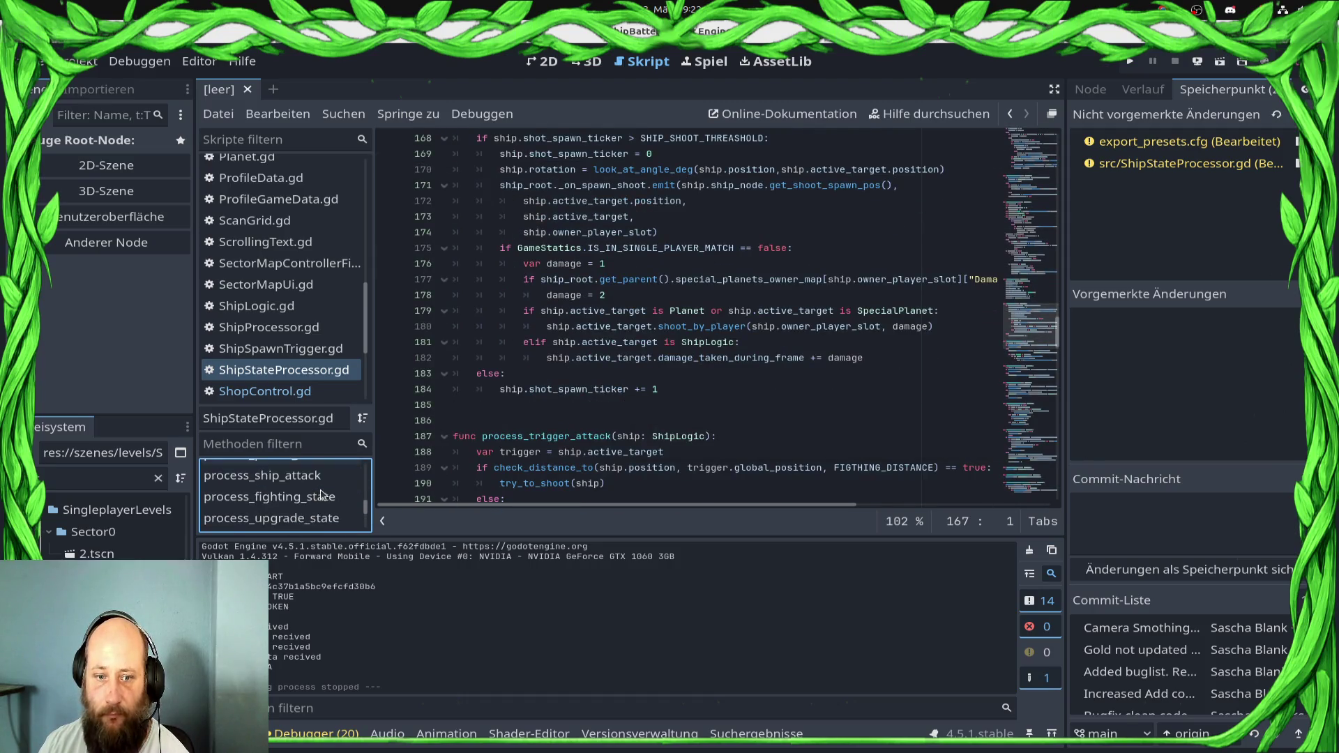
scroll(321, 494, "down", 4)
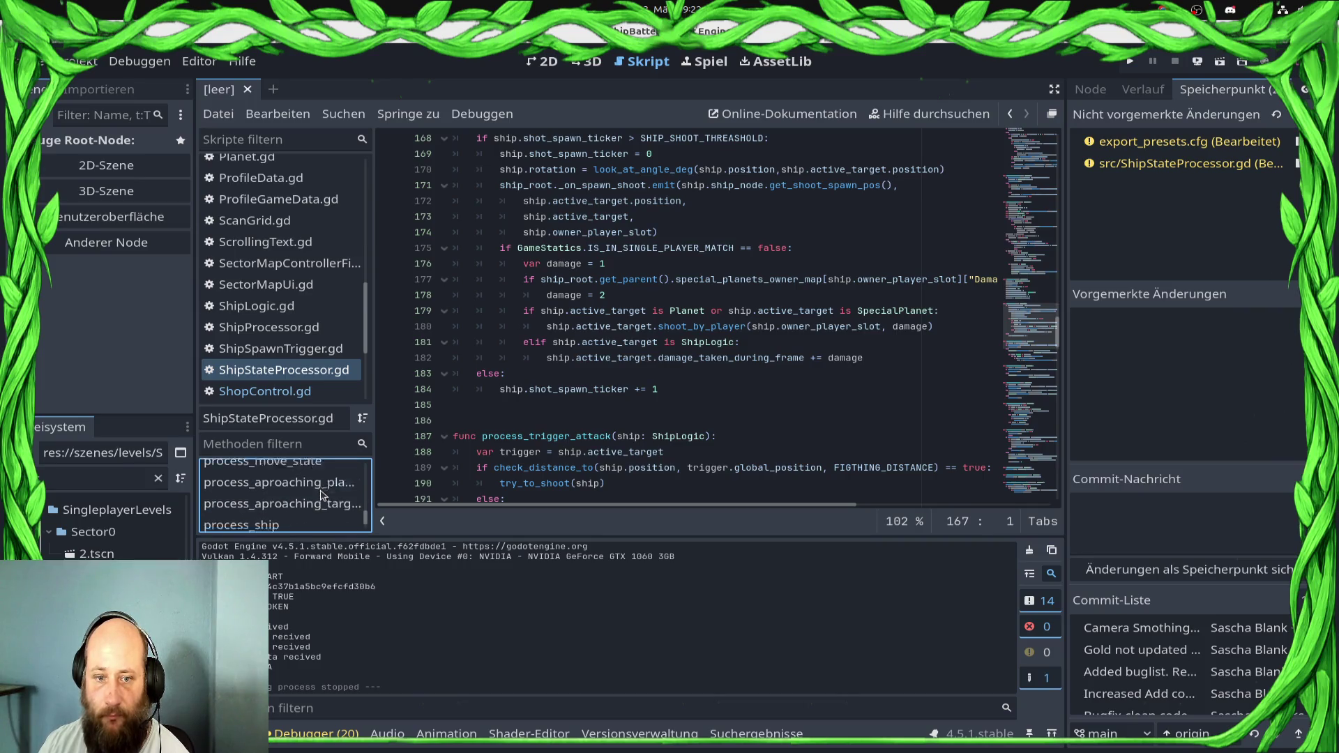
scroll(321, 494, "up", 10)
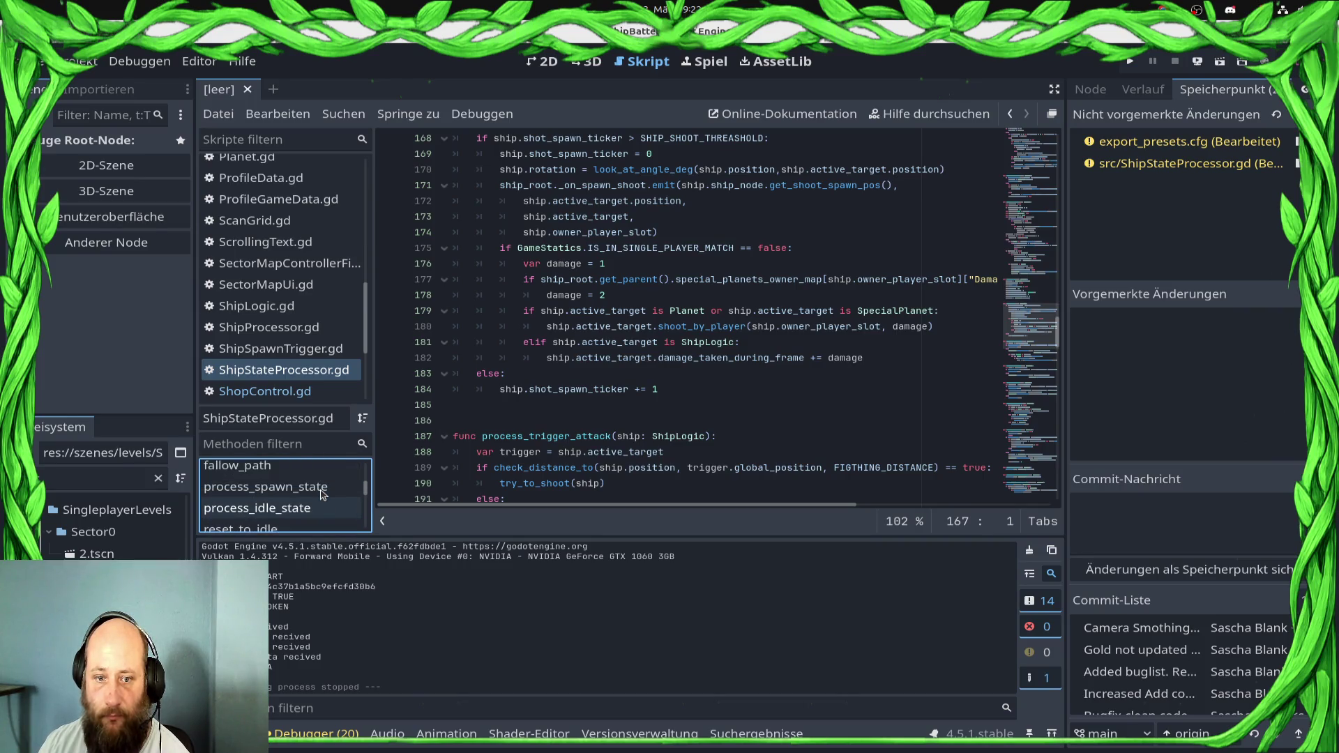
left_click(318, 507)
Place the caret at the closest_ship declaration on line 119 and select the targeting code below it
scroll(566, 380, "down", 3)
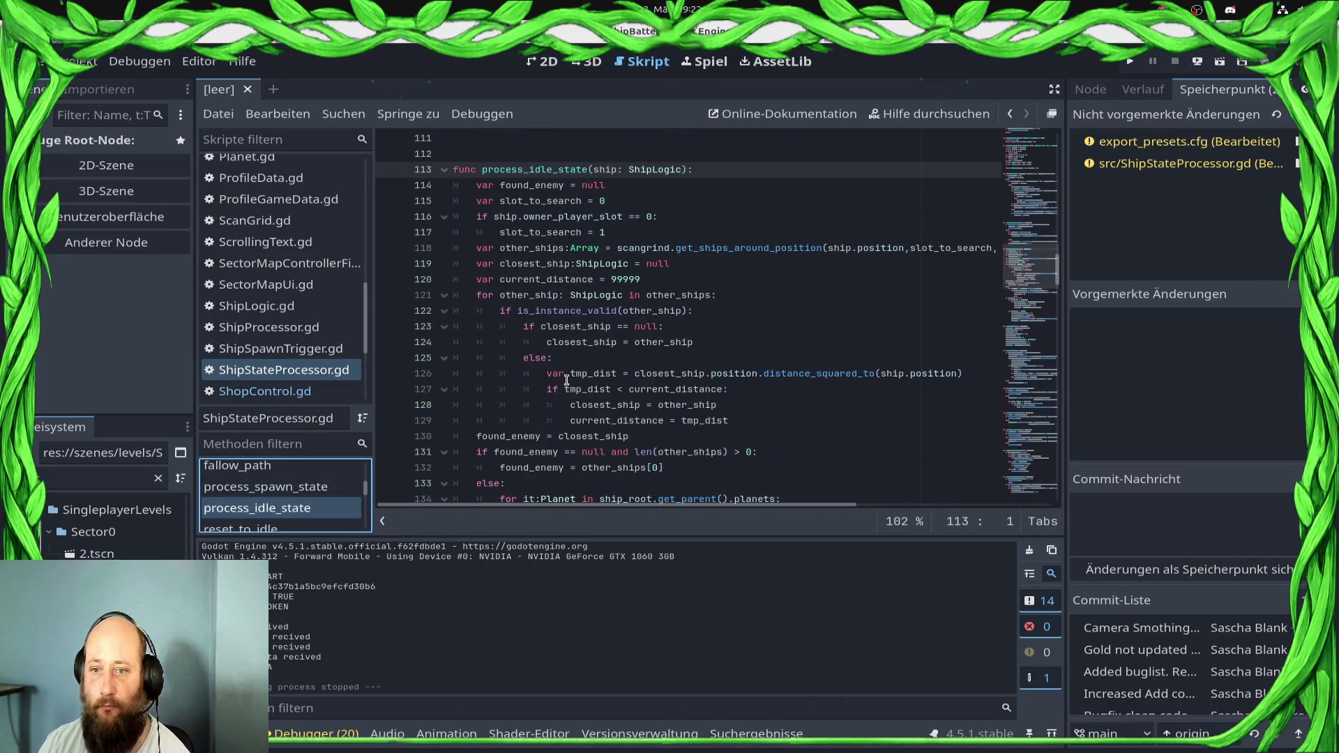
left_click(479, 265)
scroll(548, 355, "down", 2)
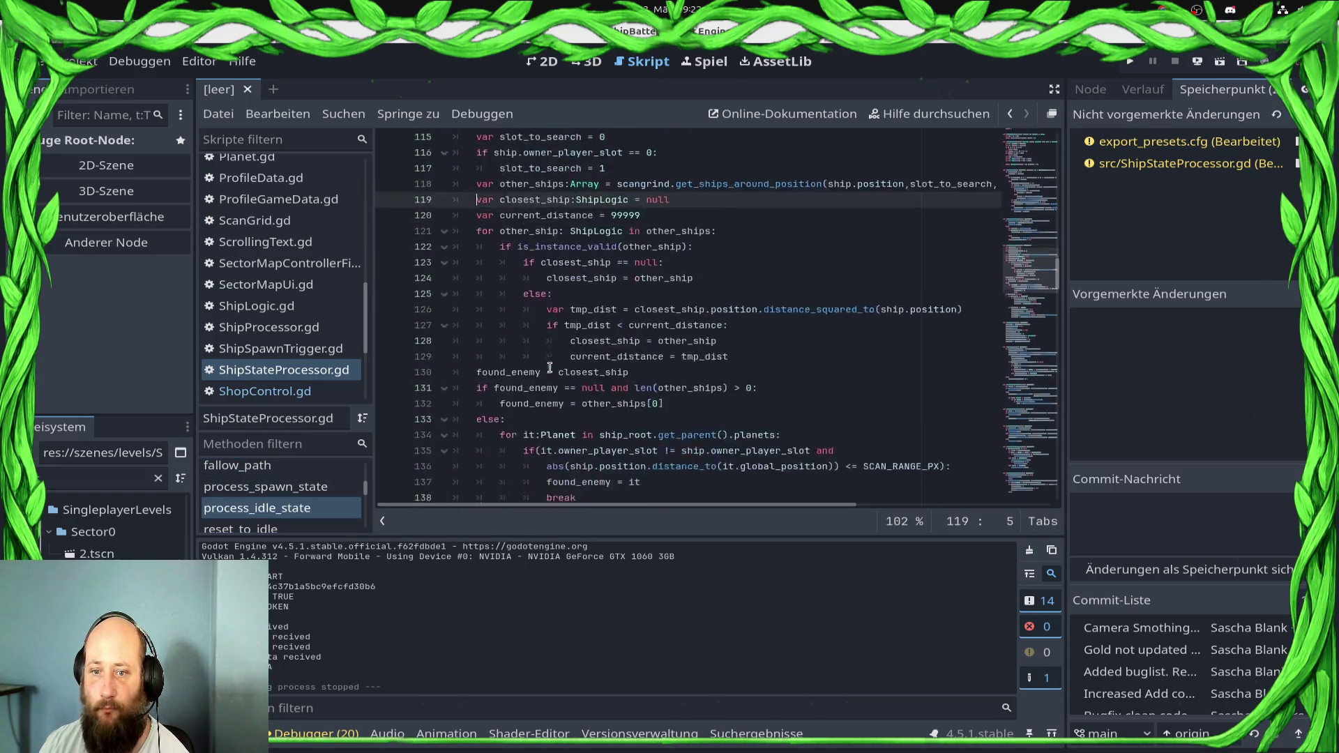
scroll(550, 367, "down", 2)
scroll(635, 433, "down", 3)
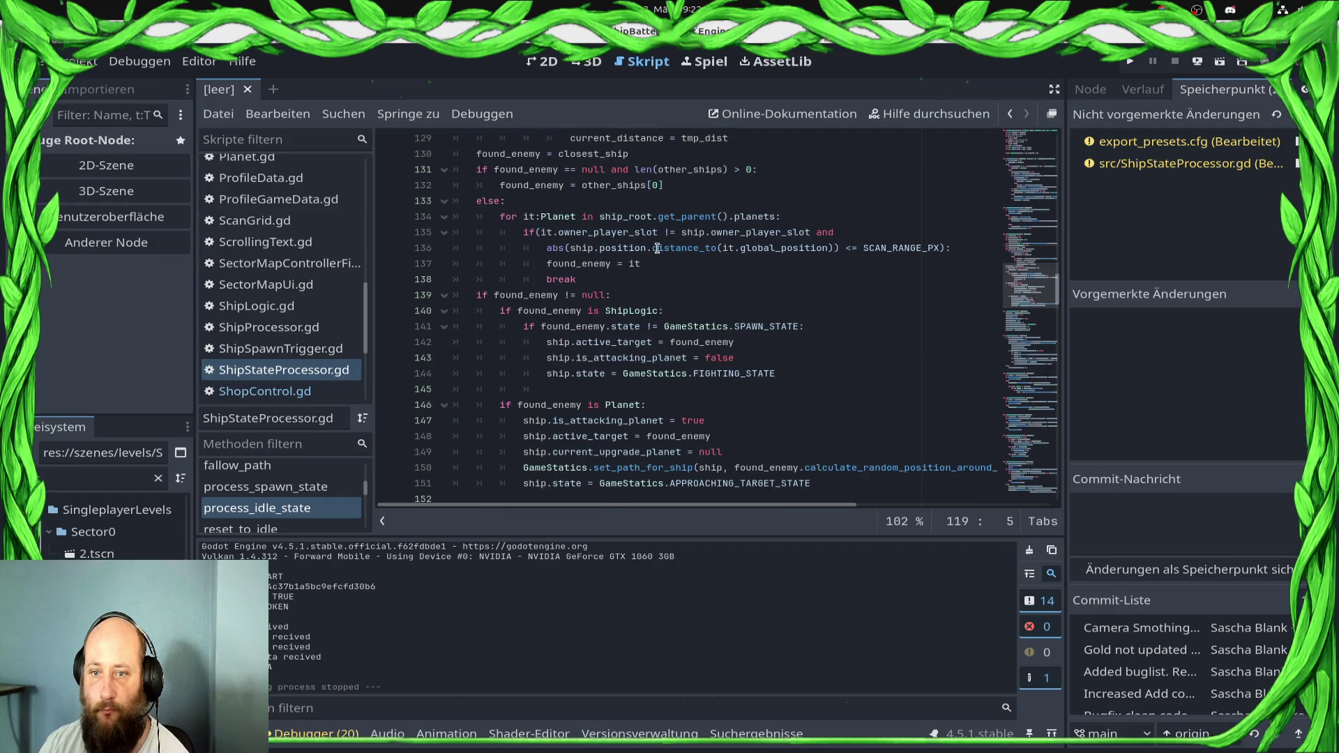
left_click(648, 280, "shift")
scroll(670, 286, "up", 5)
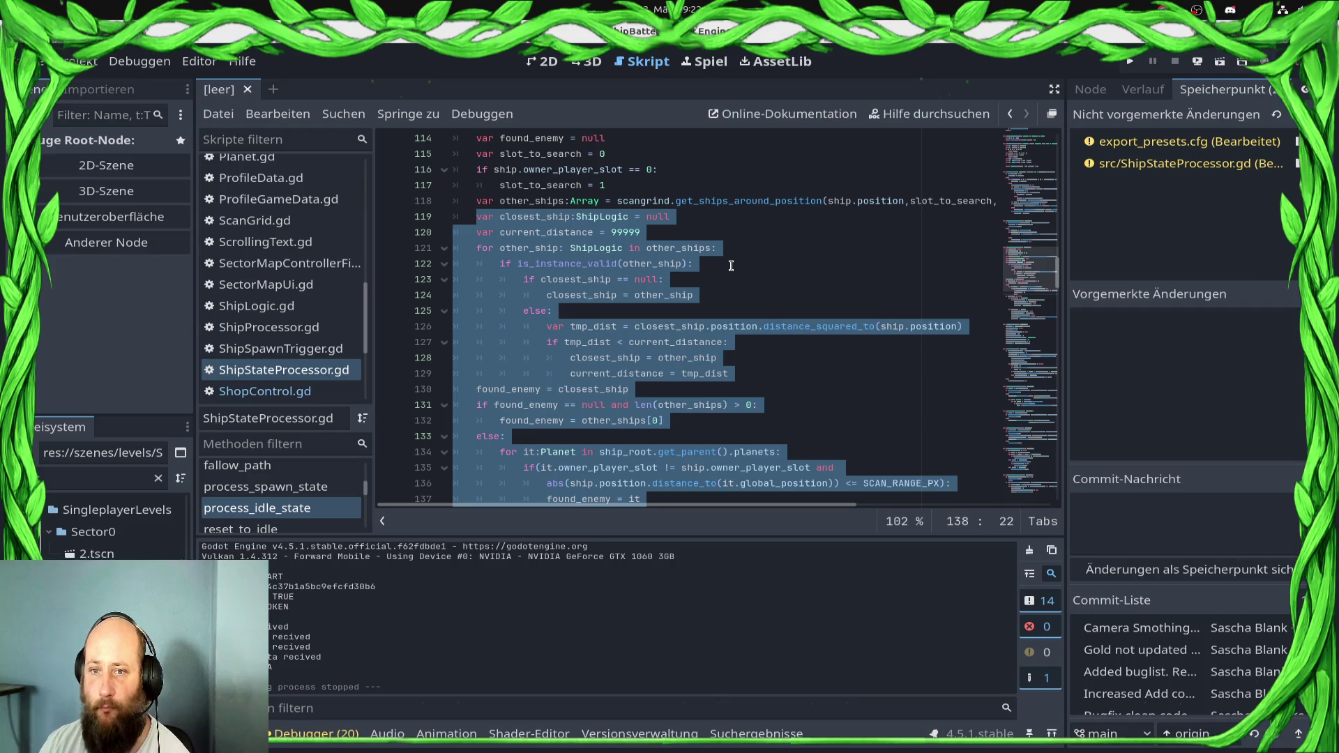
Narrow the selection to lines 119 through the end of the else on line 133
scroll(731, 266, "down", 2)
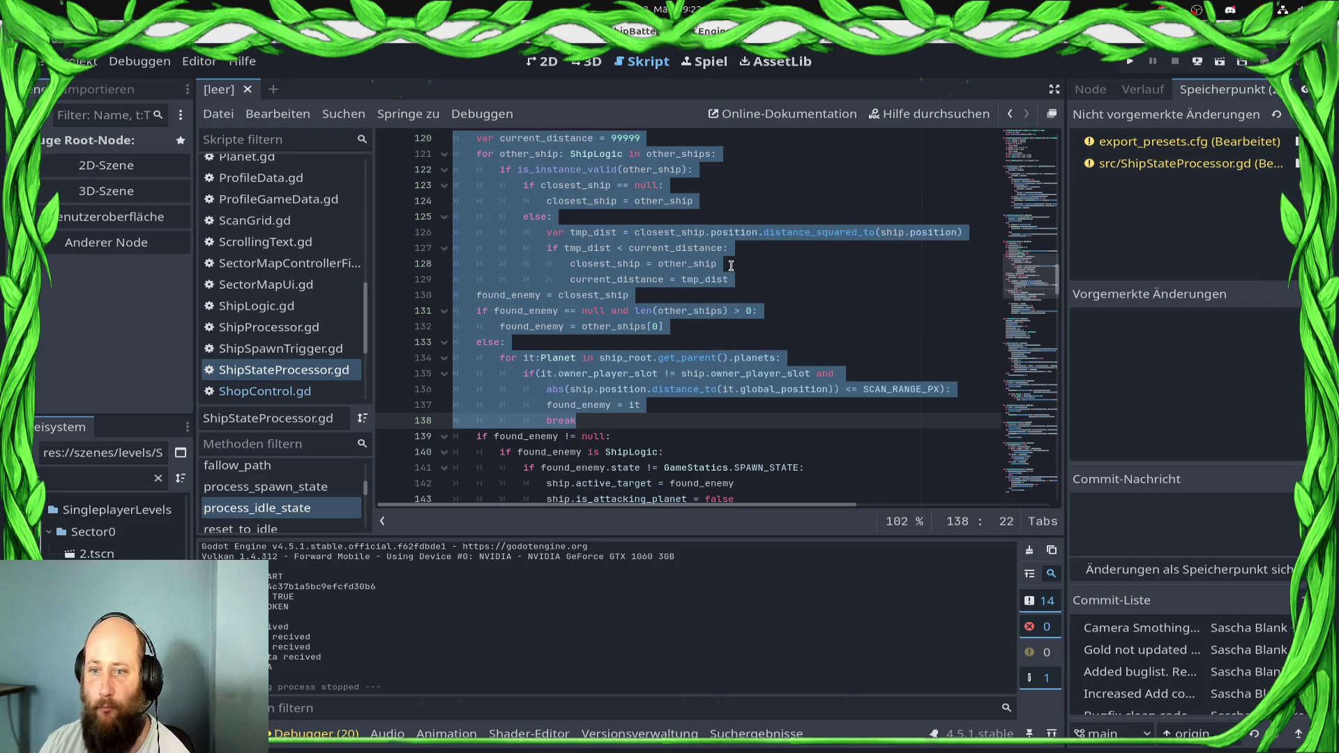
left_click(551, 344)
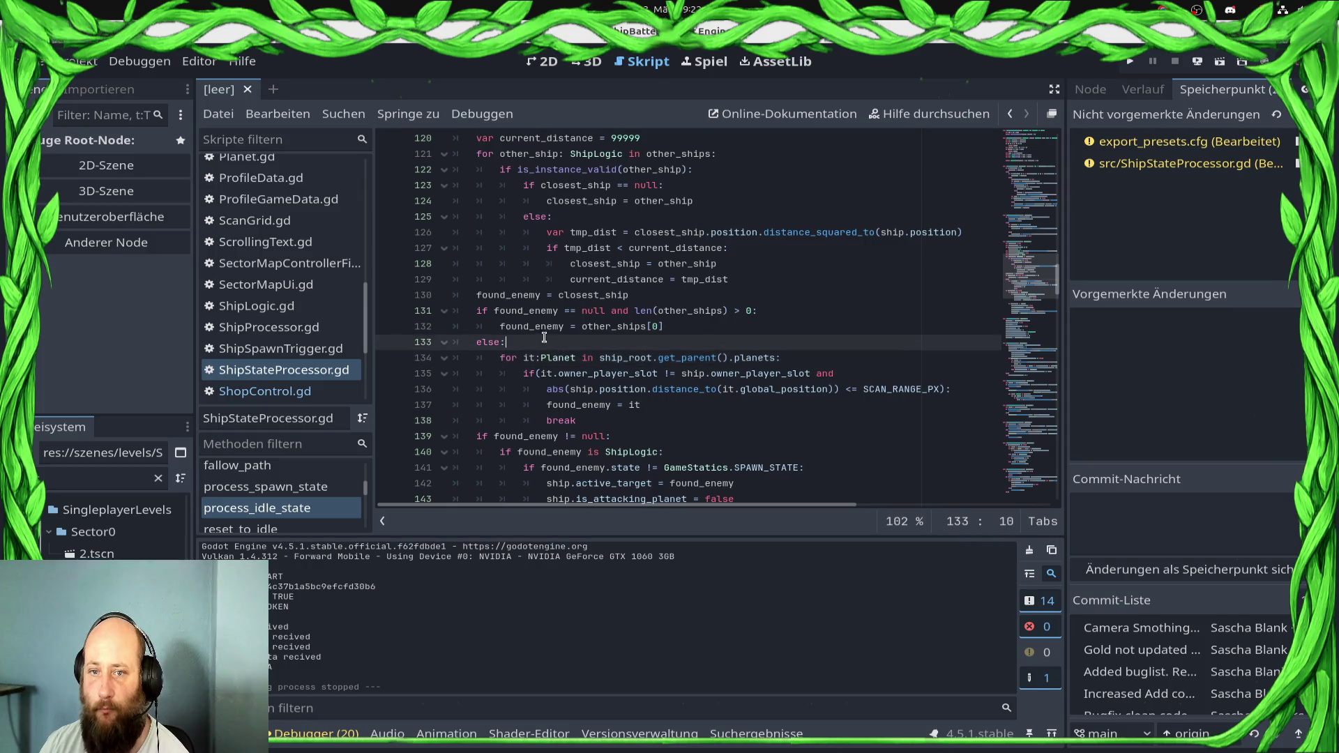
scroll(544, 338, "up", 1)
scroll(509, 211, "up", 1)
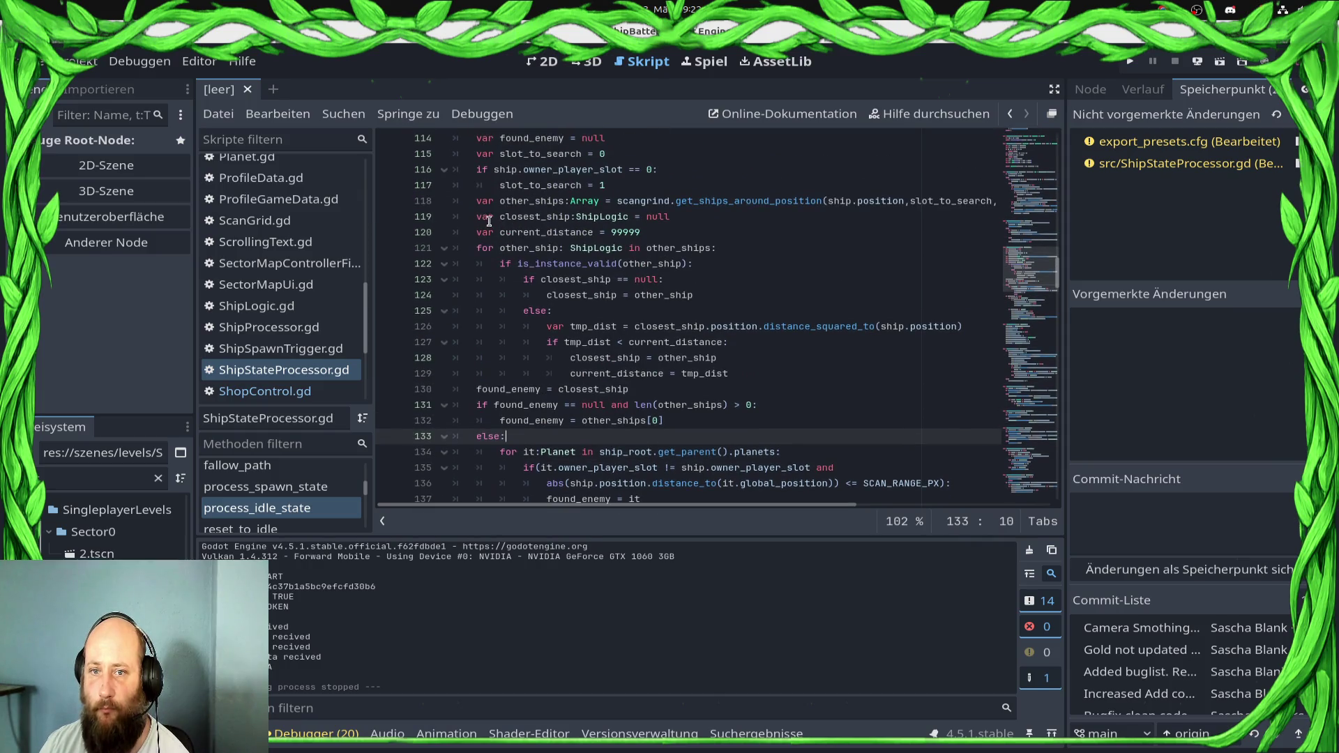
left_click(465, 222, "shift")
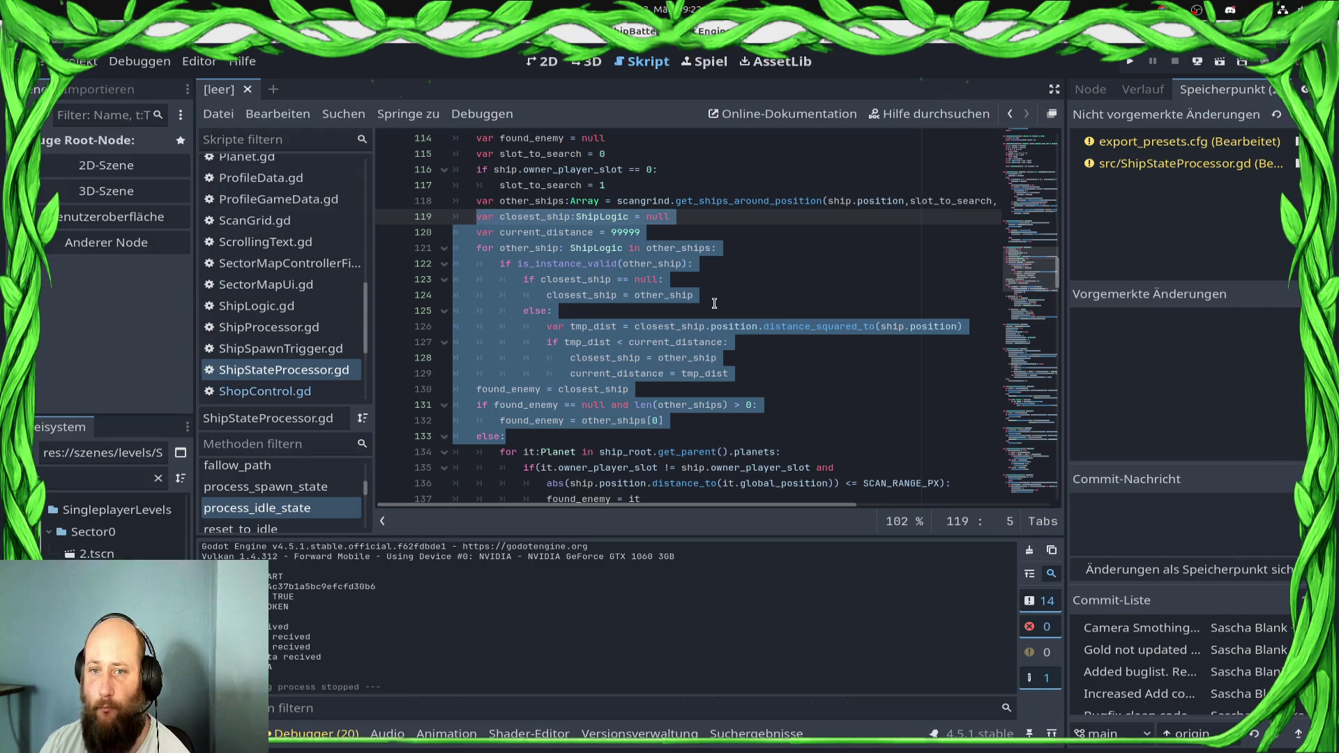
scroll(716, 303, "down", 4)
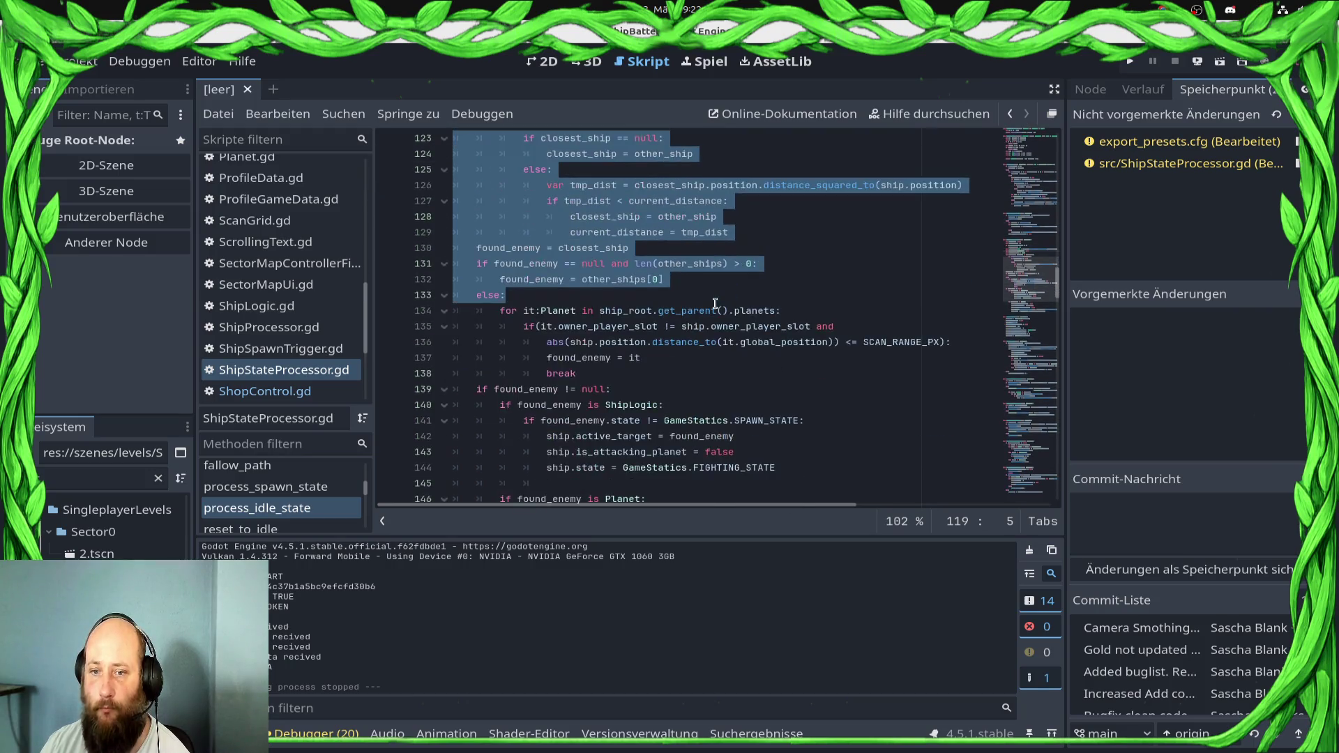
Replace the selected search code with if len(other_ships) == 0: and move down to the break line
scroll(715, 304, "up", 3)
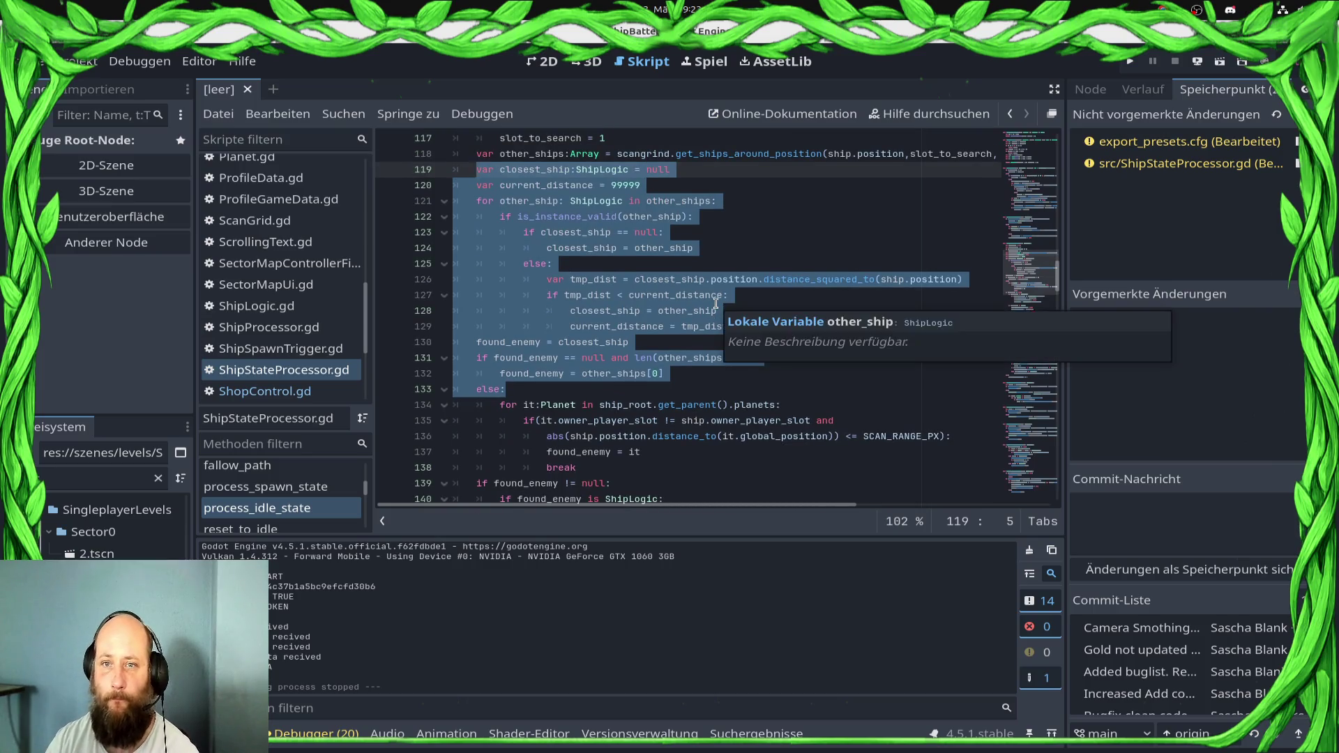
key("Delete")
type("if len(")
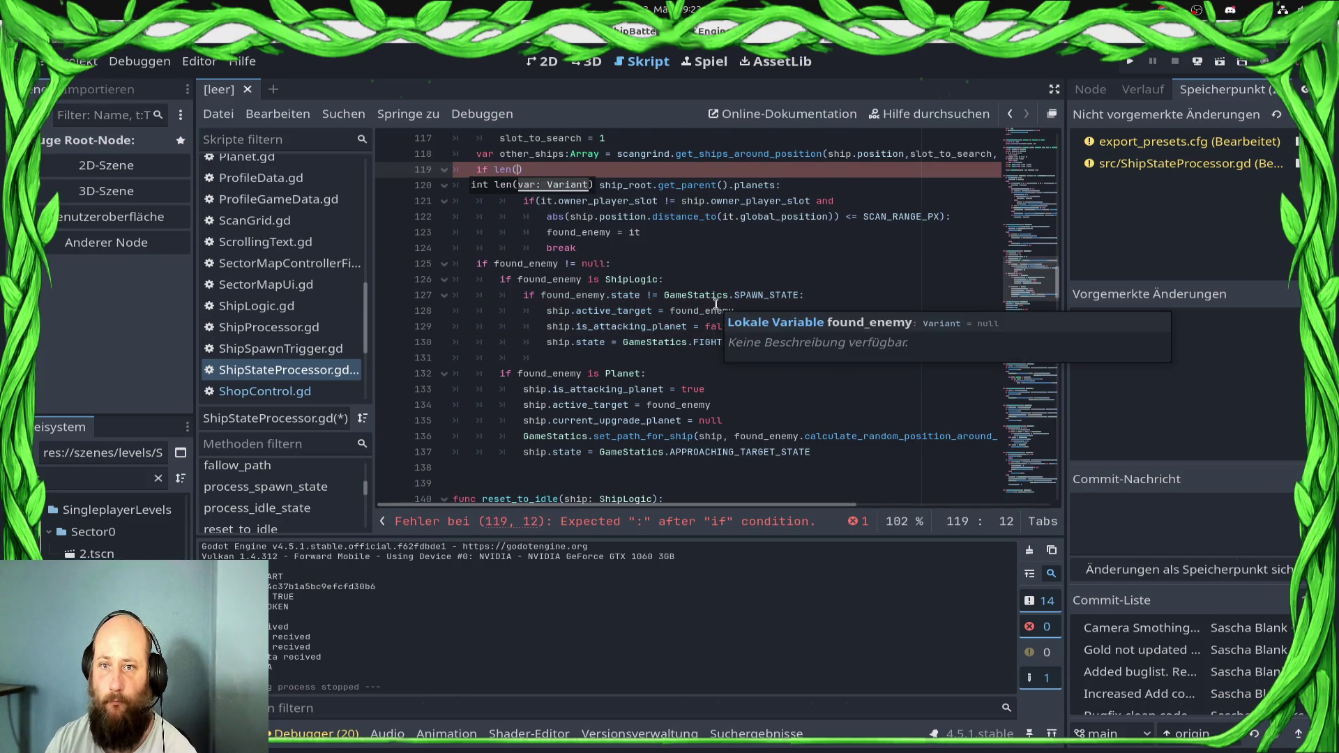
type("other")
key("Return")
type(") ")
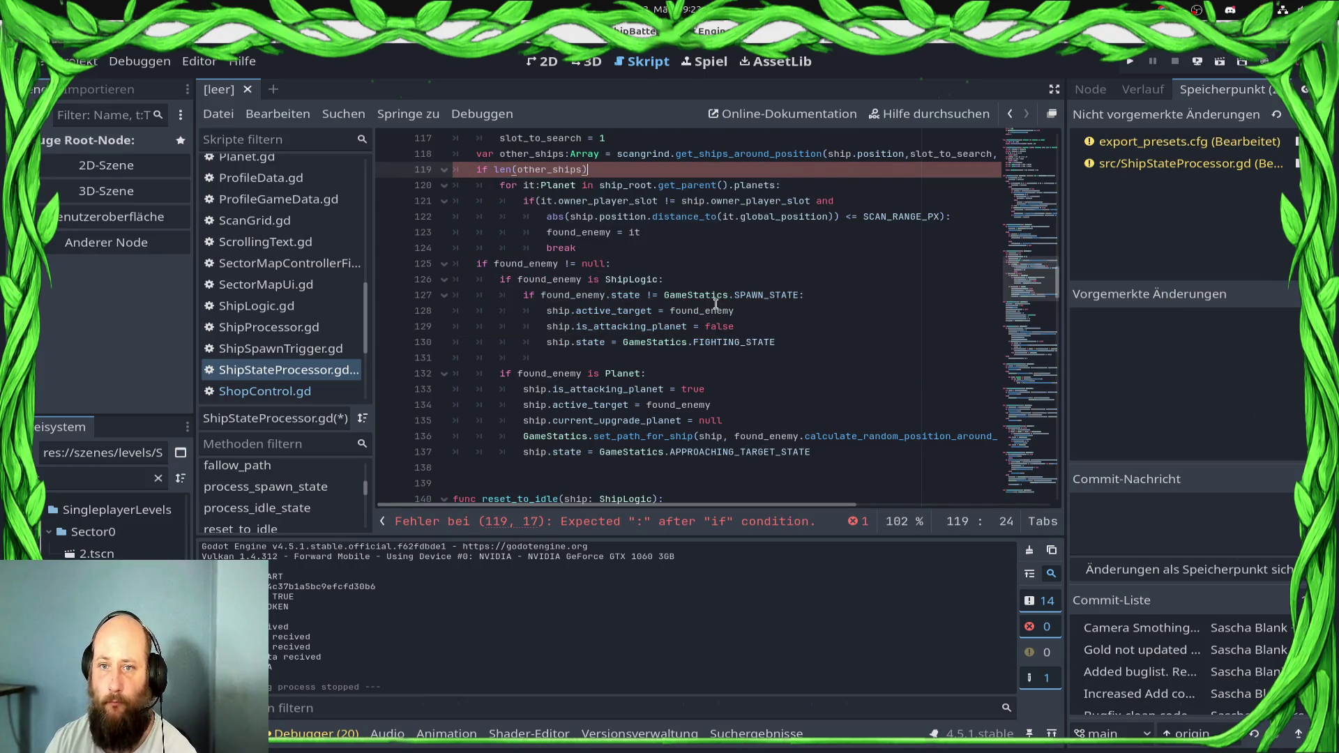
type("== 0:")
key("Down")
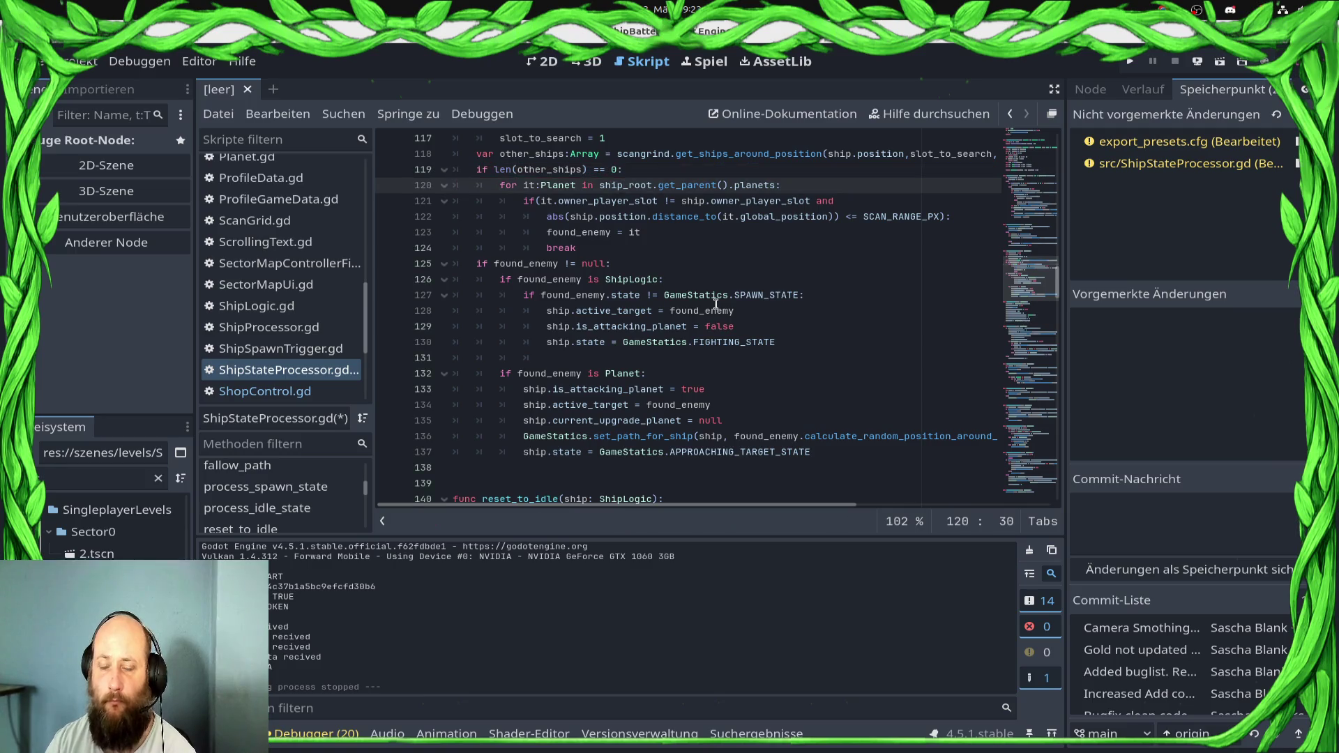
key("Down")
key("Down")
key("Down")
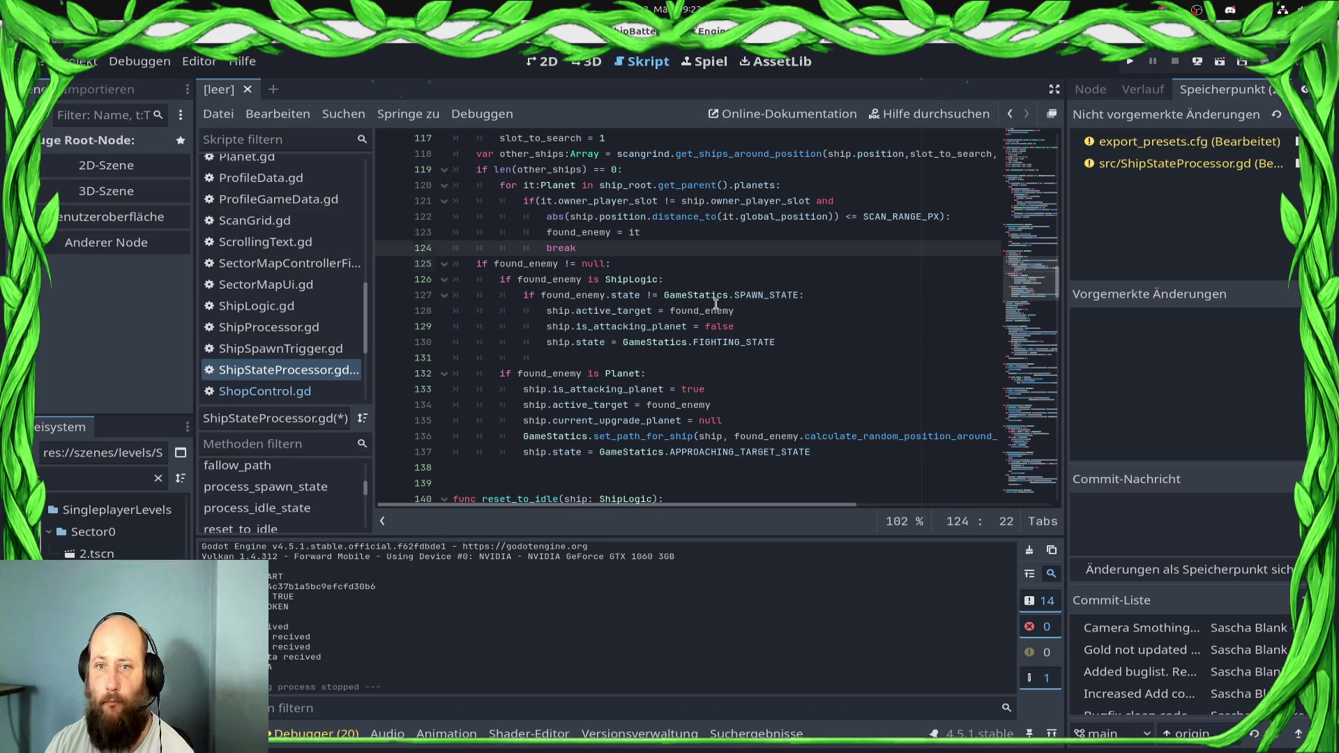
Add else: found_enemy = other_ships[0] after the planet loop, save, and run the game
key("Return")
key("BackSpace")
type("else:")
key("Return")
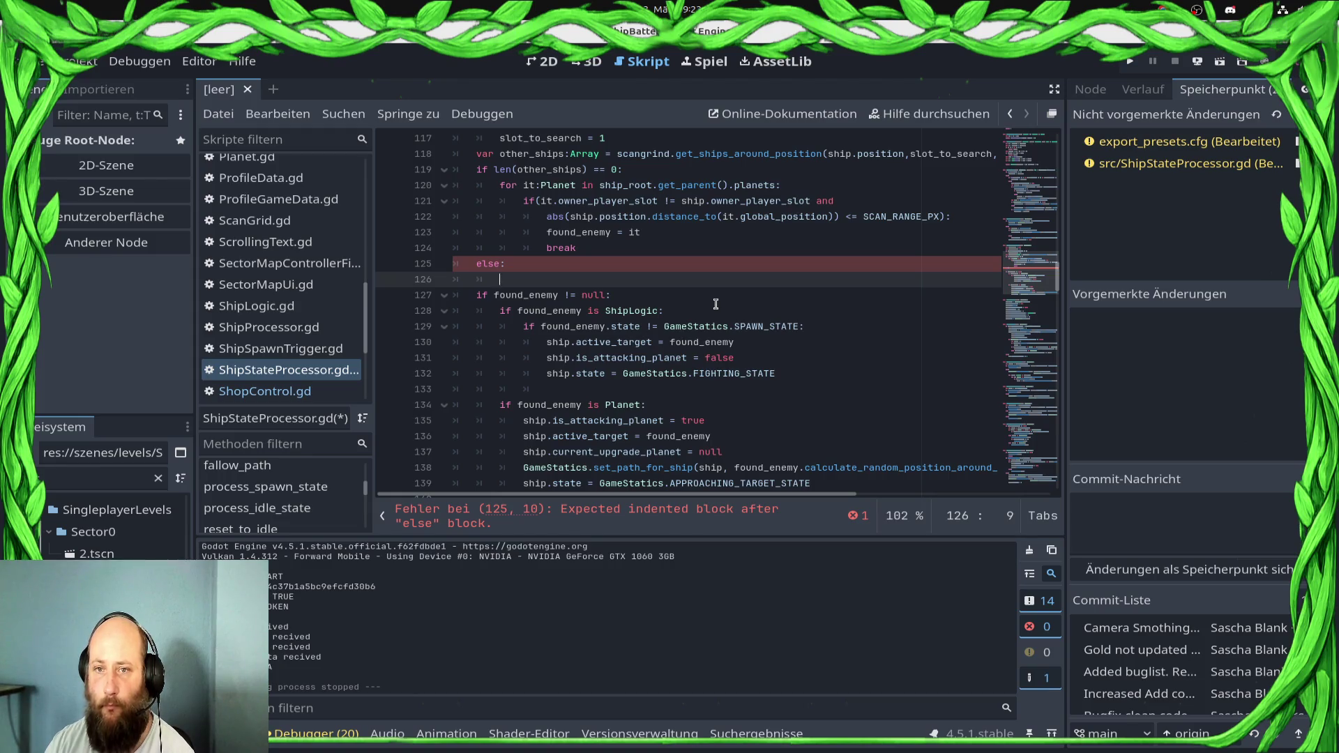
type("other")
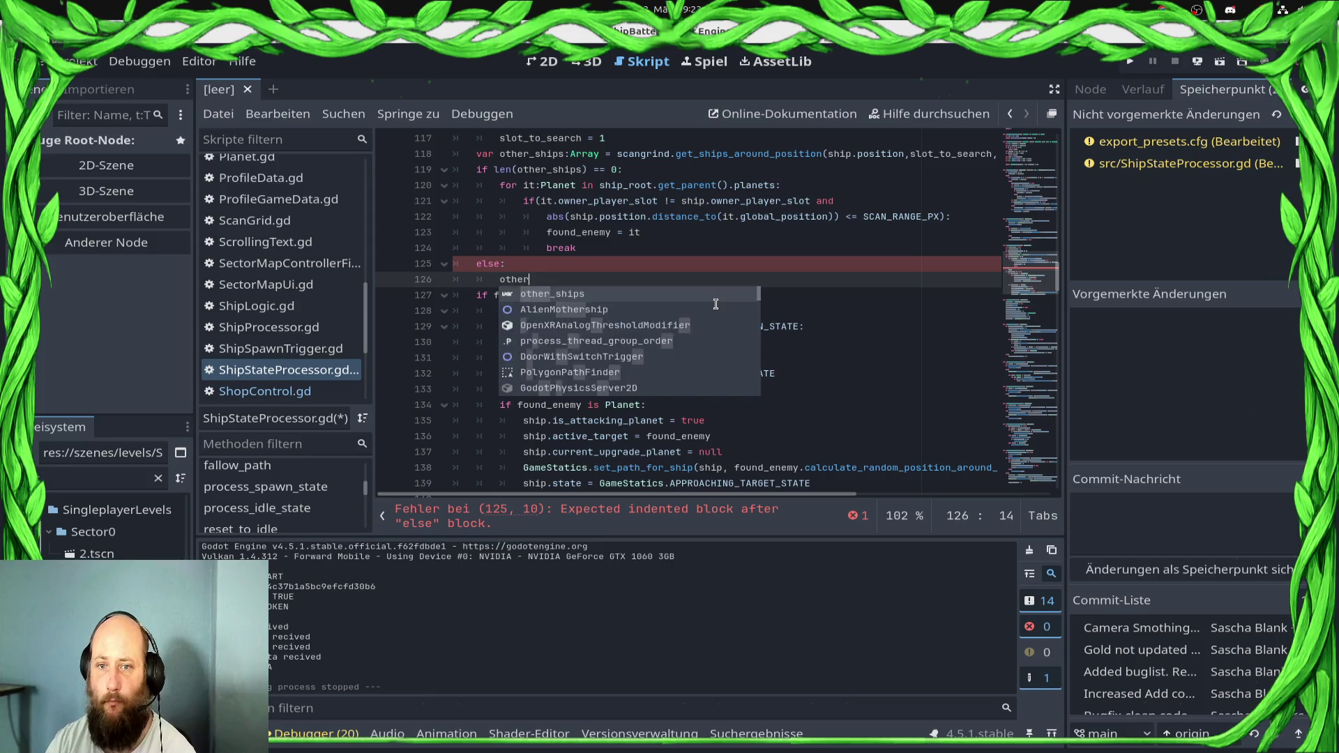
type("fo")
key("Return")
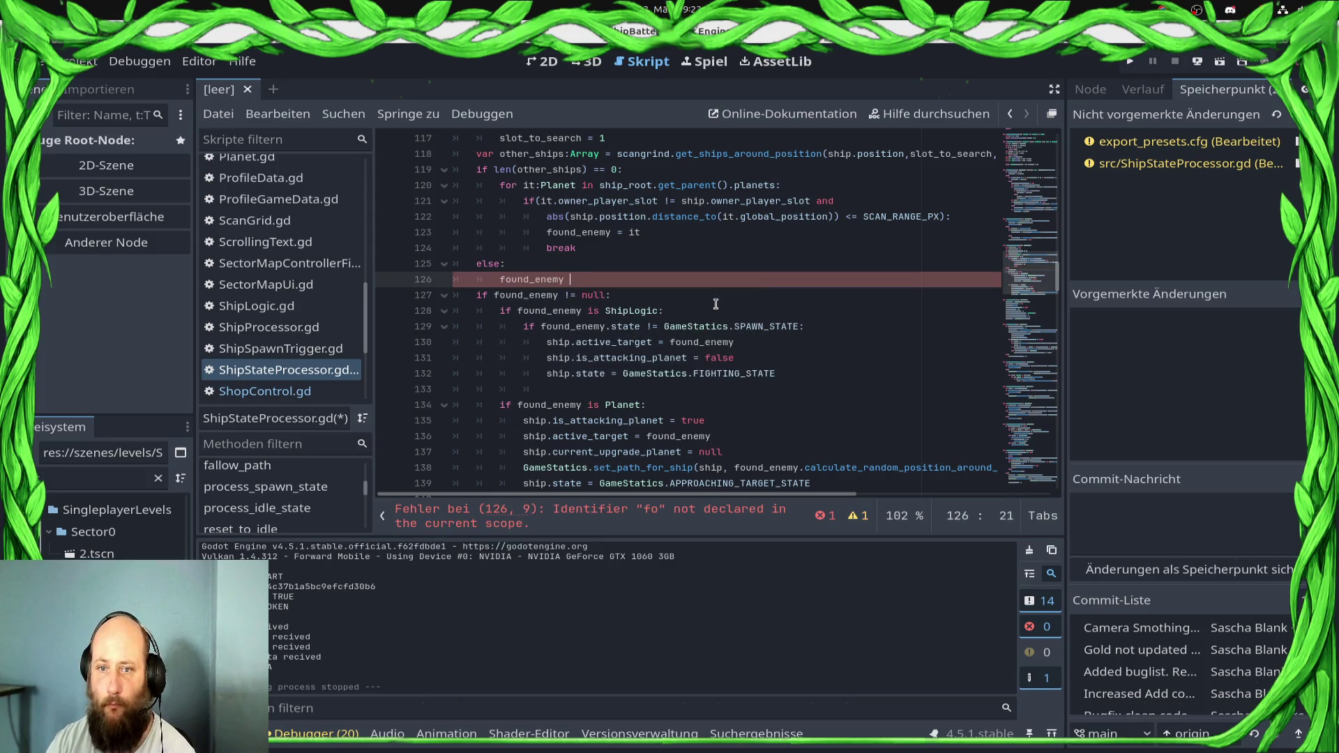
type("= other")
key("Return")
type("[0")
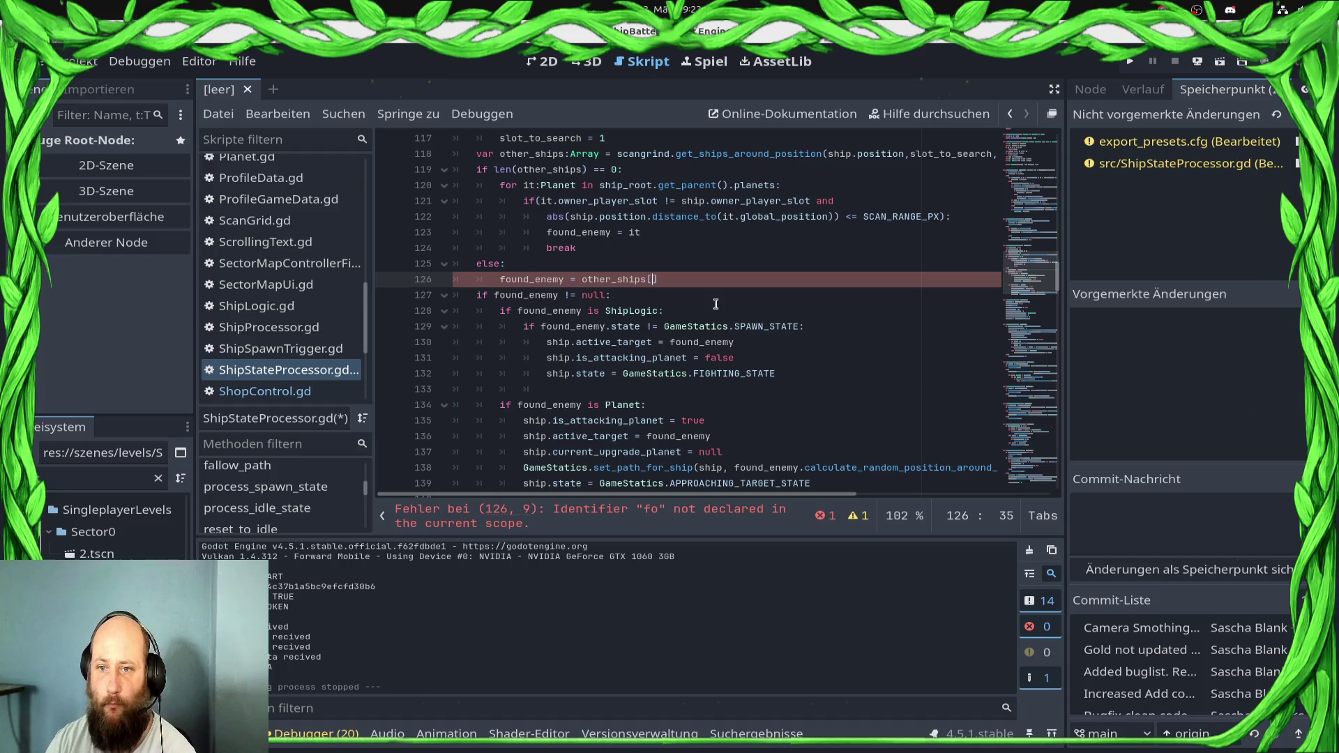
key("ctrl+s")
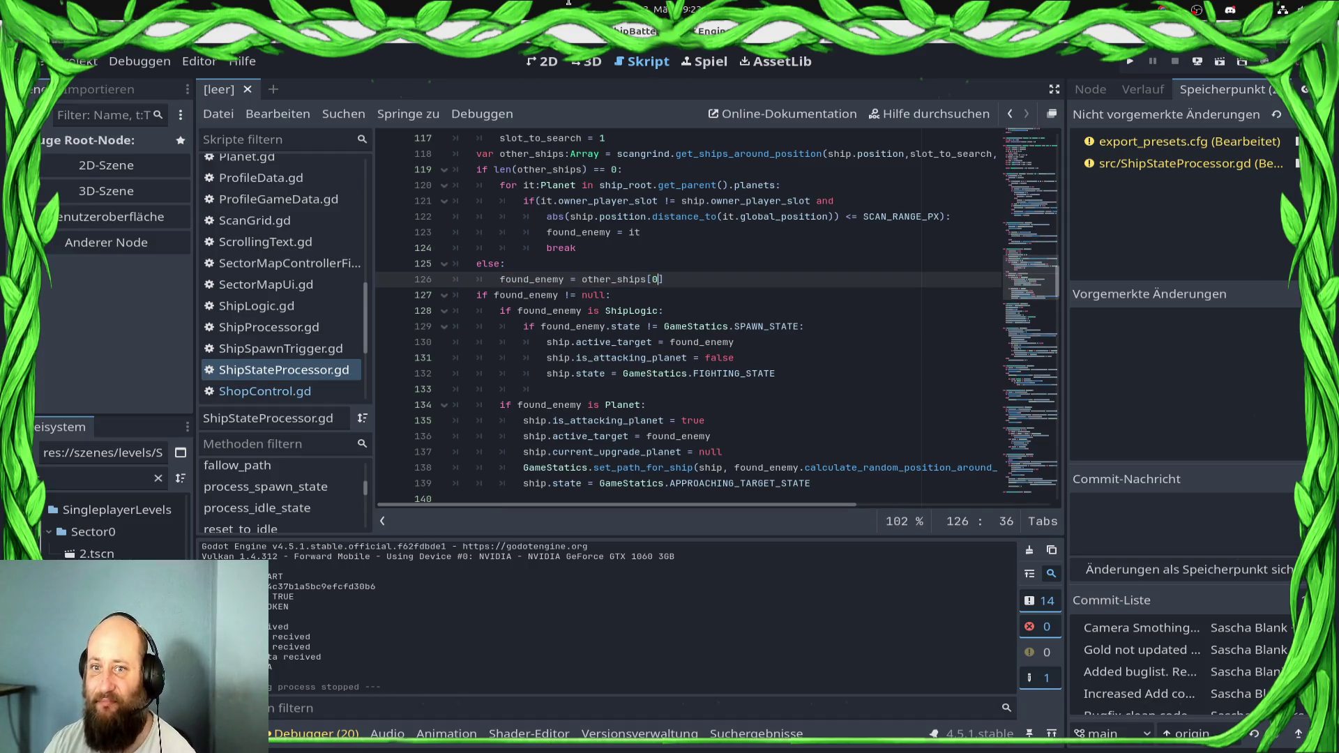
left_click(1131, 63)
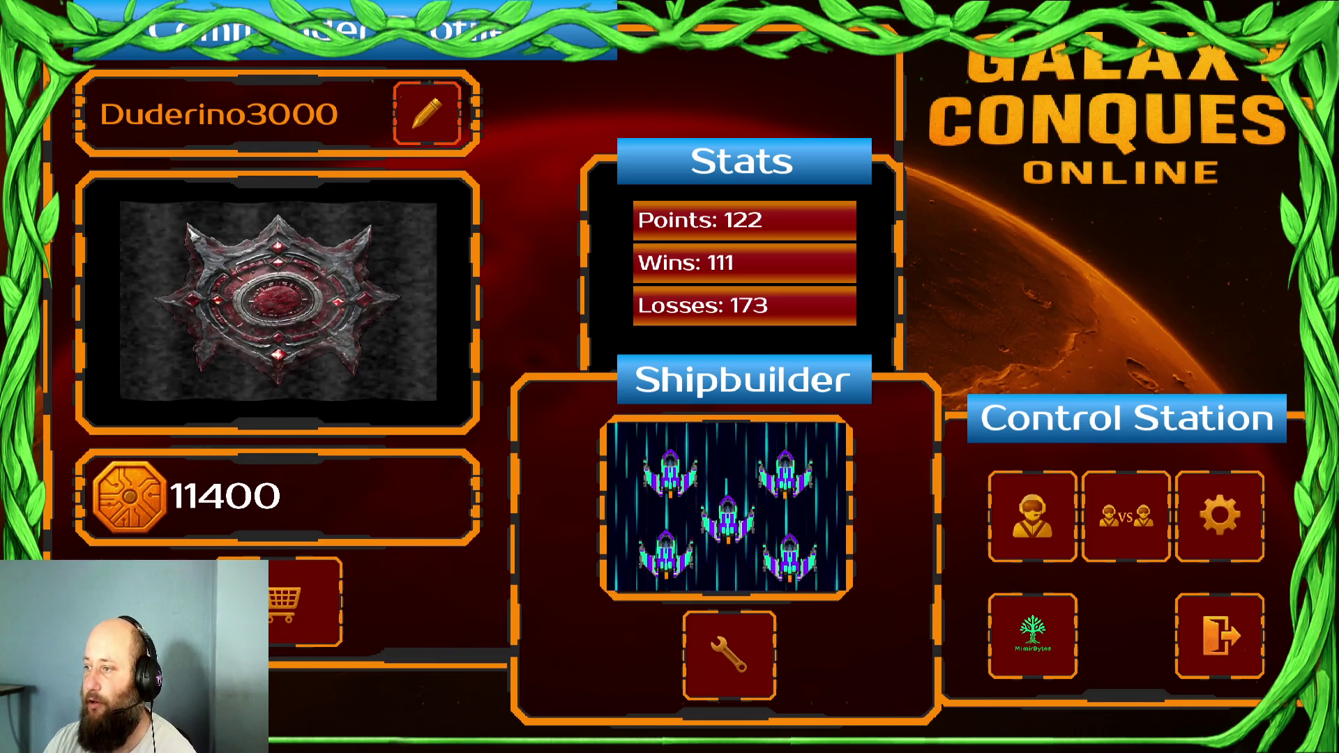
Start the green home-sector mission from the sector map and send ships to a nearby planet
left_click(1033, 516)
left_click(214, 380)
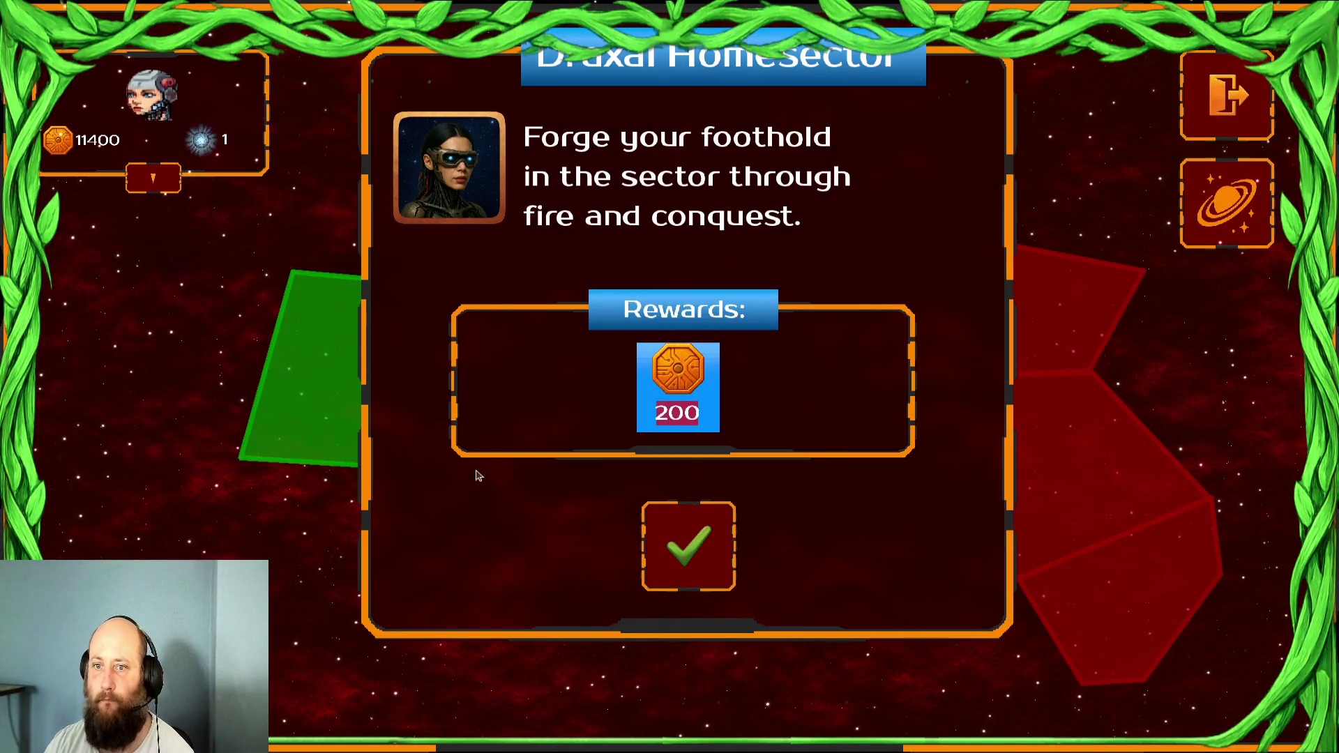
left_click(702, 525)
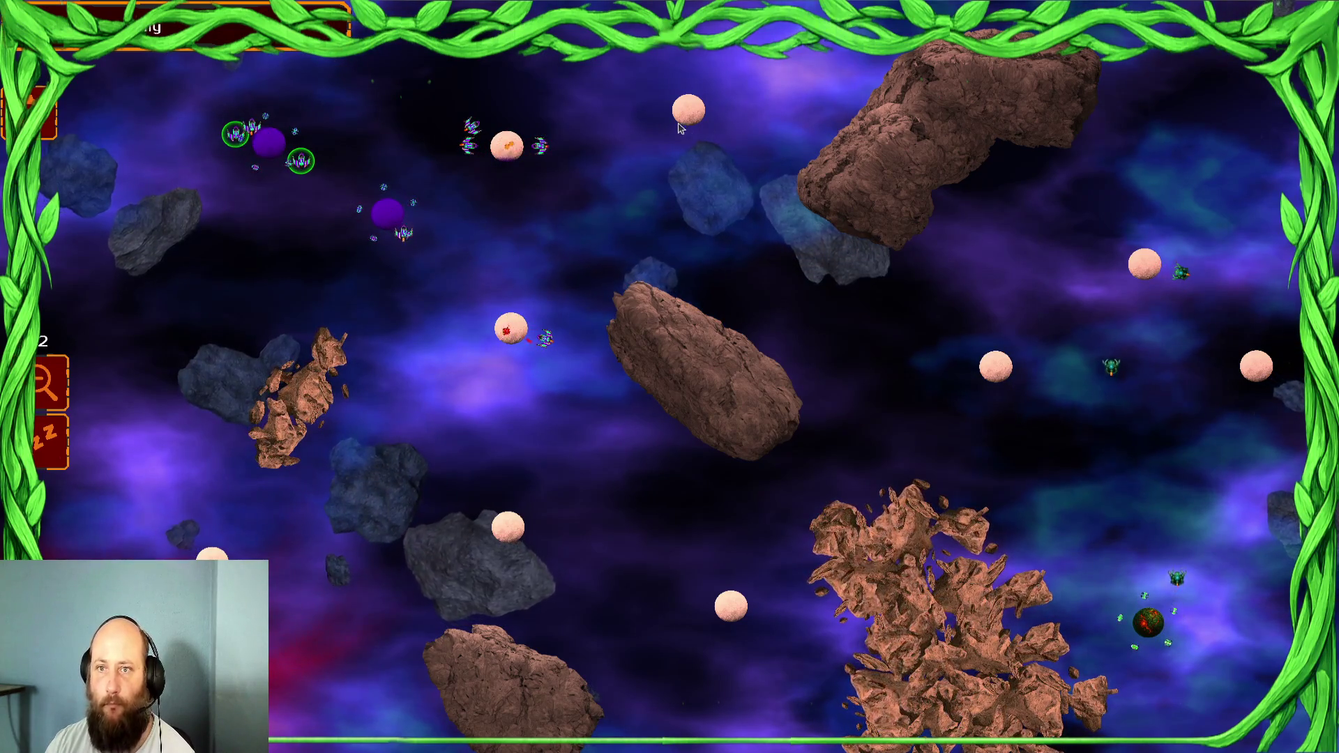
left_click(511, 326)
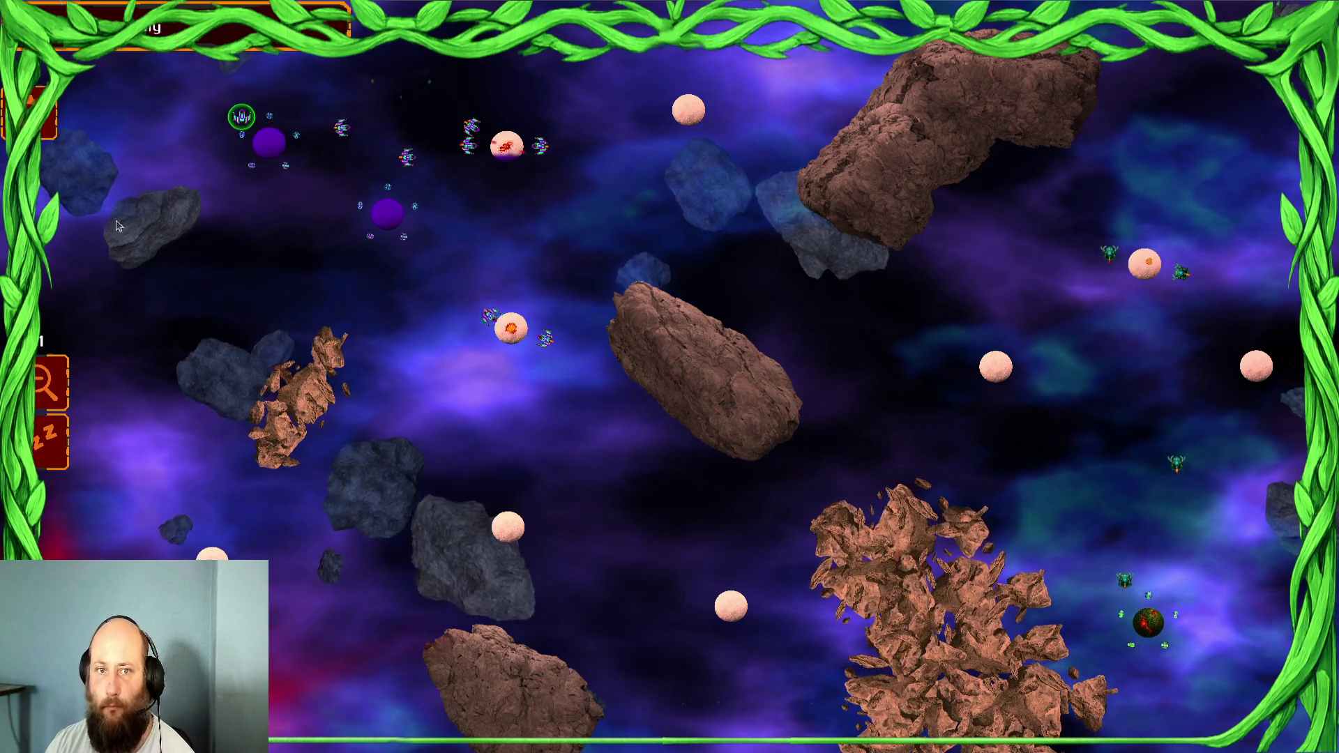